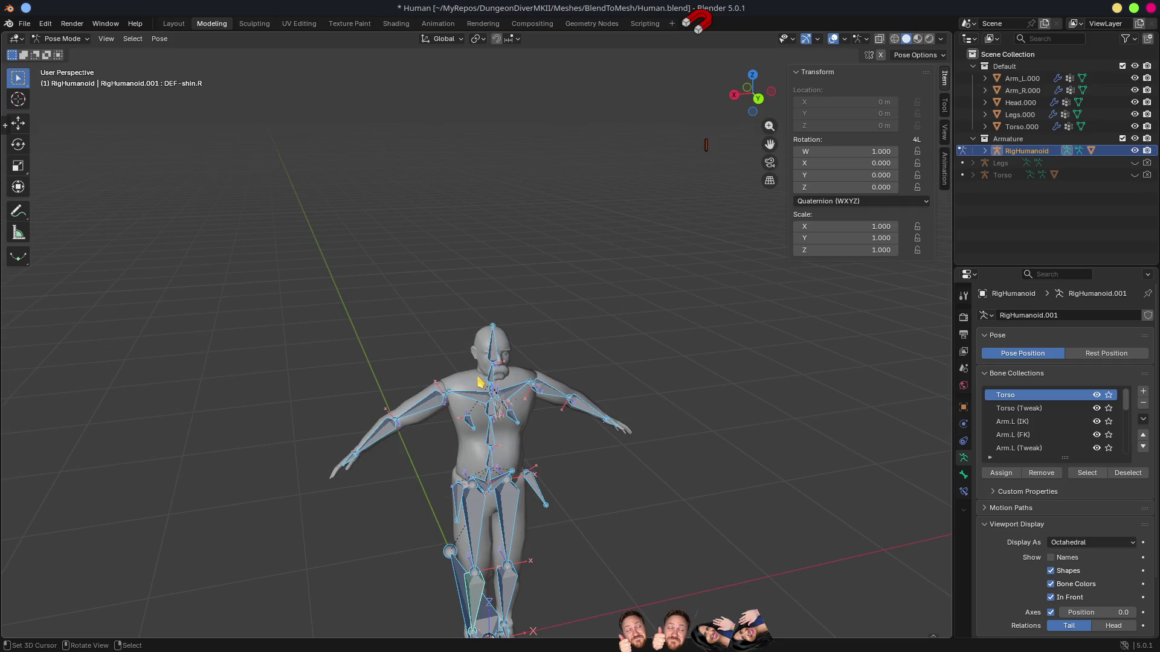
Step: Switch to Object Mode and parent the selected body meshes to RigHumanoid with Object parenting
{"action": "key", "text": "ctrl+Tab"}
{"action": "left_click", "coordinate": [589, 476]}
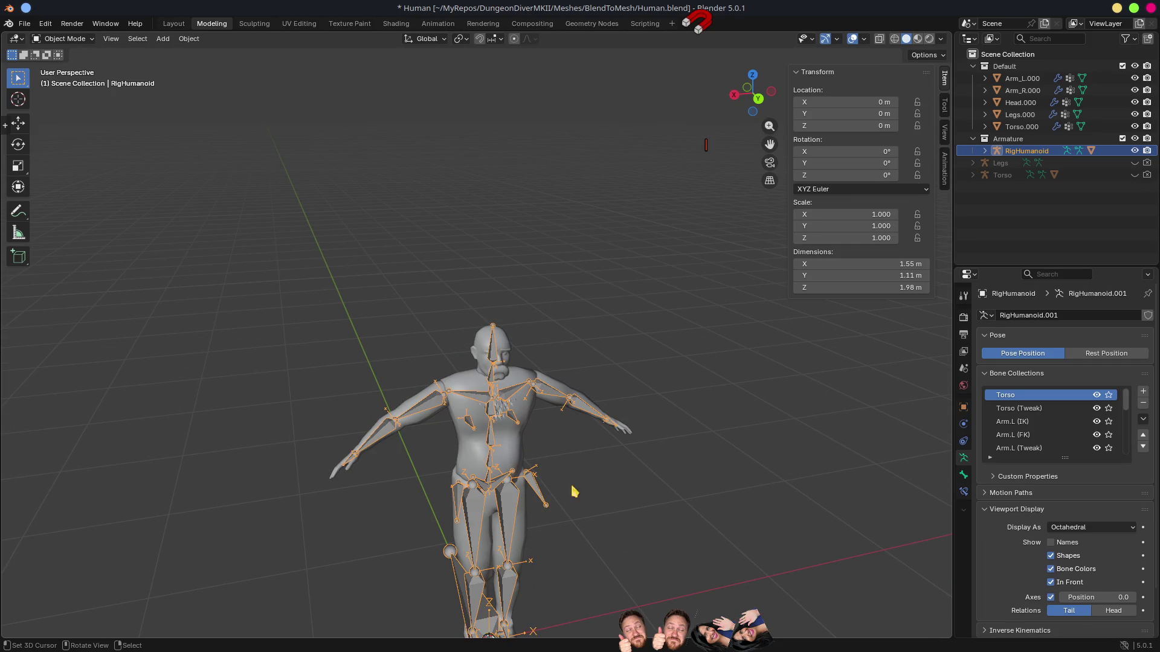
{"action": "scroll", "coordinate": [575, 492], "scroll_direction": "up", "scroll_amount": 2}
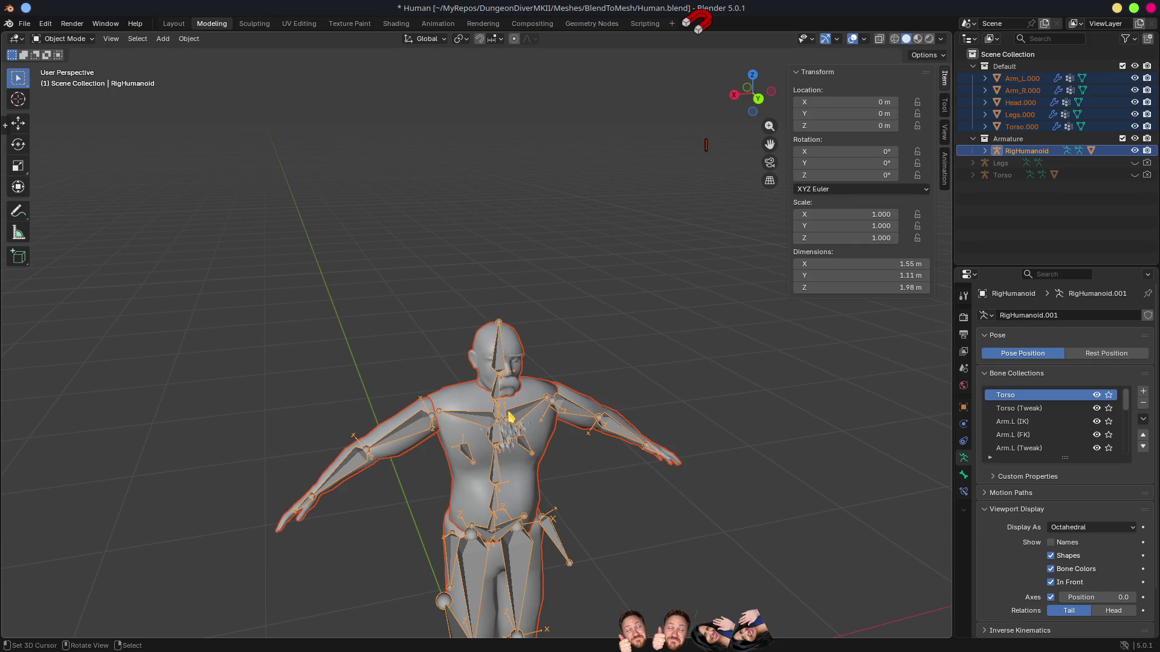
{"action": "key", "text": "ctrl+p"}
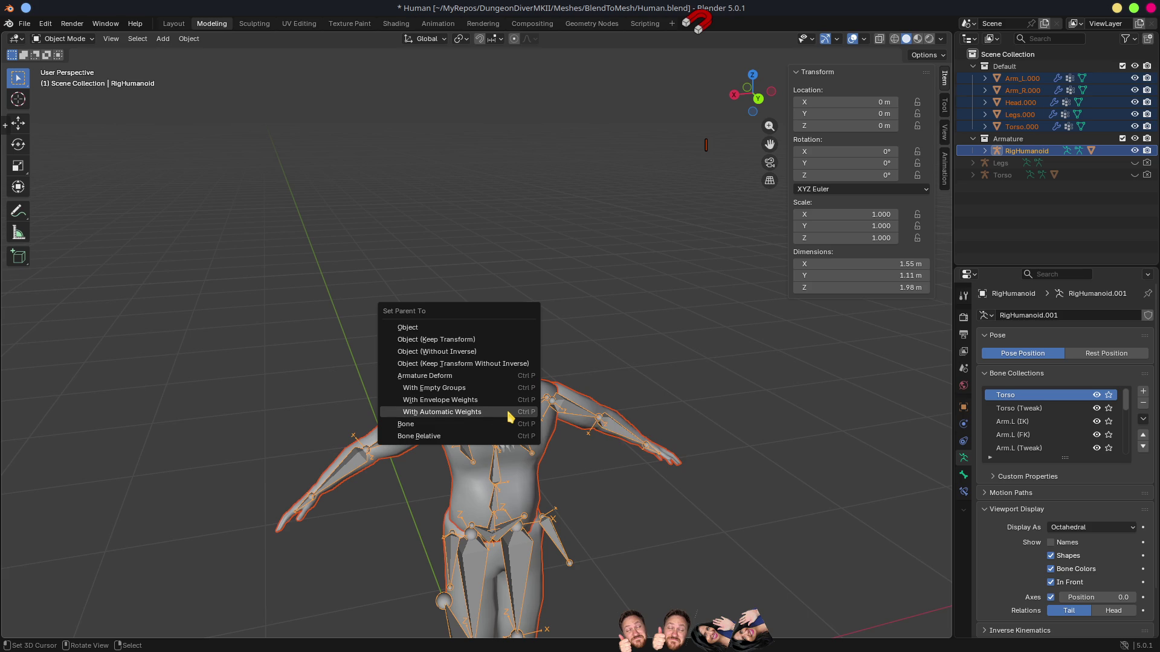
{"action": "key", "text": "Up"}
{"action": "key", "text": "Up"}
{"action": "key", "text": "Up"}
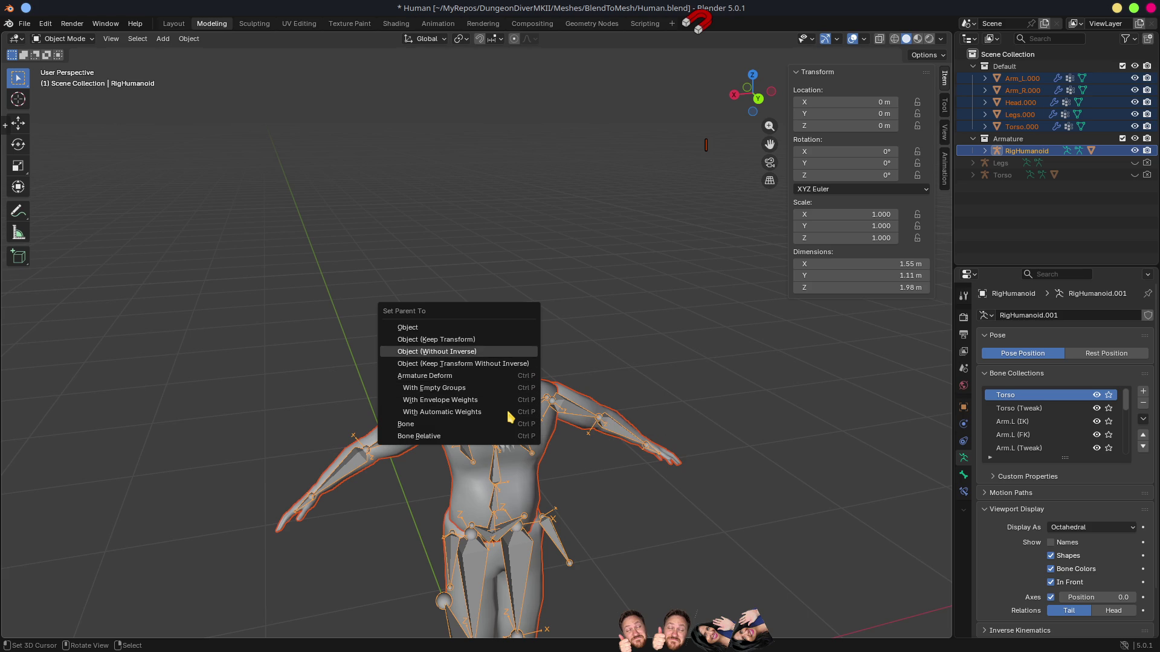
{"action": "key", "text": "Return"}
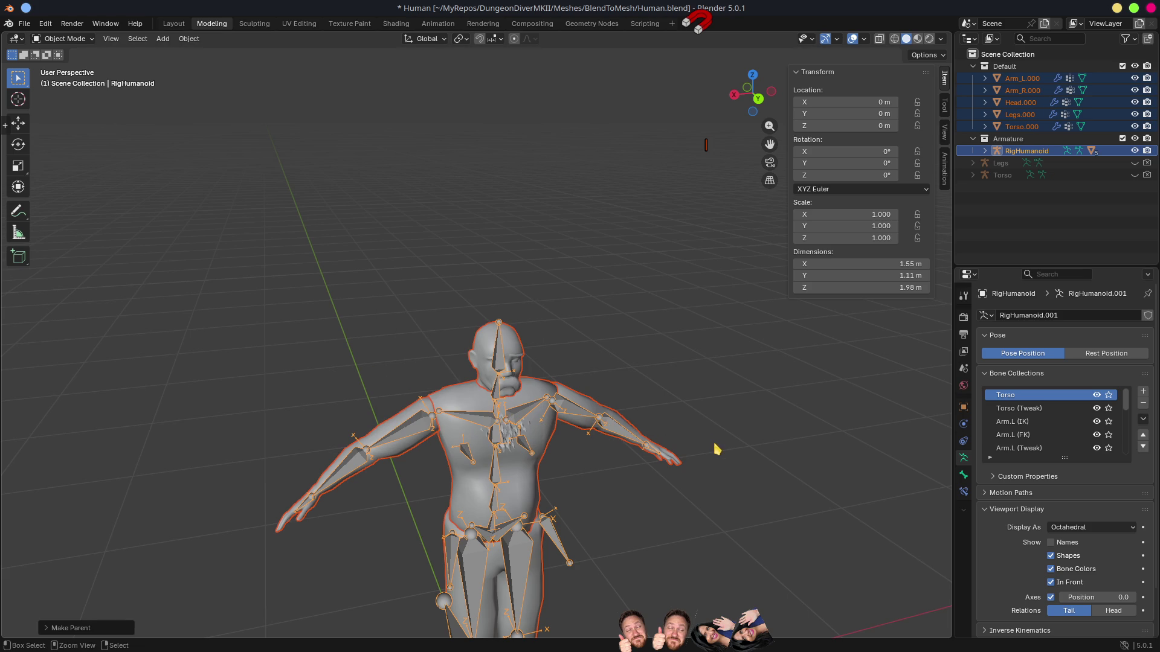
Step: Save Human.blend and return to the HumanoidMKII scene in Godot
{"action": "key", "text": "ctrl+s"}
{"action": "scroll", "coordinate": [719, 441], "scroll_direction": "down", "scroll_amount": 4}
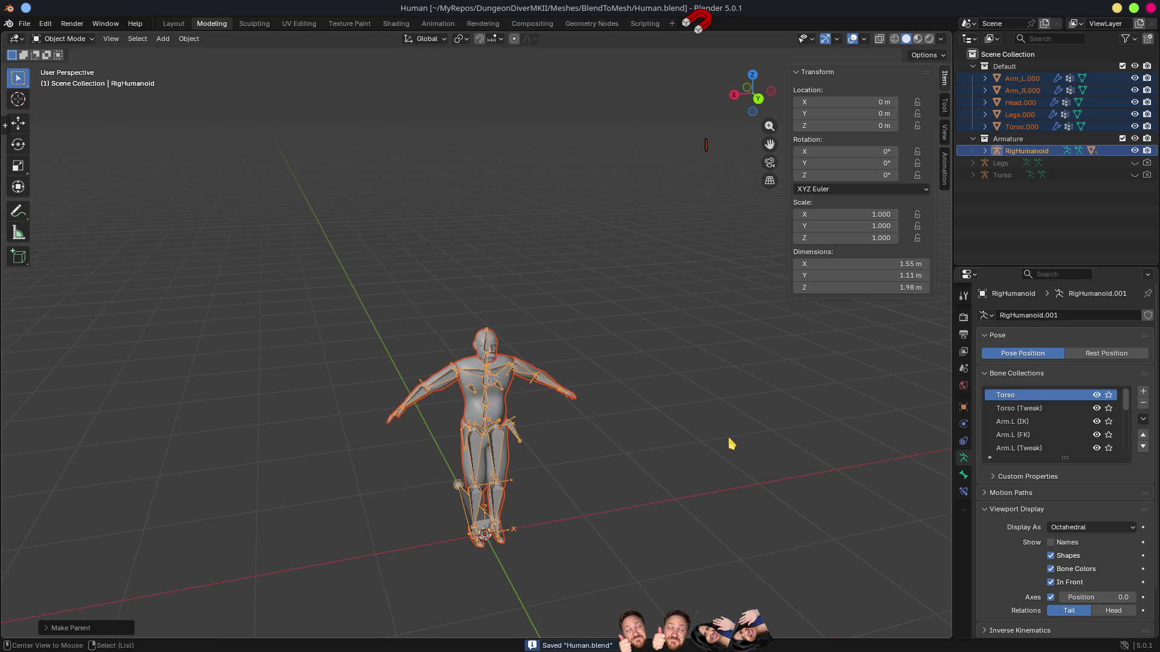
{"action": "key", "text": "alt+Tab"}
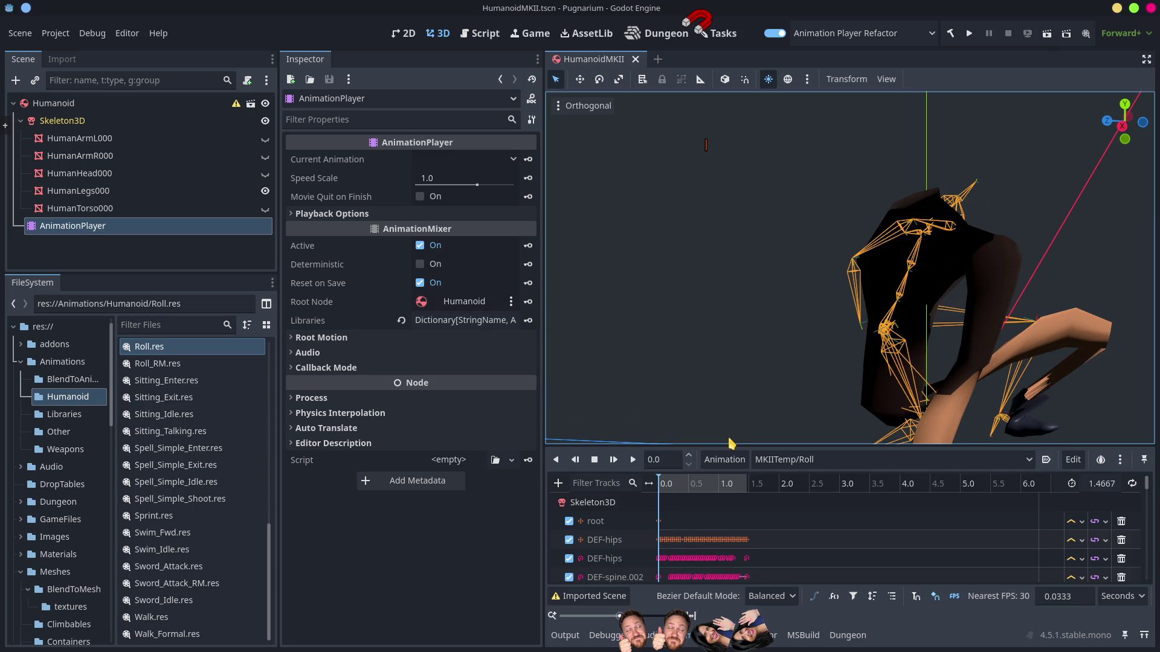
Step: Make HumanHead000 visible while scrubbing the Roll animation to about 1.22 s, then return to Blender
{"action": "scroll", "coordinate": [731, 439], "scroll_direction": "down", "scroll_amount": 5}
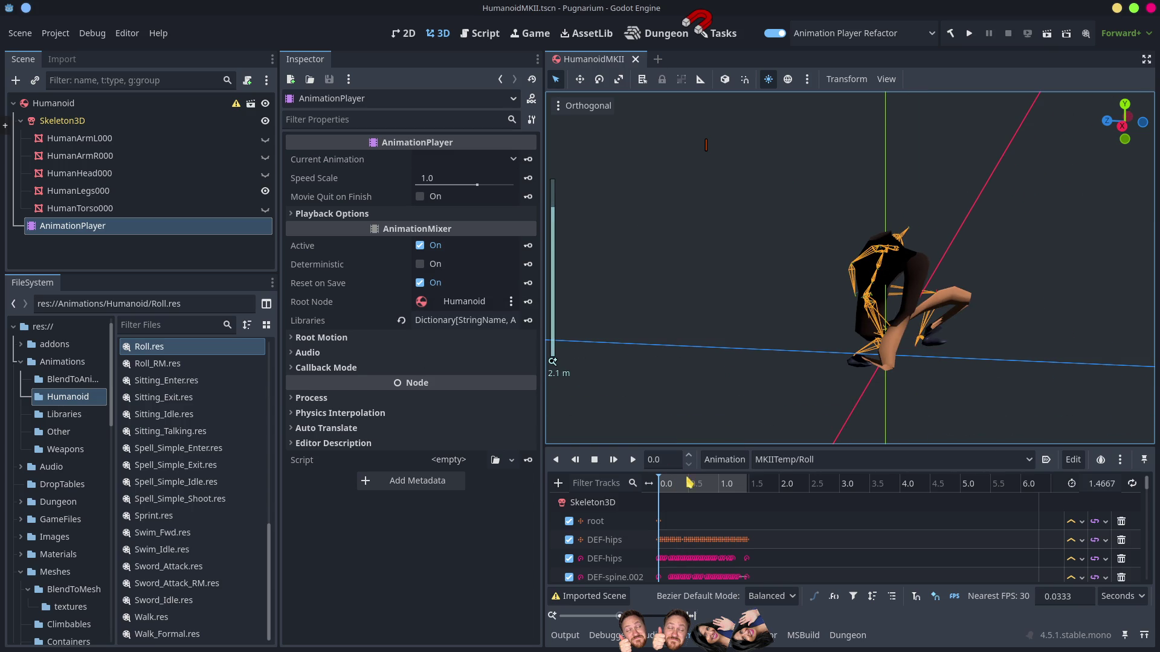
{"action": "mouse_move", "coordinate": [672, 491]}
{"action": "left_mouse_down"}
{"action": "mouse_move", "coordinate": [694, 492]}
{"action": "mouse_move", "coordinate": [664, 494]}
{"action": "mouse_move", "coordinate": [753, 537]}
{"action": "left_mouse_up"}
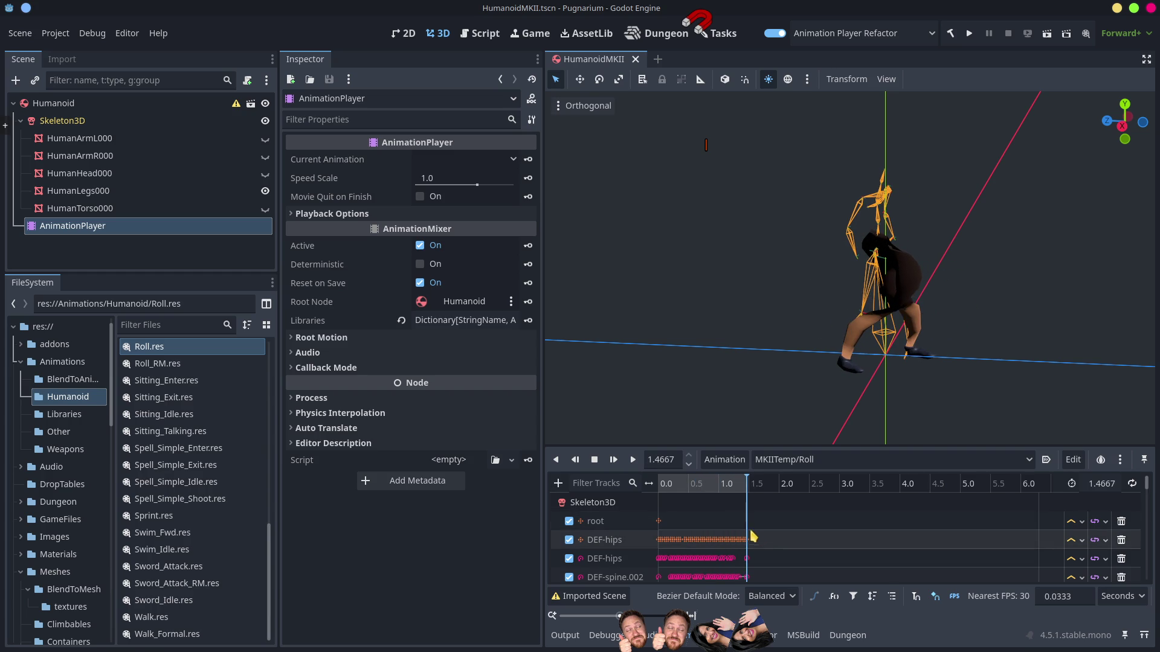
{"action": "left_click", "coordinate": [264, 173]}
{"action": "mouse_move", "coordinate": [660, 485]}
{"action": "left_mouse_down"}
{"action": "mouse_move", "coordinate": [761, 521]}
{"action": "mouse_move", "coordinate": [656, 518]}
{"action": "mouse_move", "coordinate": [708, 514]}
{"action": "mouse_move", "coordinate": [755, 535]}
{"action": "mouse_move", "coordinate": [701, 535]}
{"action": "mouse_move", "coordinate": [753, 543]}
{"action": "left_mouse_up"}
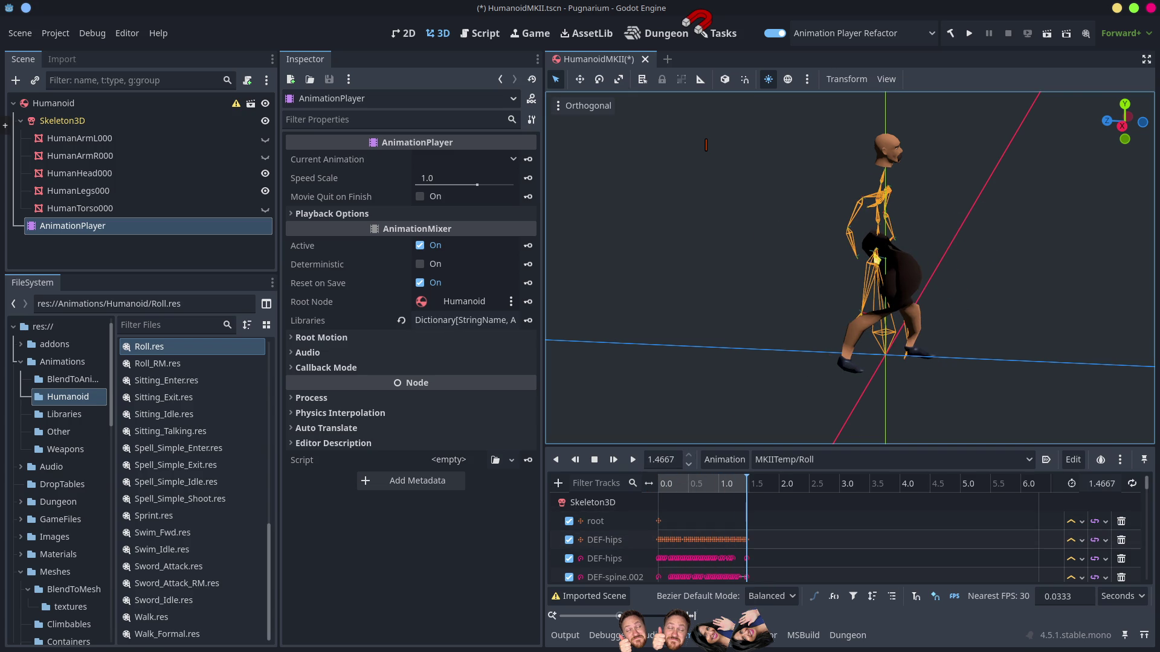
{"action": "key", "text": "alt+Tab"}
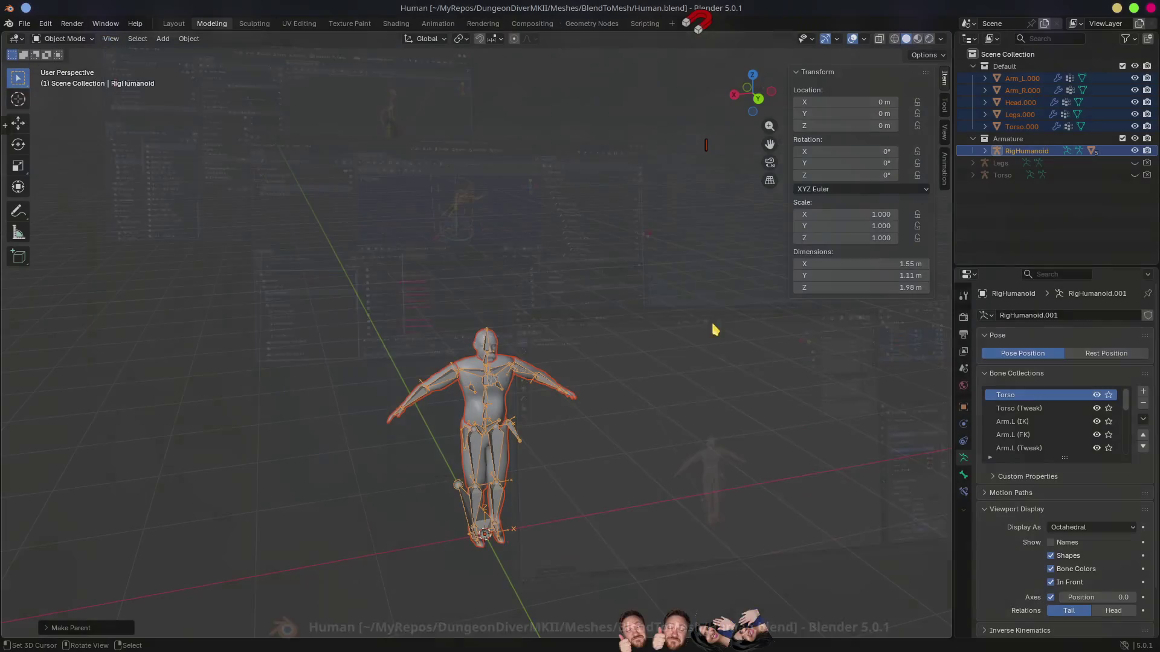
Step: Point Head.000's Armature modifier at RigHumanoid, save Human.blend, and go back to Godot
{"action": "left_click", "coordinate": [479, 351]}
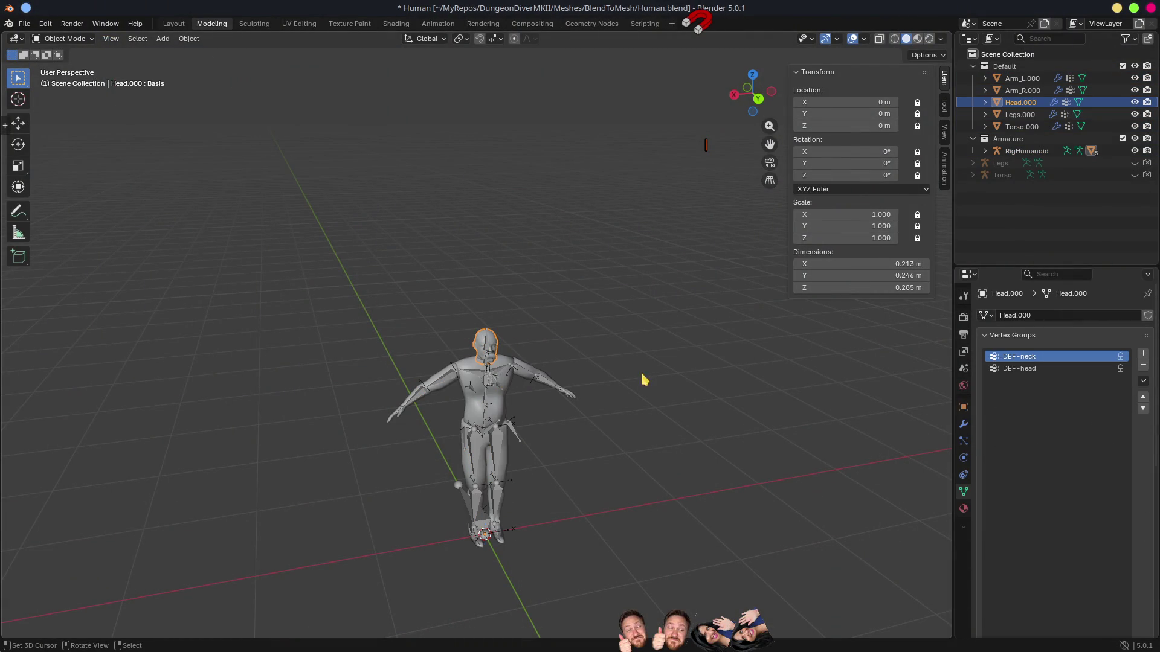
{"action": "left_click", "coordinate": [965, 427]}
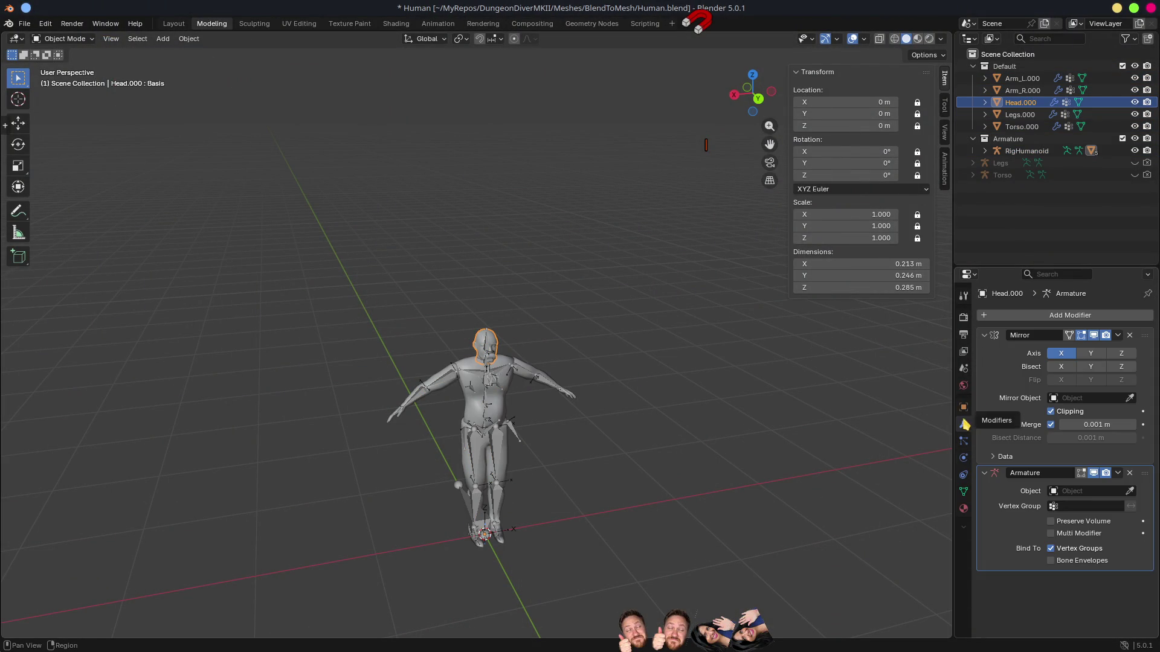
{"action": "left_click", "coordinate": [1053, 492]}
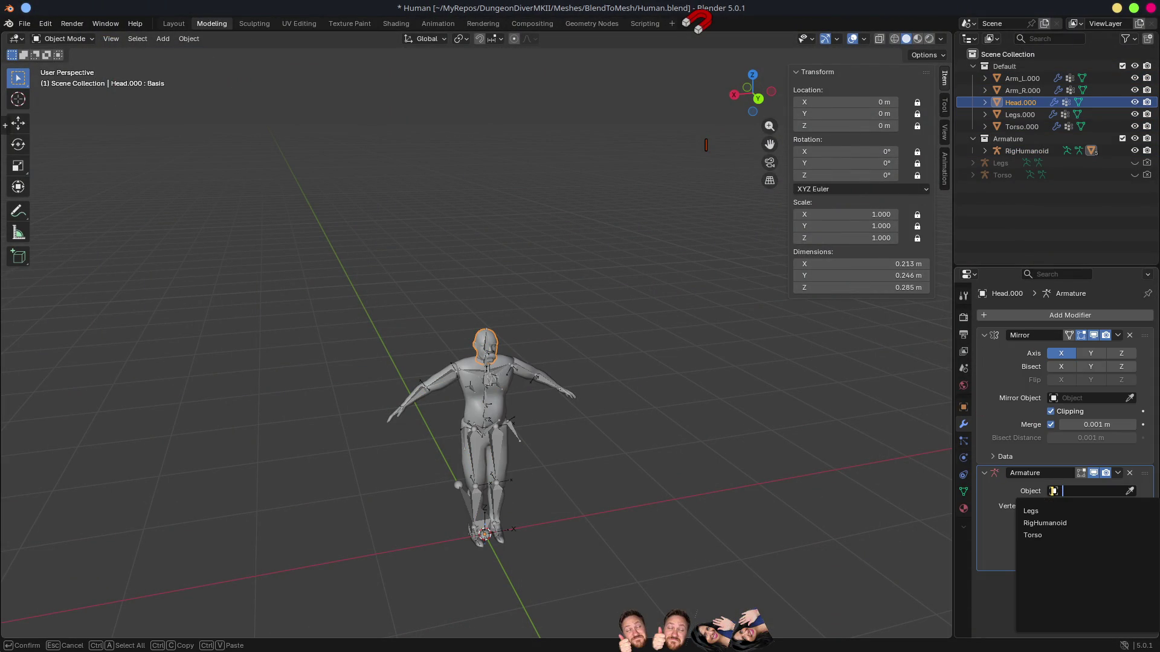
{"action": "left_click", "coordinate": [1053, 527]}
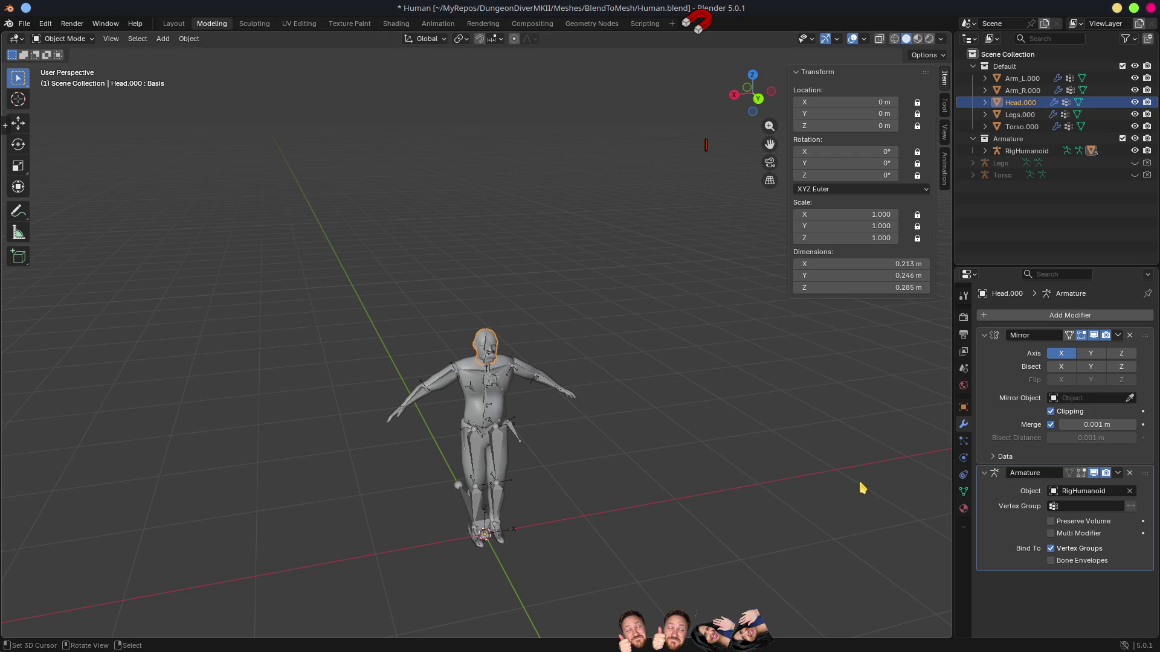
{"action": "key", "text": "ctrl+s"}
{"action": "key", "text": "alt+Tab"}
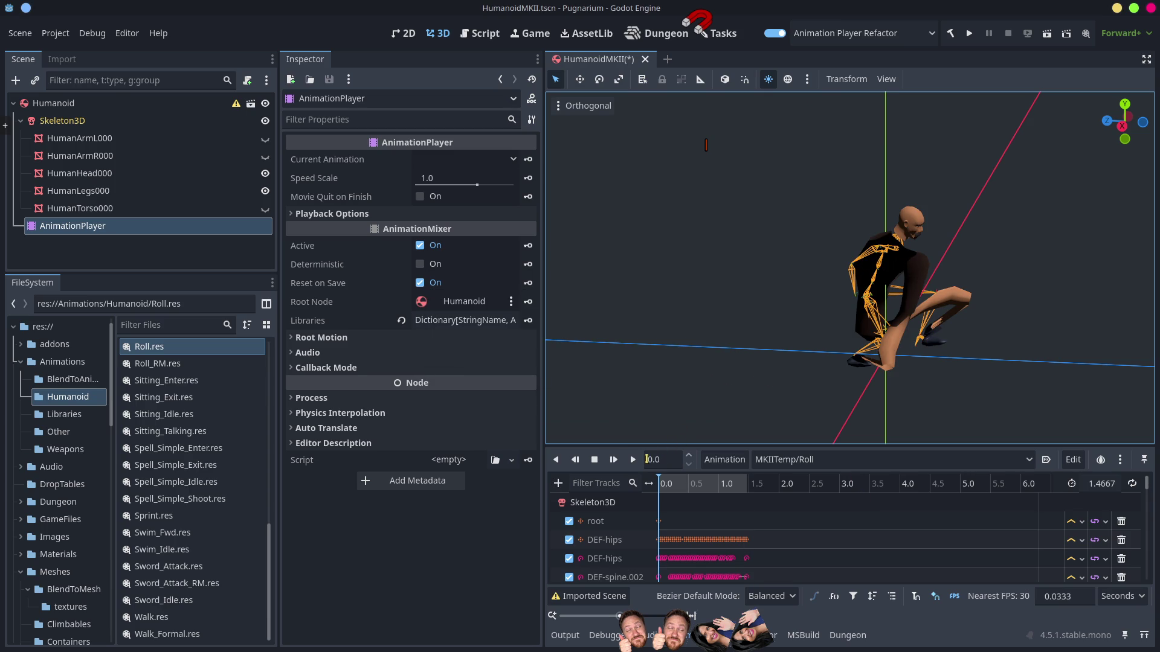
Step: With the Roll animation at its start, hide HumanLegs000 and show HumanTorso000
{"action": "mouse_move", "coordinate": [670, 487]}
{"action": "left_mouse_down"}
{"action": "mouse_move", "coordinate": [653, 489]}
{"action": "mouse_move", "coordinate": [774, 521]}
{"action": "left_mouse_up"}
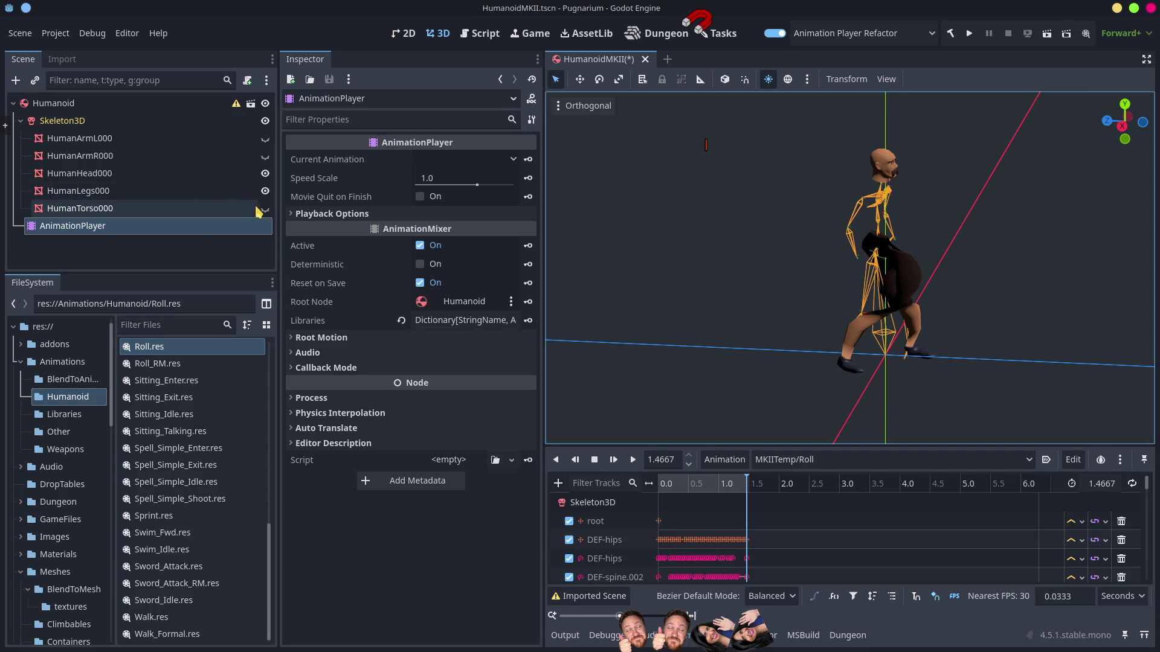
{"action": "left_click", "coordinate": [264, 191]}
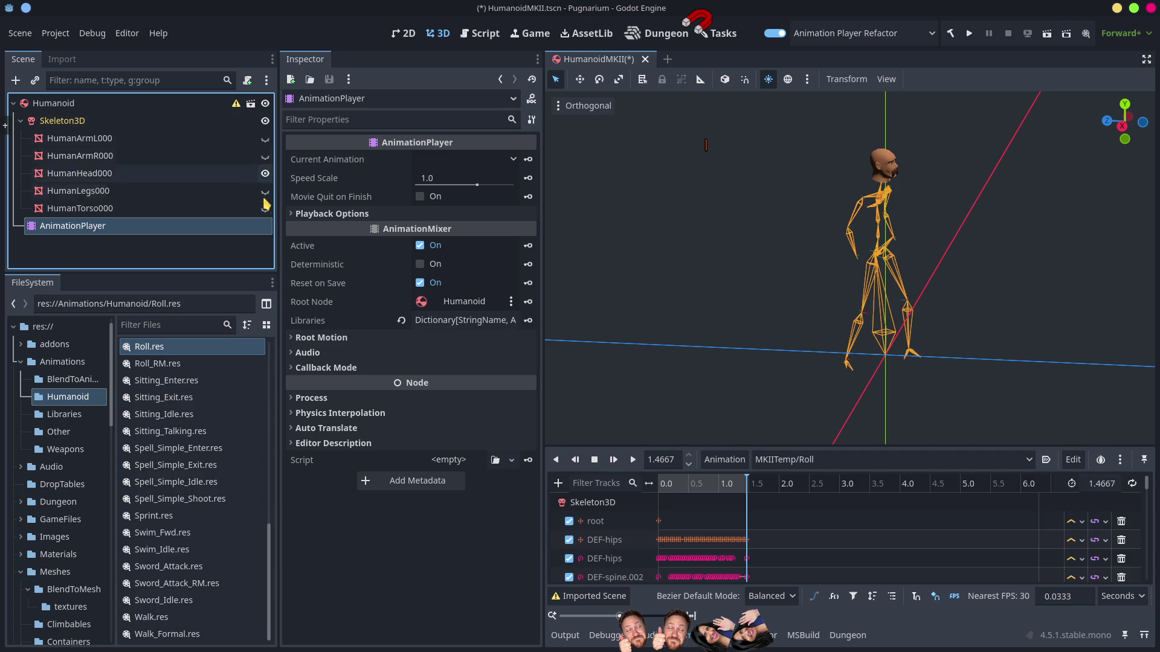
{"action": "left_click", "coordinate": [267, 209]}
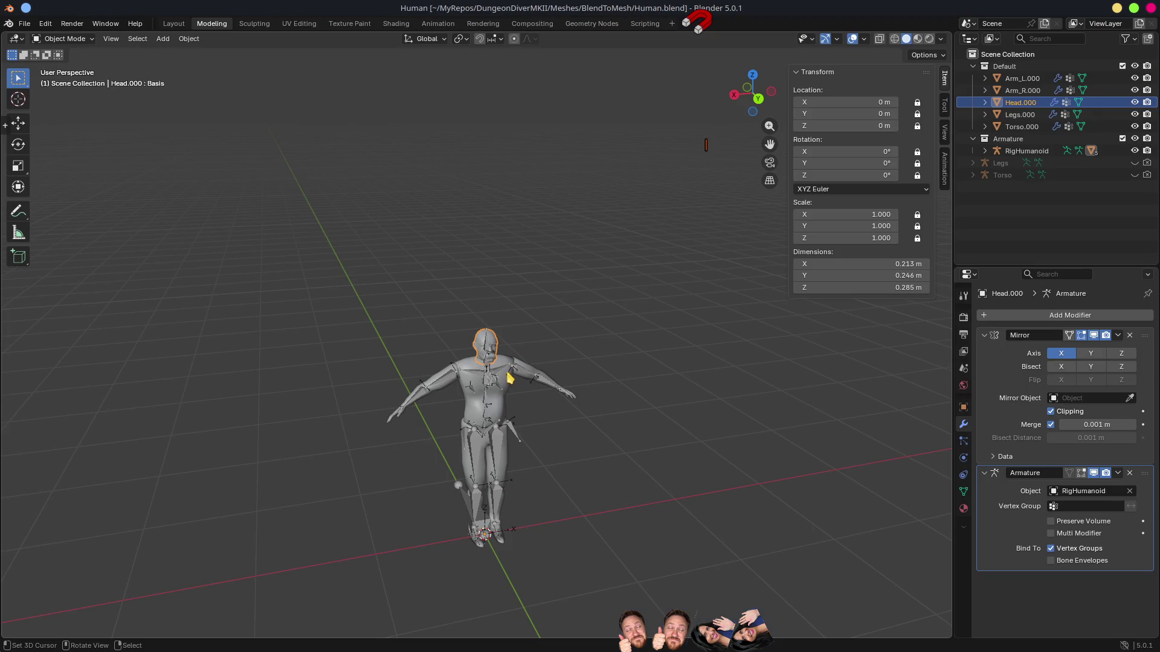
Step: Set Torso.000's Armature modifier object to RigHumanoid in Blender, then return to Godot
{"action": "left_click", "coordinate": [508, 389]}
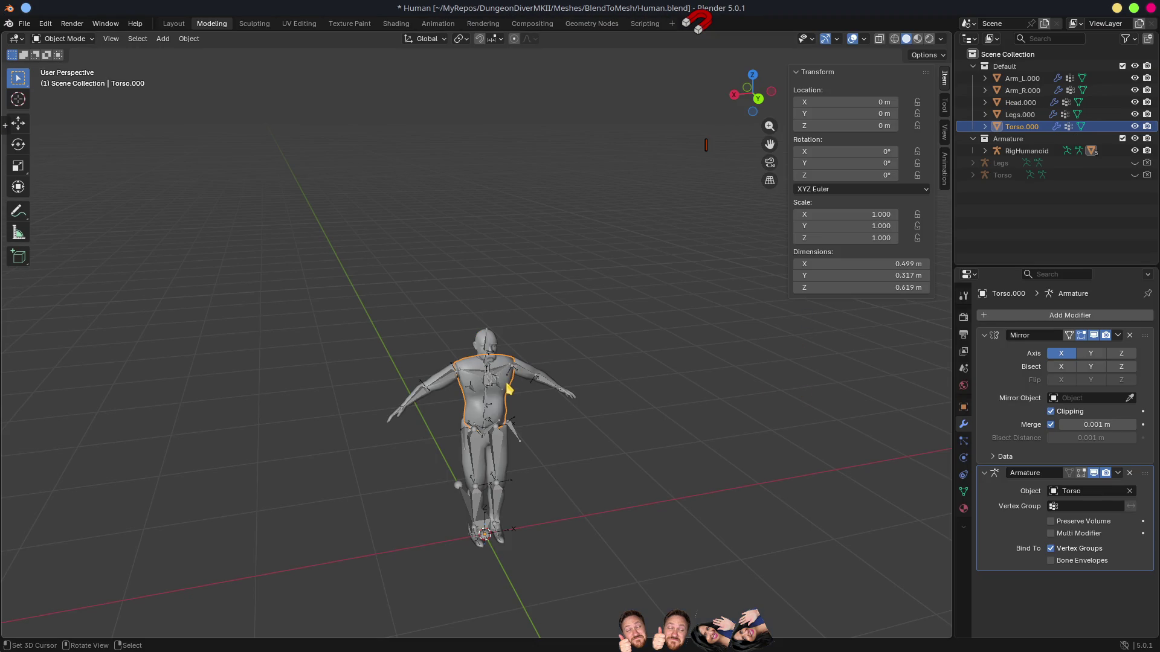
{"action": "left_click", "coordinate": [1054, 492]}
{"action": "left_click", "coordinate": [1064, 522]}
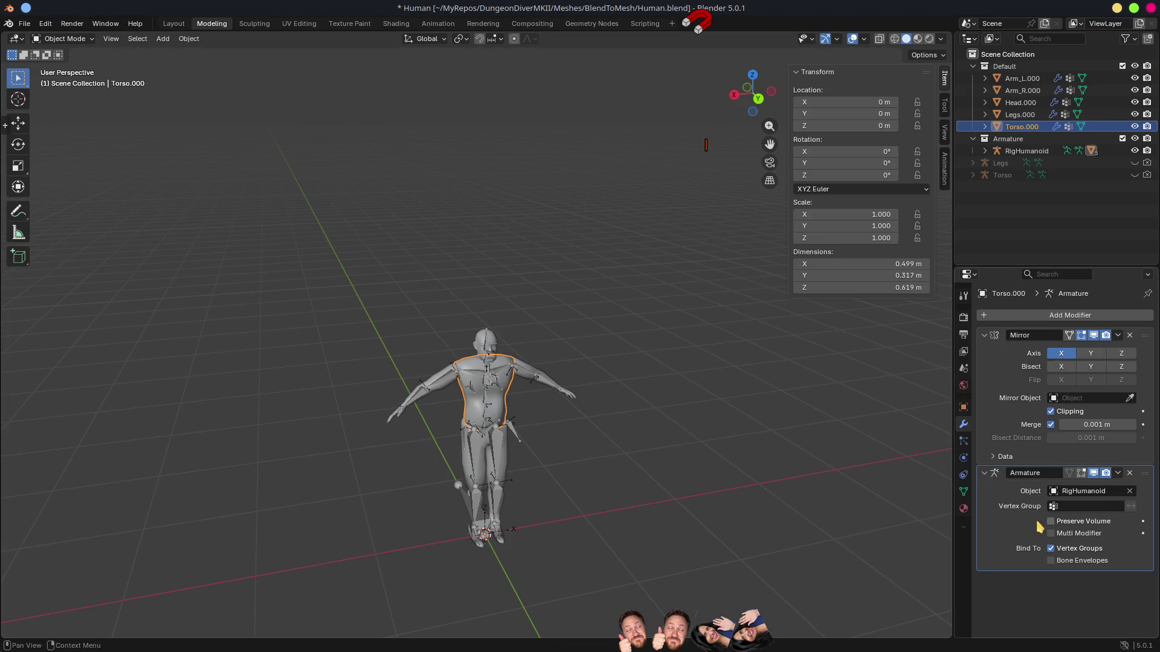
{"action": "key", "text": "alt+Tab"}
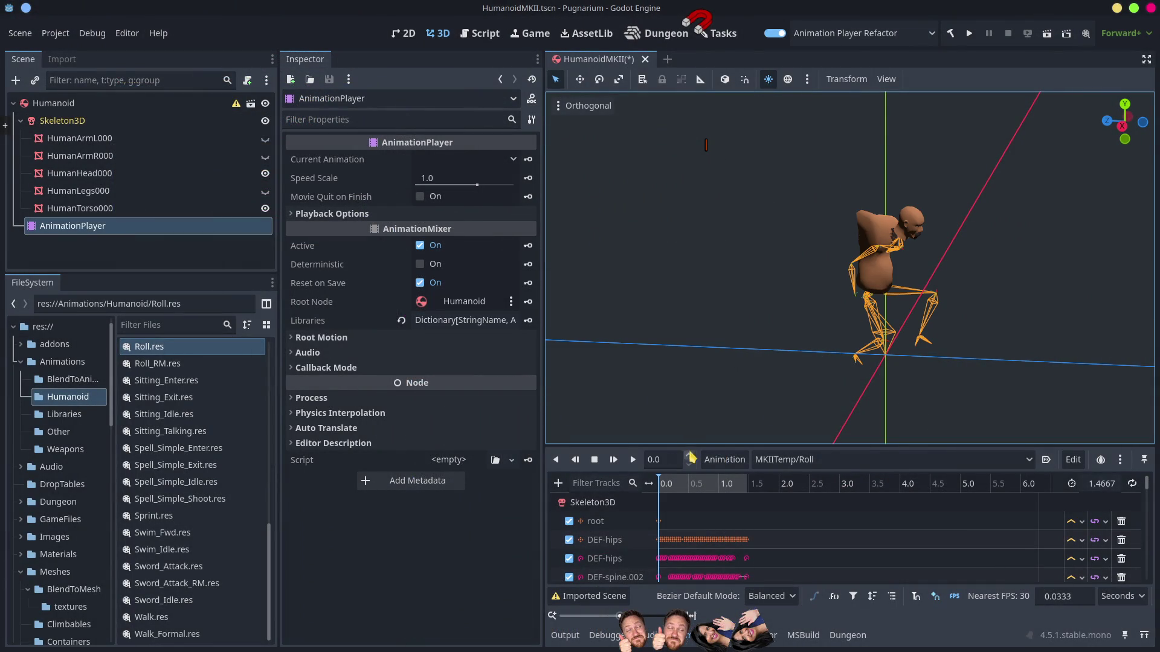
Step: Scrub the Roll animation and check the torso from back and front views, then return to Blender
{"action": "mouse_move", "coordinate": [673, 486]}
{"action": "left_mouse_down"}
{"action": "mouse_move", "coordinate": [779, 527]}
{"action": "mouse_move", "coordinate": [696, 525]}
{"action": "mouse_move", "coordinate": [752, 522]}
{"action": "mouse_move", "coordinate": [722, 518]}
{"action": "mouse_move", "coordinate": [755, 501]}
{"action": "left_mouse_up"}
{"action": "key", "text": "ctrl+KP_1"}
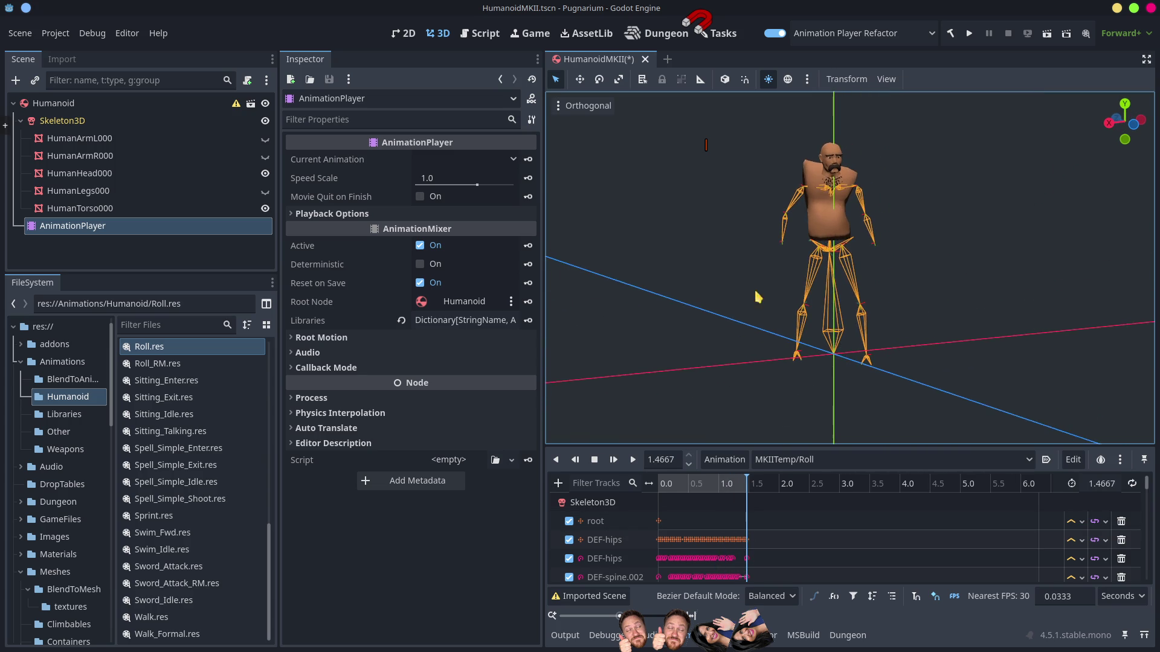
{"action": "scroll", "coordinate": [881, 259], "scroll_direction": "up", "scroll_amount": 4}
{"action": "key", "text": "KP_1"}
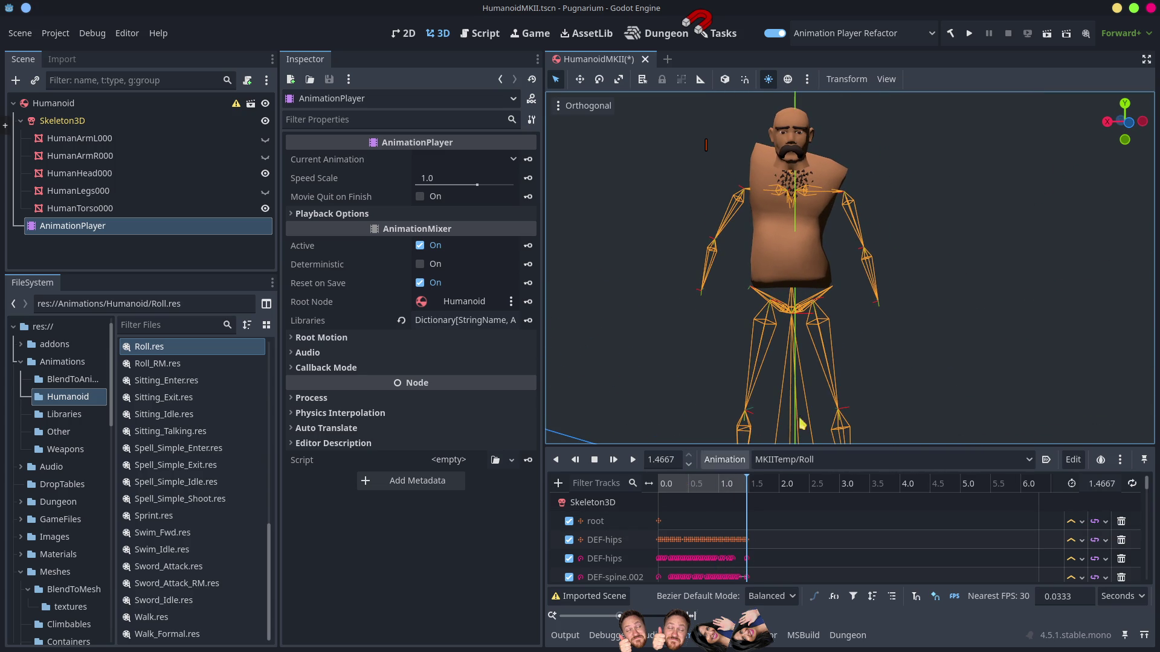
{"action": "mouse_move", "coordinate": [716, 490]}
{"action": "left_mouse_down"}
{"action": "mouse_move", "coordinate": [644, 495]}
{"action": "mouse_move", "coordinate": [757, 511]}
{"action": "mouse_move", "coordinate": [734, 512]}
{"action": "left_mouse_up"}
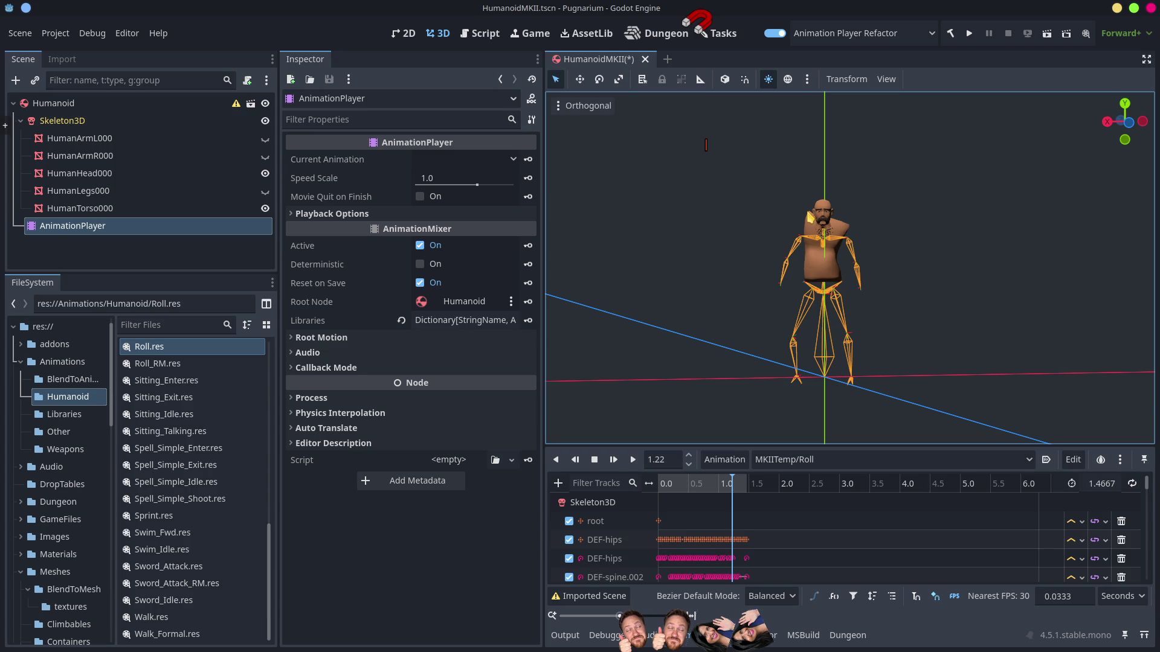
{"action": "key", "text": "alt+Tab"}
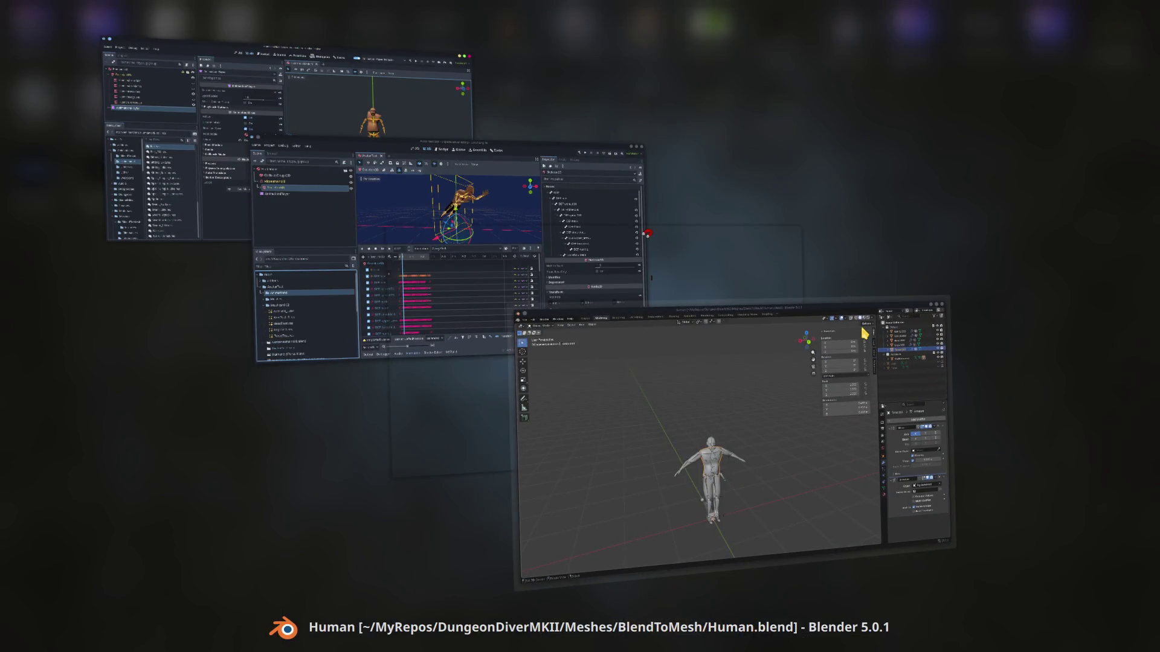
Step: In Edit Mode, inspect torso vertex weights, then select all torso vertices and normalize their weights
{"action": "scroll", "coordinate": [488, 428], "scroll_direction": "up", "scroll_amount": 3}
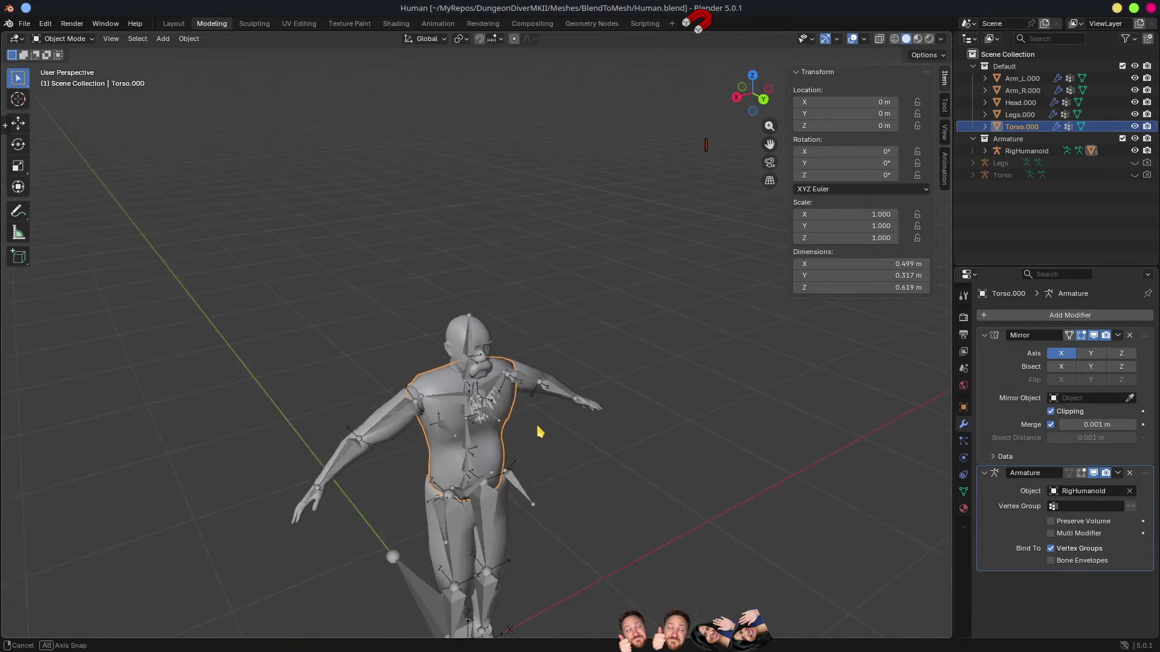
{"action": "key", "text": "Tab"}
{"action": "key", "text": "1"}
{"action": "left_click", "coordinate": [414, 372]}
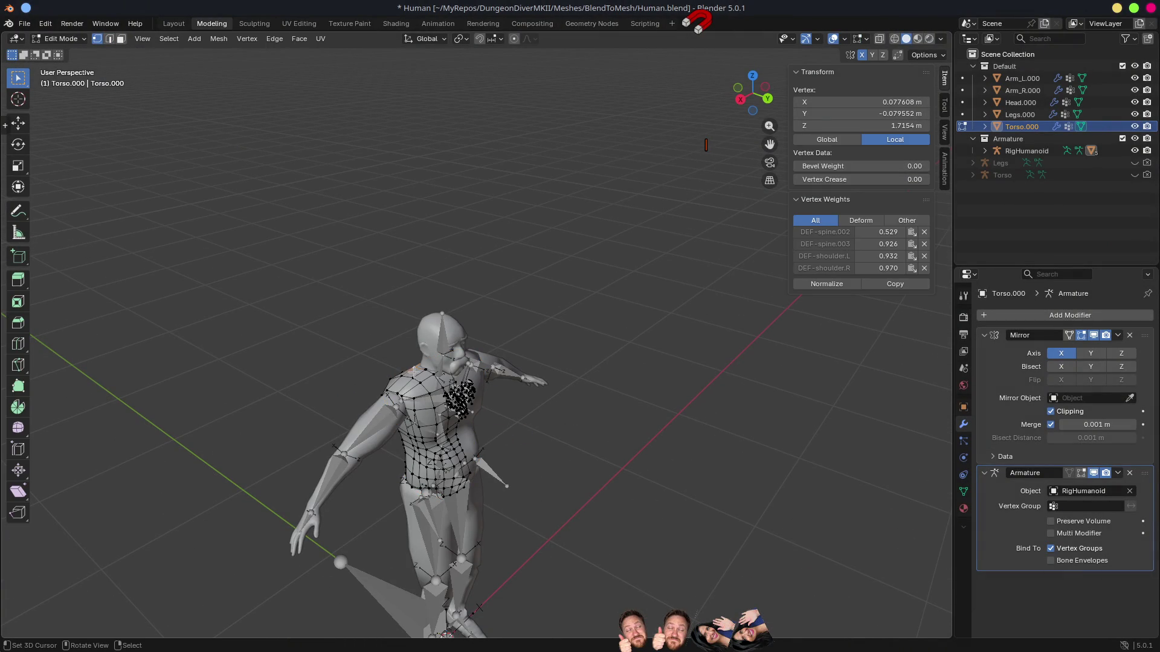
{"action": "left_click", "coordinate": [418, 381]}
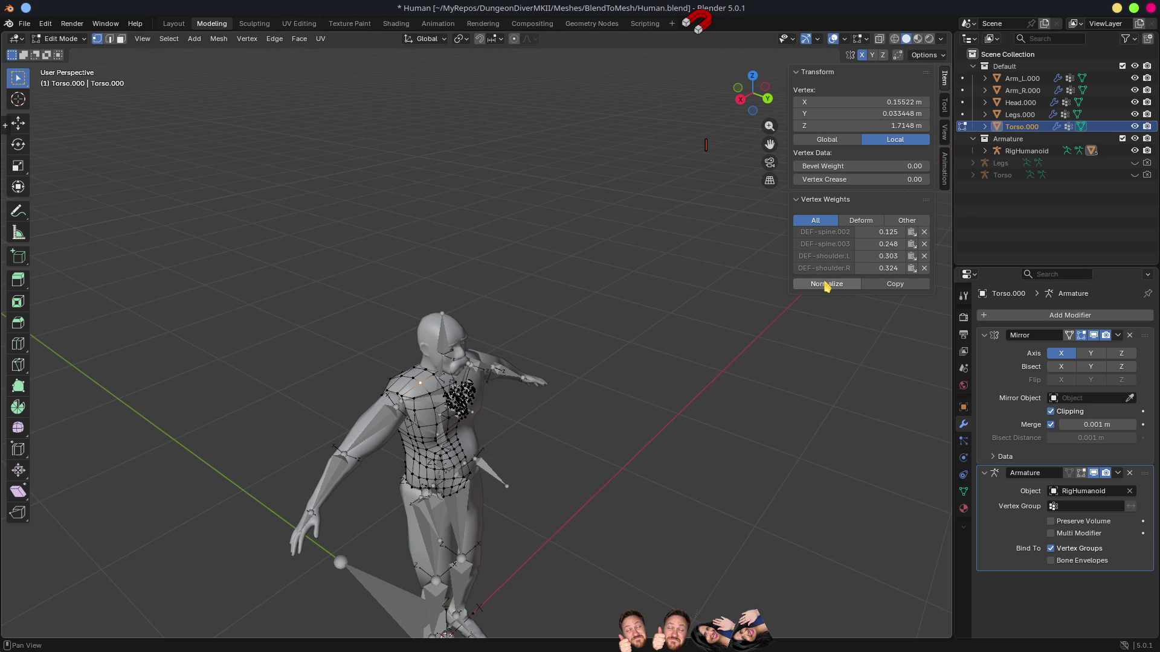
{"action": "scroll", "coordinate": [478, 352], "scroll_direction": "up", "scroll_amount": 5}
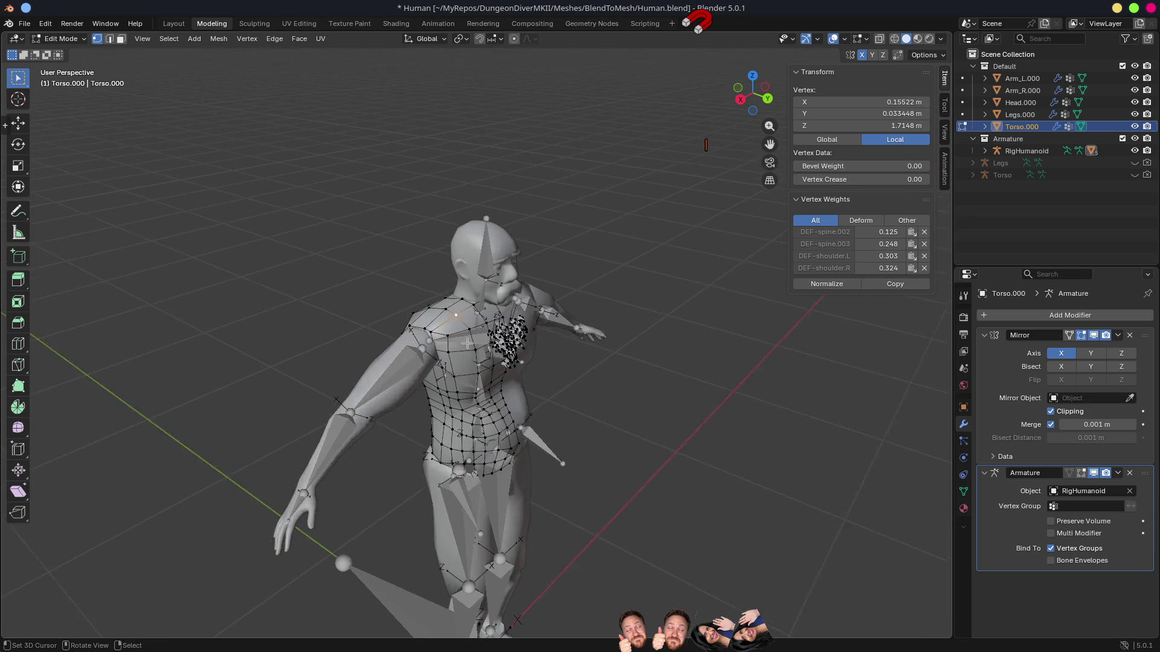
{"action": "key", "text": "ctrl+l"}
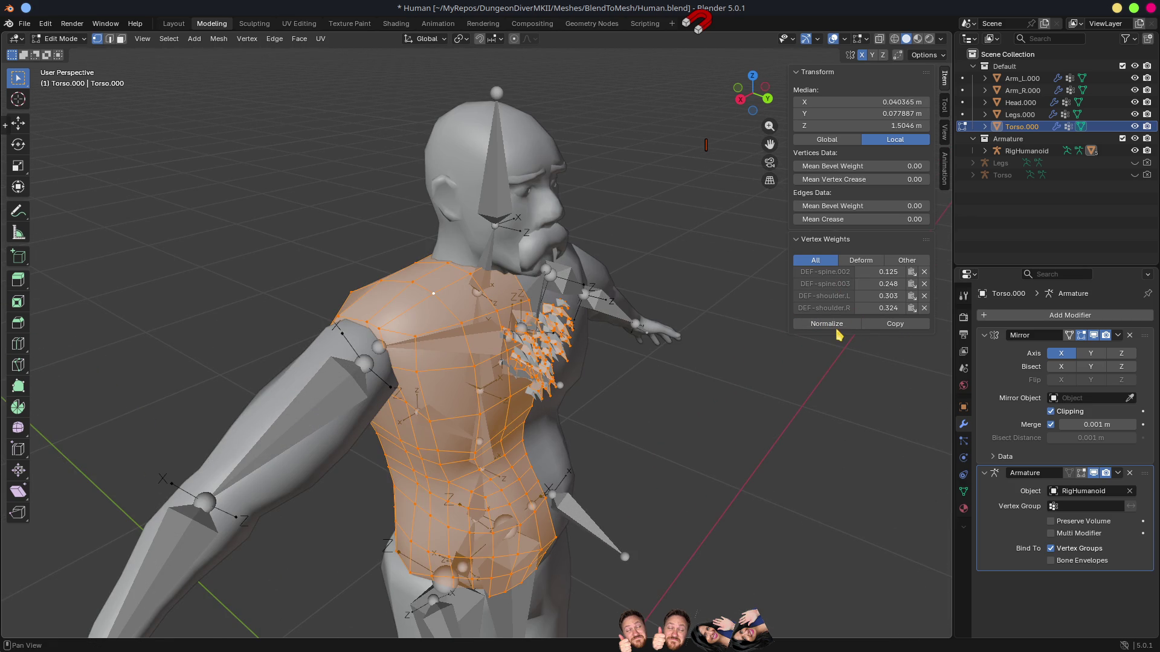
{"action": "left_click", "coordinate": [836, 325]}
Step: Save Human.blend, check the reimport in Godot, then orbit to a side view of the torso
{"action": "left_click_drag", "start_coordinate": [621, 378], "coordinate": [598, 371]}
{"action": "scroll", "coordinate": [601, 367], "scroll_direction": "up", "scroll_amount": 2}
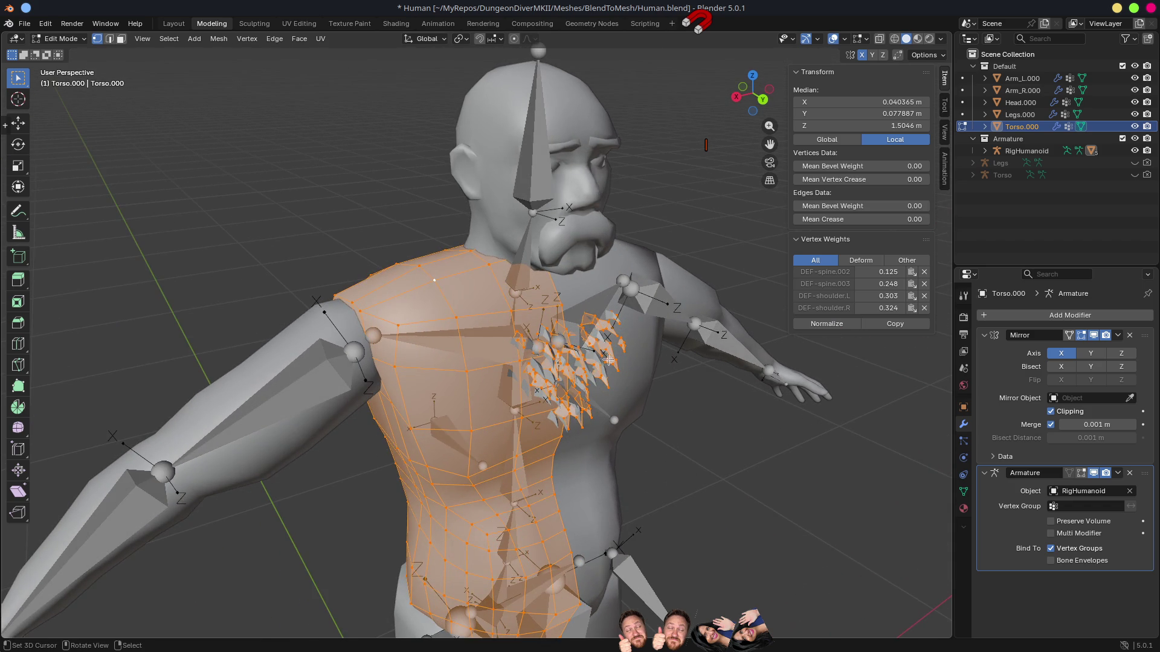
{"action": "scroll", "coordinate": [610, 359], "scroll_direction": "down", "scroll_amount": 5}
{"action": "key", "text": "ctrl+s"}
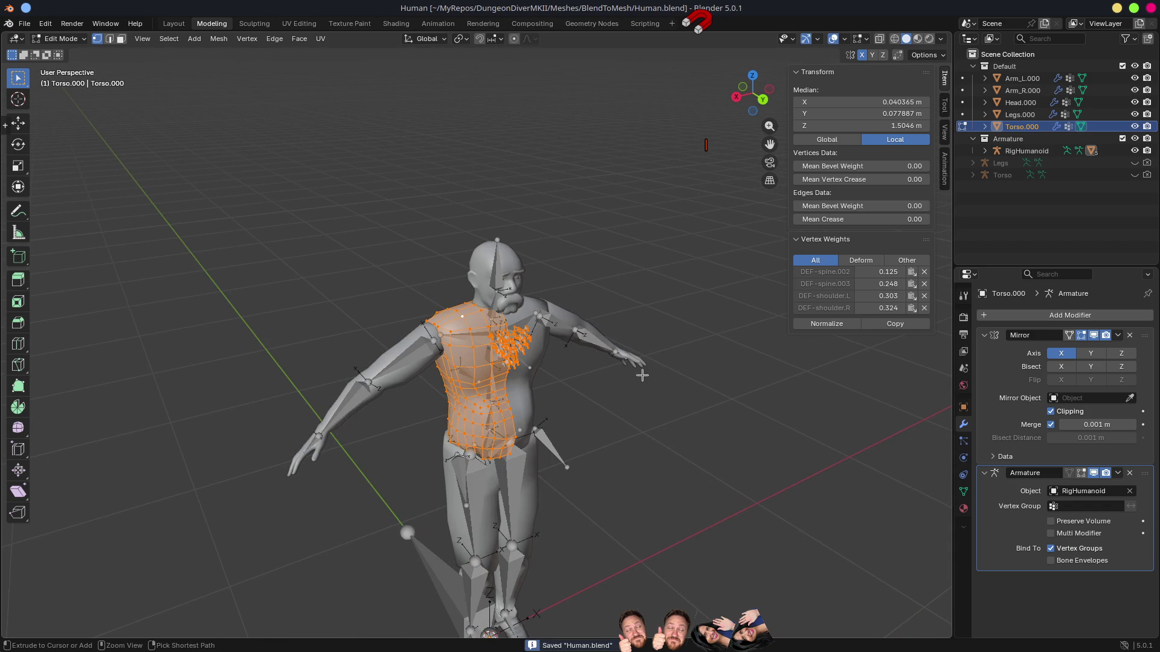
{"action": "key", "text": "alt+Tab"}
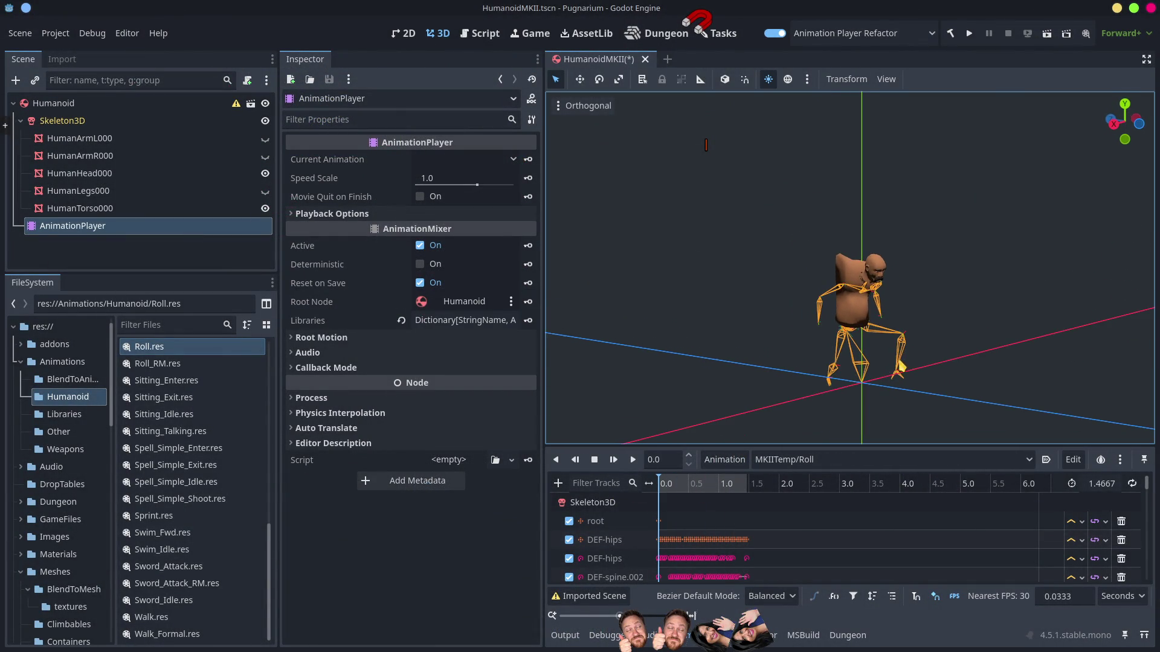
{"action": "key", "text": "alt+Tab"}
{"action": "mouse_move", "coordinate": [656, 365]}
{"action": "left_mouse_down"}
{"action": "mouse_move", "coordinate": [585, 353]}
{"action": "mouse_move", "coordinate": [670, 361]}
{"action": "mouse_move", "coordinate": [452, 399]}
{"action": "mouse_move", "coordinate": [423, 423]}
{"action": "left_mouse_up"}
{"action": "left_click", "coordinate": [420, 425]}
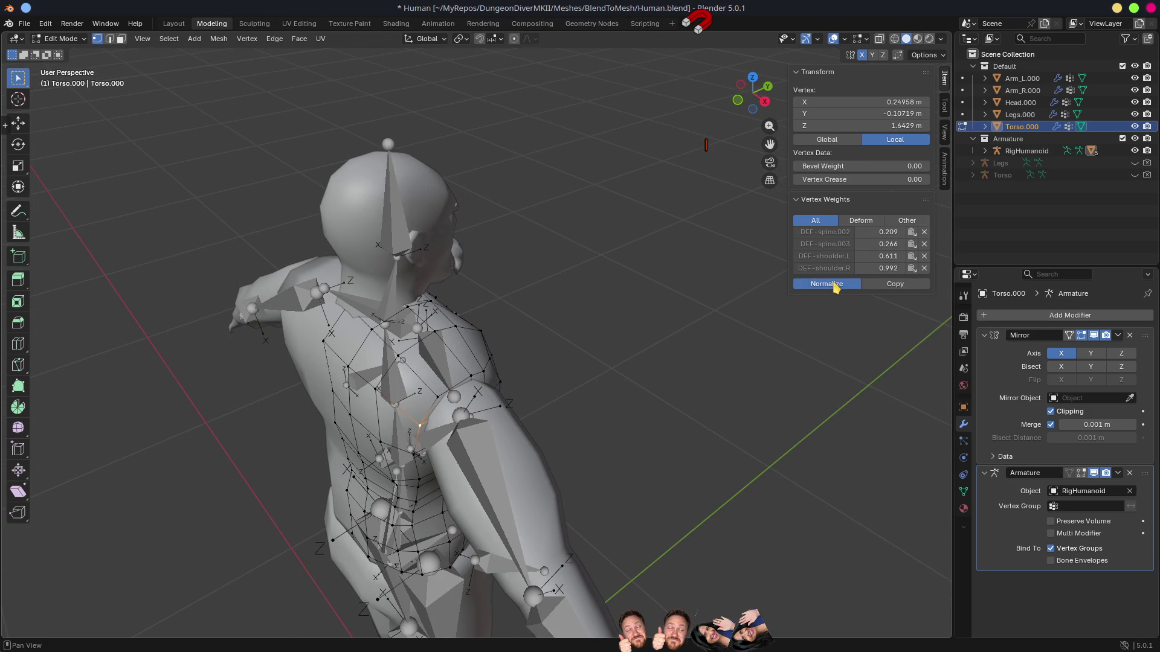
Step: Normalize the bone weights of three shoulder vertices one by one and save Human.blend
{"action": "left_click", "coordinate": [439, 396]}
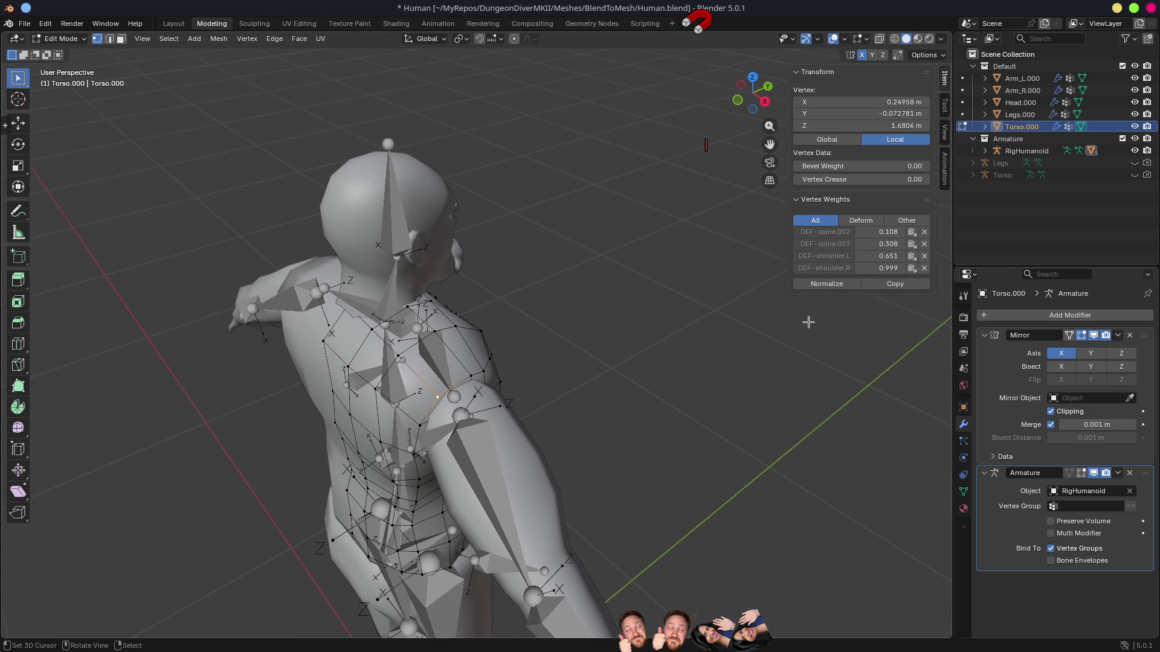
{"action": "left_click", "coordinate": [835, 285]}
{"action": "left_click", "coordinate": [472, 376]}
{"action": "left_click", "coordinate": [819, 286]}
{"action": "left_click", "coordinate": [484, 373]}
{"action": "left_click", "coordinate": [841, 284]}
{"action": "key", "text": "ctrl+s"}
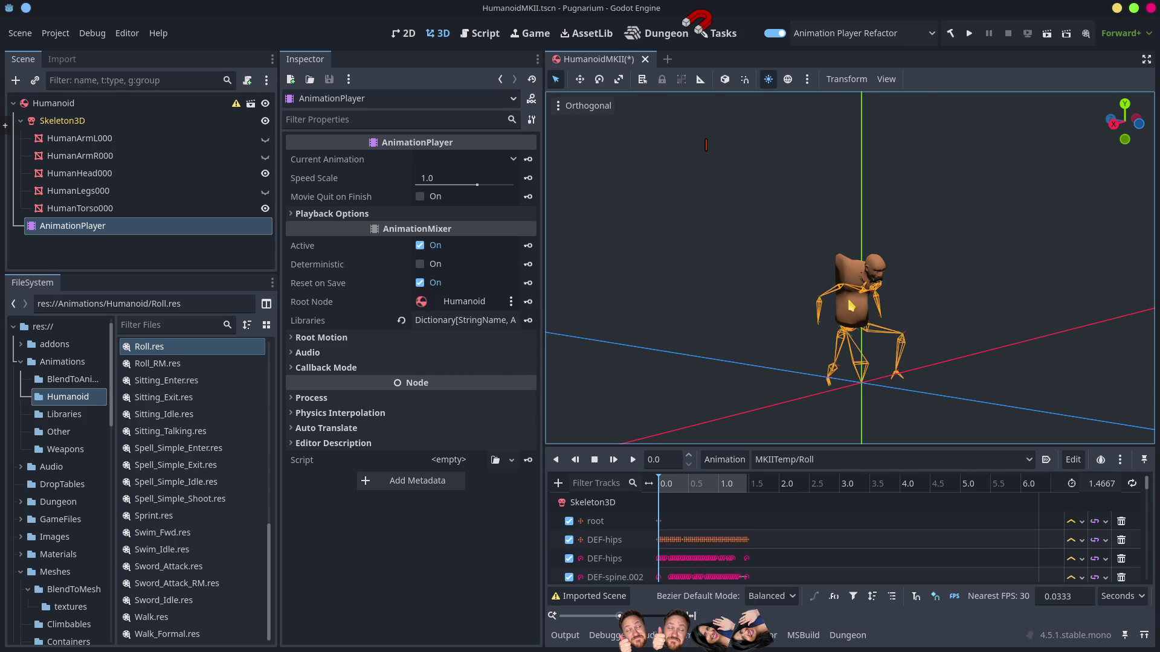
Step: Orbit around the rolled character in Godot, then resave Human.blend to trigger a reimport
{"action": "left_click_drag", "start_coordinate": [858, 281], "coordinate": [870, 281]}
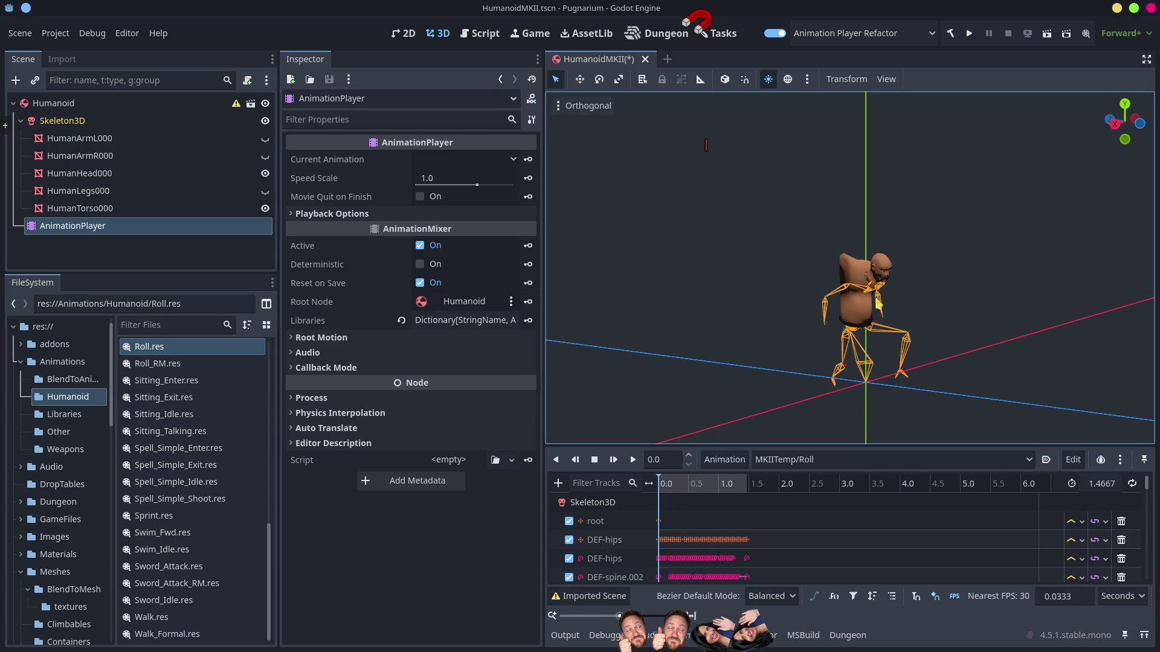
{"action": "scroll", "coordinate": [849, 296], "scroll_direction": "up", "scroll_amount": 5}
{"action": "mouse_move", "coordinate": [850, 275]}
{"action": "left_mouse_down"}
{"action": "mouse_move", "coordinate": [888, 281]}
{"action": "mouse_move", "coordinate": [836, 289]}
{"action": "left_mouse_up"}
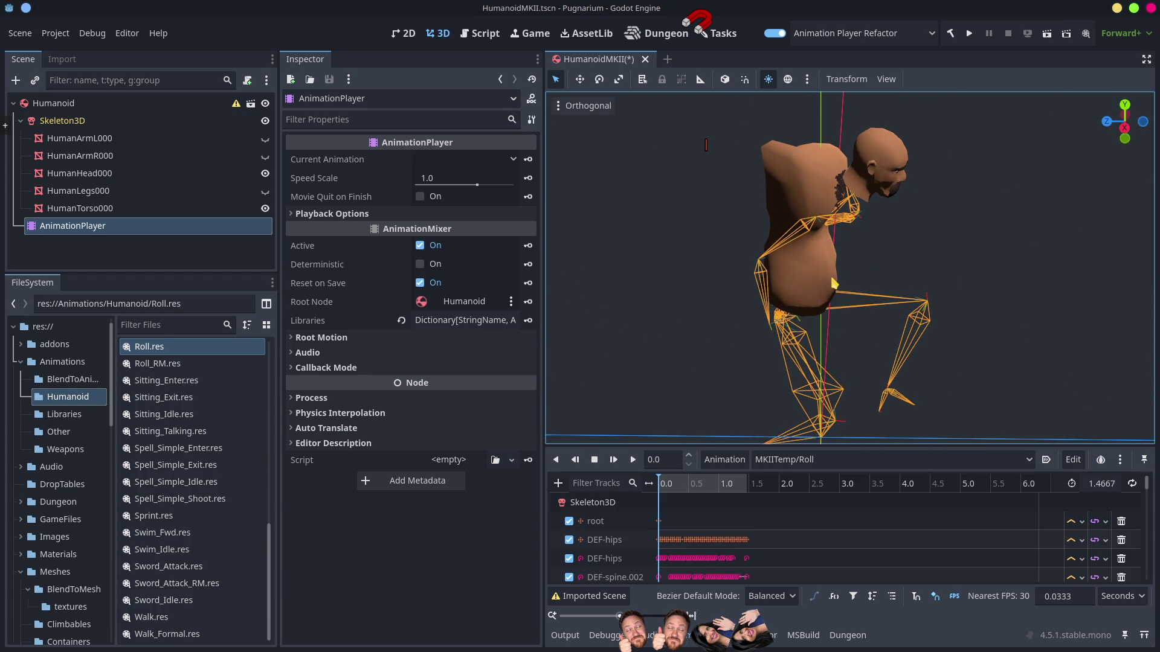
{"action": "key", "text": "alt+Tab"}
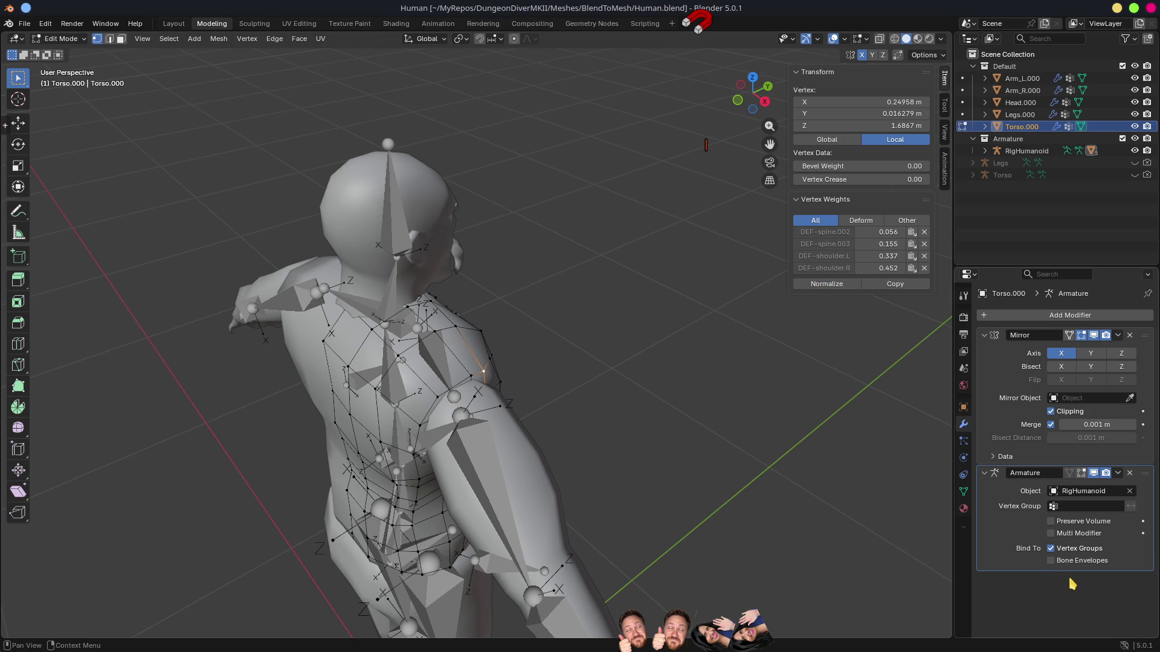
{"action": "key", "text": "ctrl+s"}
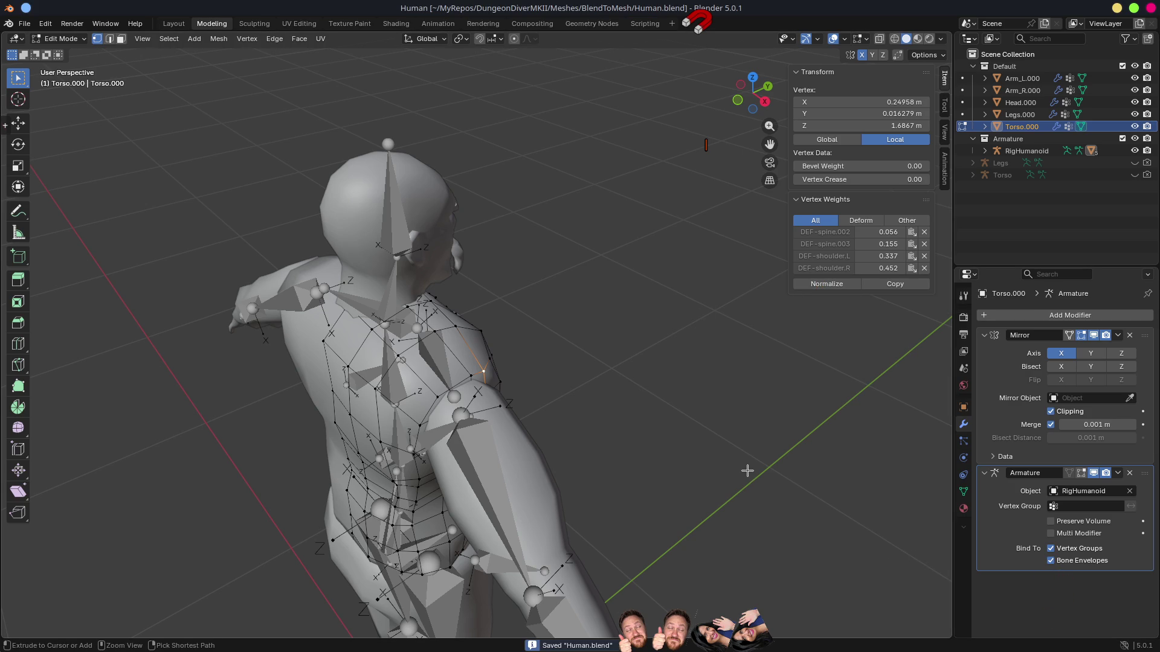
{"action": "key", "text": "alt+Tab"}
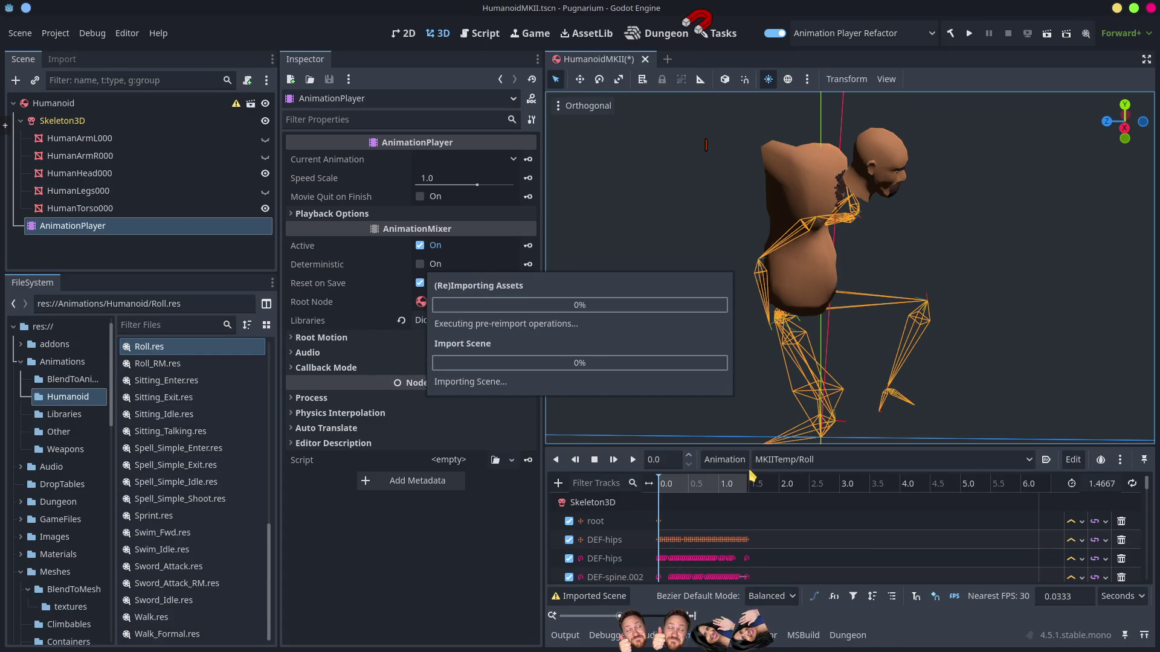
Step: Restrict the torso's Armature modifier to the DEF-shoulder.R vertex group, save, and return to Godot
{"action": "key", "text": "alt+Tab"}
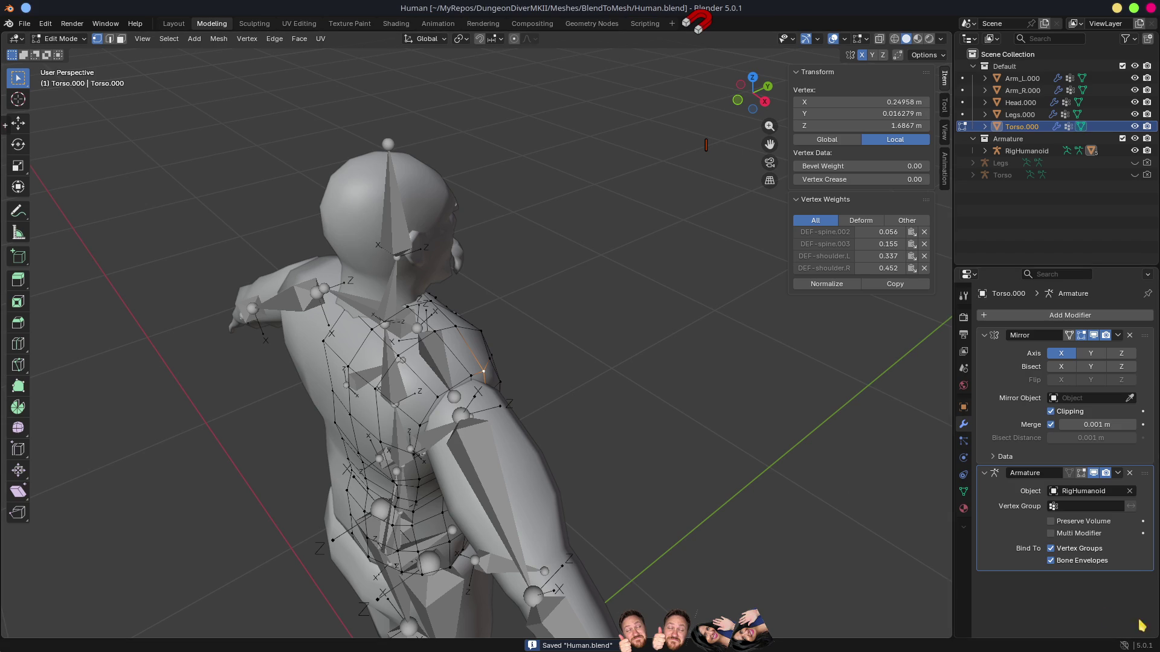
{"action": "left_click", "coordinate": [1056, 509]}
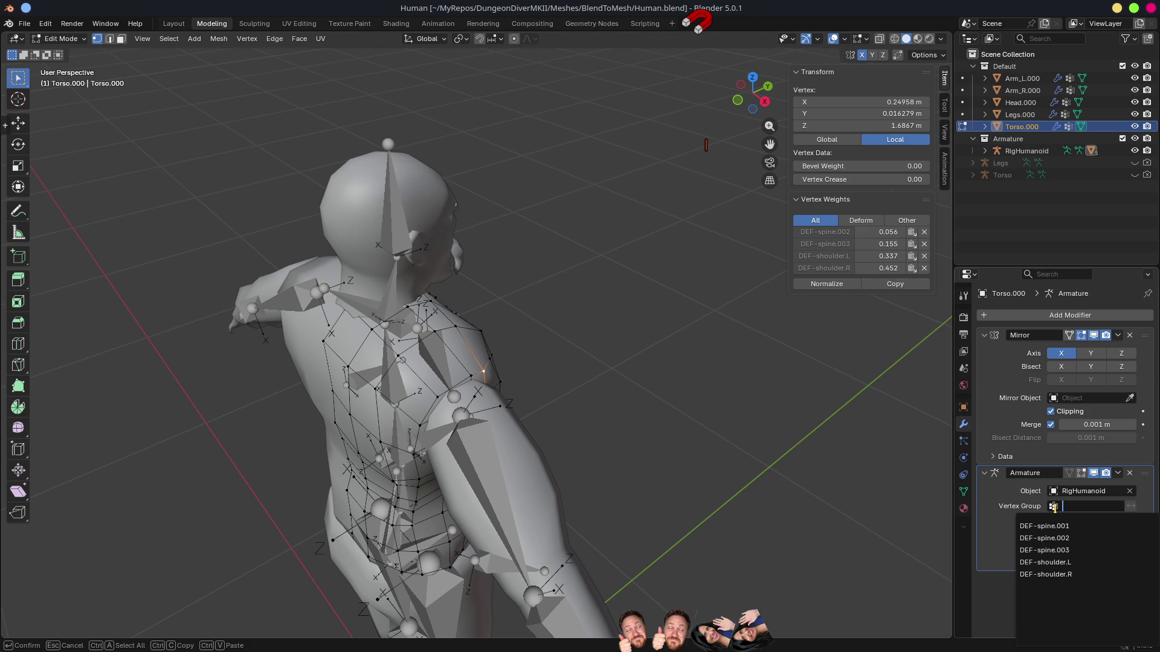
{"action": "left_click", "coordinate": [1063, 575]}
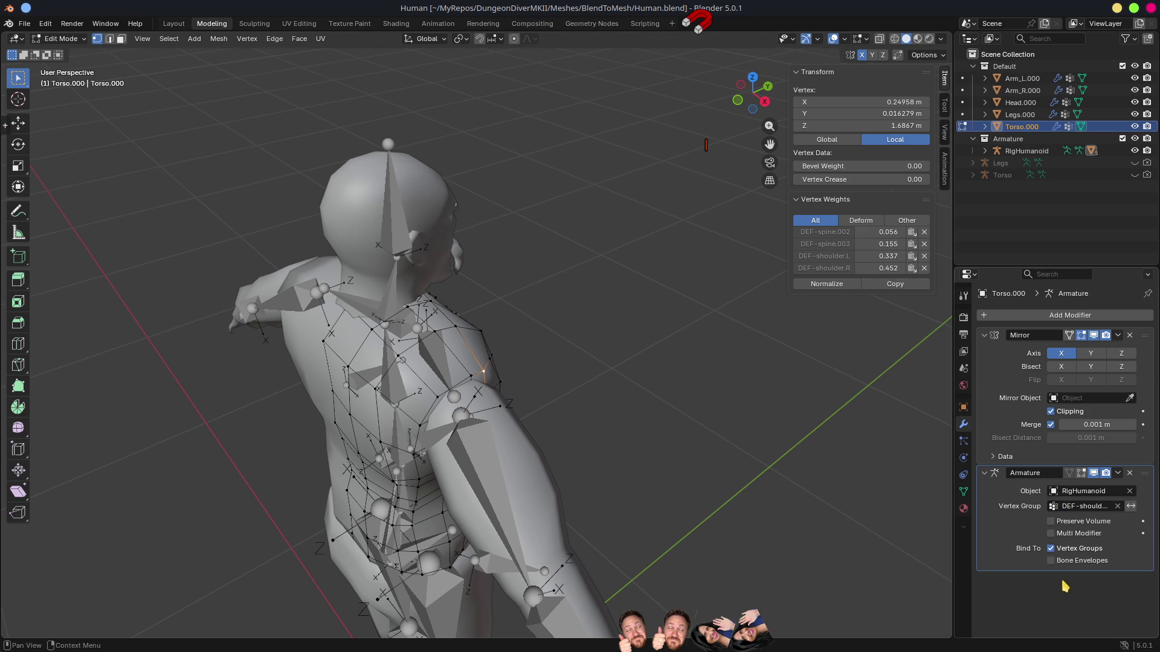
{"action": "key", "text": "ctrl+s"}
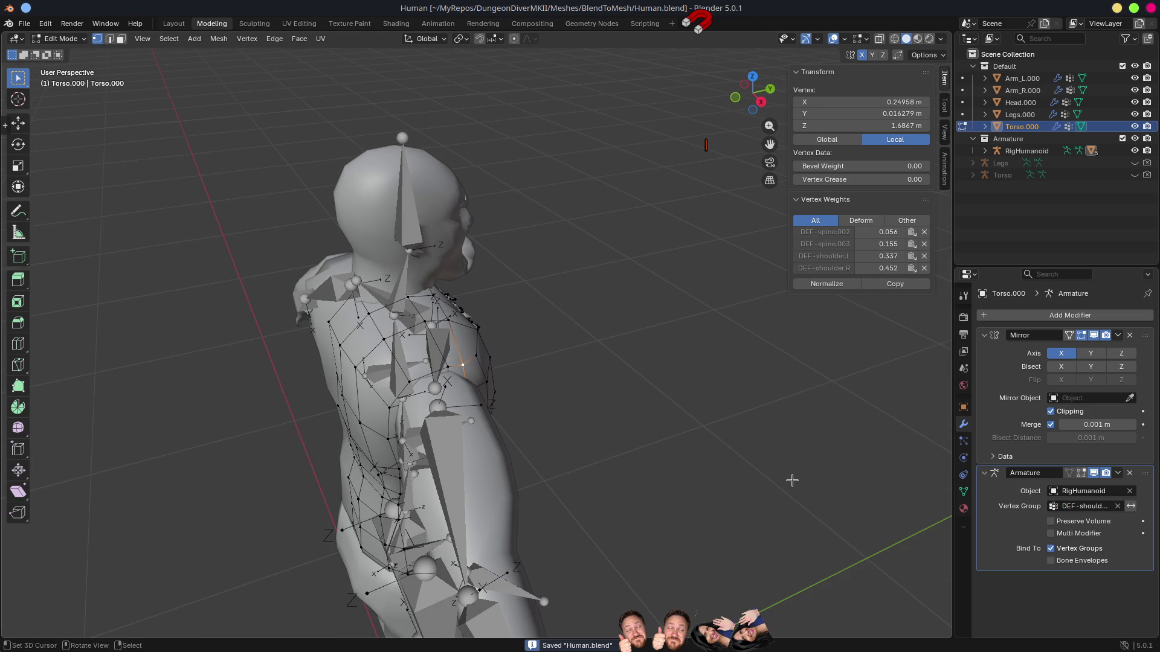
{"action": "key", "text": "alt+Tab"}
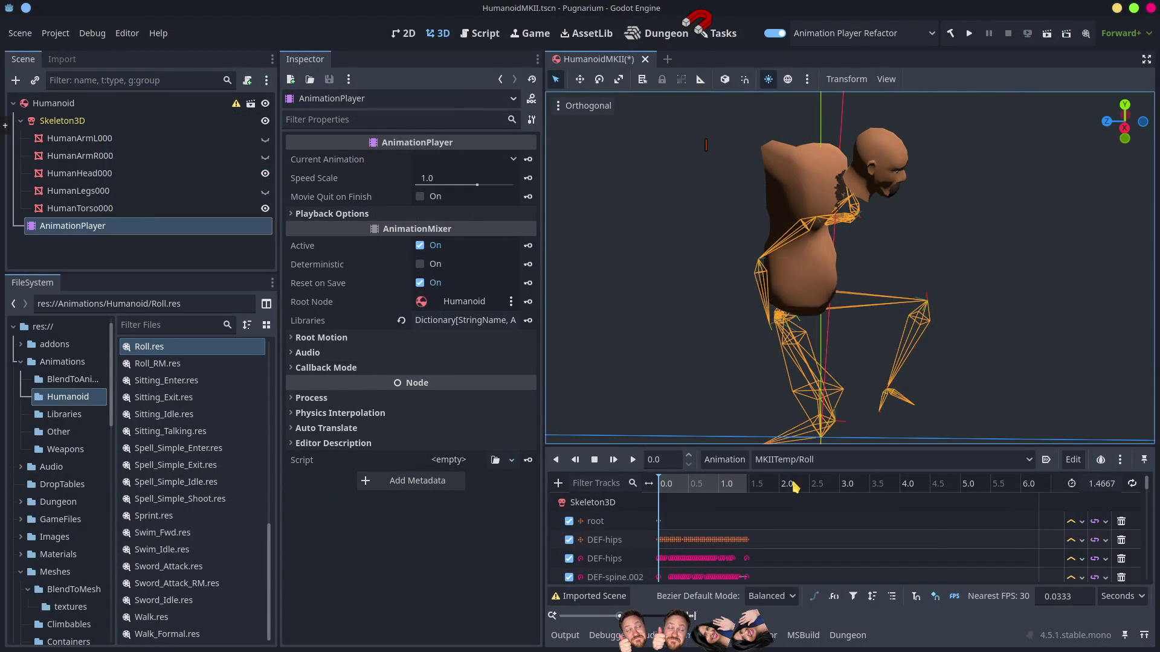
Step: Inspect the Skeleton3D poses of DEF-forearm.L, DEF-hand.L and DEF-spine.003
{"action": "mouse_move", "coordinate": [788, 391]}
{"action": "left_mouse_down"}
{"action": "mouse_move", "coordinate": [710, 341]}
{"action": "mouse_move", "coordinate": [711, 382]}
{"action": "mouse_move", "coordinate": [789, 398]}
{"action": "mouse_move", "coordinate": [968, 352]}
{"action": "left_mouse_up"}
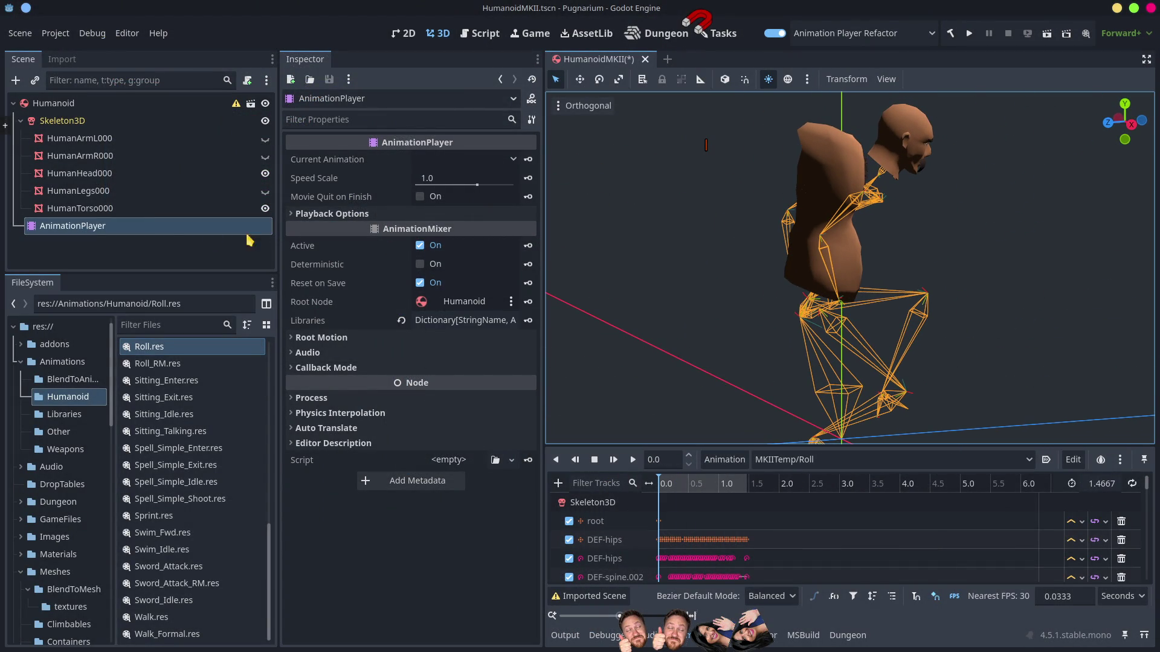
{"action": "left_click", "coordinate": [72, 122]}
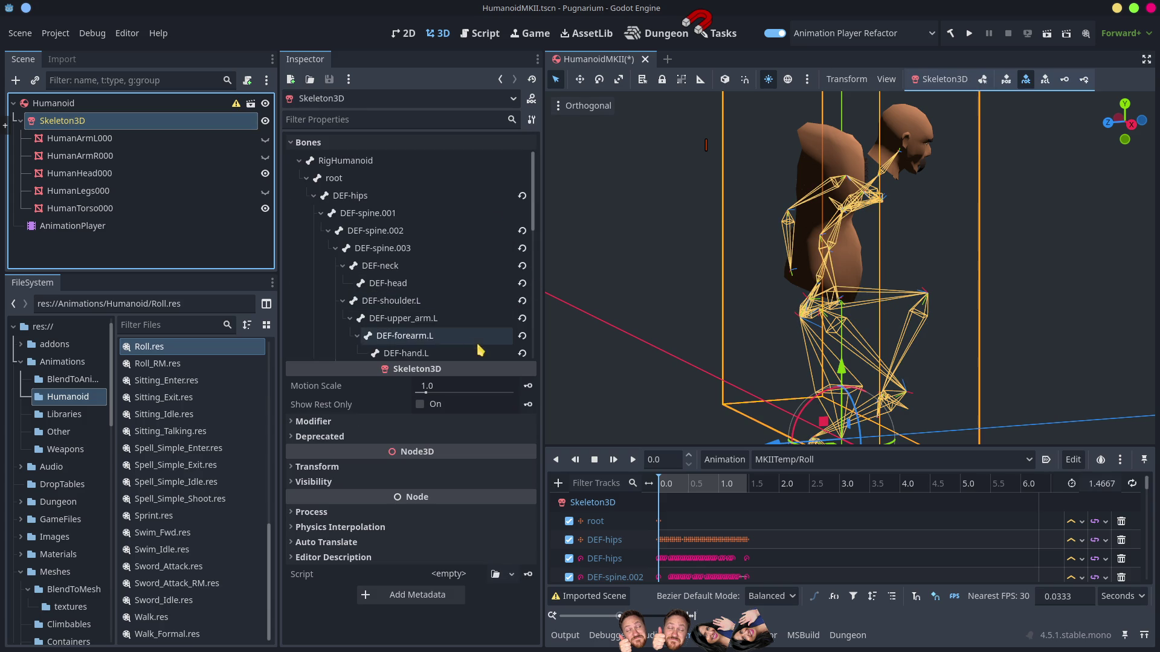
{"action": "left_click", "coordinate": [405, 335]}
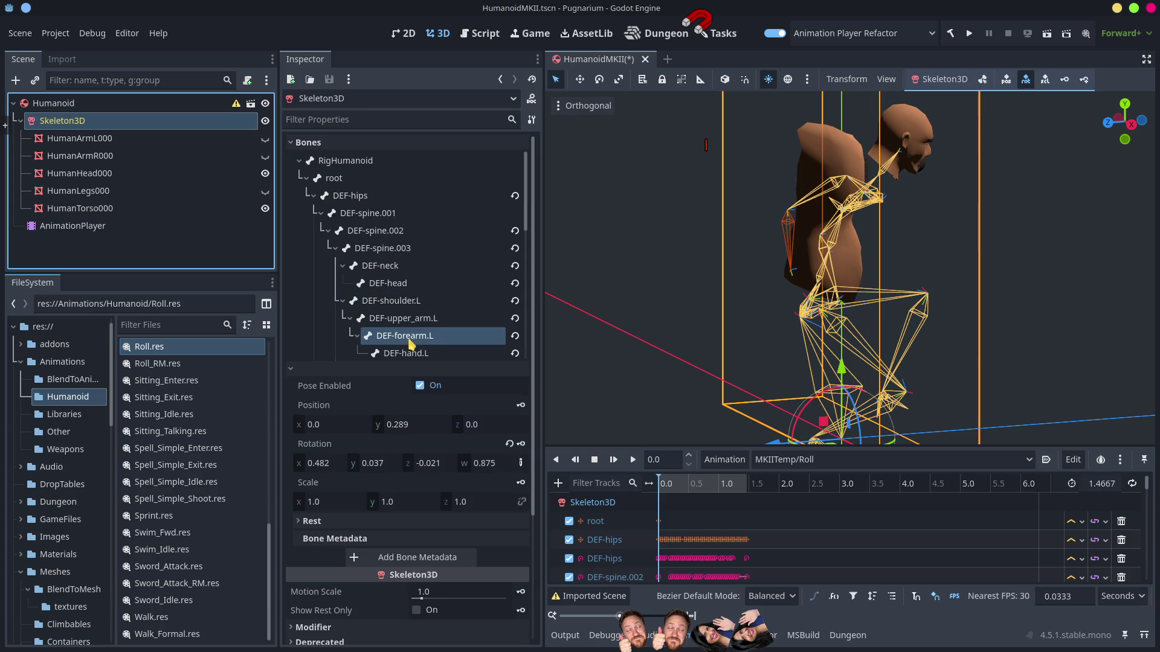
{"action": "left_click", "coordinate": [415, 356]}
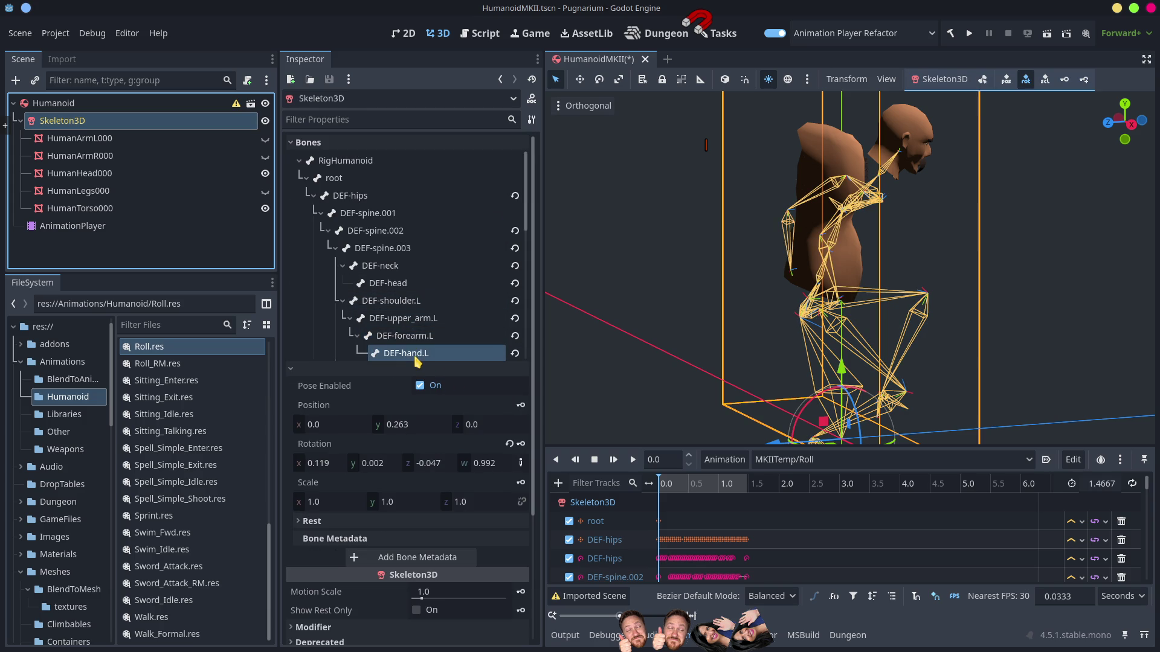
{"action": "left_click", "coordinate": [397, 252]}
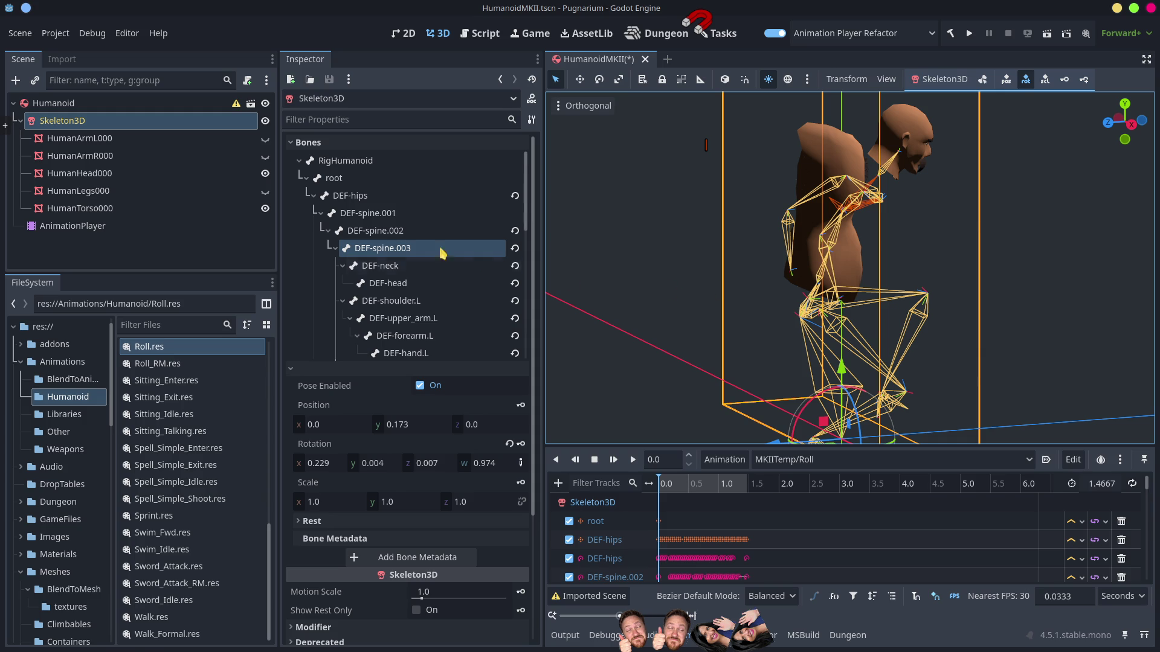
Step: Turn off the AnimationPlayer's Active option, scrub the timeline, and reselect Skeleton3D
{"action": "left_click", "coordinate": [142, 229]}
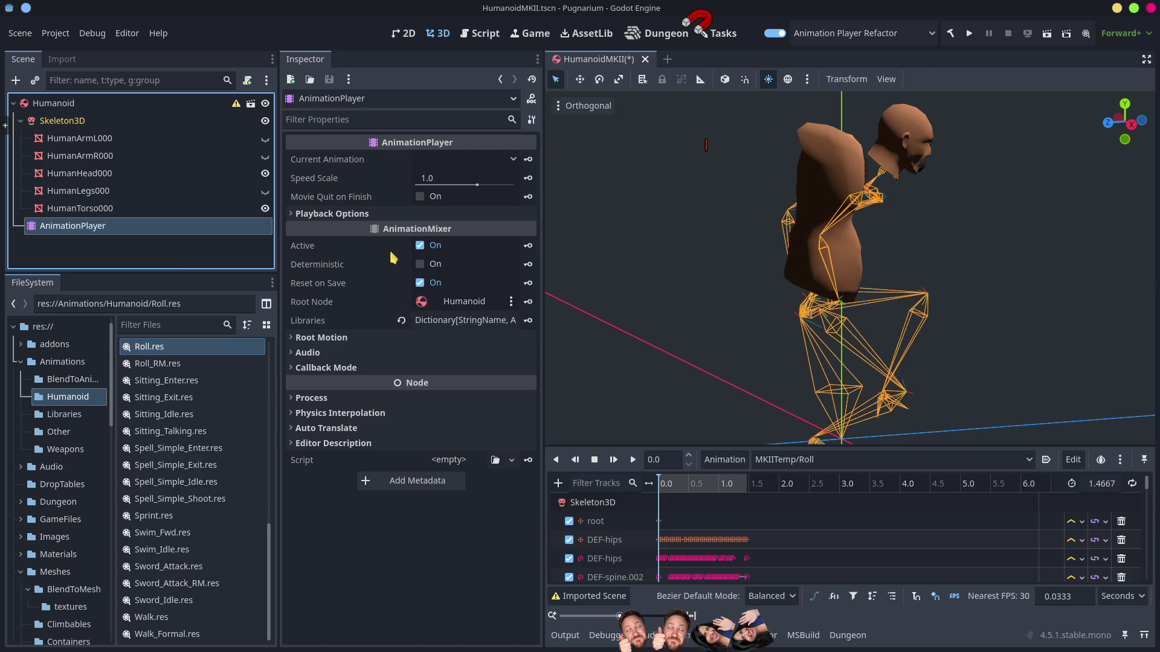
{"action": "left_click", "coordinate": [419, 246]}
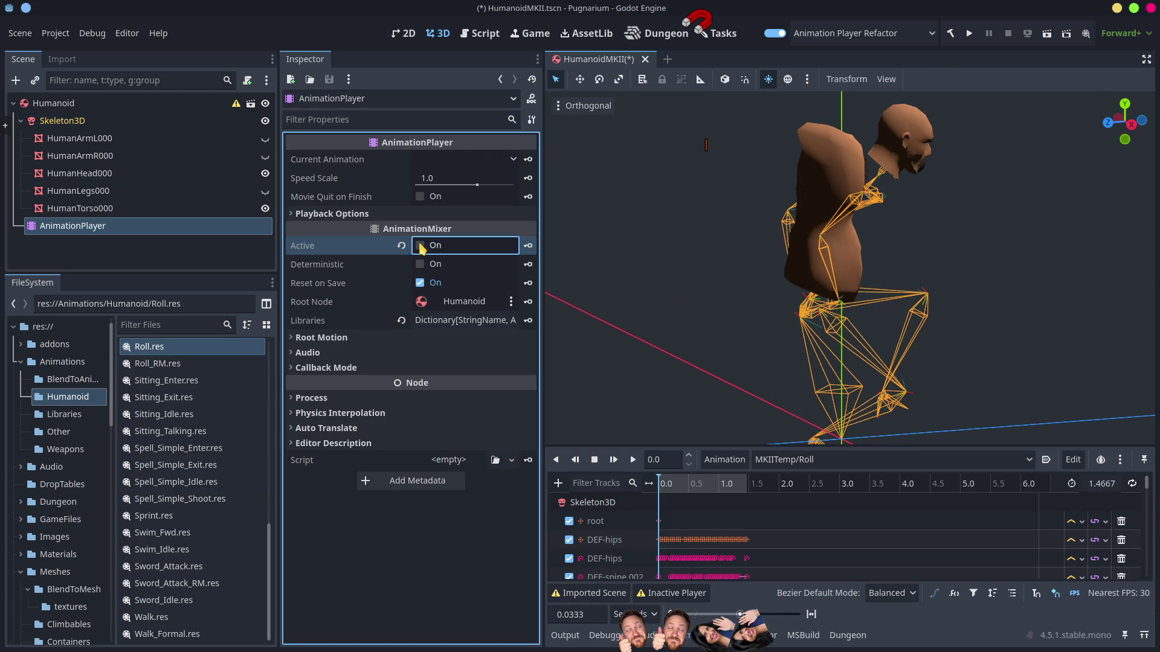
{"action": "left_click", "coordinate": [734, 483]}
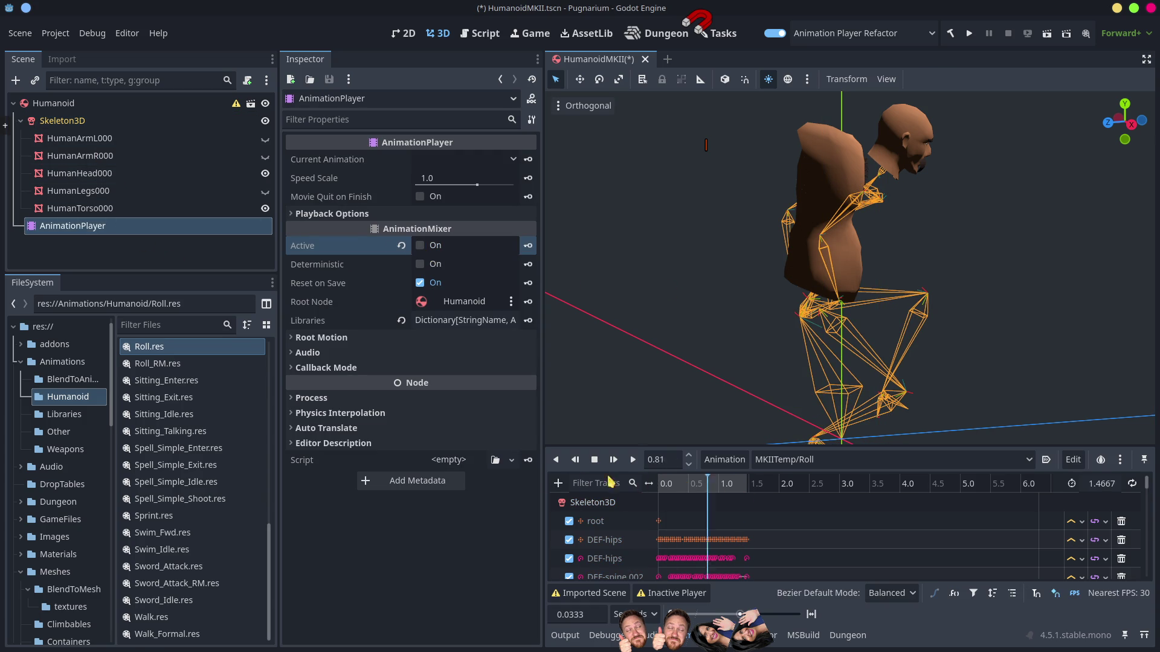
{"action": "left_click", "coordinate": [60, 120]}
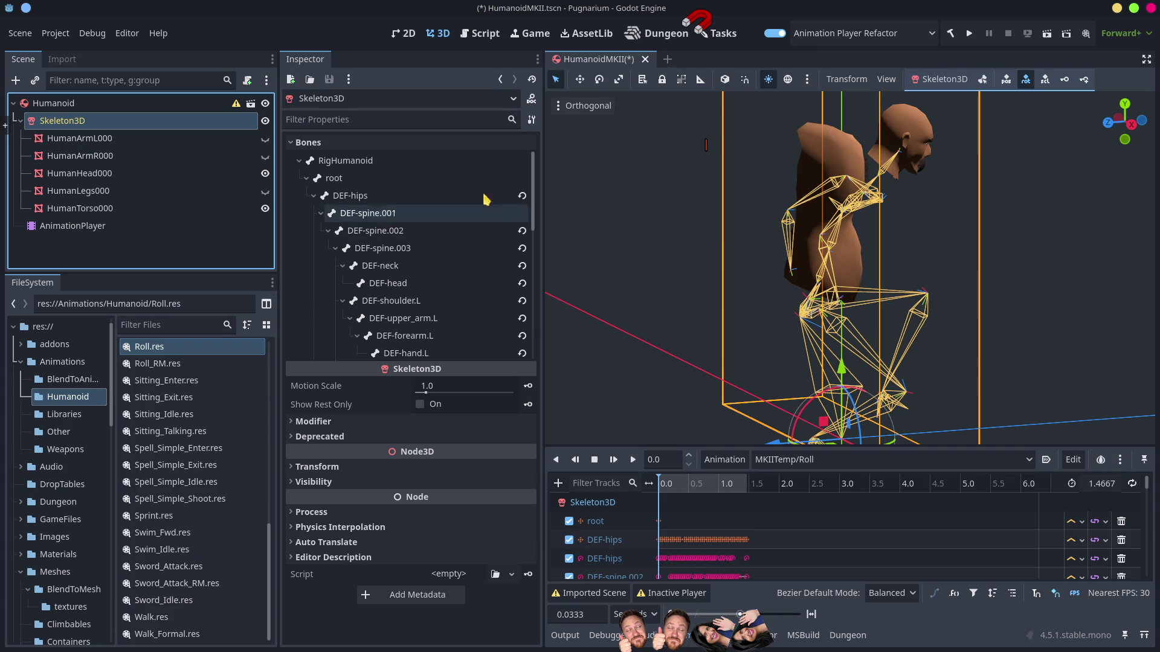
Step: Reset all bone poses to rest, view the skeleton from the front, then enable position keying and Edit Mode
{"action": "left_click", "coordinate": [962, 83]}
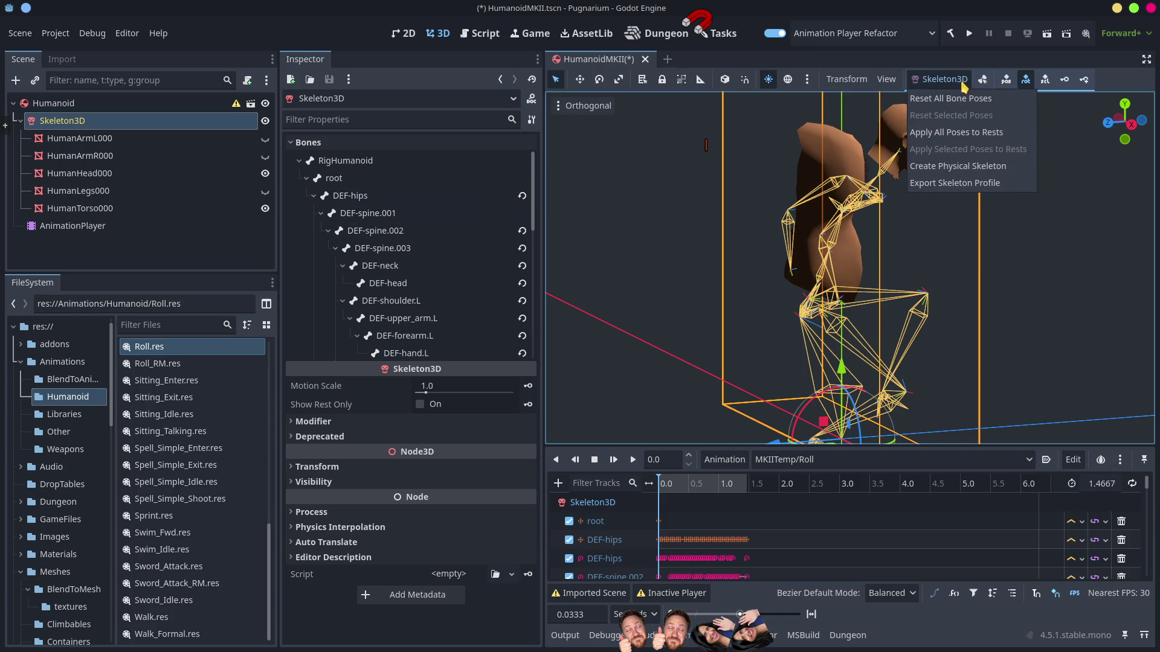
{"action": "left_click", "coordinate": [965, 97]}
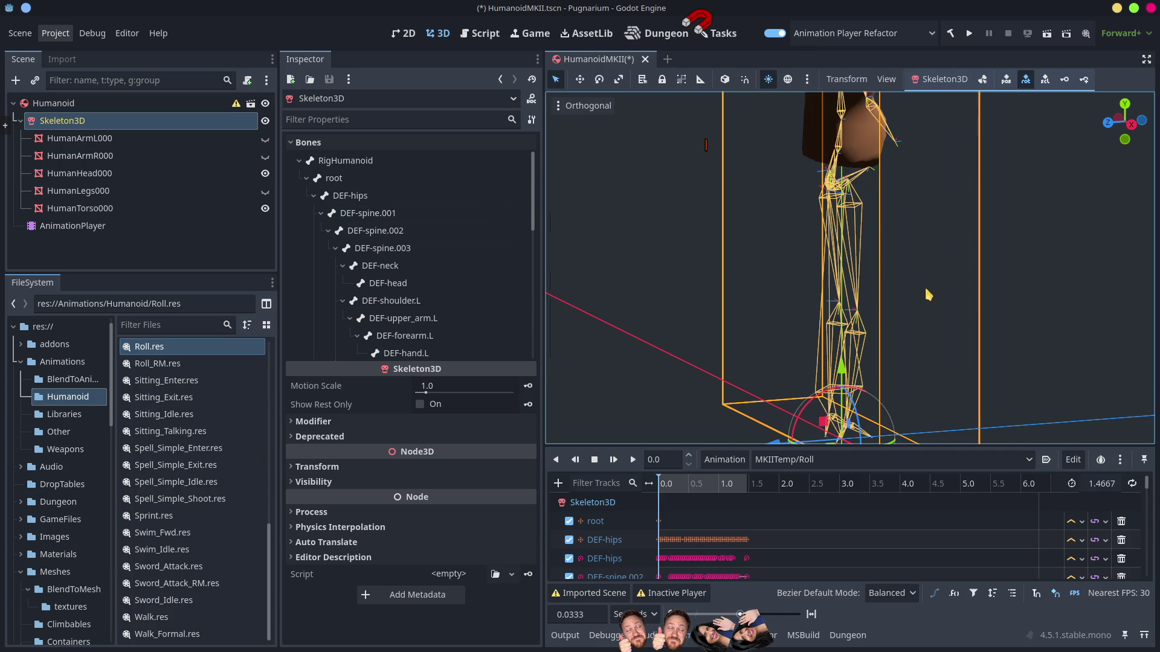
{"action": "left_click_drag", "start_coordinate": [900, 245], "coordinate": [865, 221]}
{"action": "scroll", "coordinate": [869, 227], "scroll_direction": "up", "scroll_amount": 2}
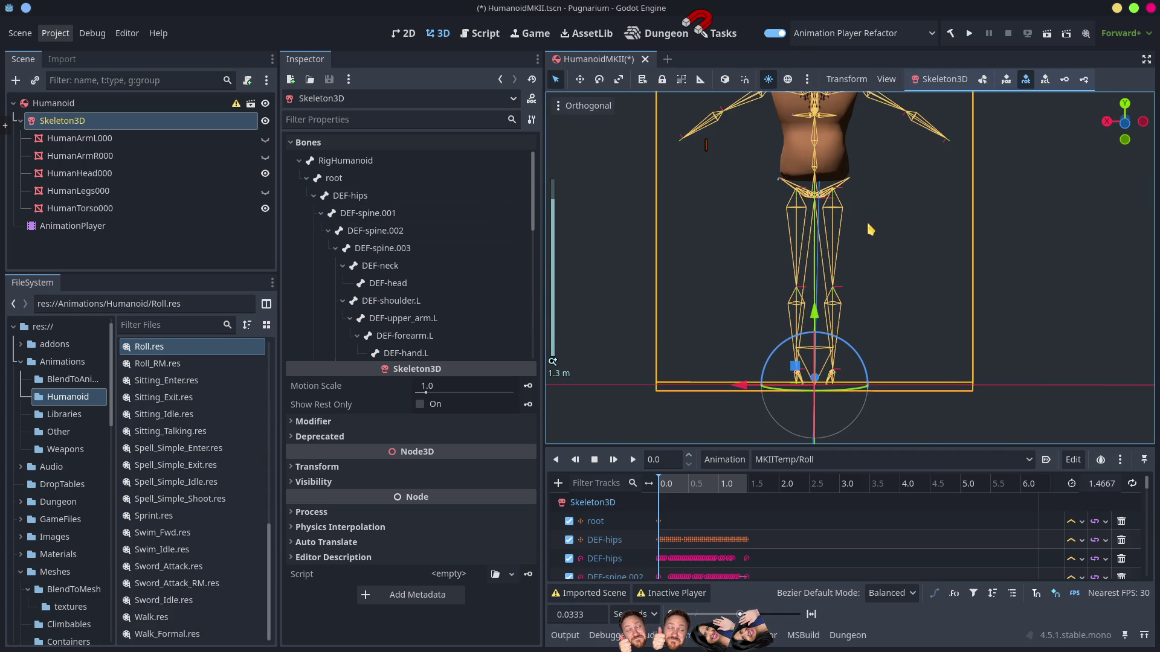
{"action": "scroll", "coordinate": [782, 272], "scroll_direction": "up", "scroll_amount": 3}
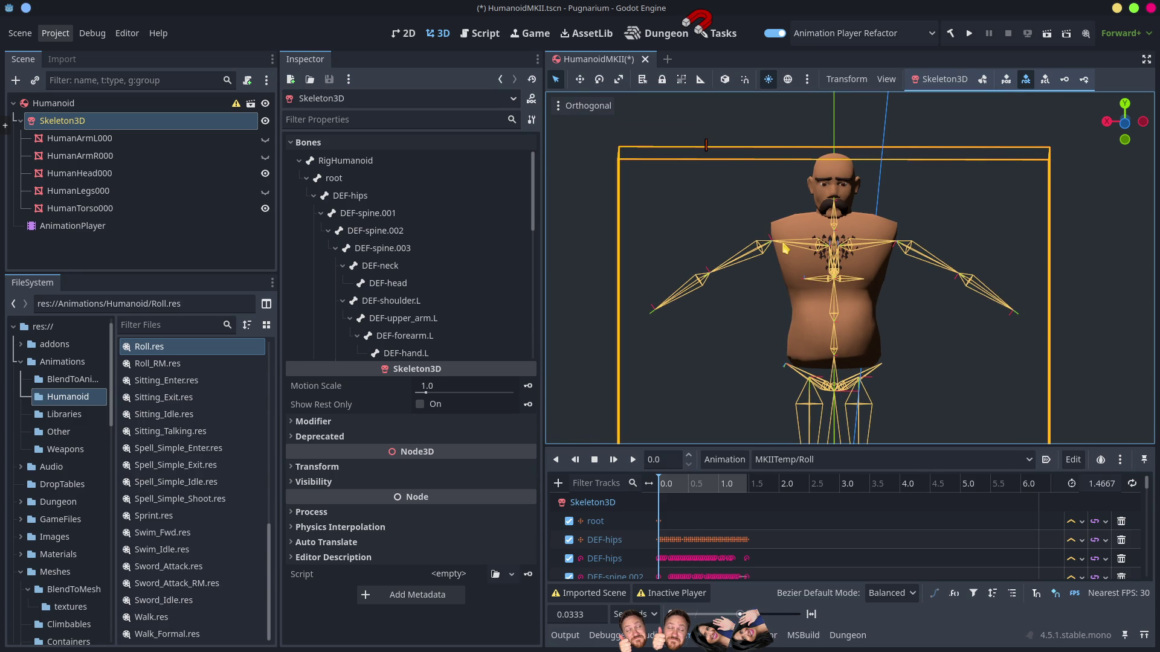
{"action": "left_click", "coordinate": [1007, 84]}
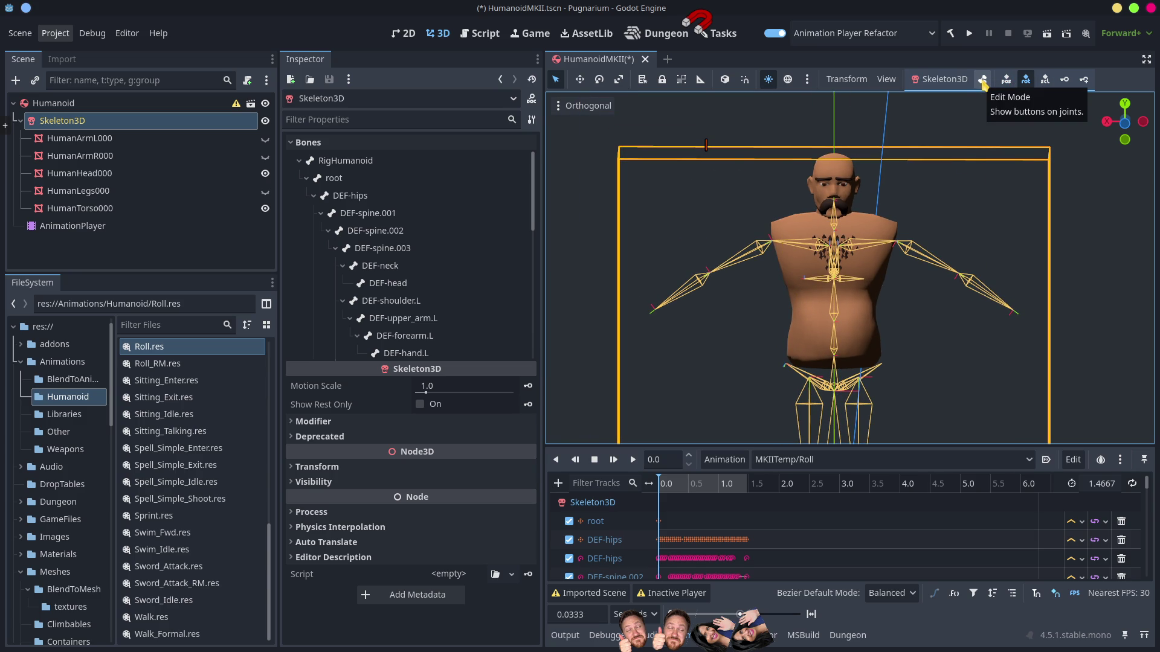
{"action": "left_click", "coordinate": [983, 84]}
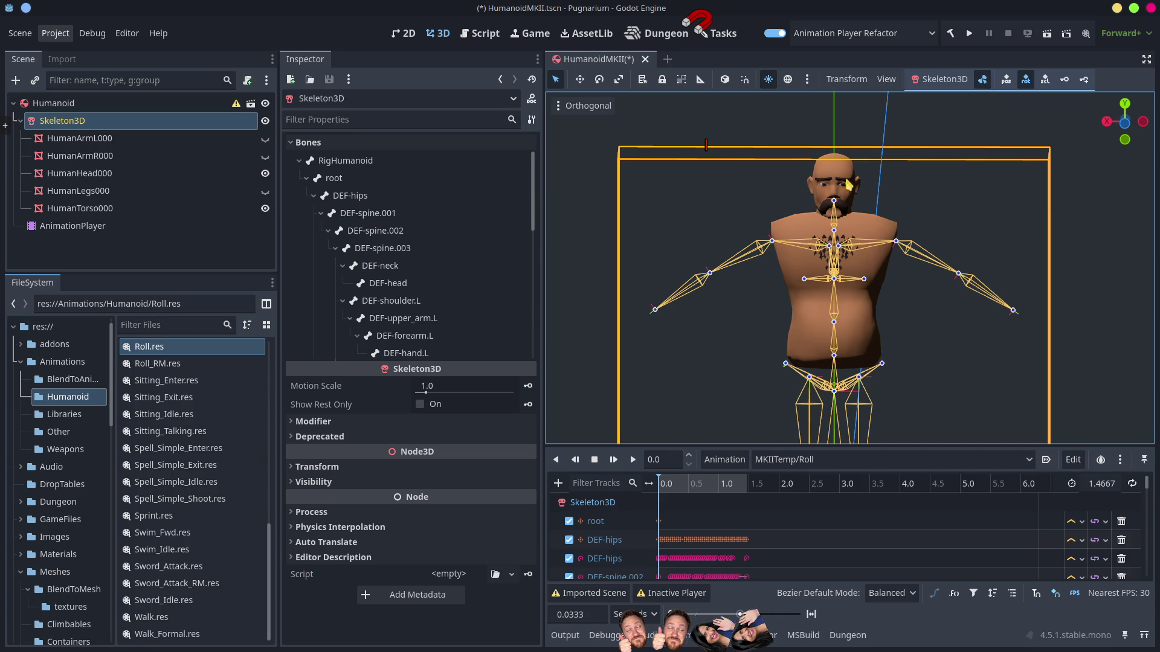
Step: Select DEF-upper_arm.R and nudge it downward, then orbit to a side view
{"action": "left_click", "coordinate": [777, 244]}
{"action": "mouse_move", "coordinate": [780, 180]}
{"action": "left_mouse_down"}
{"action": "mouse_move", "coordinate": [780, 154]}
{"action": "mouse_move", "coordinate": [782, 270]}
{"action": "mouse_move", "coordinate": [781, 177]}
{"action": "left_mouse_up"}
{"action": "left_click_drag", "start_coordinate": [879, 302], "coordinate": [957, 328]}
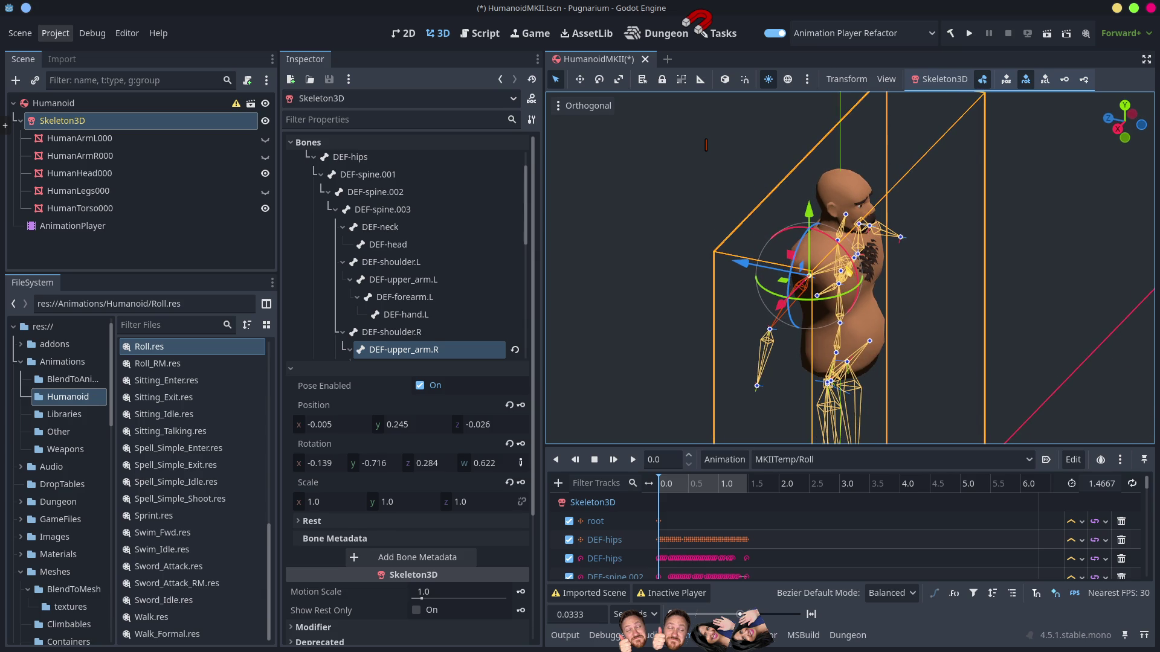
{"action": "left_click", "coordinate": [837, 256]}
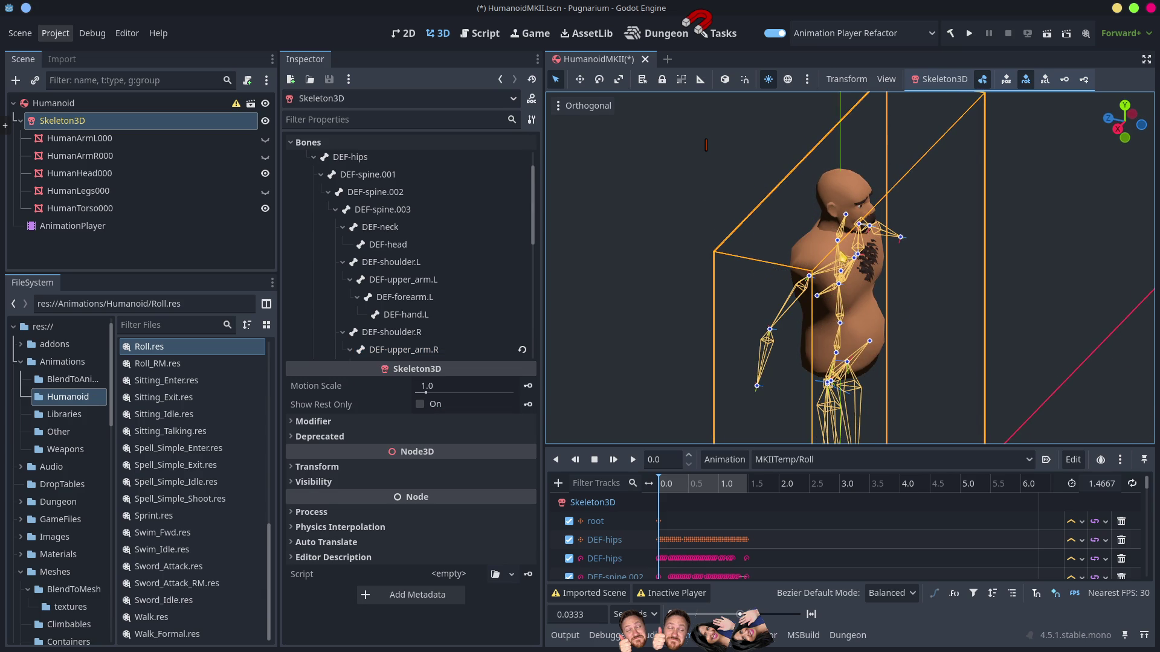
Step: Rotate the neck bone to tilt the head, then view the character from the front
{"action": "left_click", "coordinate": [844, 244]}
{"action": "mouse_move", "coordinate": [890, 215]}
{"action": "left_mouse_down"}
{"action": "mouse_move", "coordinate": [849, 182]}
{"action": "mouse_move", "coordinate": [814, 185]}
{"action": "mouse_move", "coordinate": [858, 188]}
{"action": "mouse_move", "coordinate": [891, 218]}
{"action": "left_mouse_up"}
{"action": "left_click_drag", "start_coordinate": [921, 323], "coordinate": [808, 260]}
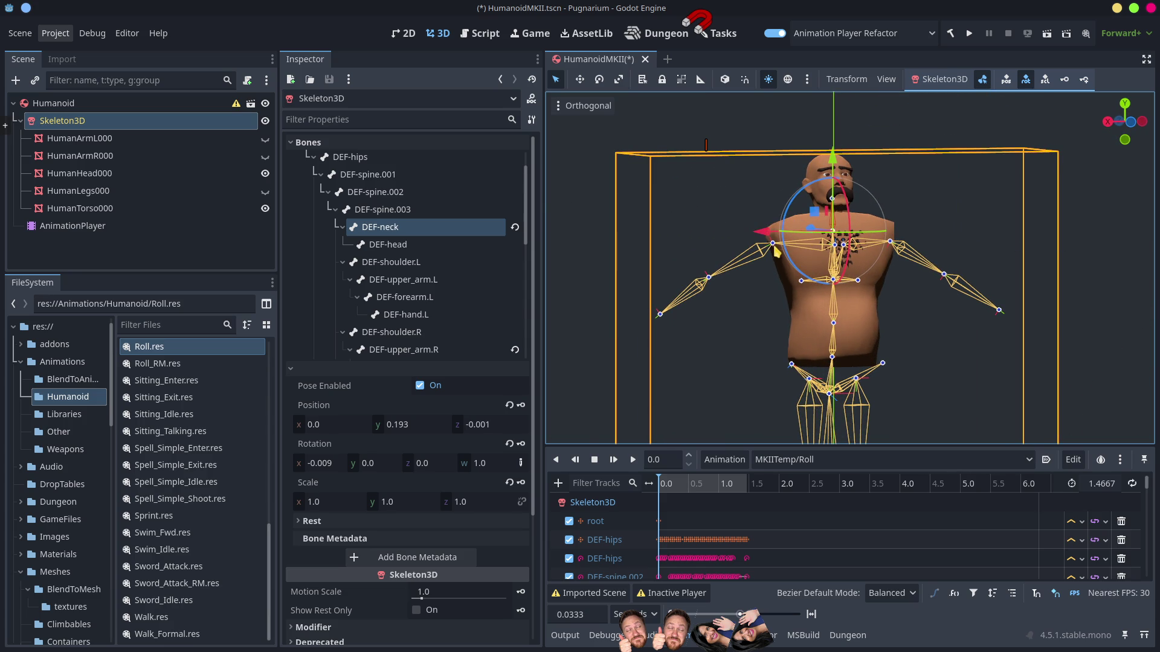
{"action": "mouse_move", "coordinate": [775, 249]}
{"action": "left_mouse_down"}
{"action": "mouse_move", "coordinate": [812, 289]}
{"action": "mouse_move", "coordinate": [805, 279]}
{"action": "mouse_move", "coordinate": [831, 275]}
{"action": "left_mouse_up"}
{"action": "left_click", "coordinate": [776, 253]}
Step: Rotate the DEF-shoulder.R bone, inspect it up close, and switch to Blender
{"action": "left_click", "coordinate": [775, 249]}
{"action": "left_click", "coordinate": [809, 258]}
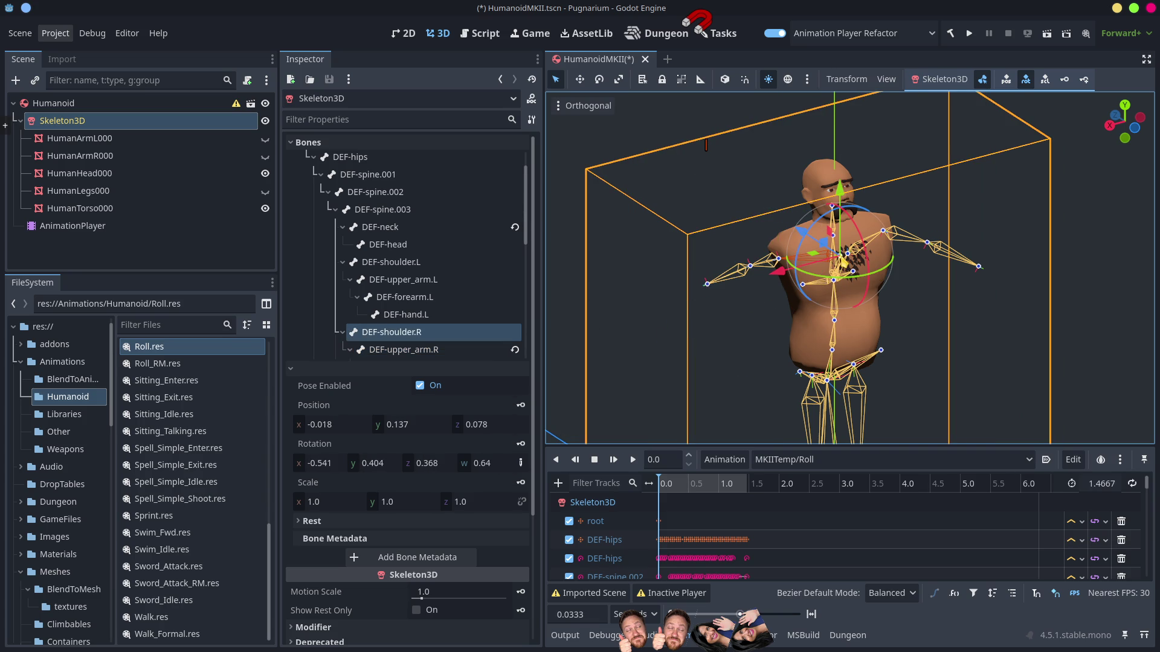
{"action": "mouse_move", "coordinate": [836, 284]}
{"action": "left_mouse_down"}
{"action": "mouse_move", "coordinate": [818, 296]}
{"action": "mouse_move", "coordinate": [808, 284]}
{"action": "mouse_move", "coordinate": [822, 314]}
{"action": "mouse_move", "coordinate": [870, 329]}
{"action": "mouse_move", "coordinate": [884, 322]}
{"action": "left_mouse_up"}
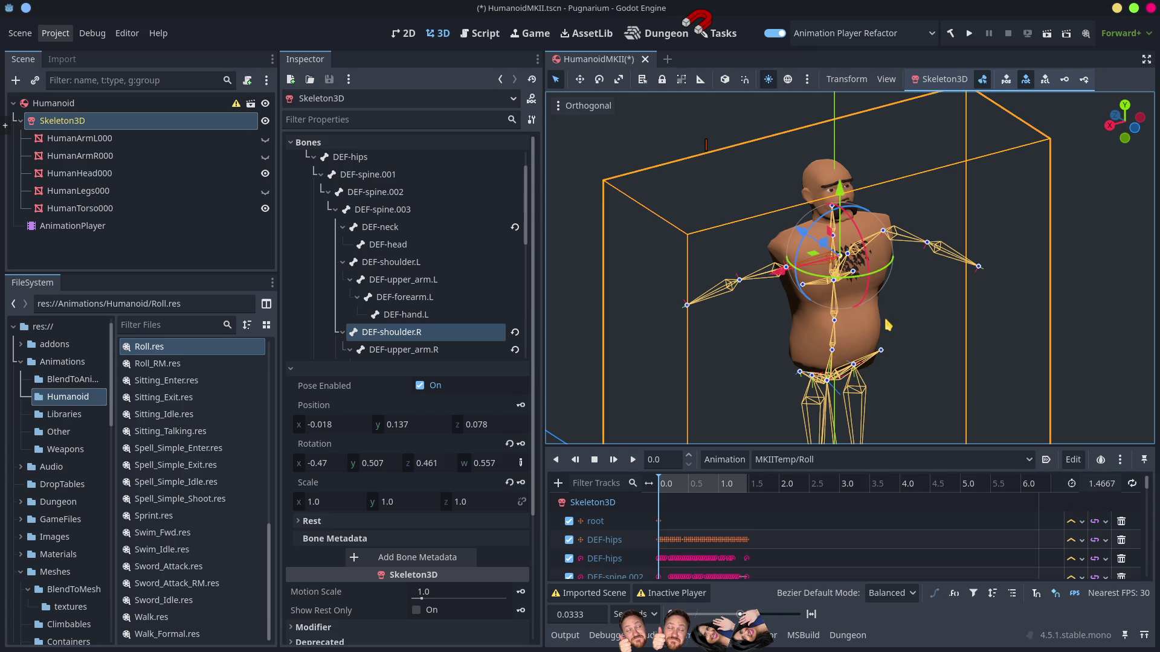
{"action": "mouse_move", "coordinate": [885, 256]}
{"action": "left_mouse_down"}
{"action": "mouse_move", "coordinate": [960, 249]}
{"action": "mouse_move", "coordinate": [816, 293]}
{"action": "left_mouse_up"}
{"action": "scroll", "coordinate": [814, 294], "scroll_direction": "up", "scroll_amount": 3}
{"action": "scroll", "coordinate": [814, 295], "scroll_direction": "up", "scroll_amount": 2}
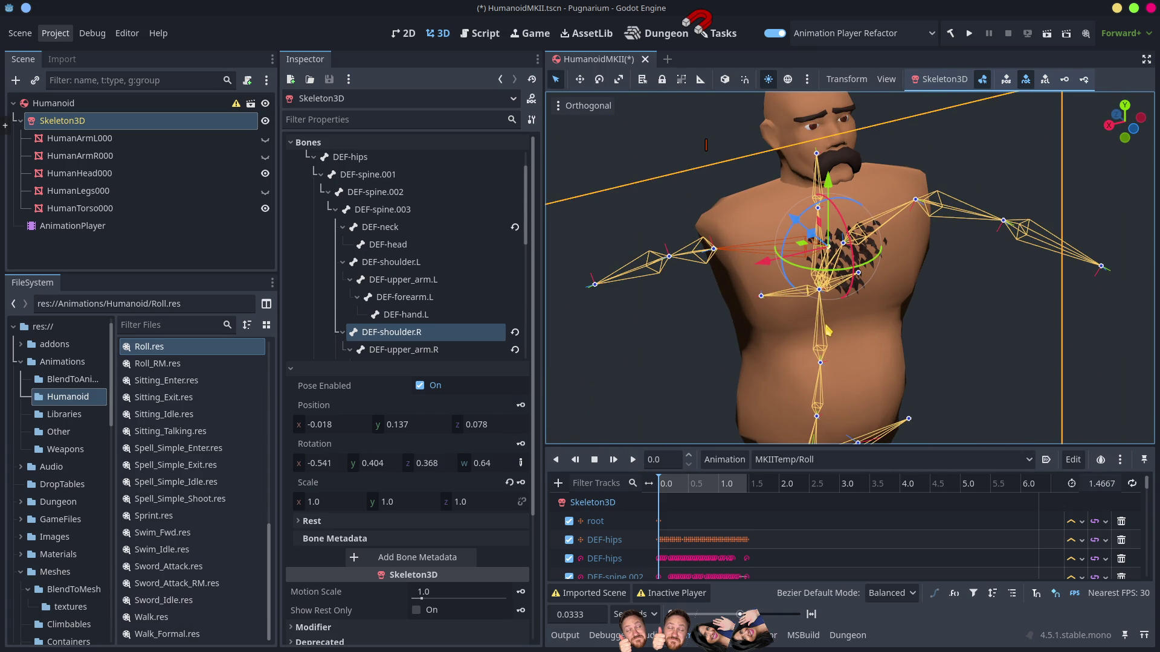
{"action": "key", "text": "alt+Tab"}
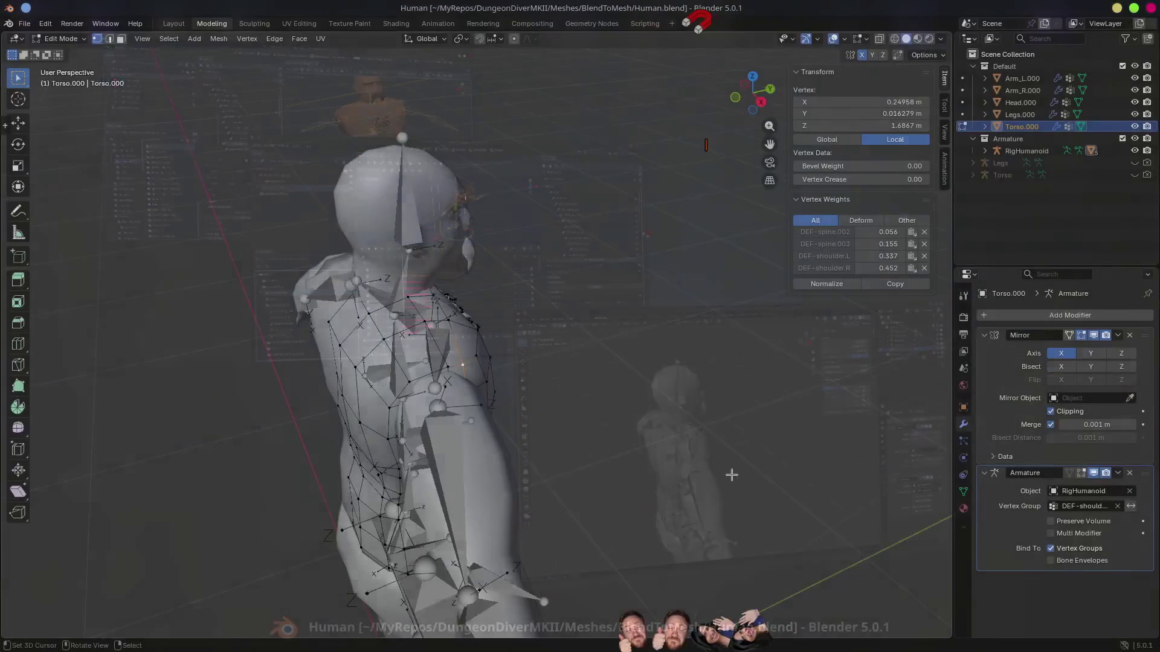
Step: In Edit Mode on RigHumanoid, check DEF-shoulder.R's bone settings (-12° roll), then return to Godot
{"action": "key", "text": "ctrl+Tab"}
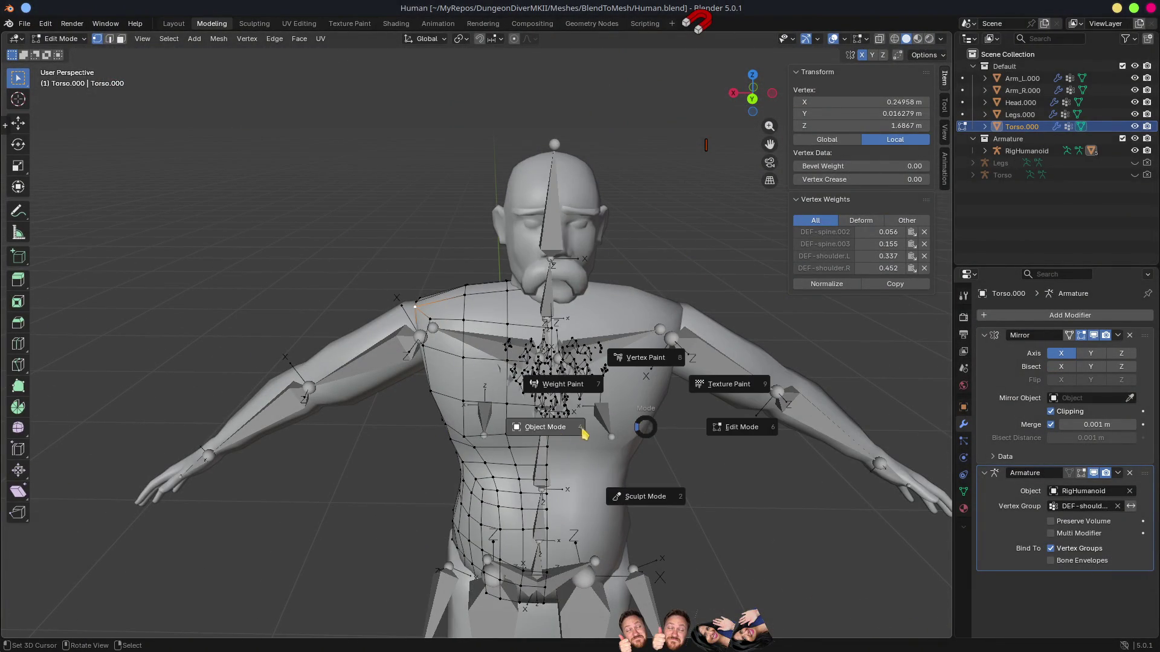
{"action": "left_click", "coordinate": [547, 423]}
{"action": "left_click", "coordinate": [492, 345]}
{"action": "left_click_drag", "start_coordinate": [597, 371], "coordinate": [476, 347]}
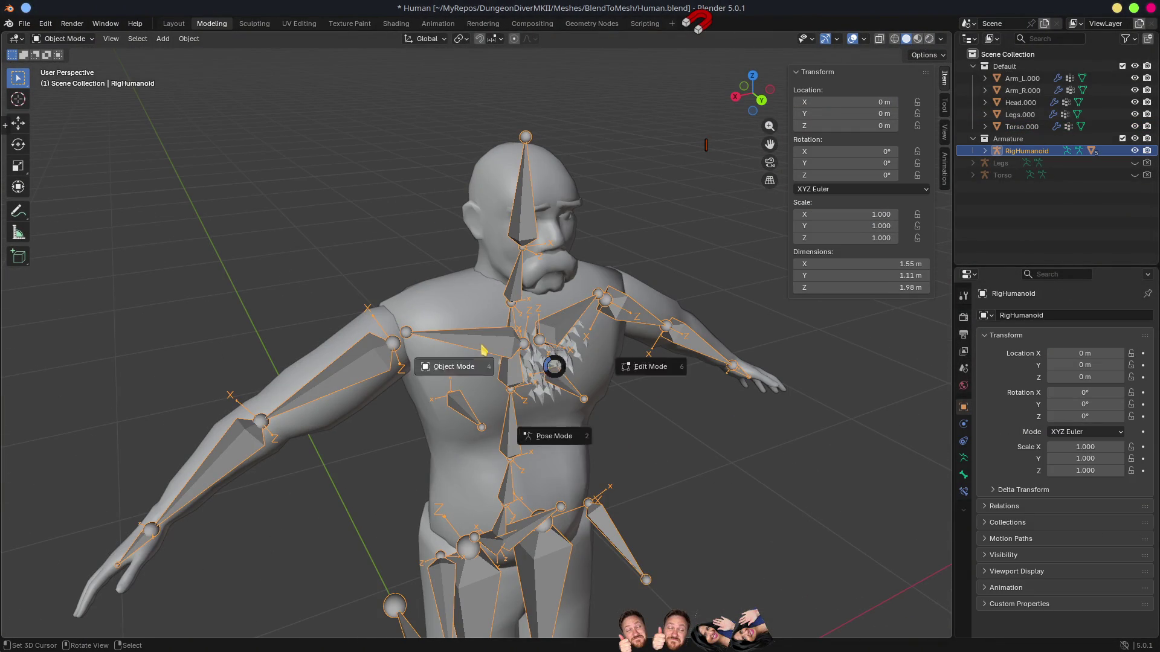
{"action": "key", "text": "Tab"}
{"action": "left_click", "coordinate": [478, 346]}
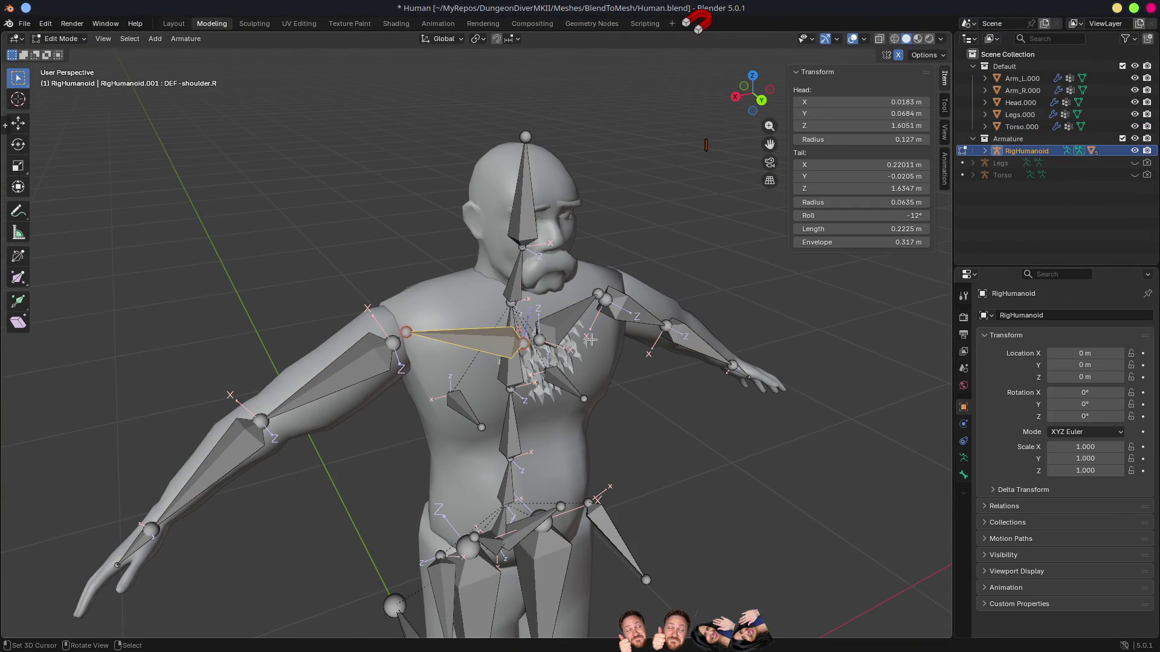
{"action": "left_click", "coordinate": [964, 479]}
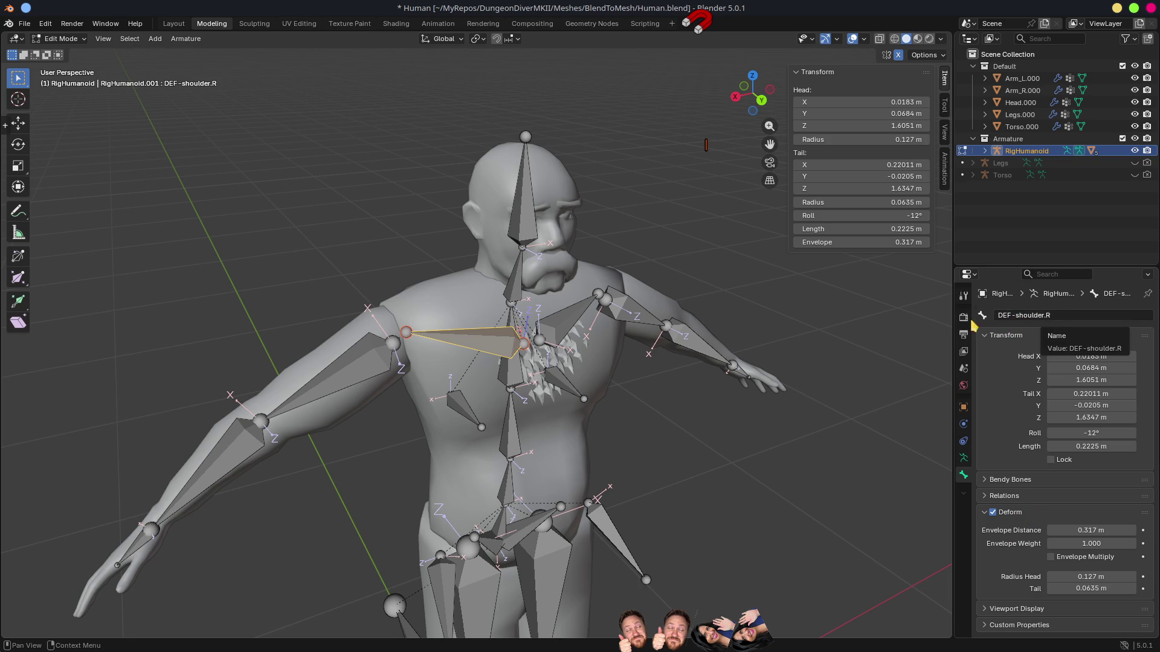
{"action": "key", "text": "alt+Tab"}
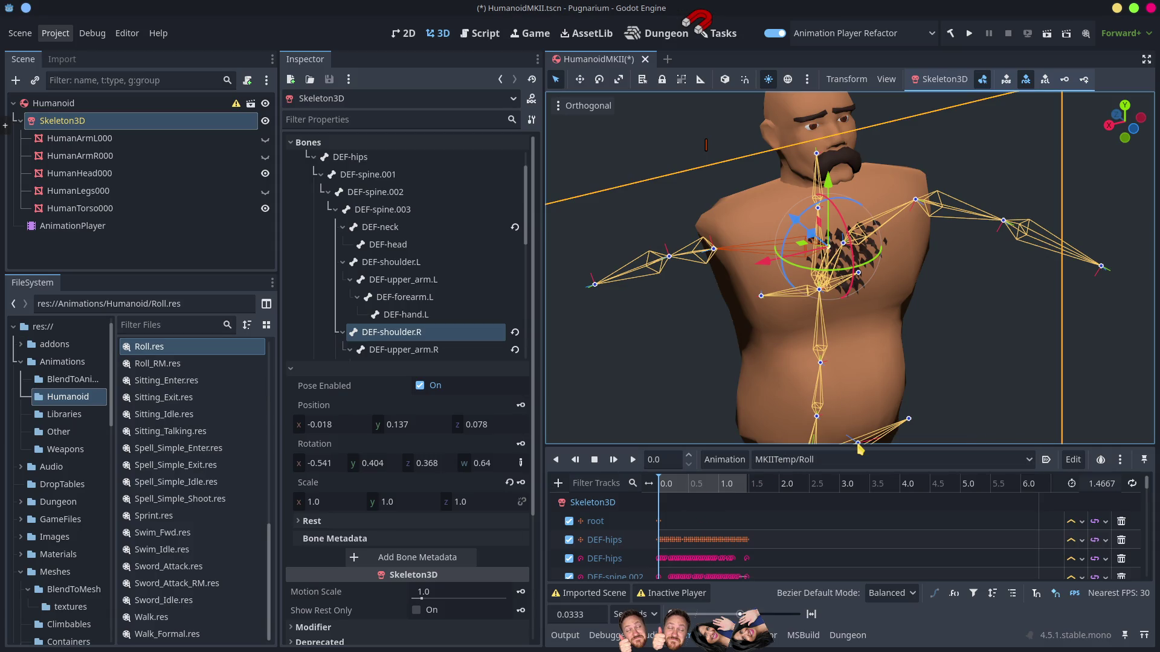
Step: Enlarge the animation panel and scroll through the MKIITemp/Roll tracks for the DEF bones
{"action": "left_click_drag", "start_coordinate": [858, 447], "coordinate": [857, 199]}
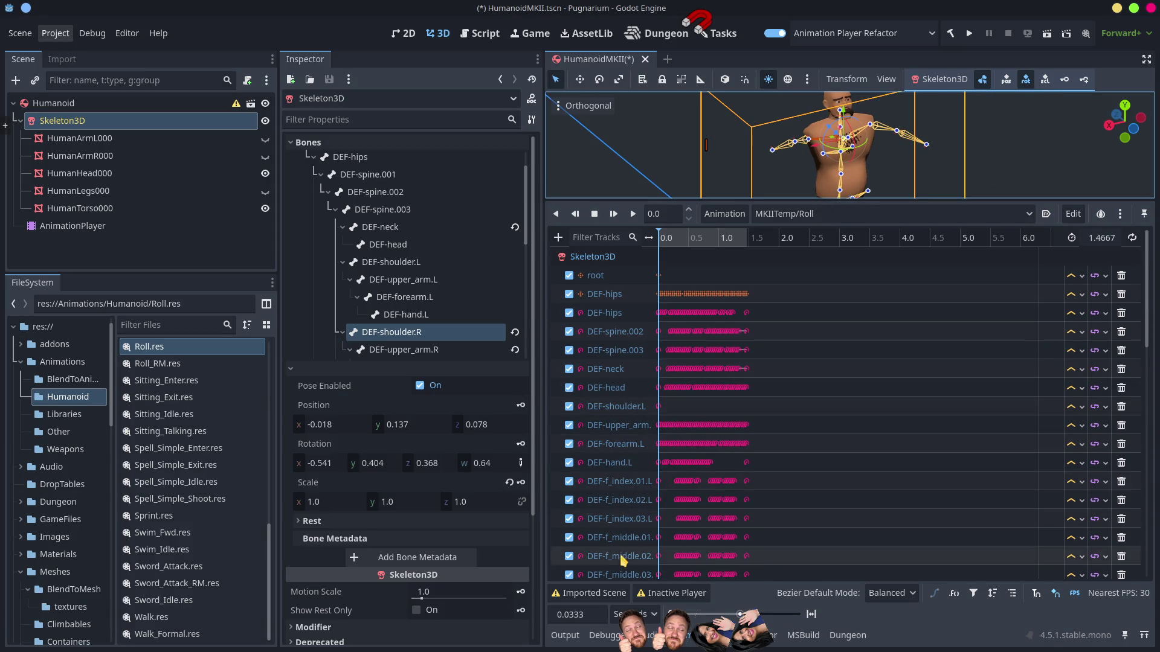
{"action": "scroll", "coordinate": [622, 447], "scroll_direction": "down", "scroll_amount": 5}
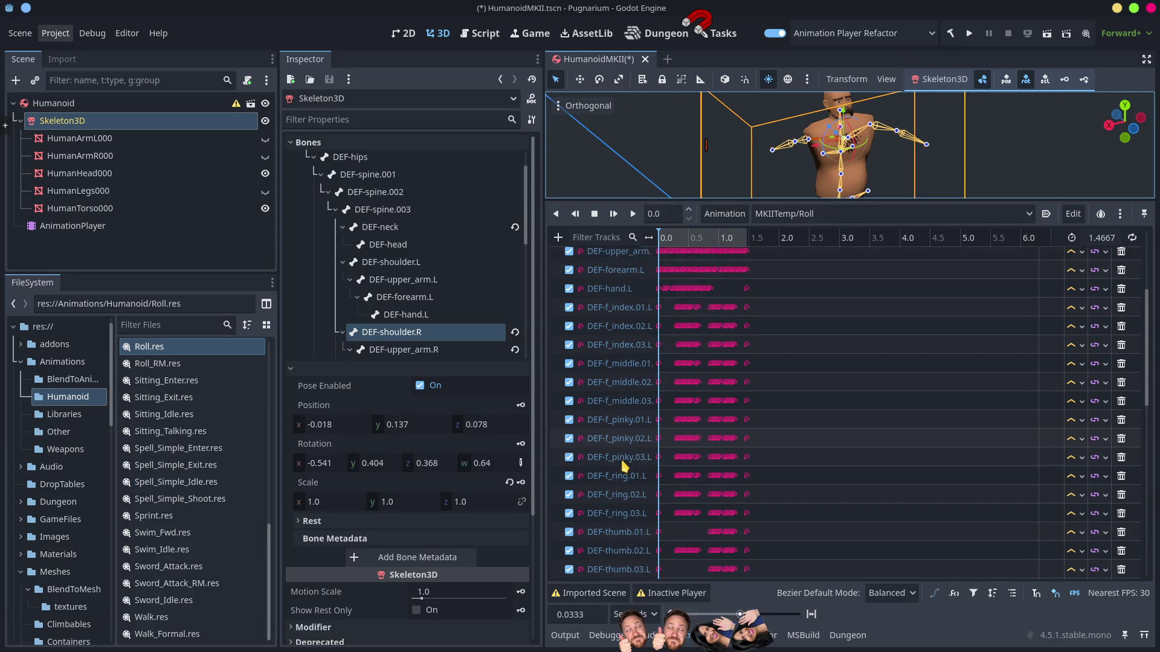
{"action": "scroll", "coordinate": [625, 466], "scroll_direction": "down", "scroll_amount": 8}
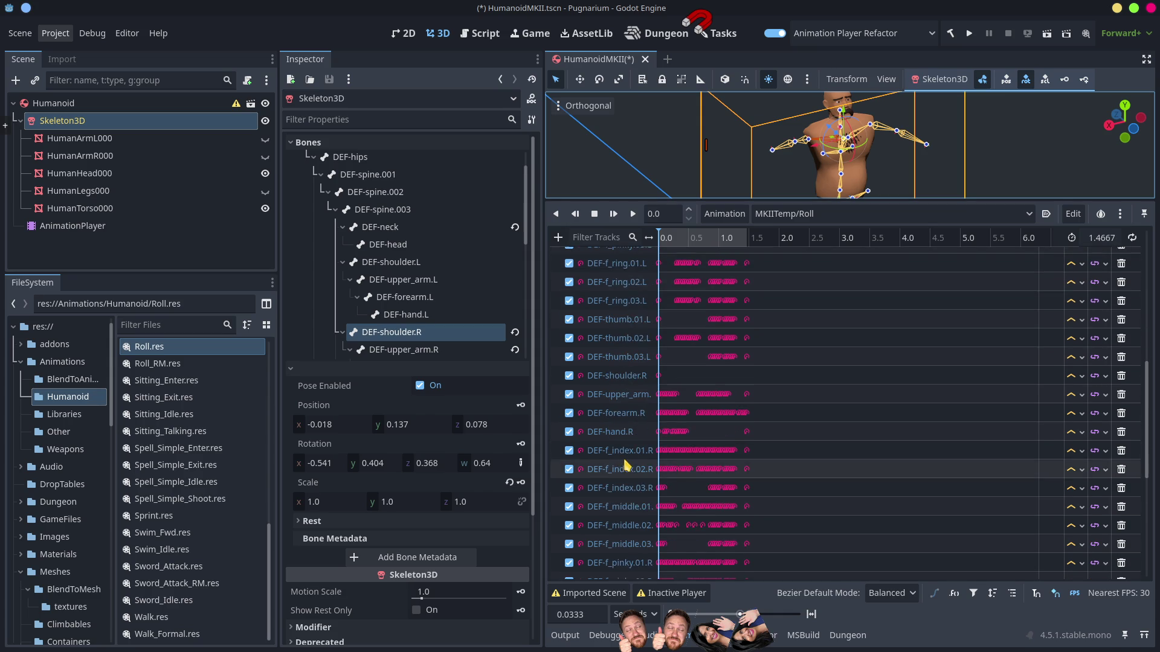
{"action": "scroll", "coordinate": [627, 464], "scroll_direction": "down", "scroll_amount": 5}
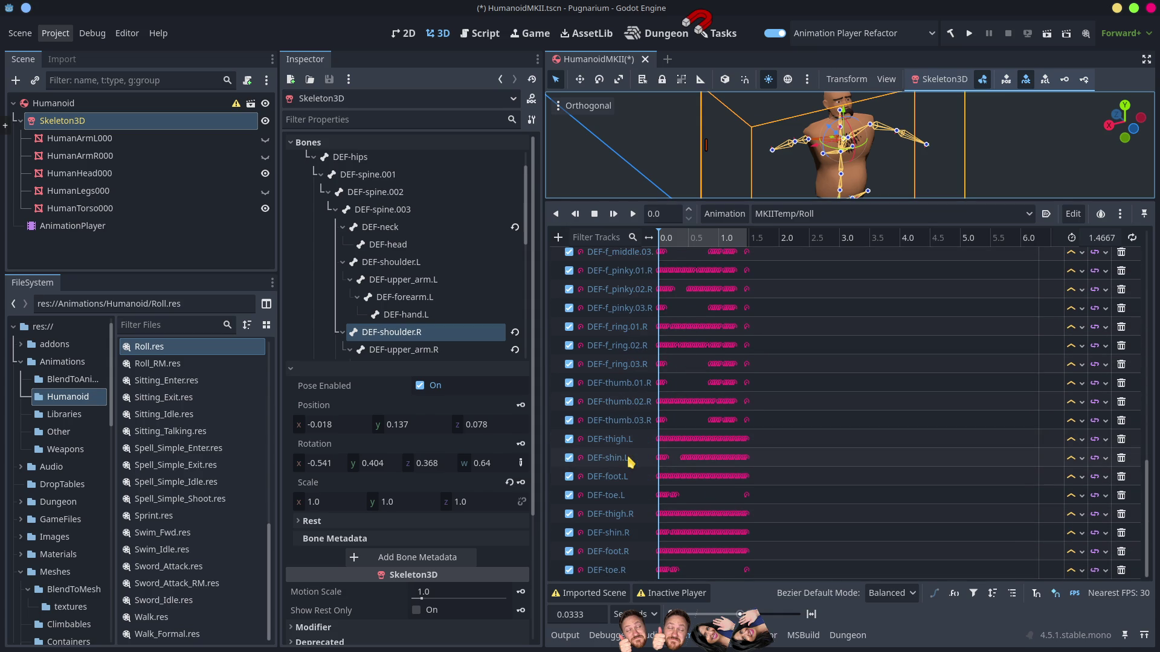
{"action": "scroll", "coordinate": [630, 463], "scroll_direction": "up", "scroll_amount": 12}
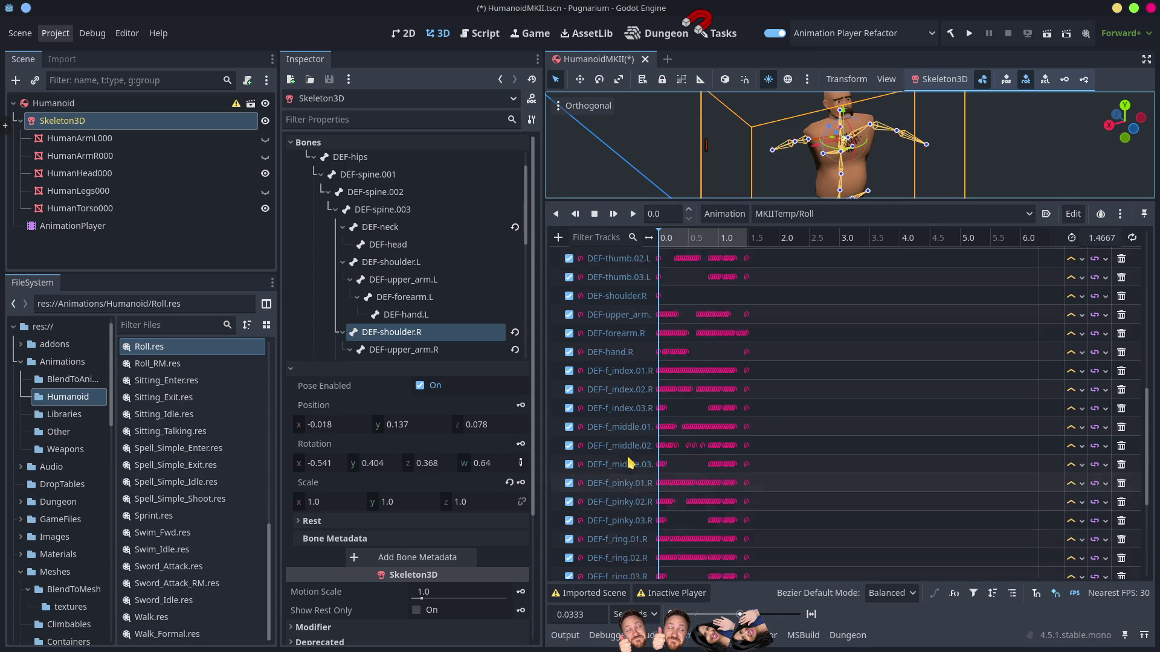
{"action": "scroll", "coordinate": [630, 463], "scroll_direction": "up", "scroll_amount": 6}
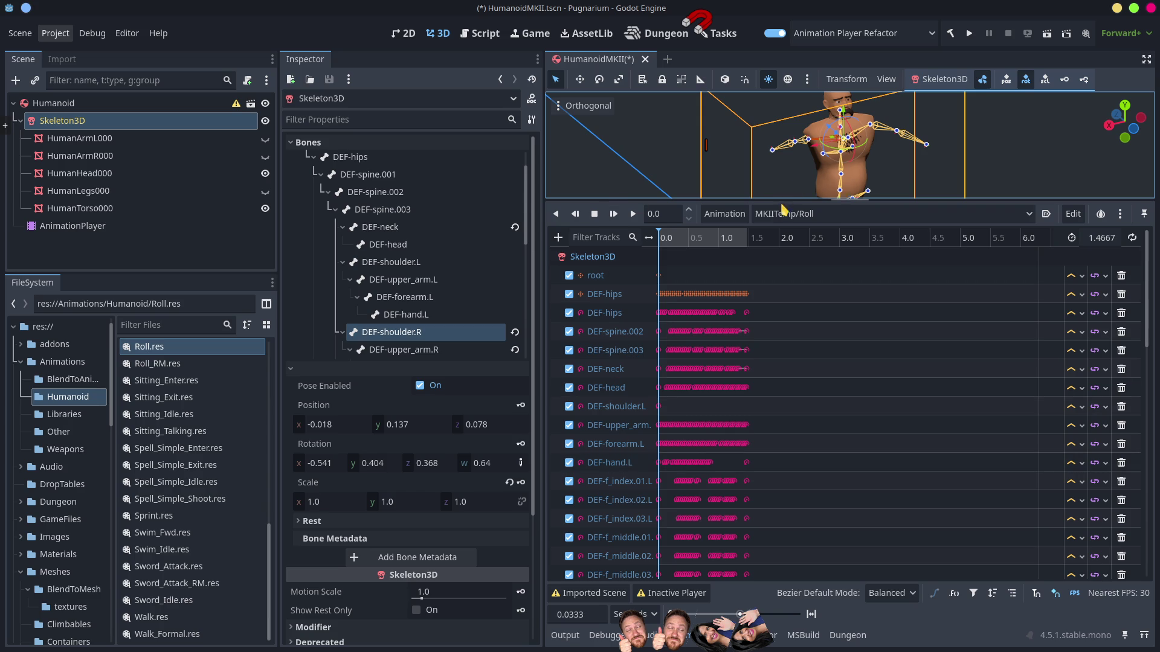
{"action": "left_click", "coordinate": [725, 214]}
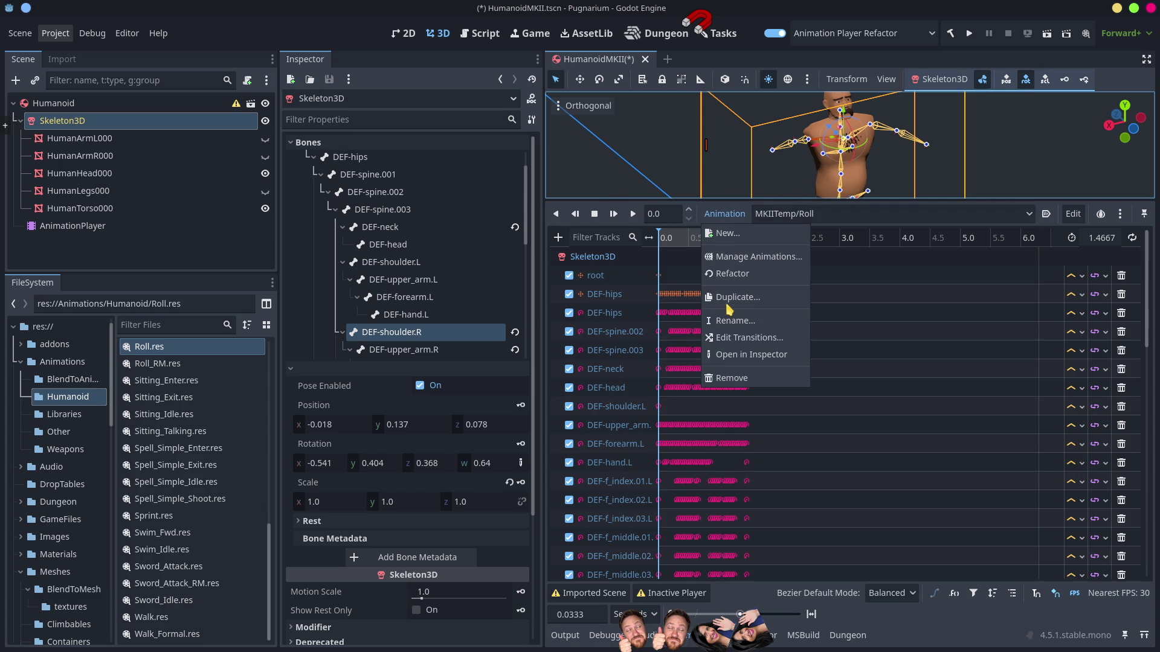
Step: Use Animation > Refactor to rename the DEF-shoulder.R track path, keeping its name unchanged
{"action": "left_click", "coordinate": [725, 284]}
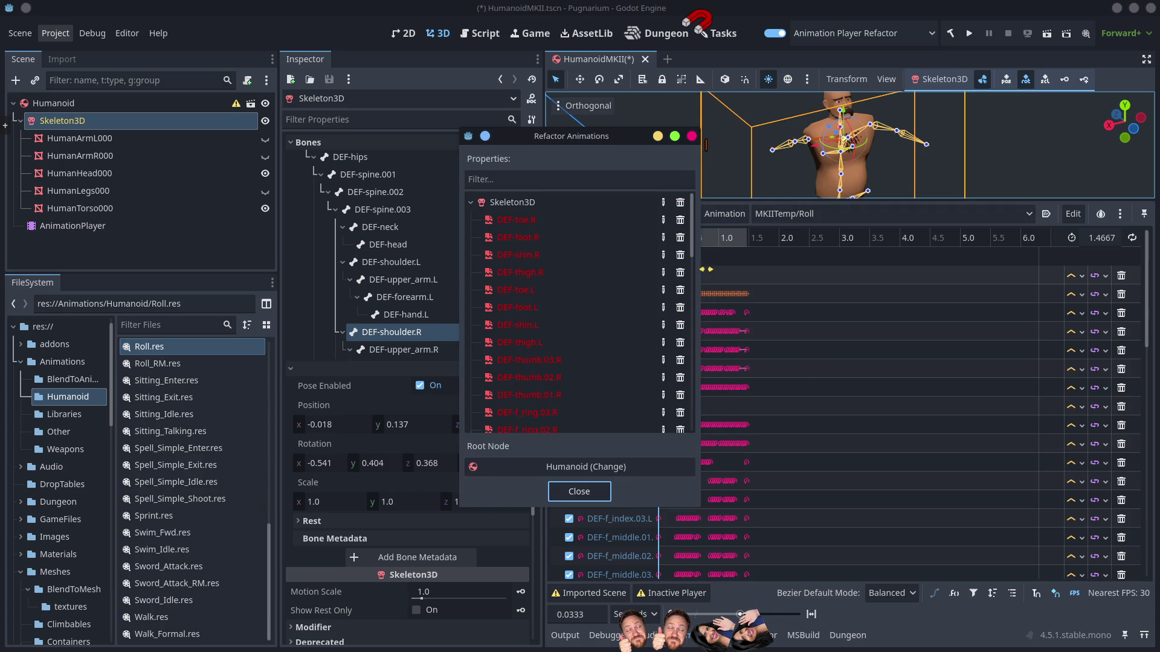
{"action": "scroll", "coordinate": [544, 374], "scroll_direction": "down", "scroll_amount": 5}
{"action": "scroll", "coordinate": [549, 387], "scroll_direction": "down", "scroll_amount": 6}
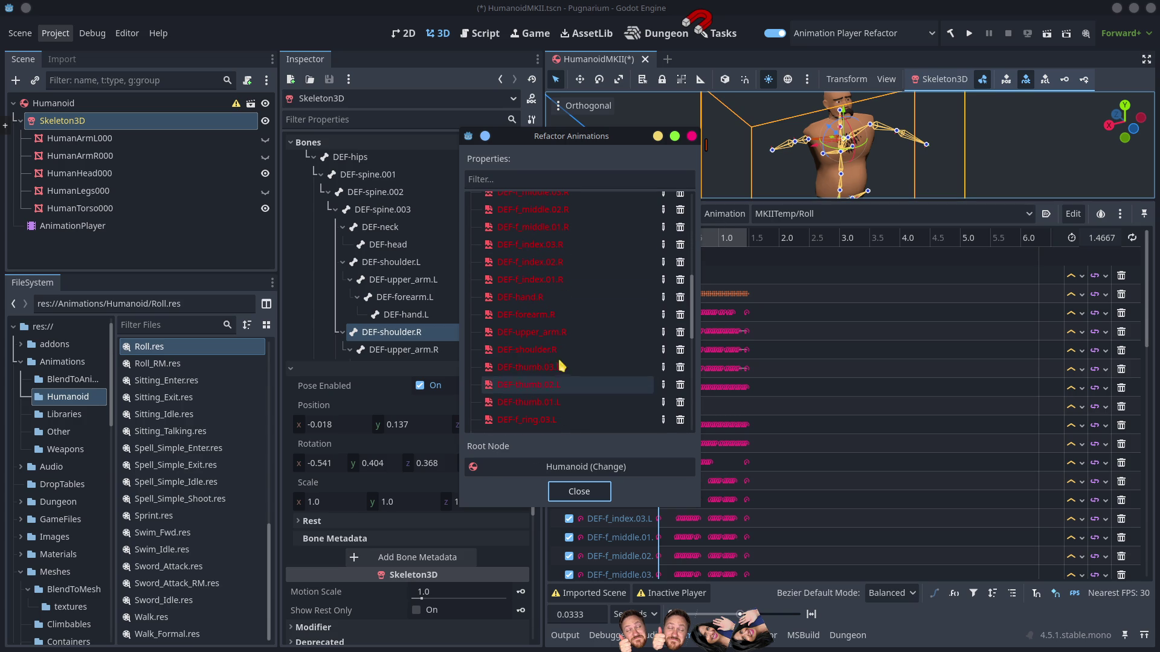
{"action": "left_click", "coordinate": [569, 349]}
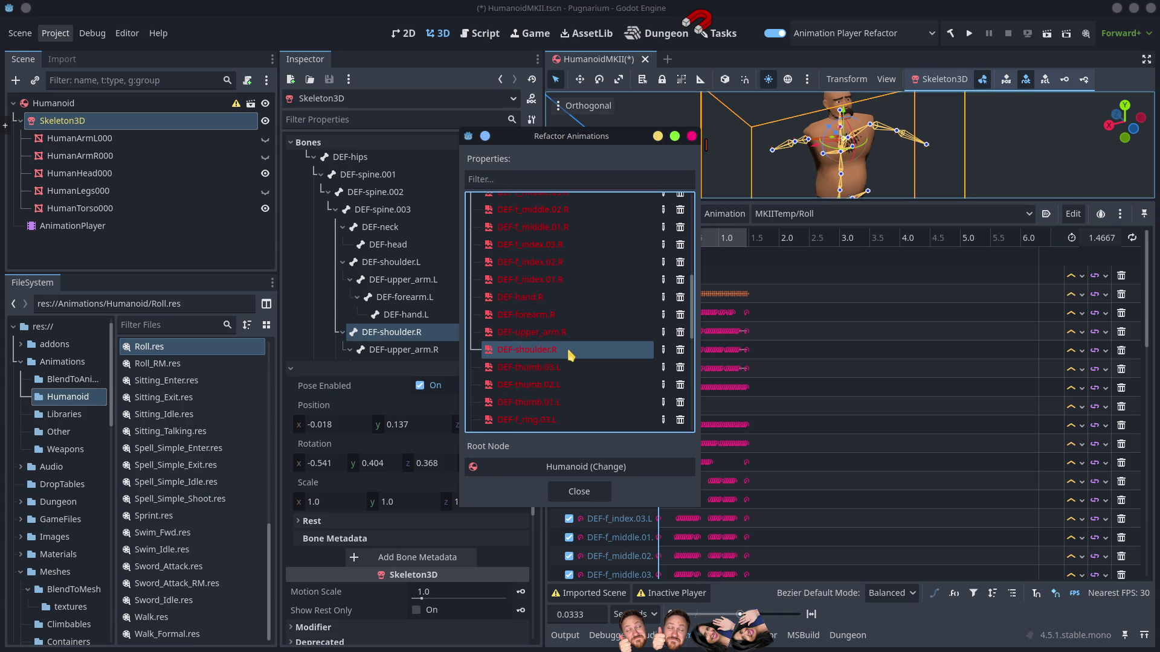
{"action": "double_click", "coordinate": [518, 354]}
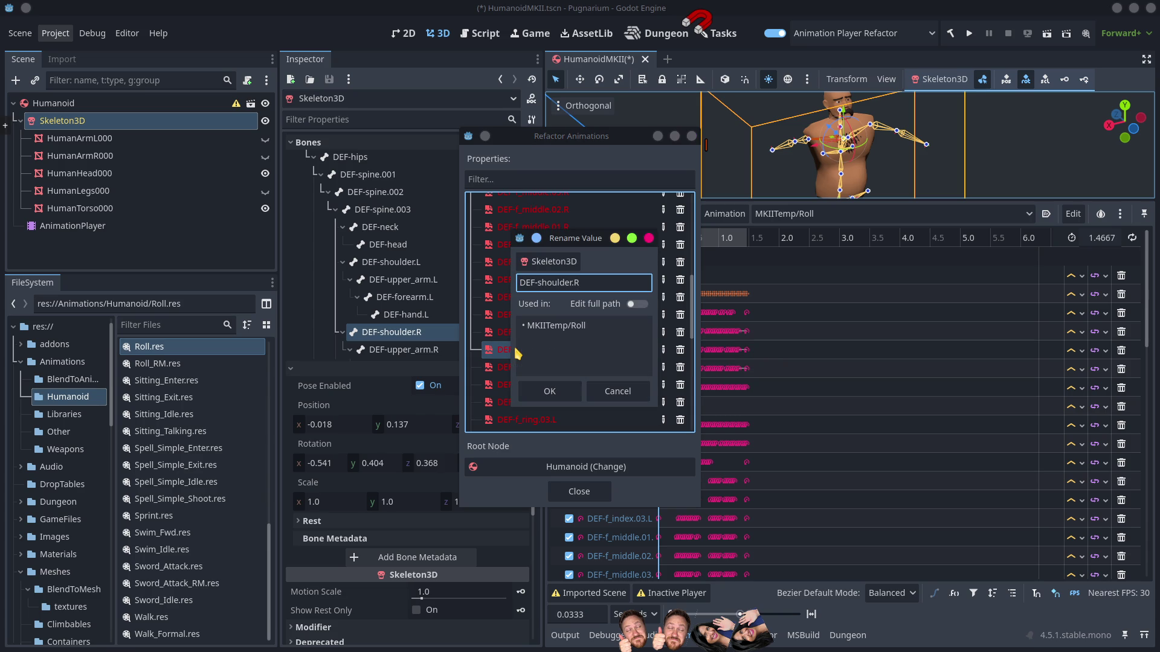
{"action": "left_click_drag", "start_coordinate": [601, 244], "coordinate": [806, 246]}
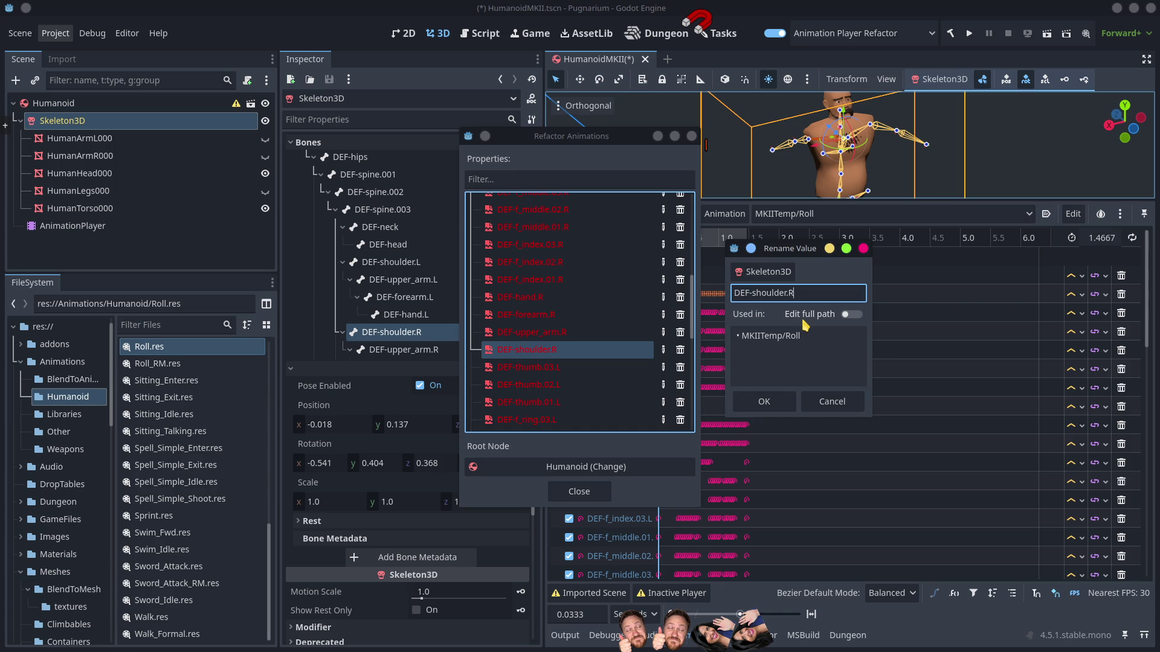
{"action": "left_click", "coordinate": [762, 402]}
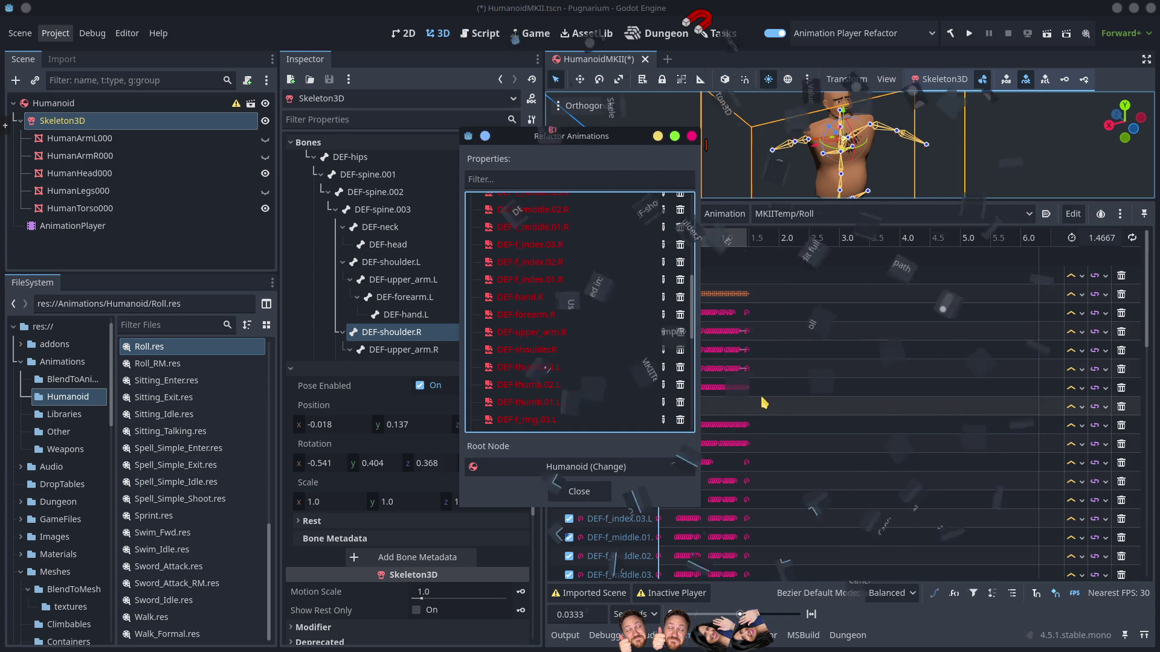
{"action": "left_click", "coordinate": [579, 491]}
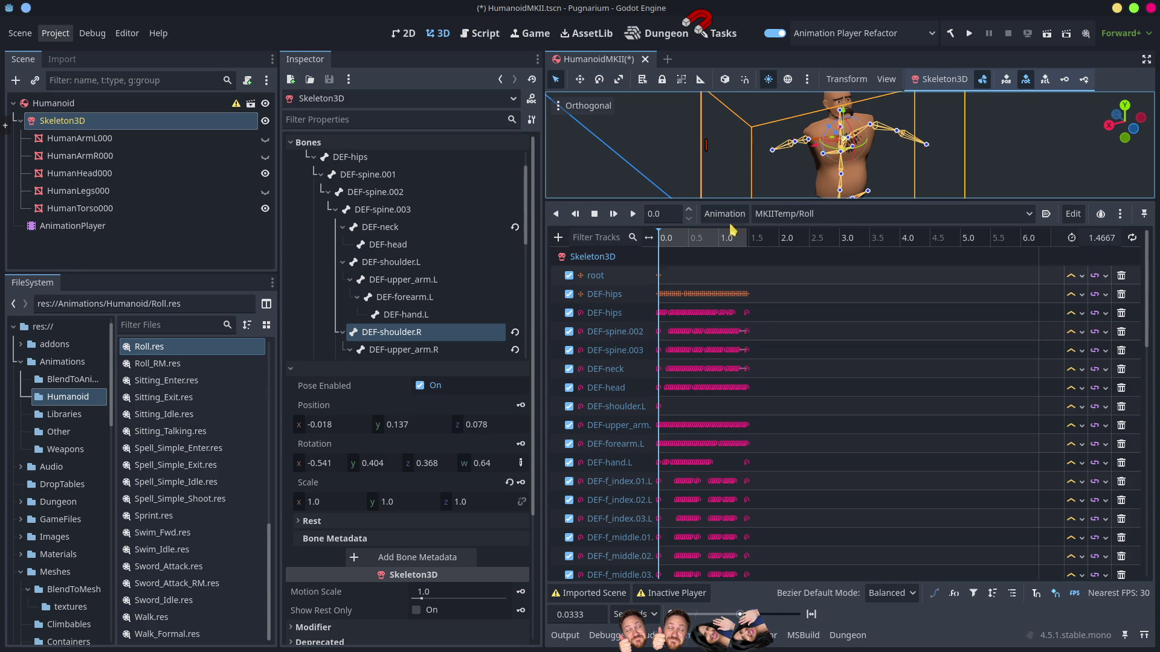
Step: Scrub the MKIITemp/Roll timeline between 0 and 1.4 seconds with the 3D view enlarged
{"action": "left_click", "coordinate": [673, 237]}
{"action": "left_click_drag", "start_coordinate": [647, 248], "coordinate": [645, 246]}
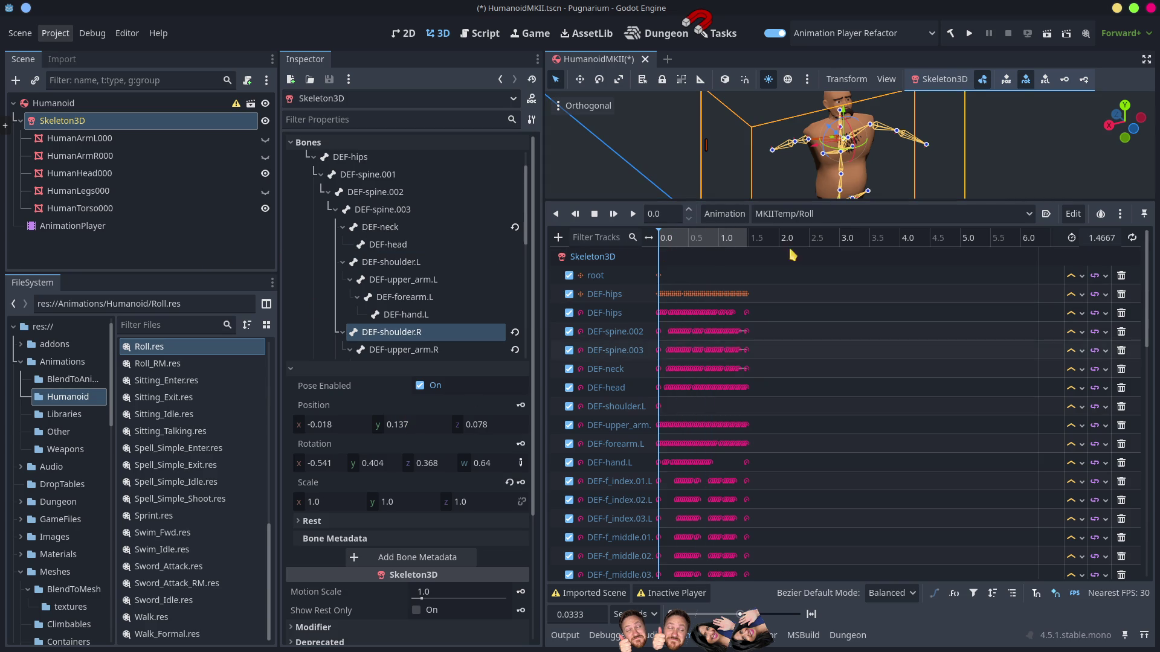
{"action": "mouse_move", "coordinate": [849, 205]}
{"action": "left_mouse_down"}
{"action": "mouse_move", "coordinate": [849, 466]}
{"action": "mouse_move", "coordinate": [848, 375]}
{"action": "left_mouse_up"}
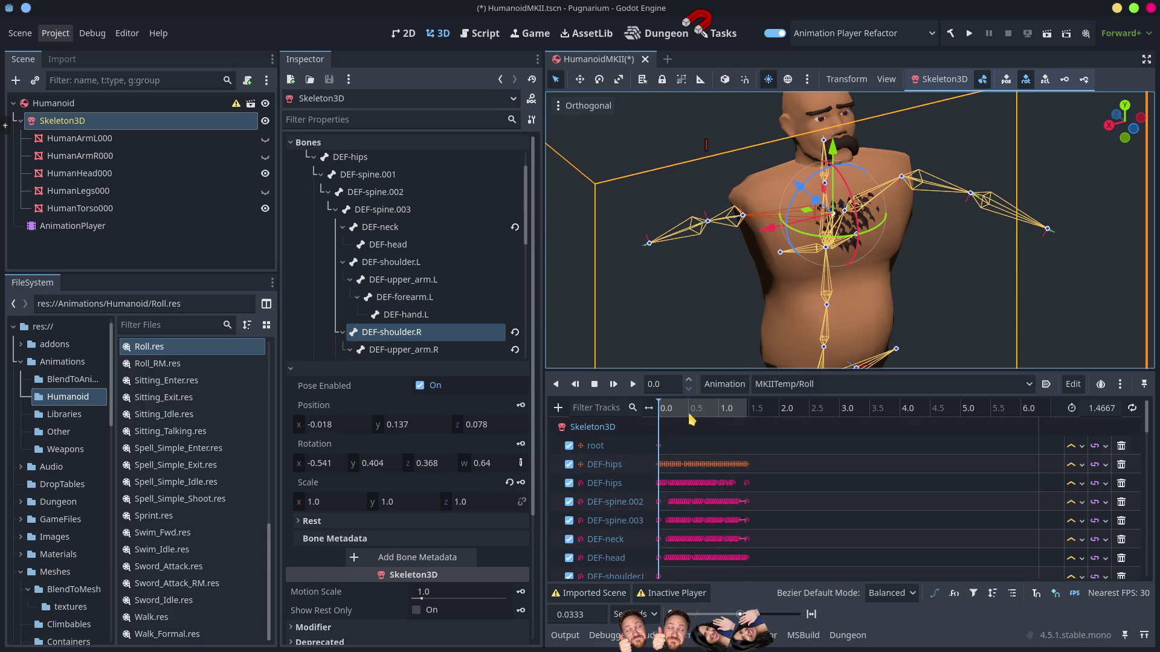
{"action": "mouse_move", "coordinate": [660, 417]}
{"action": "left_mouse_down"}
{"action": "mouse_move", "coordinate": [756, 419]}
{"action": "mouse_move", "coordinate": [658, 416]}
{"action": "left_mouse_up"}
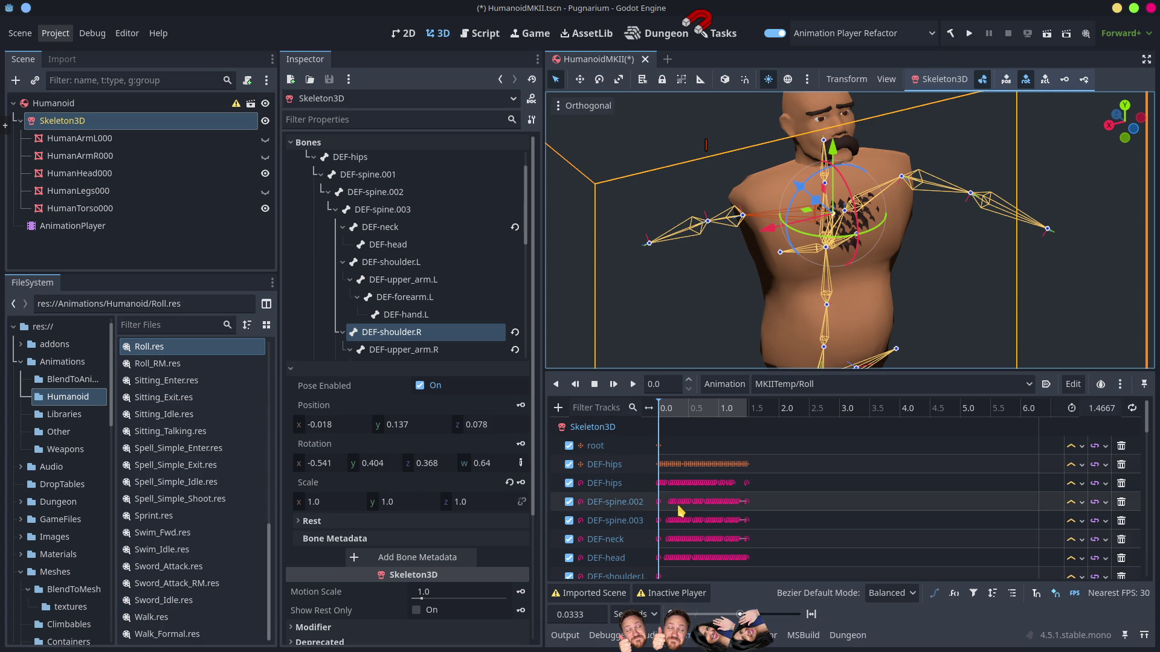
{"action": "mouse_move", "coordinate": [671, 520]}
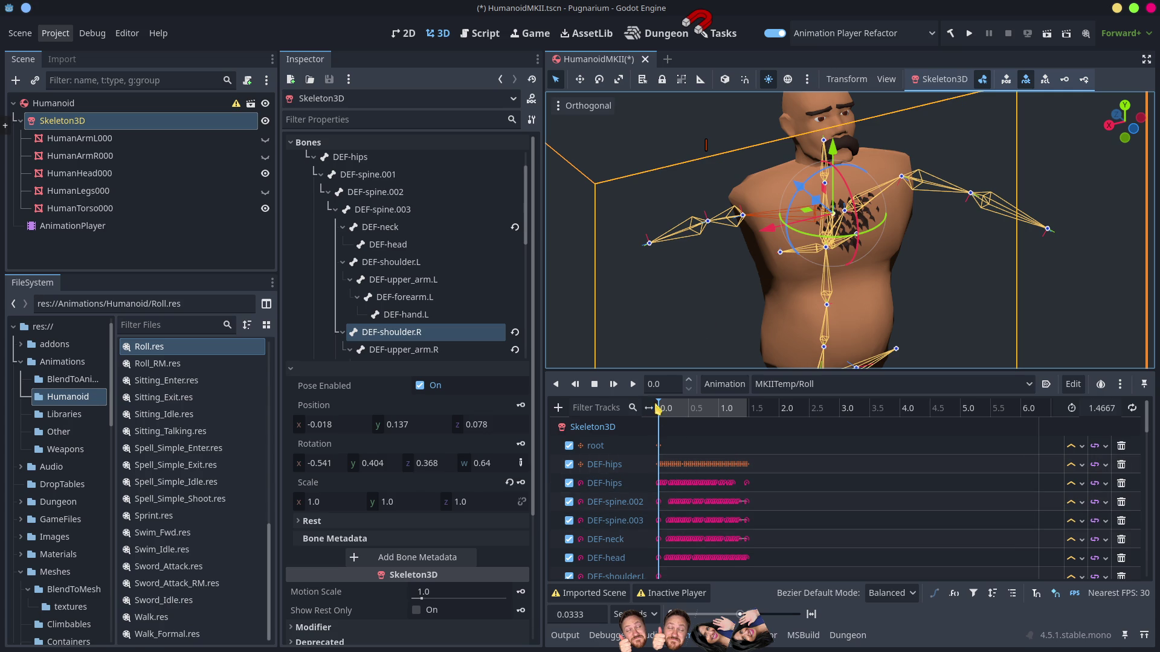
{"action": "mouse_move", "coordinate": [676, 410]}
{"action": "left_mouse_down"}
{"action": "mouse_move", "coordinate": [718, 411]}
{"action": "mouse_move", "coordinate": [667, 411]}
{"action": "mouse_move", "coordinate": [615, 434]}
{"action": "left_mouse_up"}
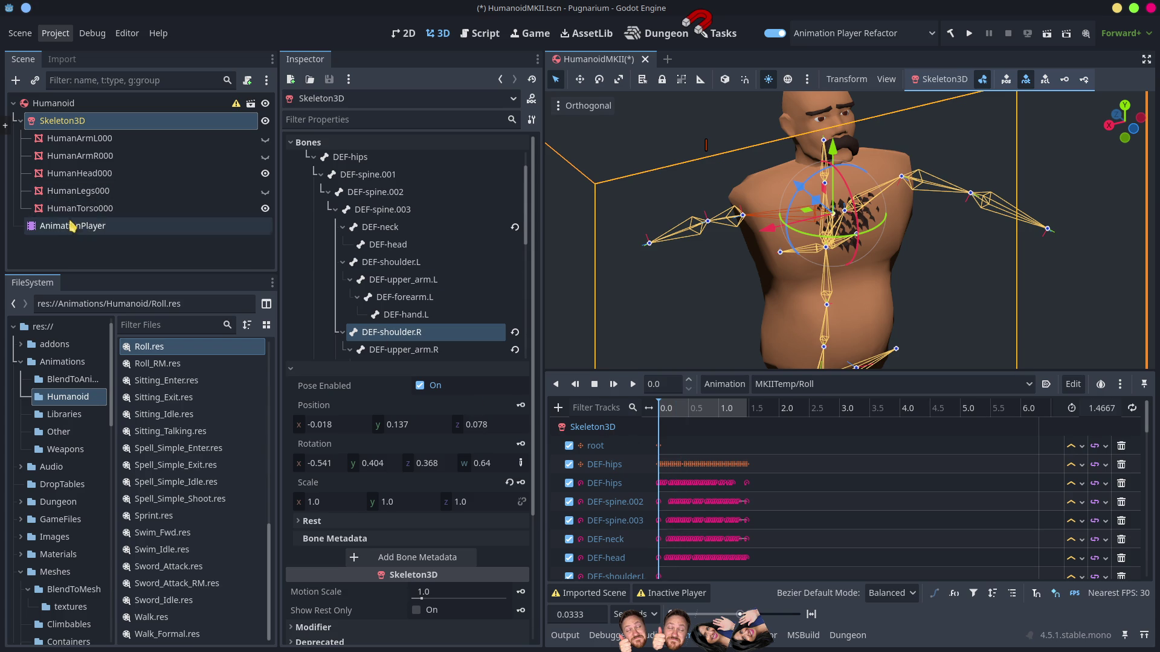
Step: Make the AnimationPlayer active and preview the Roll animation on the full body, then return to Blender
{"action": "left_click", "coordinate": [171, 228]}
{"action": "left_click", "coordinate": [423, 244]}
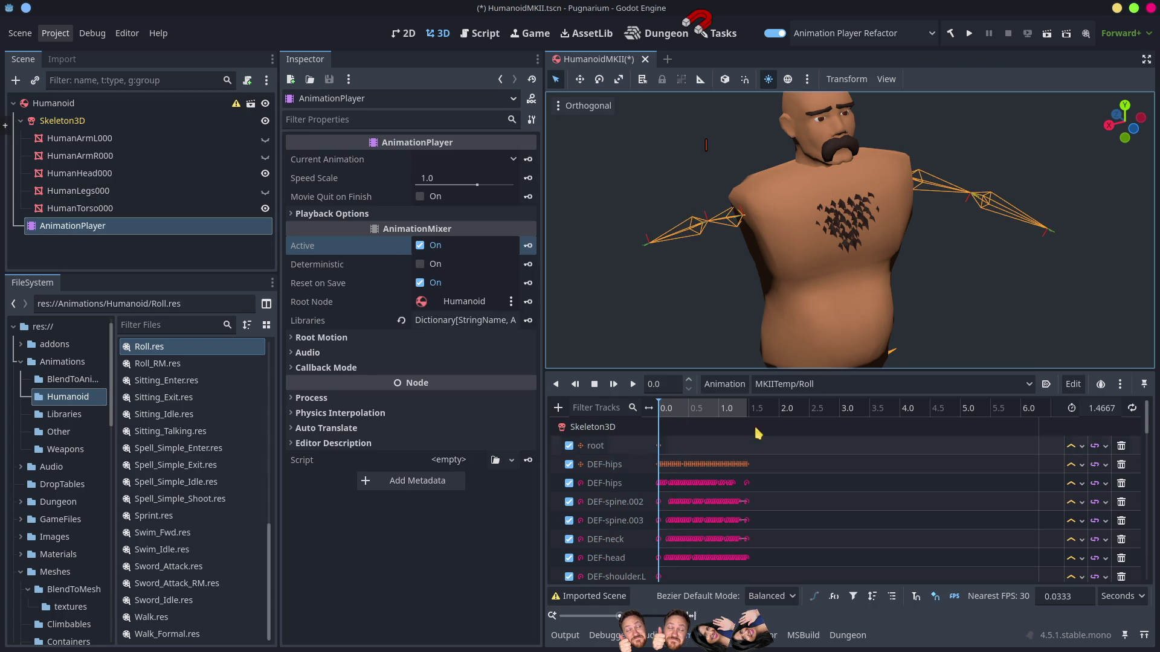
{"action": "left_click_drag", "start_coordinate": [687, 413], "coordinate": [658, 410]}
{"action": "mouse_move", "coordinate": [712, 363]}
{"action": "left_mouse_down"}
{"action": "mouse_move", "coordinate": [740, 341]}
{"action": "mouse_move", "coordinate": [785, 242]}
{"action": "mouse_move", "coordinate": [781, 310]}
{"action": "left_mouse_up"}
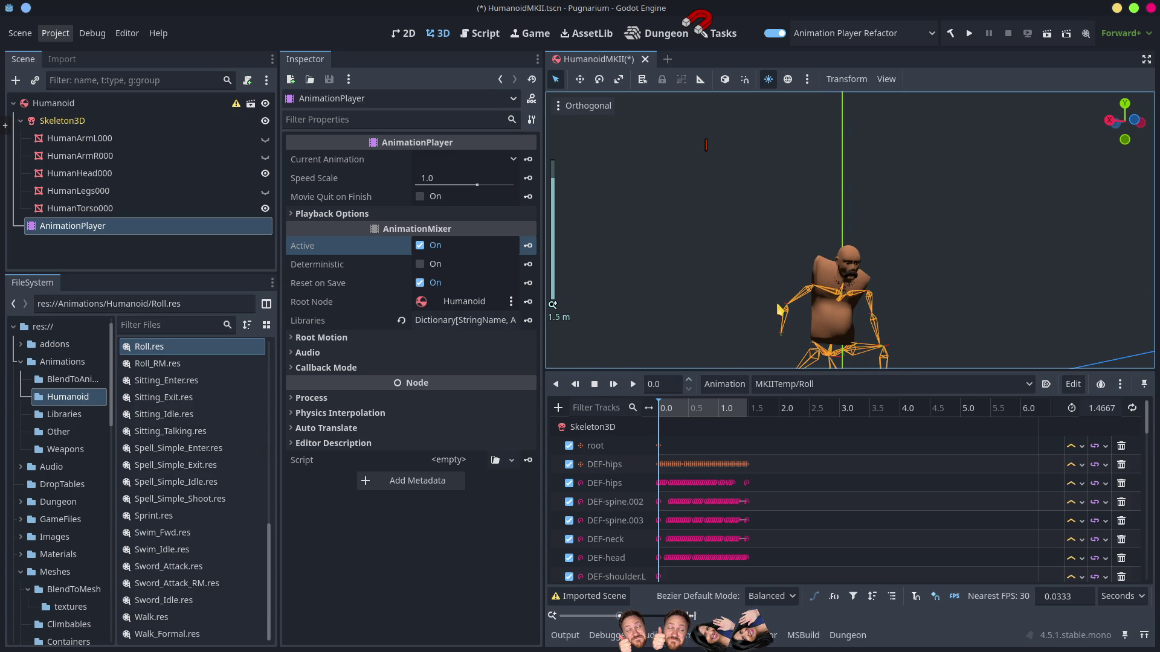
{"action": "mouse_move", "coordinate": [681, 415]}
{"action": "left_mouse_down"}
{"action": "mouse_move", "coordinate": [689, 416]}
{"action": "mouse_move", "coordinate": [633, 414]}
{"action": "mouse_move", "coordinate": [694, 414]}
{"action": "mouse_move", "coordinate": [777, 452]}
{"action": "left_mouse_up"}
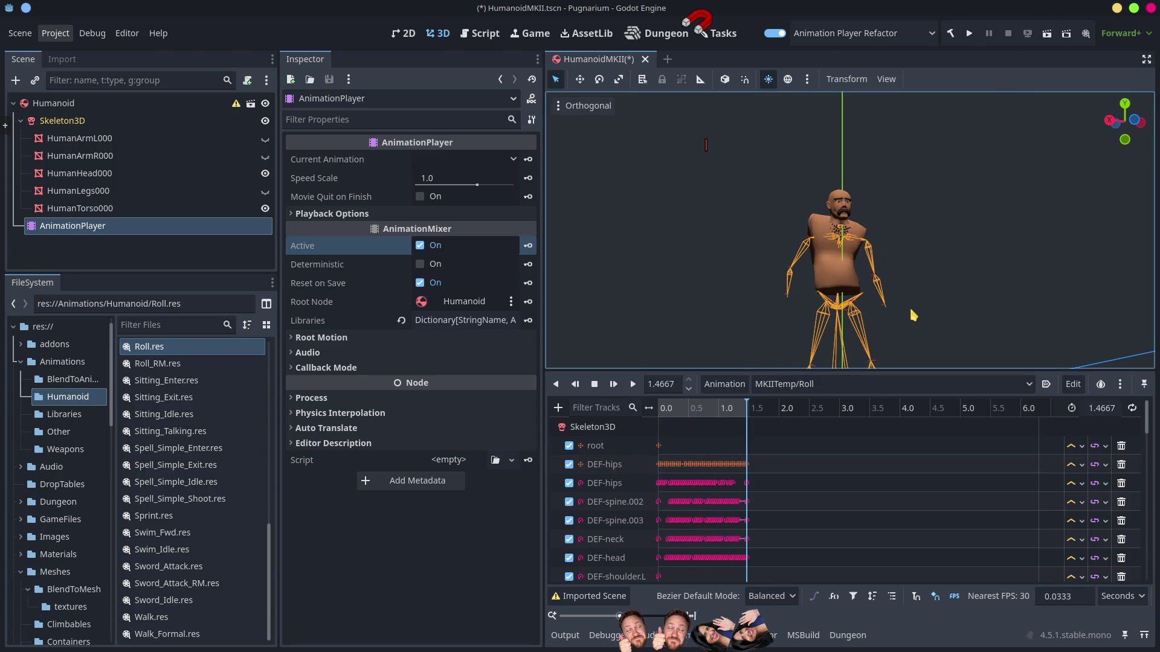
{"action": "key", "text": "alt+Tab"}
{"action": "left_click", "coordinate": [454, 311]}
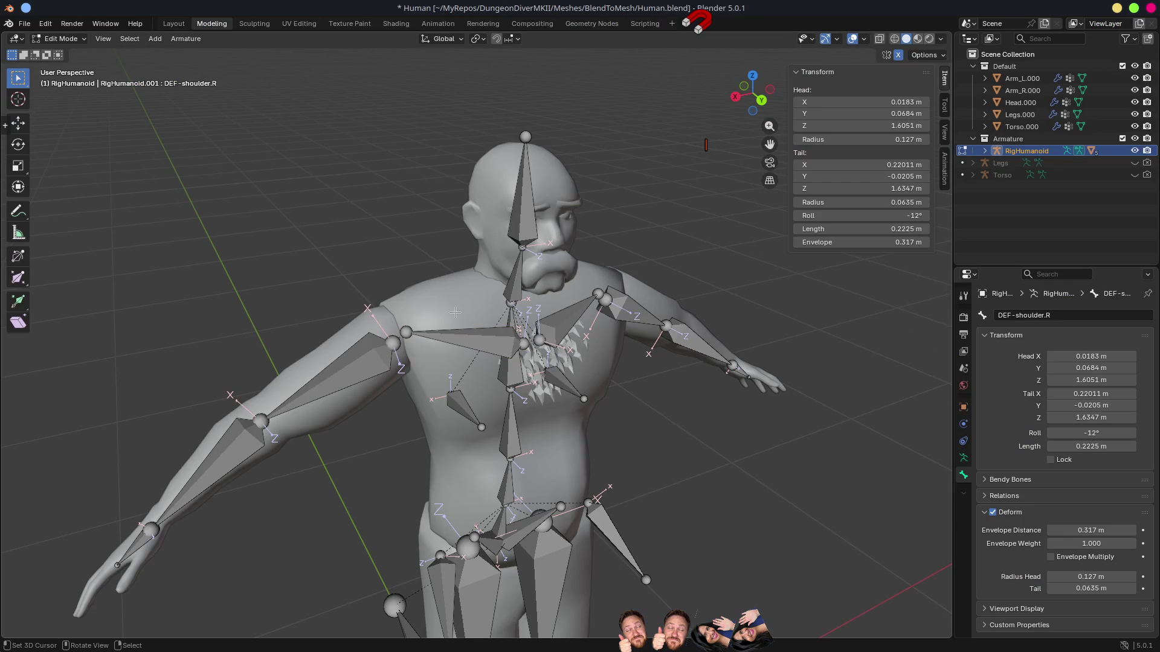
Step: Select Torso.000, choose its DEF-shoulder.R vertex group, and switch to Weight Paint mode
{"action": "key", "text": "ctrl+Tab"}
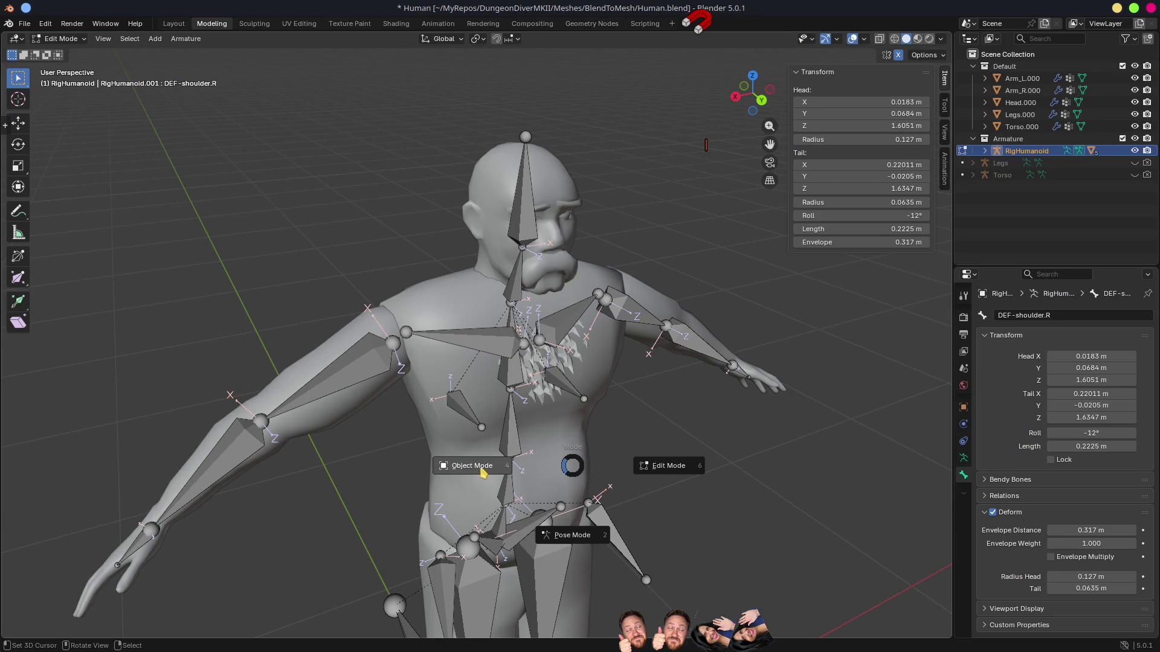
{"action": "left_click", "coordinate": [484, 474]}
{"action": "left_click", "coordinate": [477, 292]}
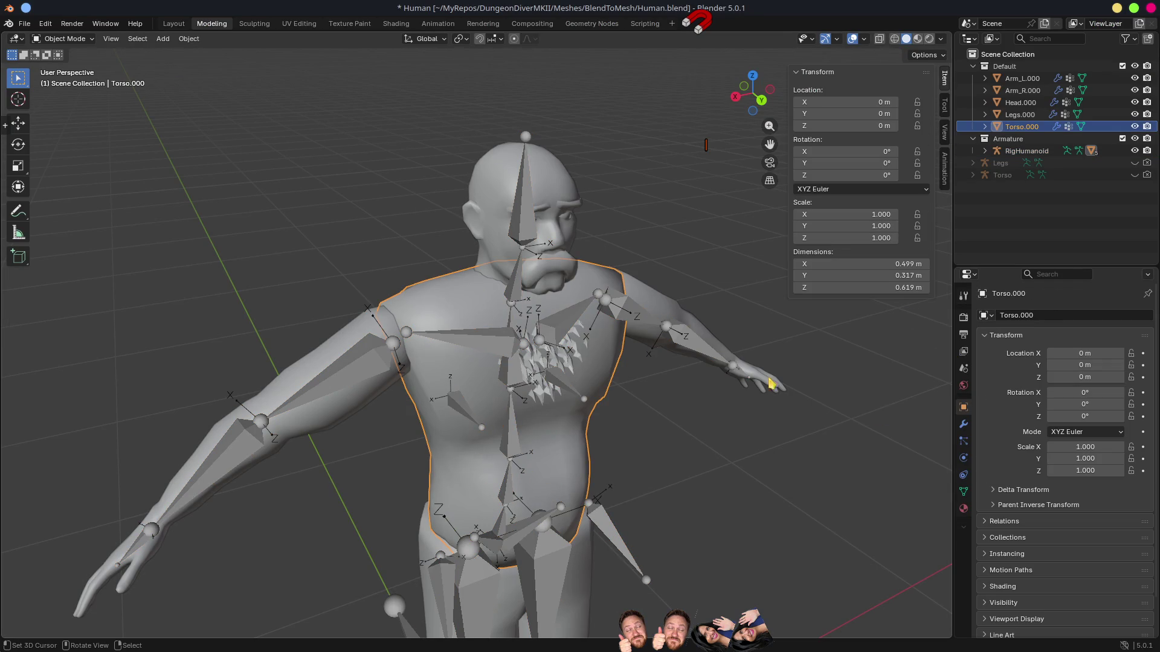
{"action": "left_click", "coordinate": [963, 497]}
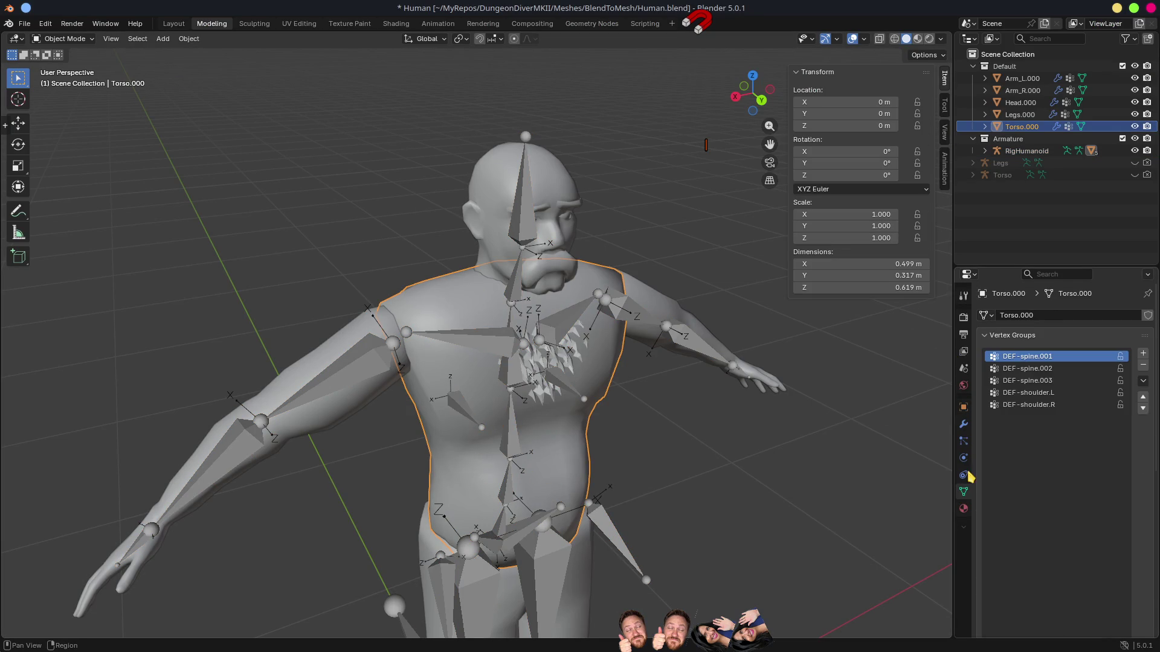
{"action": "left_click", "coordinate": [1048, 406]}
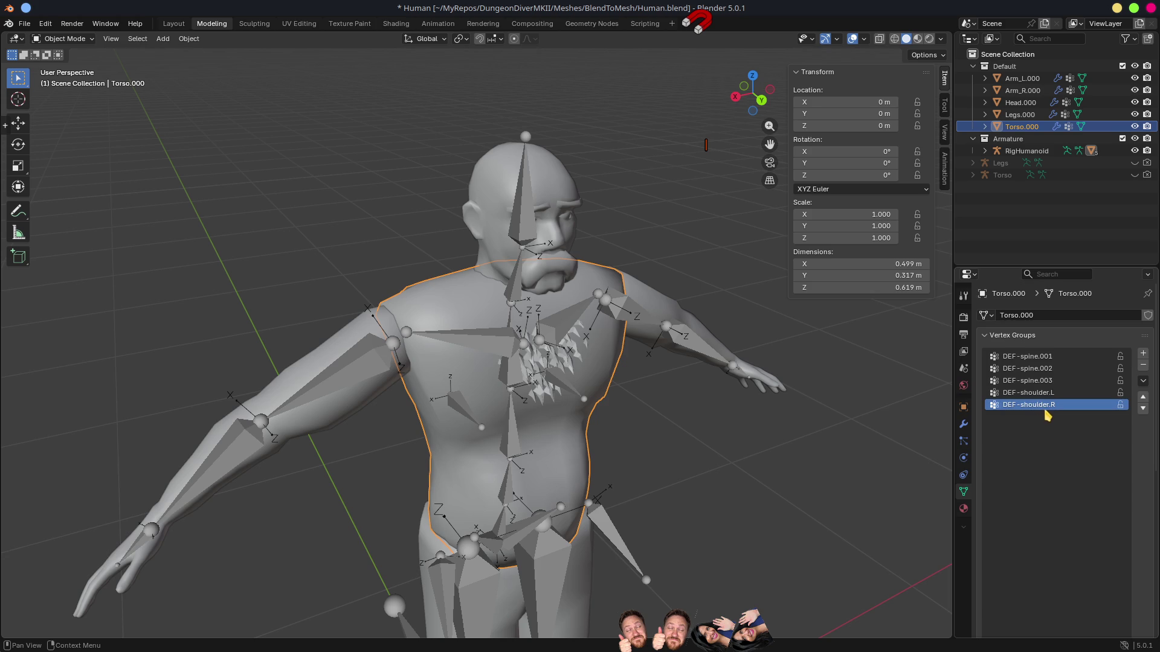
{"action": "left_click_drag", "start_coordinate": [1031, 356], "coordinate": [1042, 392]}
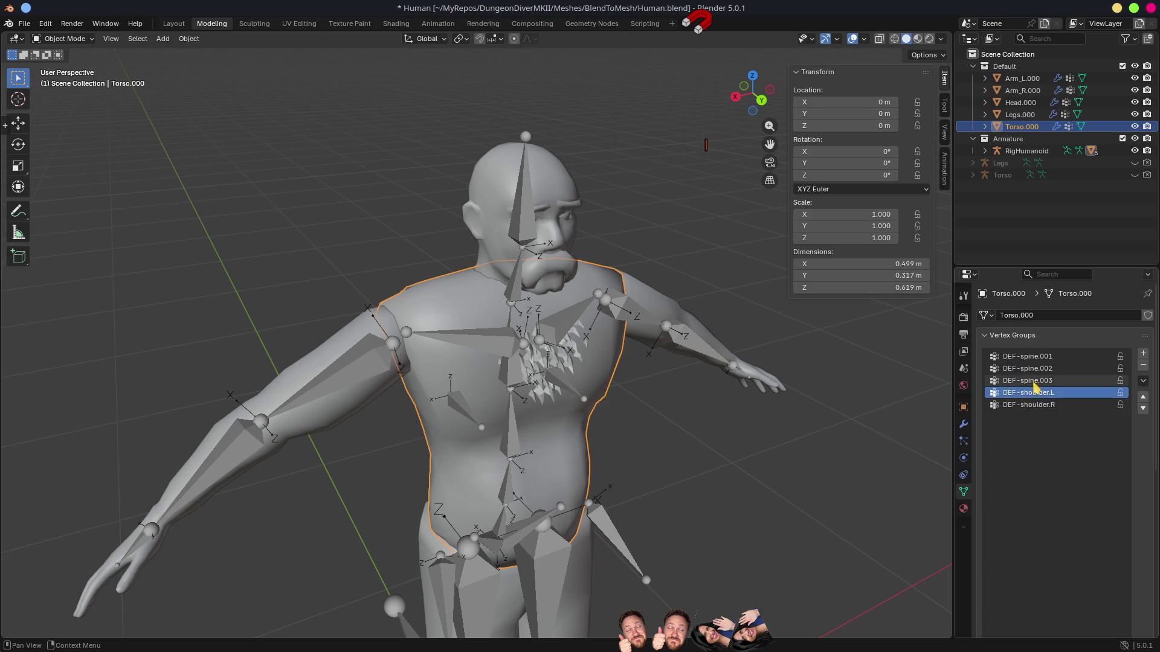
{"action": "left_click", "coordinate": [1035, 405]}
{"action": "mouse_move", "coordinate": [854, 510]}
{"action": "left_mouse_down"}
{"action": "mouse_move", "coordinate": [737, 455]}
{"action": "mouse_move", "coordinate": [811, 435]}
{"action": "mouse_move", "coordinate": [904, 445]}
{"action": "mouse_move", "coordinate": [700, 425]}
{"action": "mouse_move", "coordinate": [719, 375]}
{"action": "mouse_move", "coordinate": [722, 391]}
{"action": "left_mouse_up"}
{"action": "key", "text": "ctrl+Tab"}
{"action": "left_click", "coordinate": [749, 461]}
Step: Preview the DEF-shoulder.L, DEF-spine.003, DEF-spine.002 and DEF-spine.001 weights on the torso
{"action": "scroll", "coordinate": [723, 391], "scroll_direction": "down", "scroll_amount": 3}
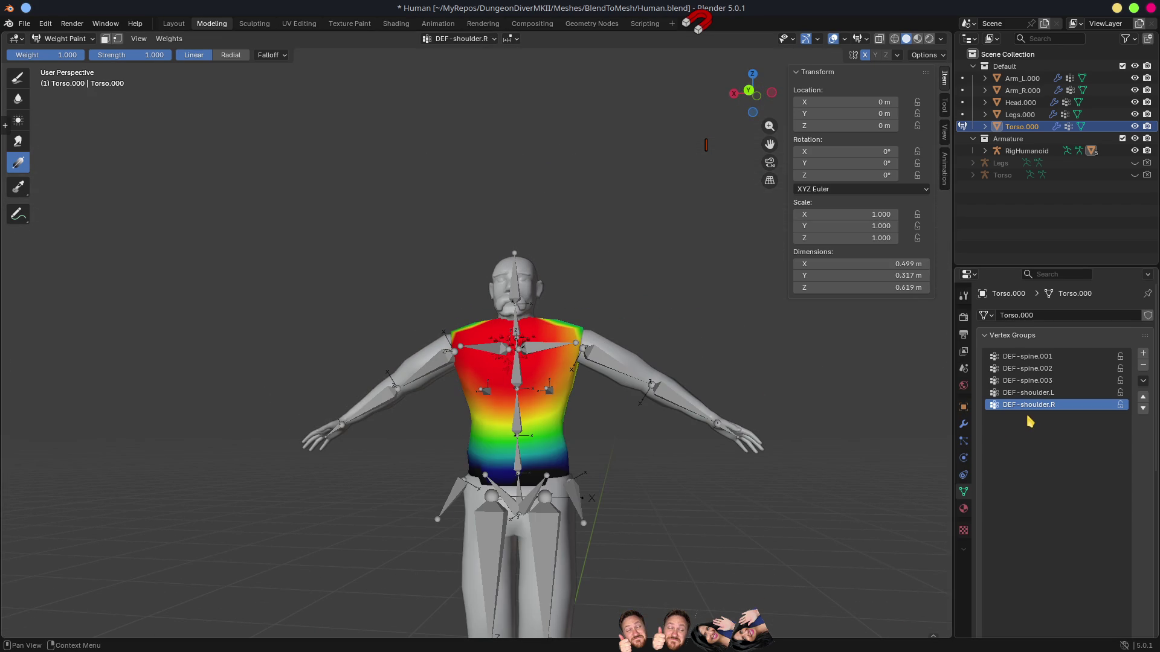
{"action": "left_click", "coordinate": [1030, 394]}
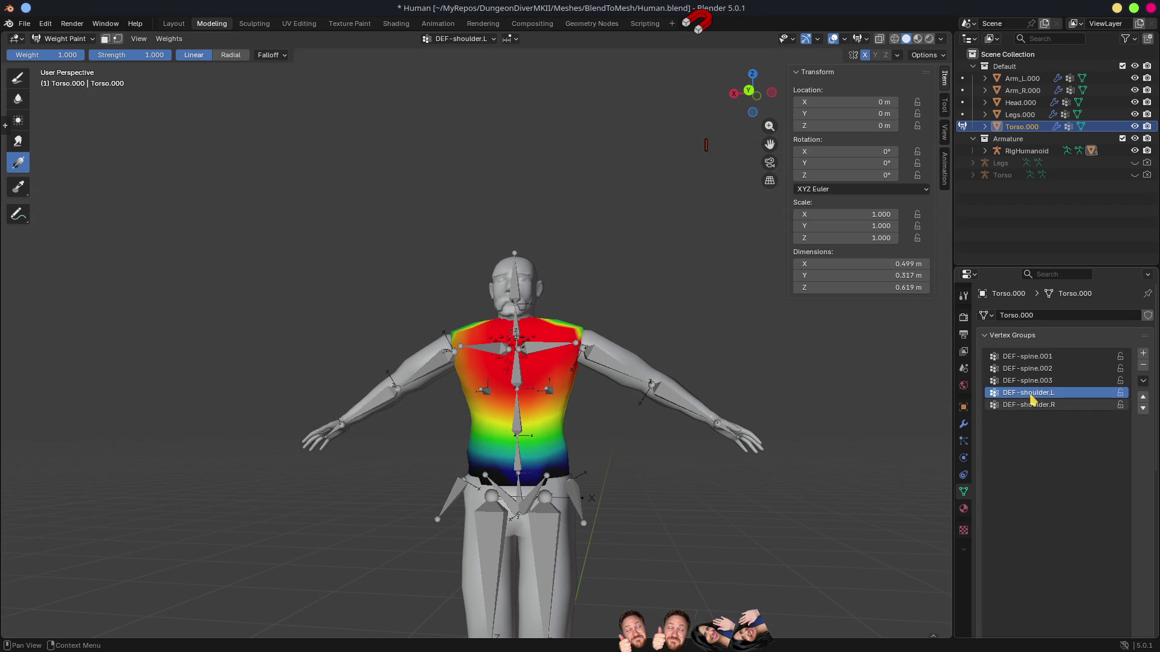
{"action": "left_click", "coordinate": [1032, 381]}
{"action": "left_click", "coordinate": [1031, 369]}
{"action": "left_click", "coordinate": [1031, 357]}
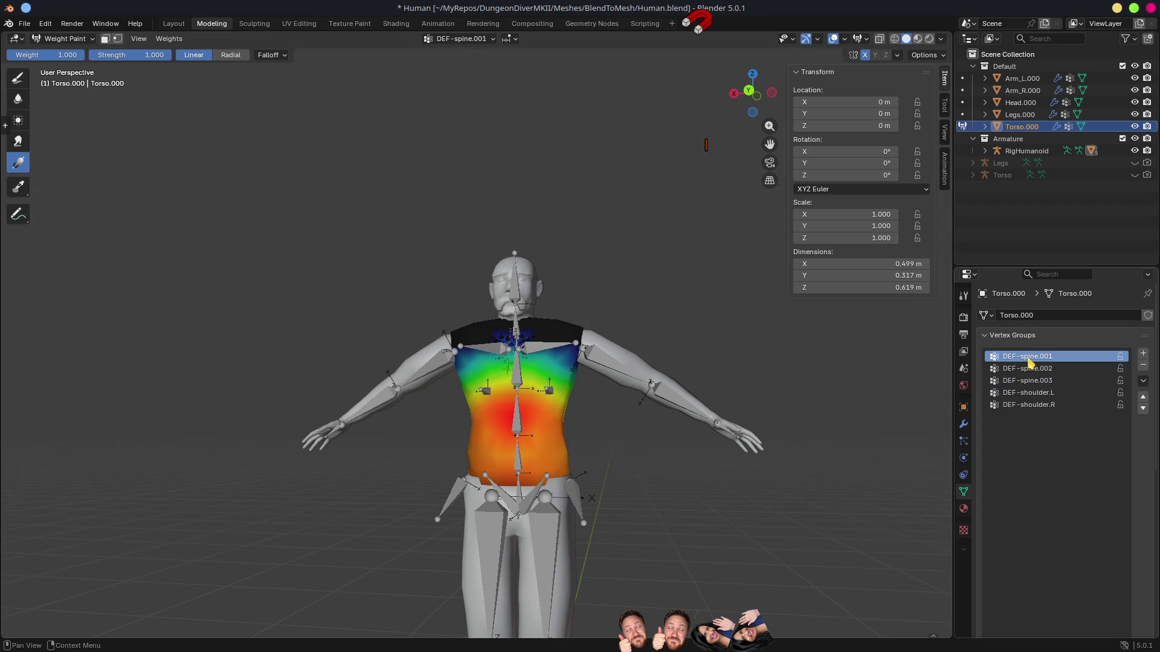
Step: Apply Torso.000's Mirror modifier and collapse the Armature modifier's settings
{"action": "left_click", "coordinate": [964, 425]}
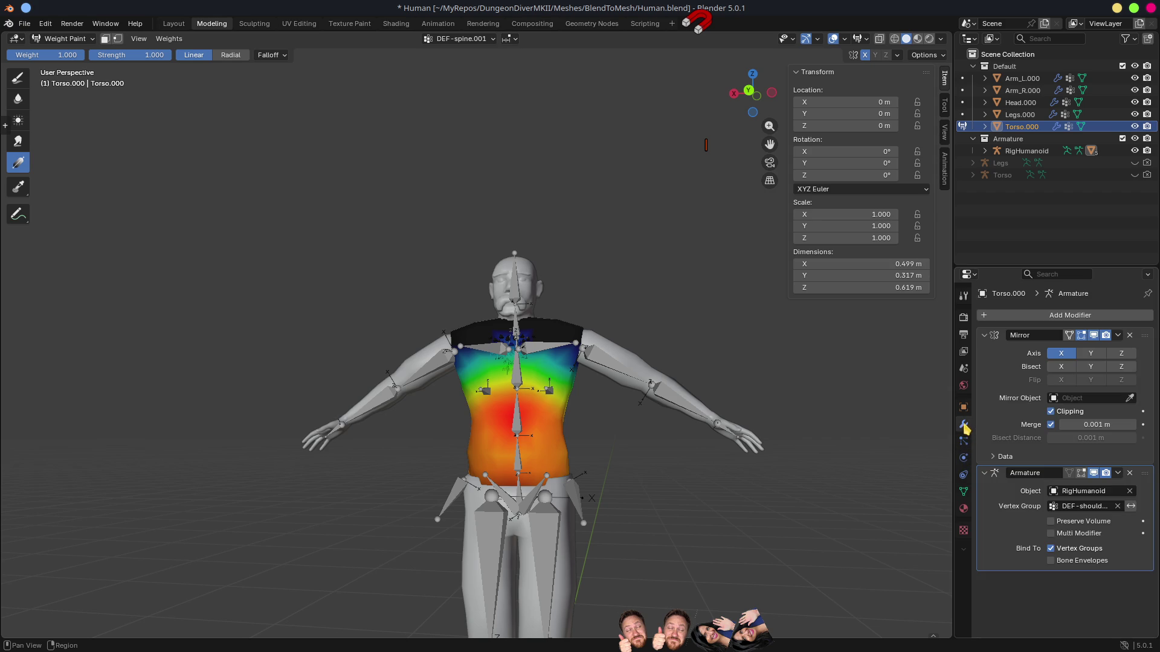
{"action": "left_click", "coordinate": [1002, 457]}
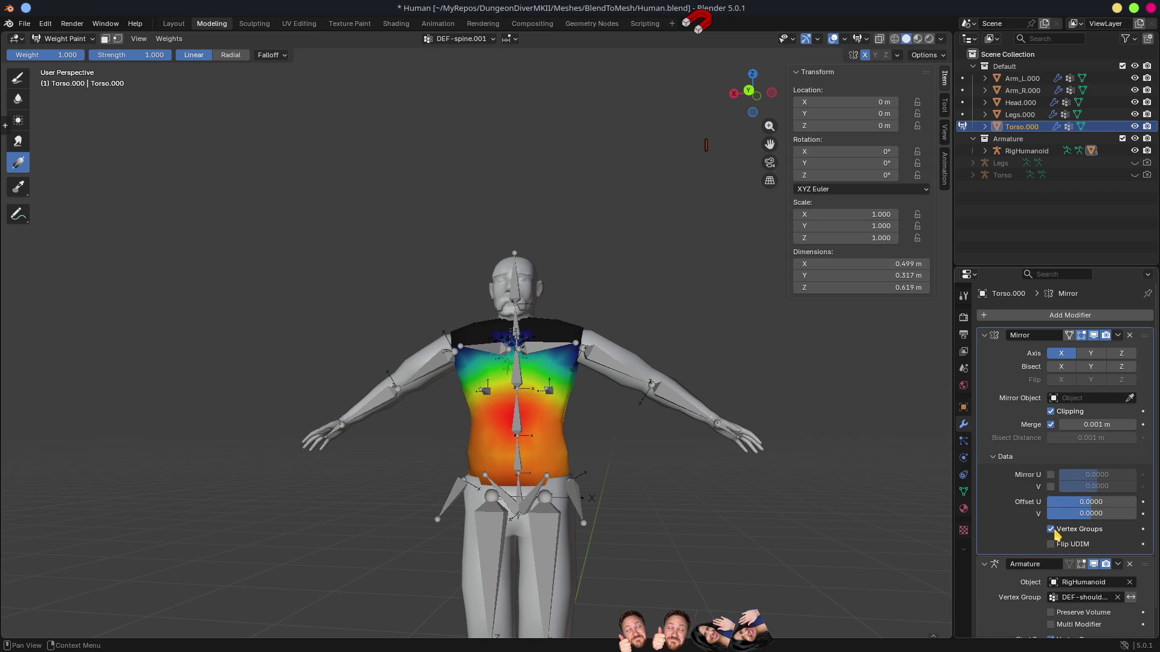
{"action": "left_click", "coordinate": [1119, 336]}
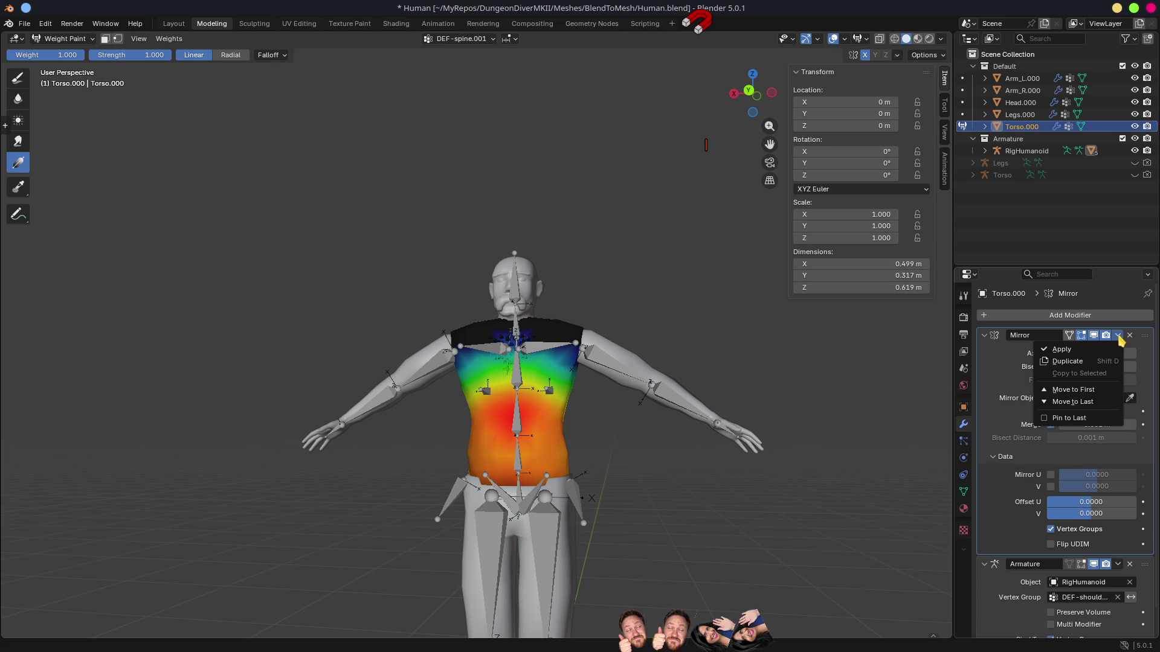
{"action": "left_click", "coordinate": [1093, 350]}
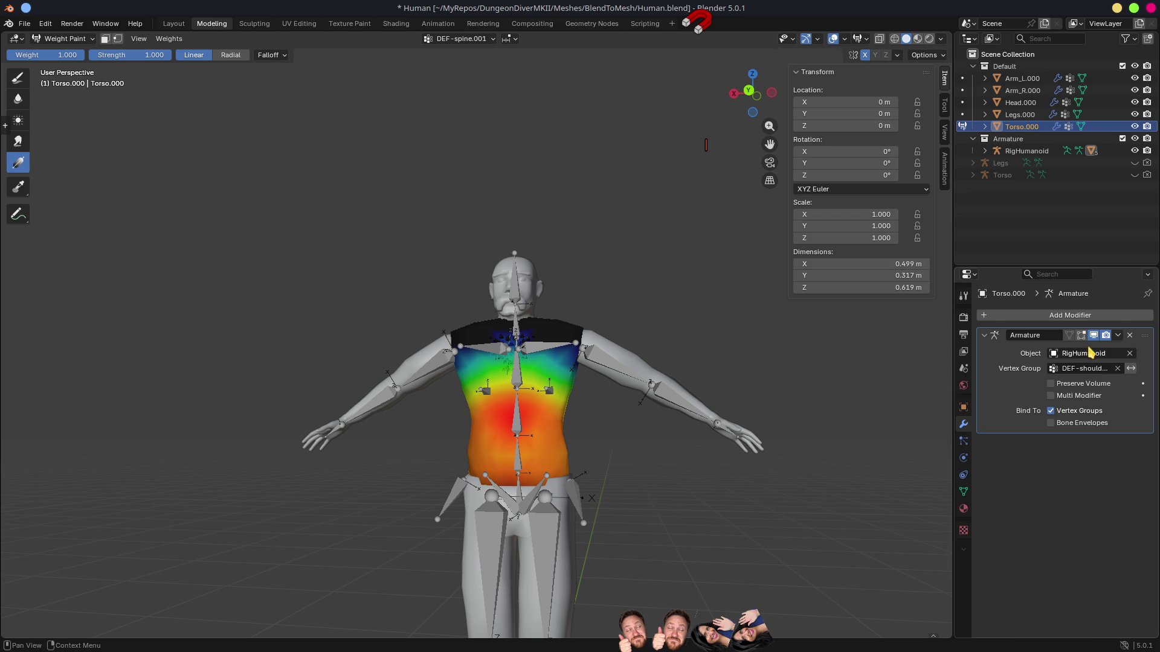
{"action": "left_click", "coordinate": [985, 336]}
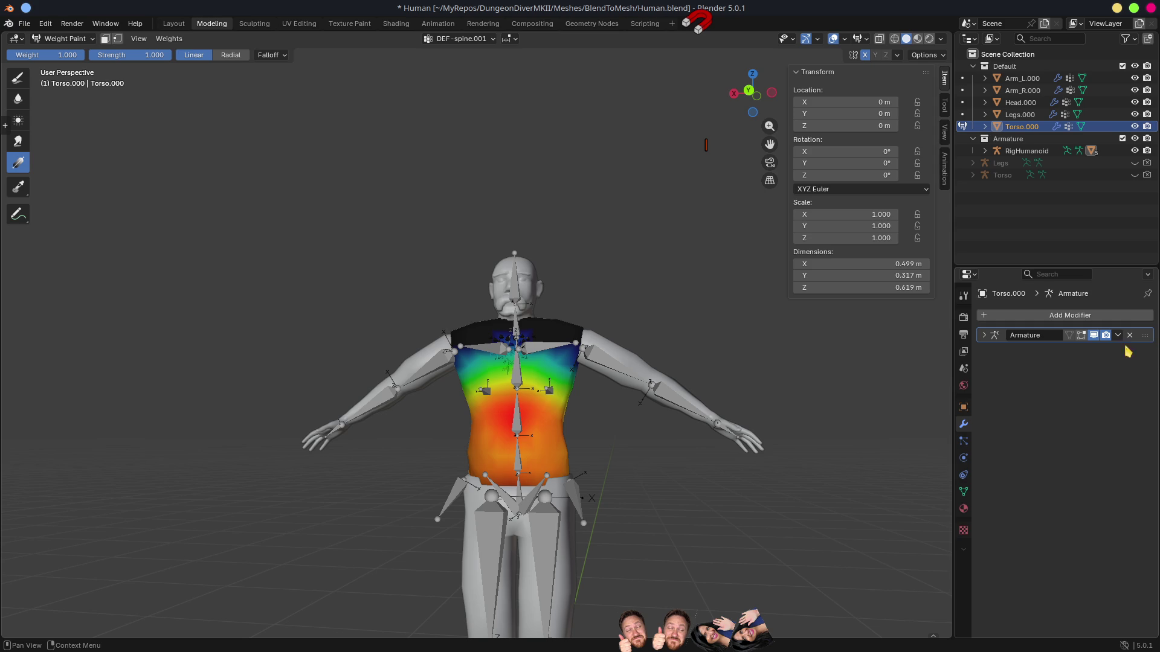
Step: Delete all of Torso.000's vertex groups, then show the Torso armature and hide RigHumanoid
{"action": "left_click_drag", "start_coordinate": [668, 396], "coordinate": [689, 435]}
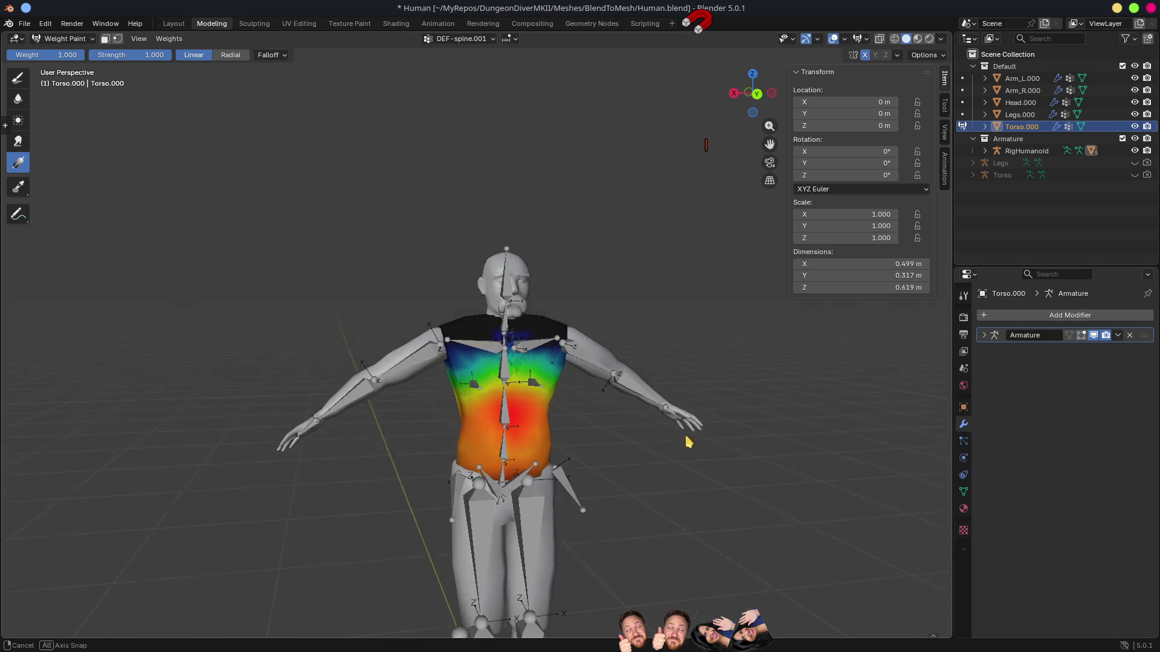
{"action": "scroll", "coordinate": [566, 382], "scroll_direction": "up", "scroll_amount": 4}
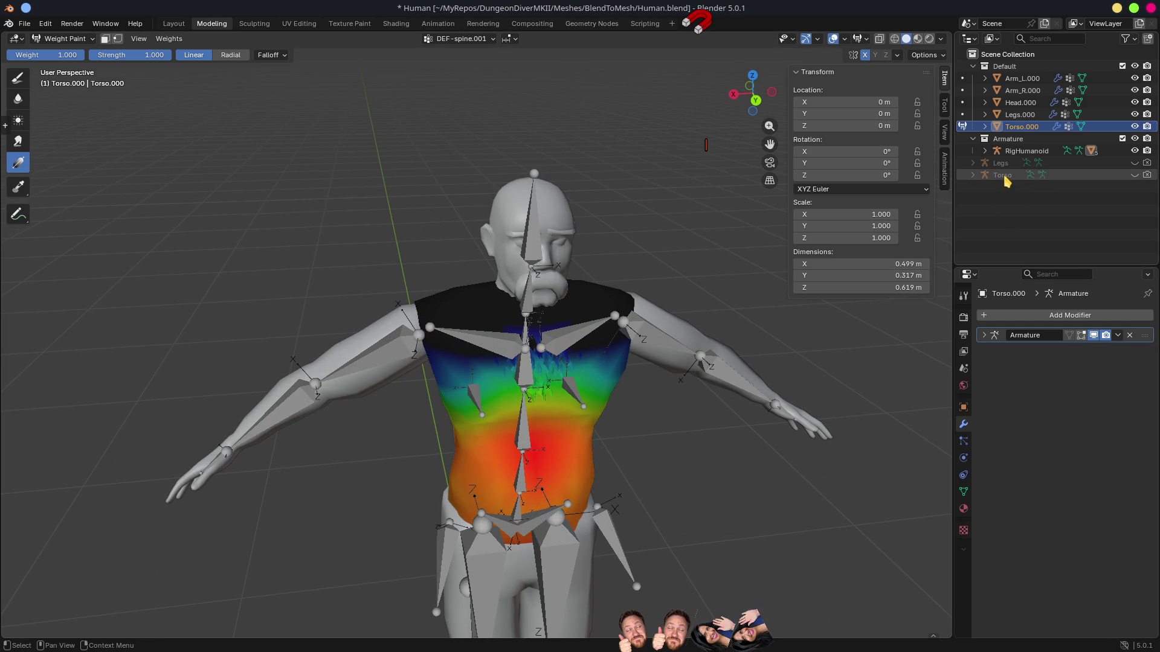
{"action": "left_click", "coordinate": [963, 494]}
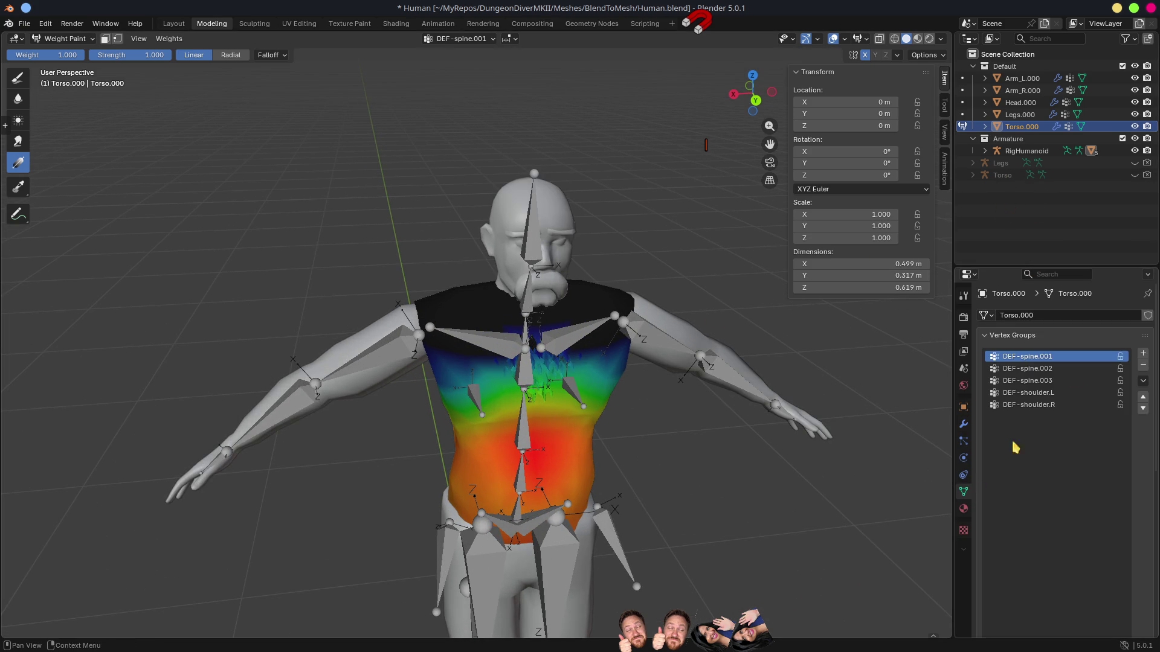
{"action": "left_click", "coordinate": [1143, 381]}
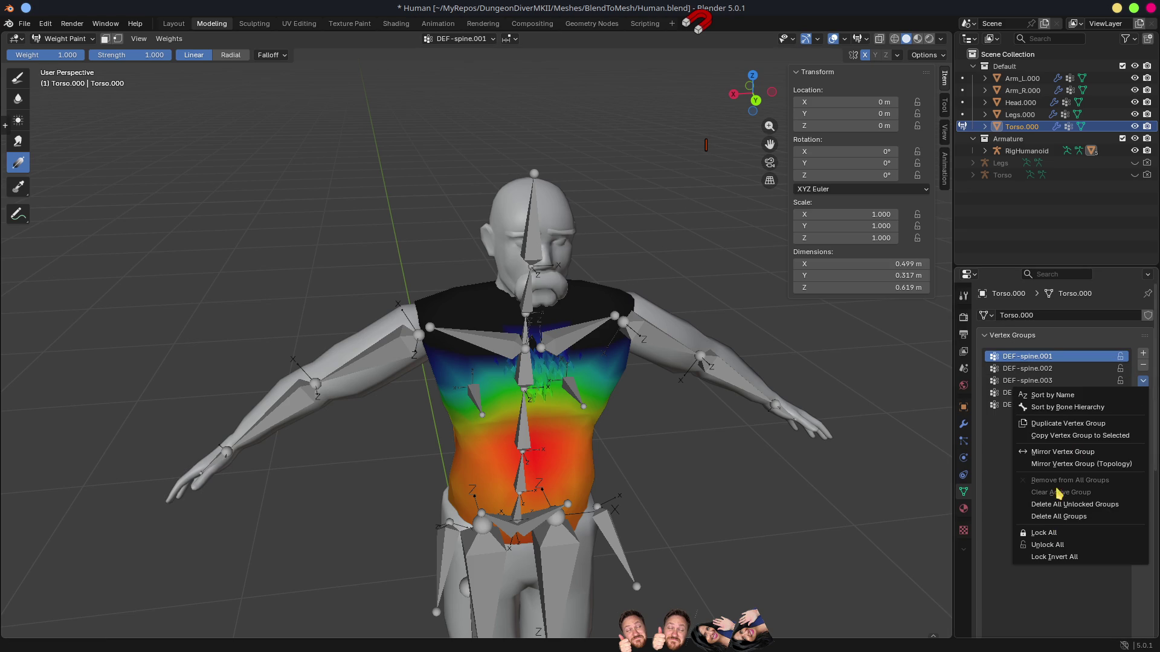
{"action": "left_click", "coordinate": [1057, 517]}
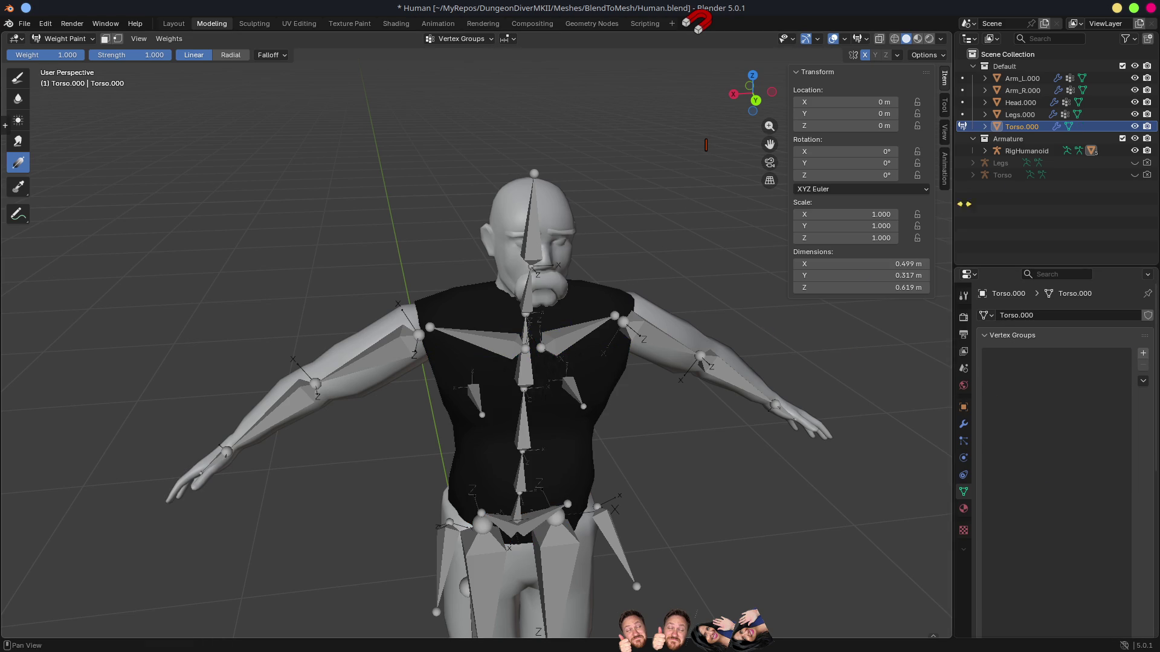
{"action": "left_click", "coordinate": [1135, 175]}
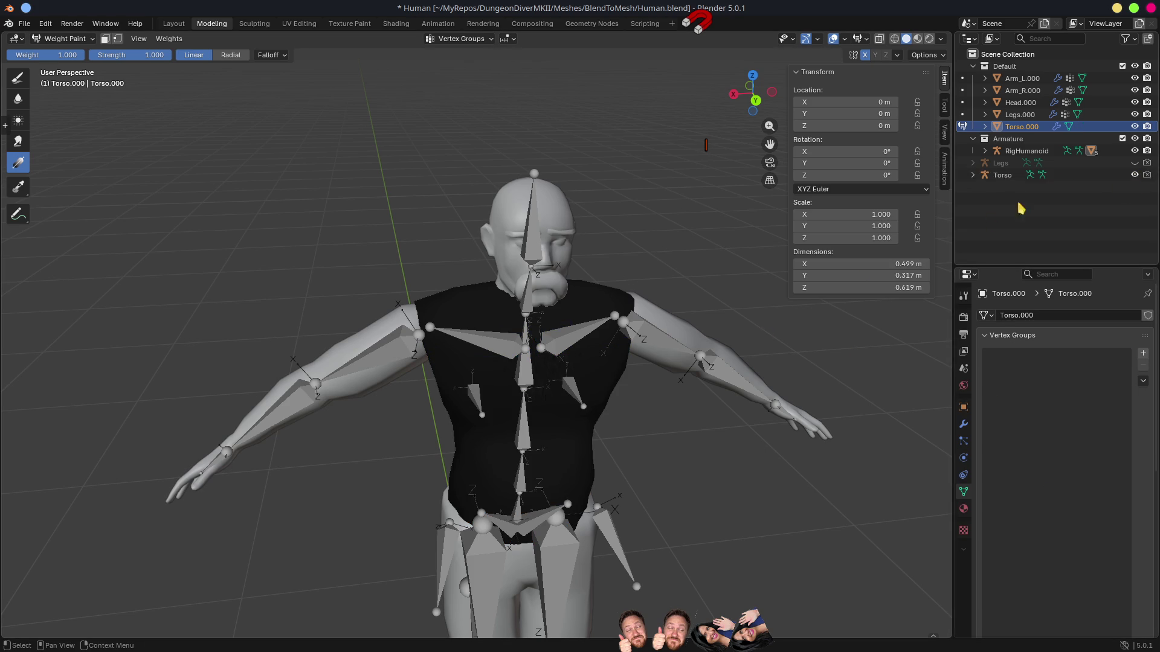
{"action": "left_click", "coordinate": [1135, 151]}
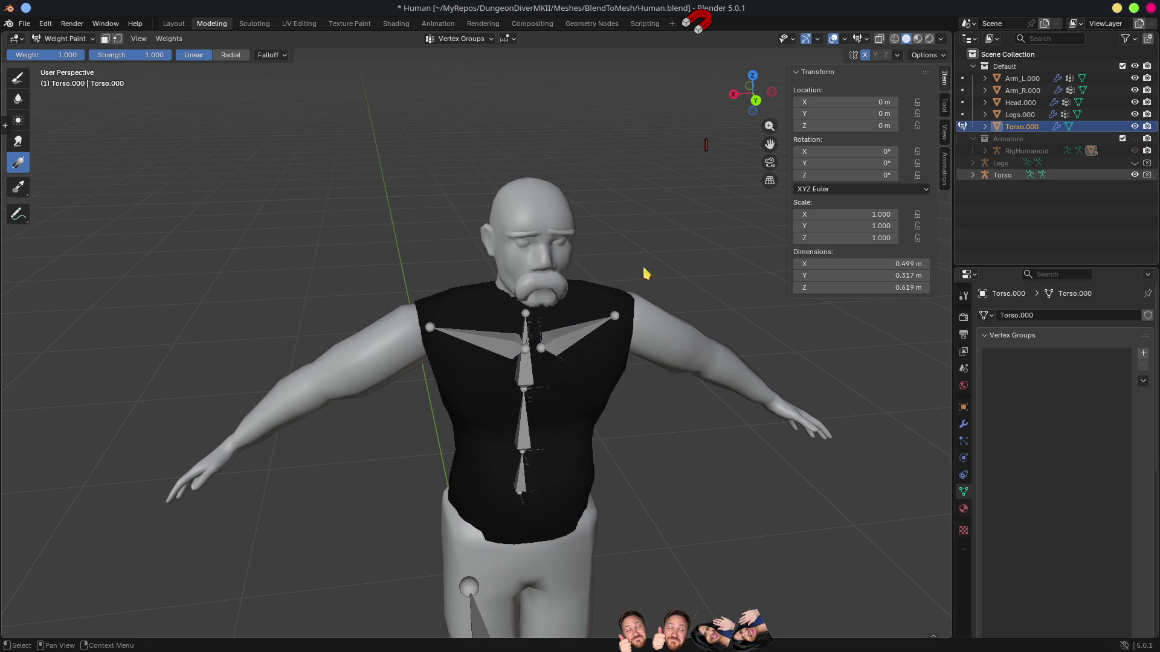
Step: In Object Mode, parent Torso.000 to the Torso armature with envelope weights
{"action": "key", "text": "ctrl+Tab"}
{"action": "left_click", "coordinate": [616, 462]}
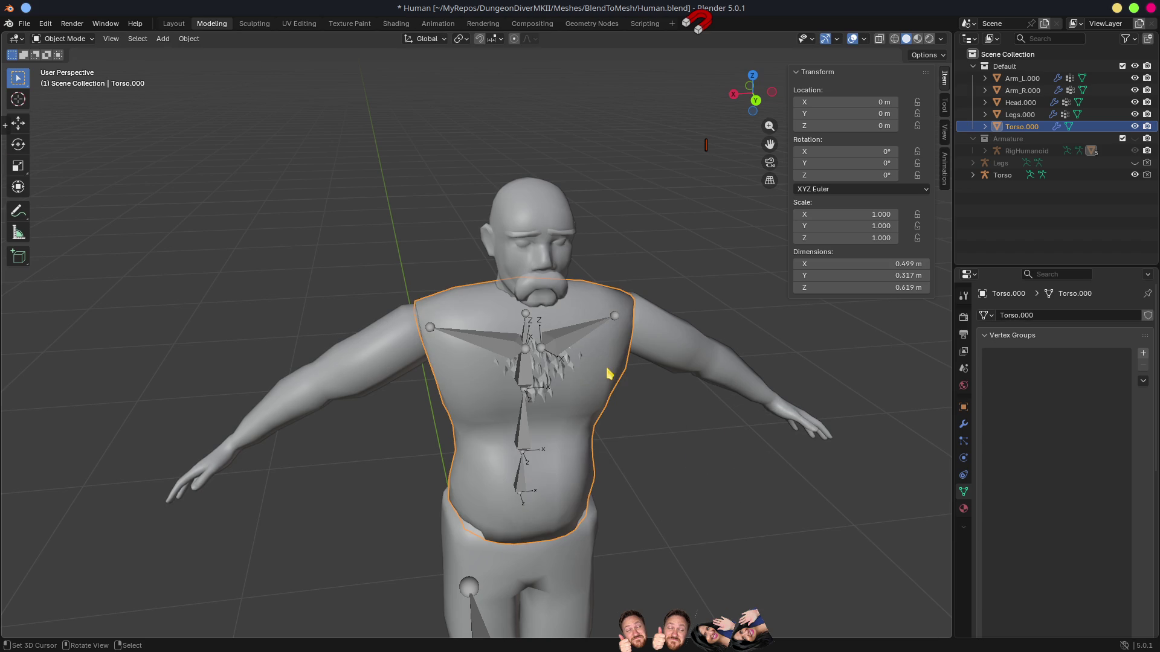
{"action": "left_click", "coordinate": [579, 342], "text": "shift"}
{"action": "key", "text": "ctrl+p"}
{"action": "key", "text": "Down"}
{"action": "key", "text": "Down"}
{"action": "key", "text": "Down"}
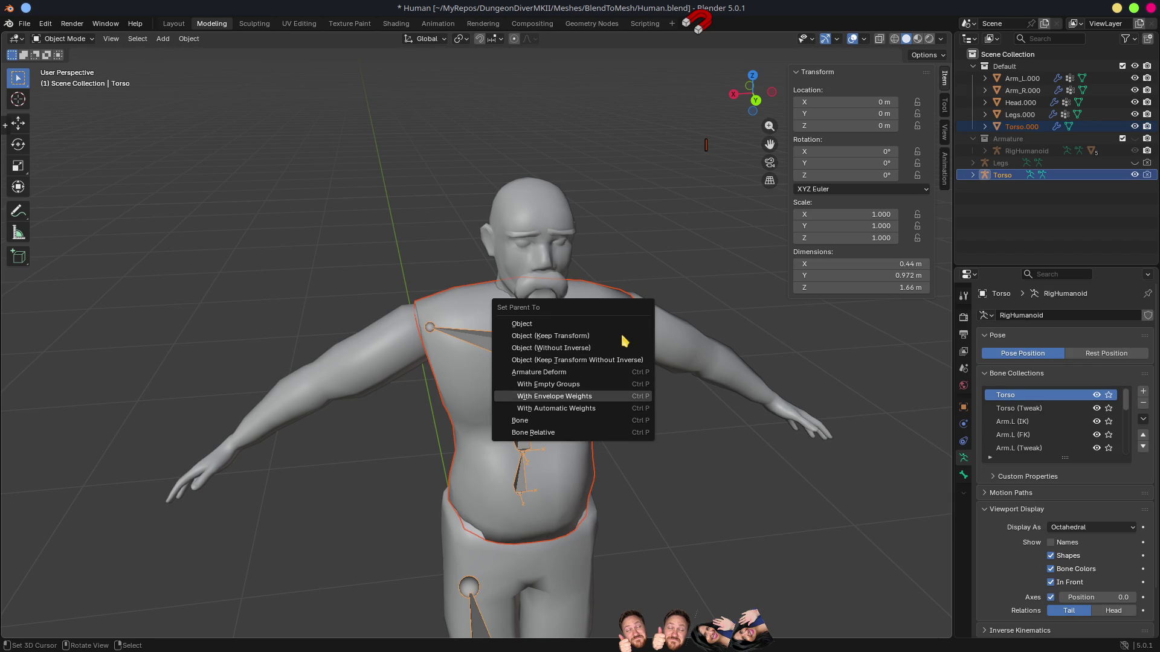
{"action": "key", "text": "Return"}
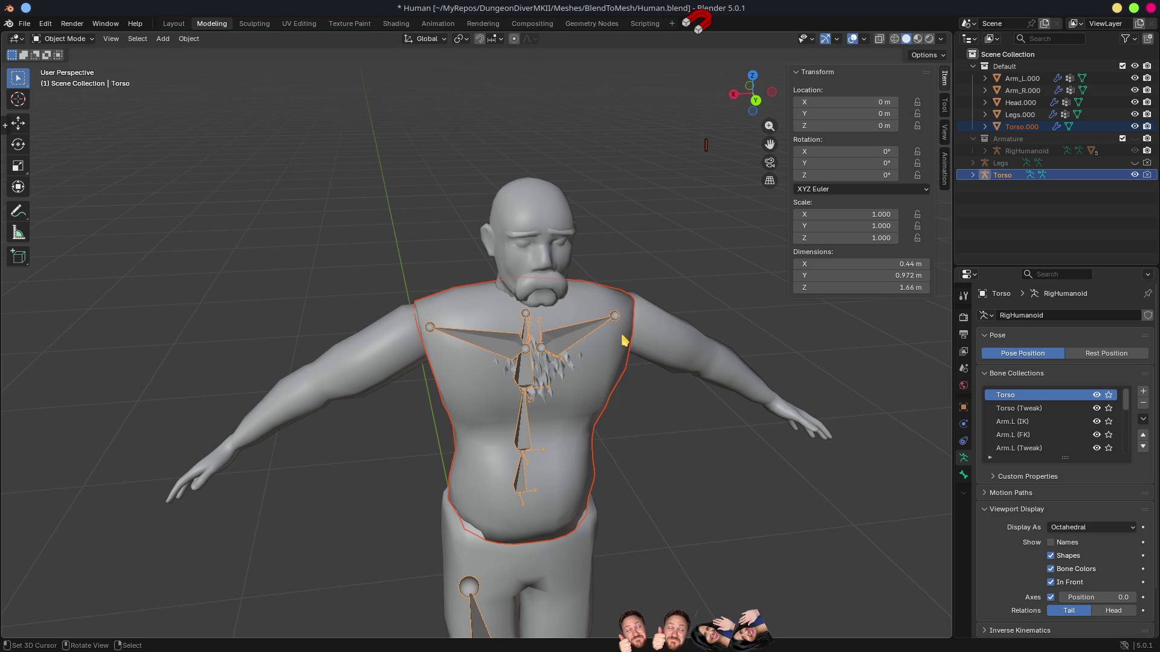
Step: Re-parent Torso.000 to the Torso armature with automatic weights instead
{"action": "left_click", "coordinate": [622, 336]}
{"action": "left_click", "coordinate": [568, 336], "text": "shift"}
{"action": "key", "text": "ctrl+p"}
{"action": "key", "text": "Up"}
{"action": "key", "text": "Up"}
{"action": "key", "text": "Up"}
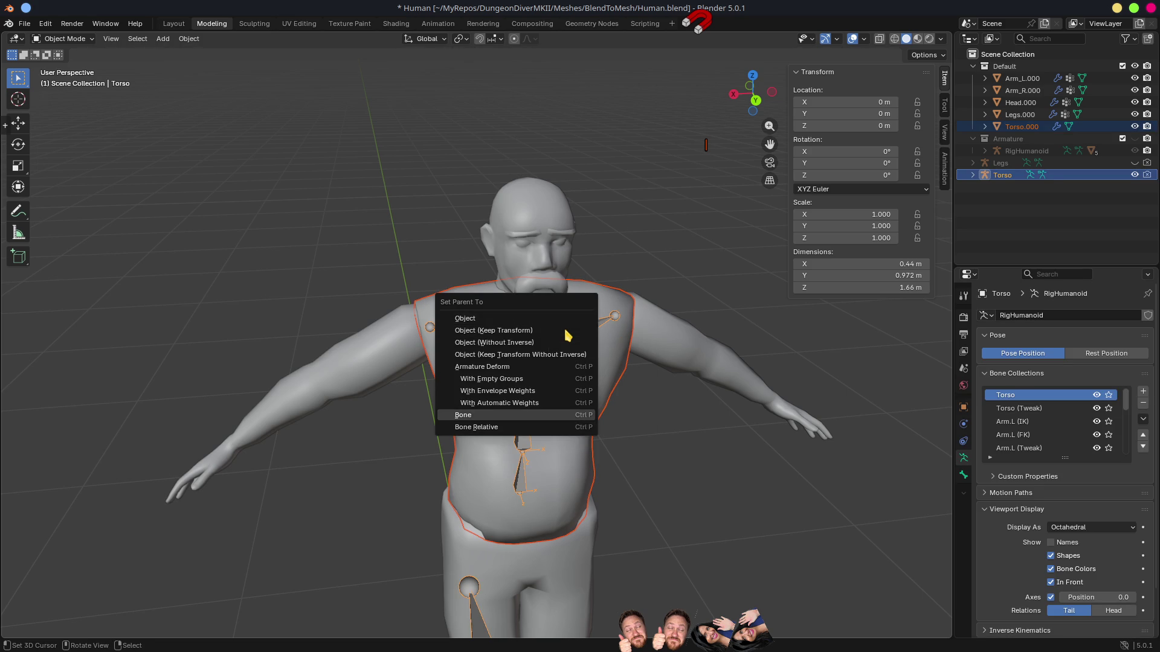
{"action": "key", "text": "Return"}
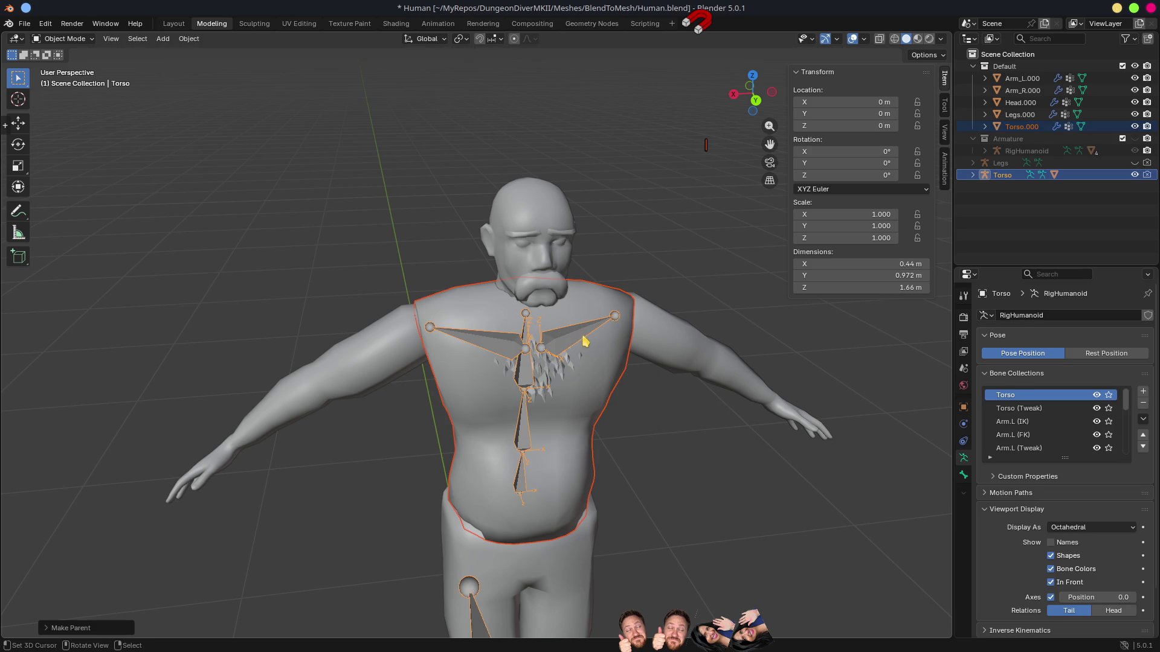
Step: Hide the old Torso armature and unhide the RigHumanoid armature, with Torso.000 selected
{"action": "mouse_move", "coordinate": [718, 413]}
{"action": "left_mouse_down"}
{"action": "mouse_move", "coordinate": [706, 401]}
{"action": "mouse_move", "coordinate": [751, 397]}
{"action": "left_mouse_up"}
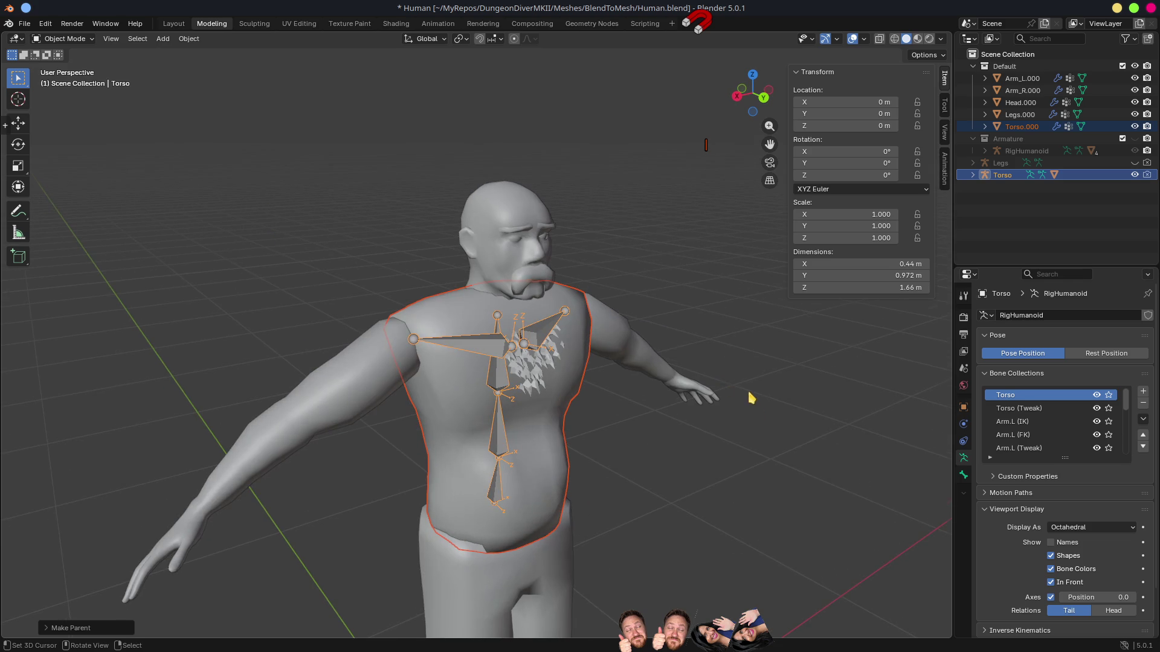
{"action": "left_click", "coordinate": [584, 346]}
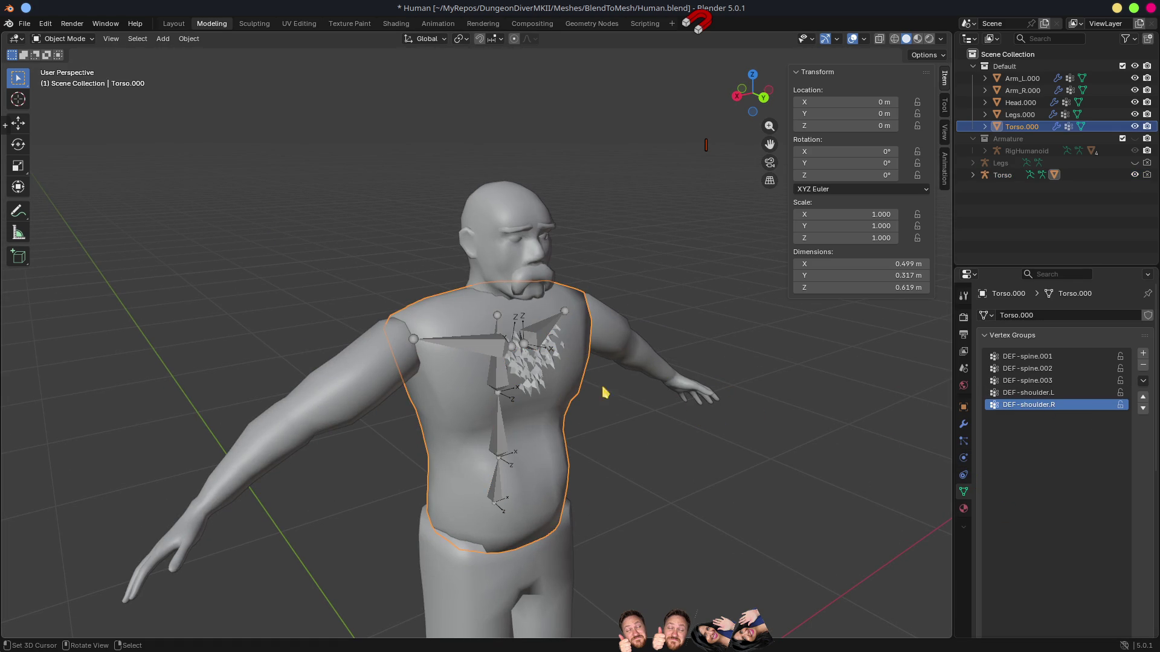
{"action": "left_click", "coordinate": [1135, 175]}
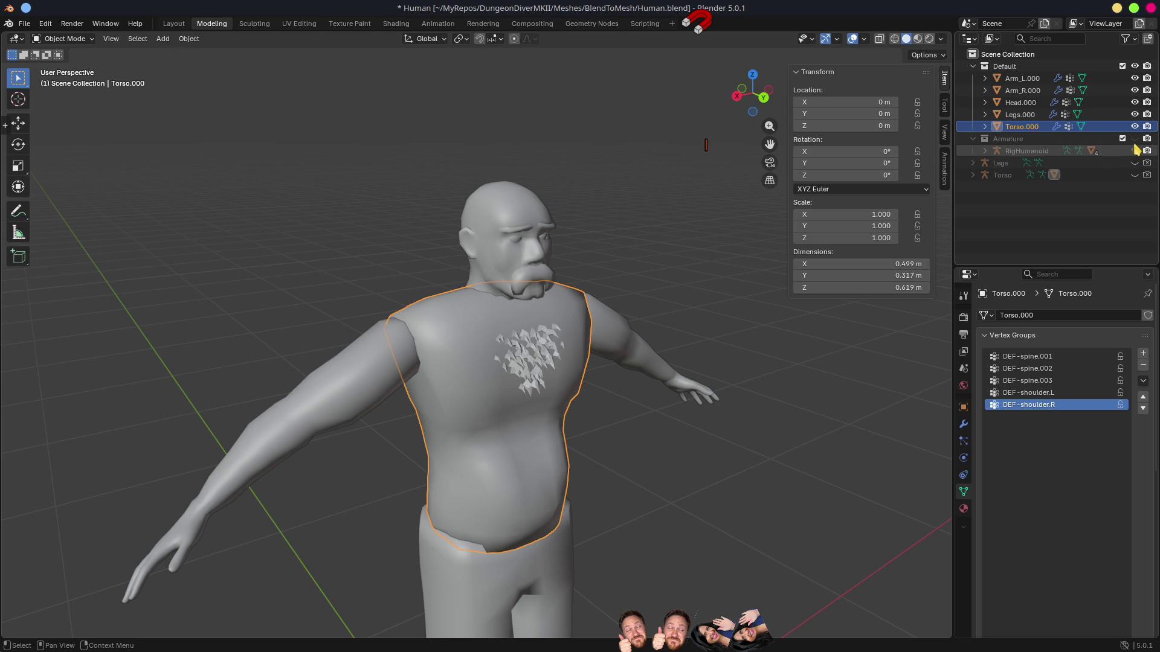
{"action": "left_click", "coordinate": [1135, 150]}
Step: Parent Torso.000 to RigHumanoid with automatic weights
{"action": "left_click_drag", "start_coordinate": [713, 290], "coordinate": [452, 368]}
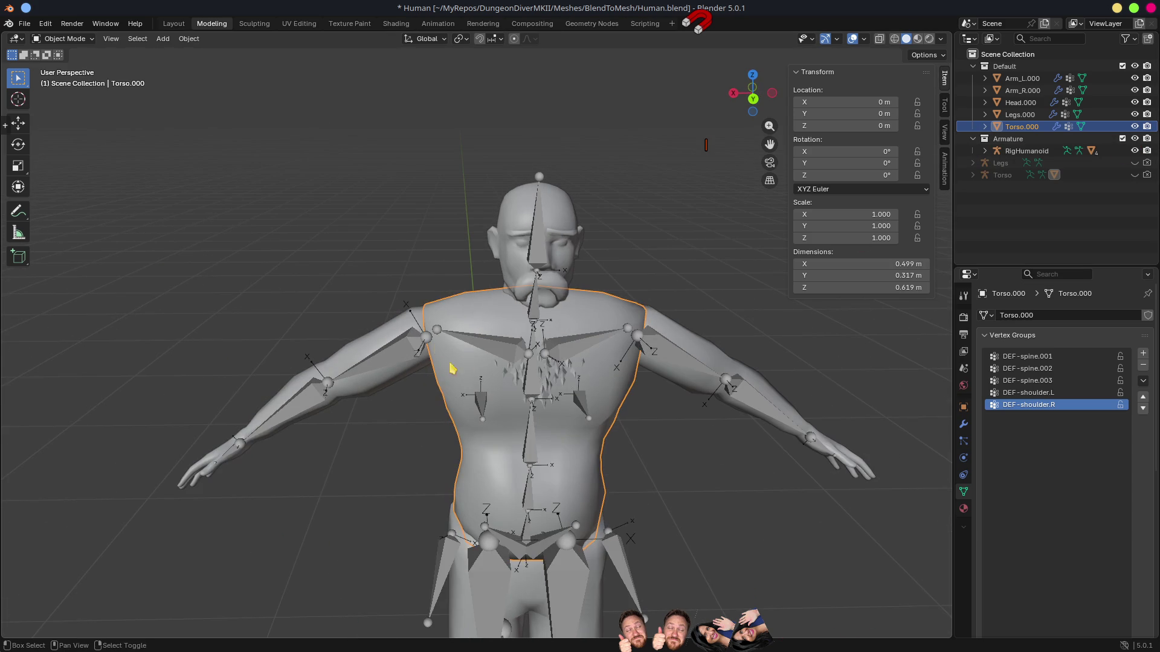
{"action": "left_click", "coordinate": [489, 352]}
{"action": "key", "text": "ctrl+p"}
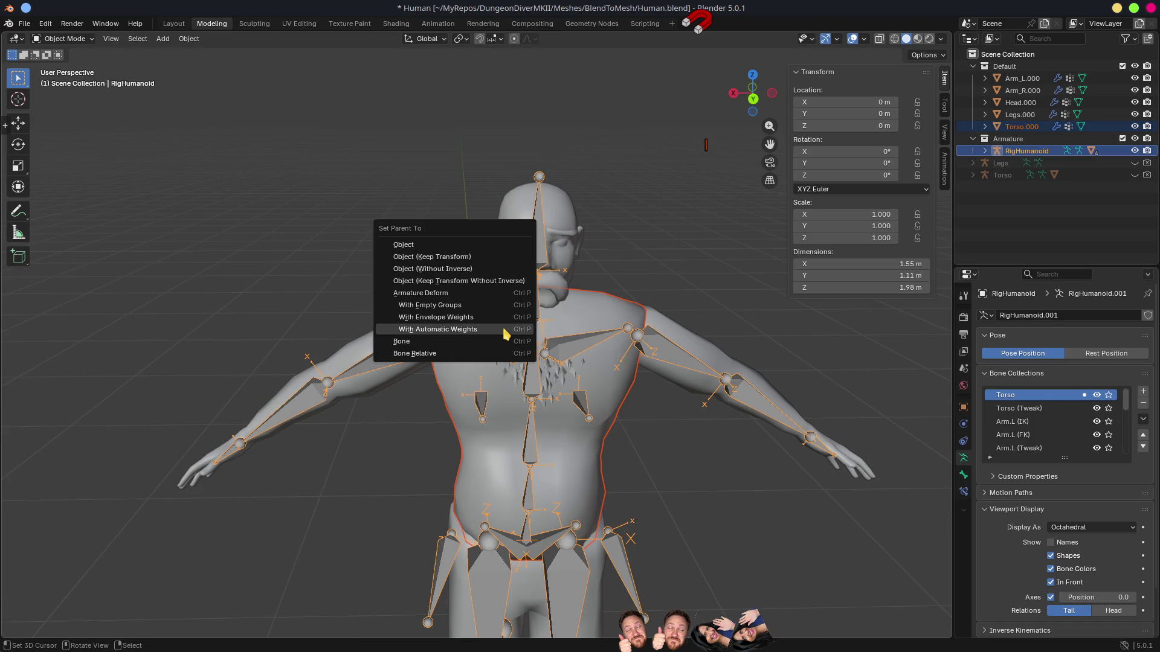
{"action": "left_click", "coordinate": [505, 330]}
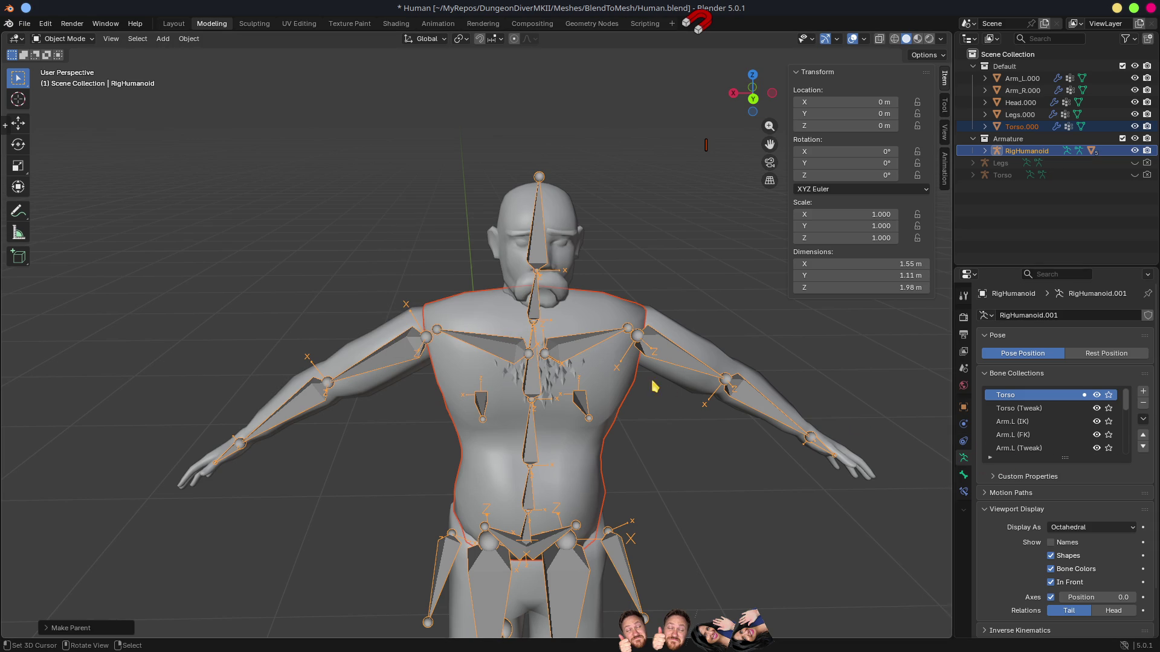
{"action": "left_click", "coordinate": [624, 396]}
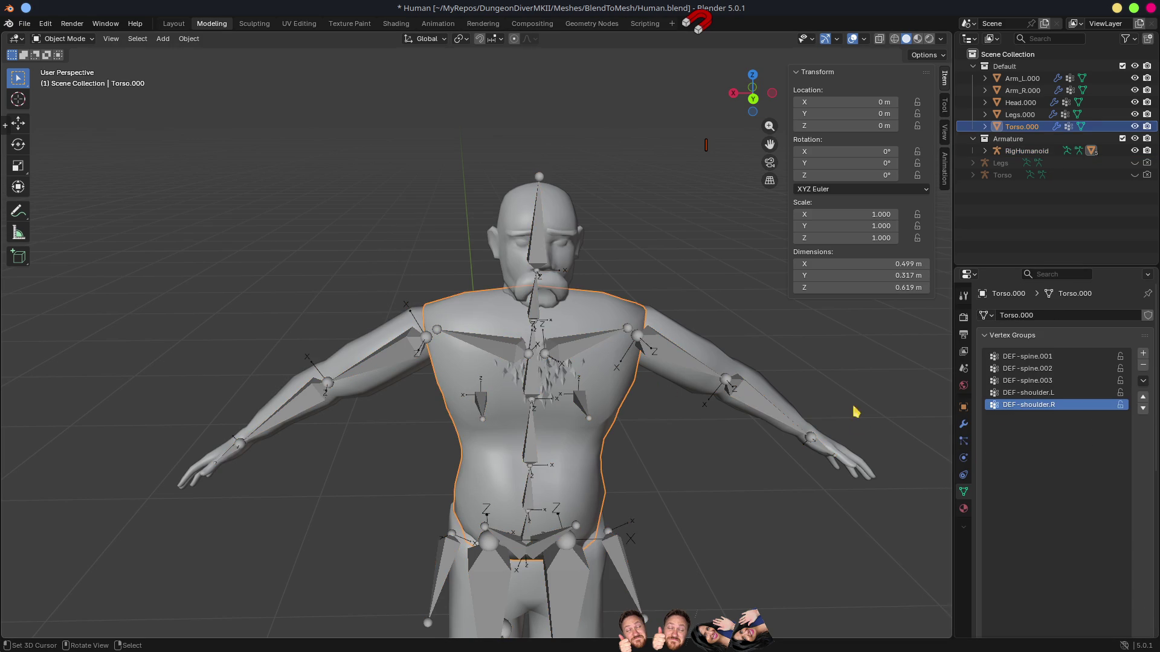
Step: Delete the duplicate Armature.001 modifier from Torso.000 and save the blend file
{"action": "left_click", "coordinate": [968, 426]}
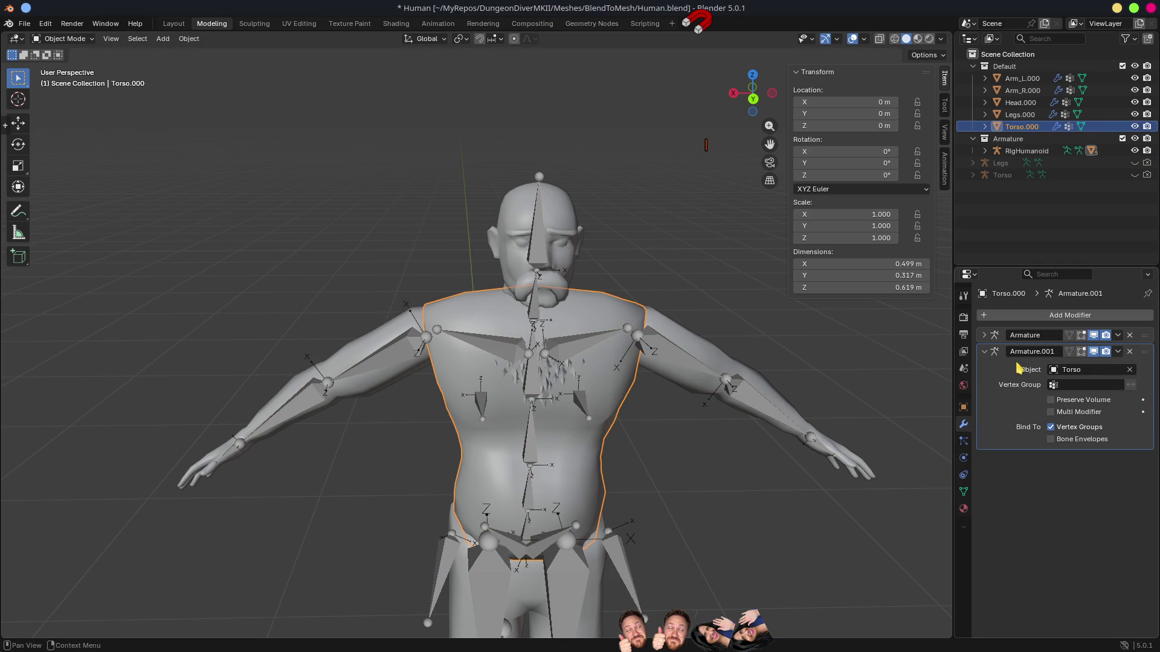
{"action": "left_click", "coordinate": [984, 336]}
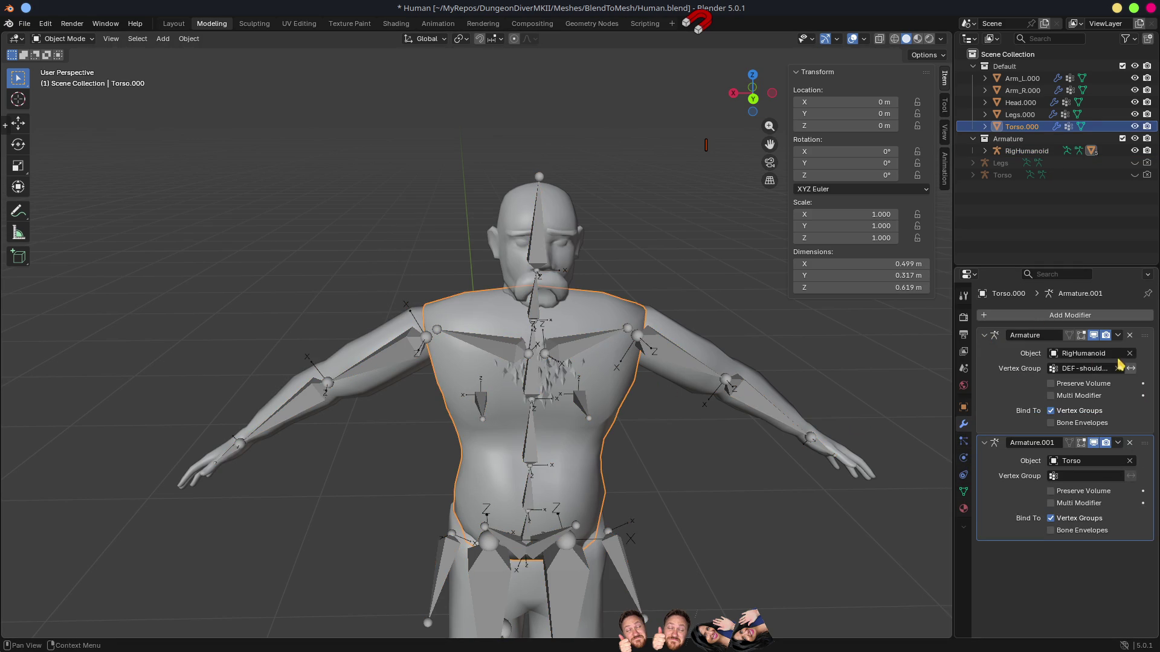
{"action": "left_click", "coordinate": [1130, 443]}
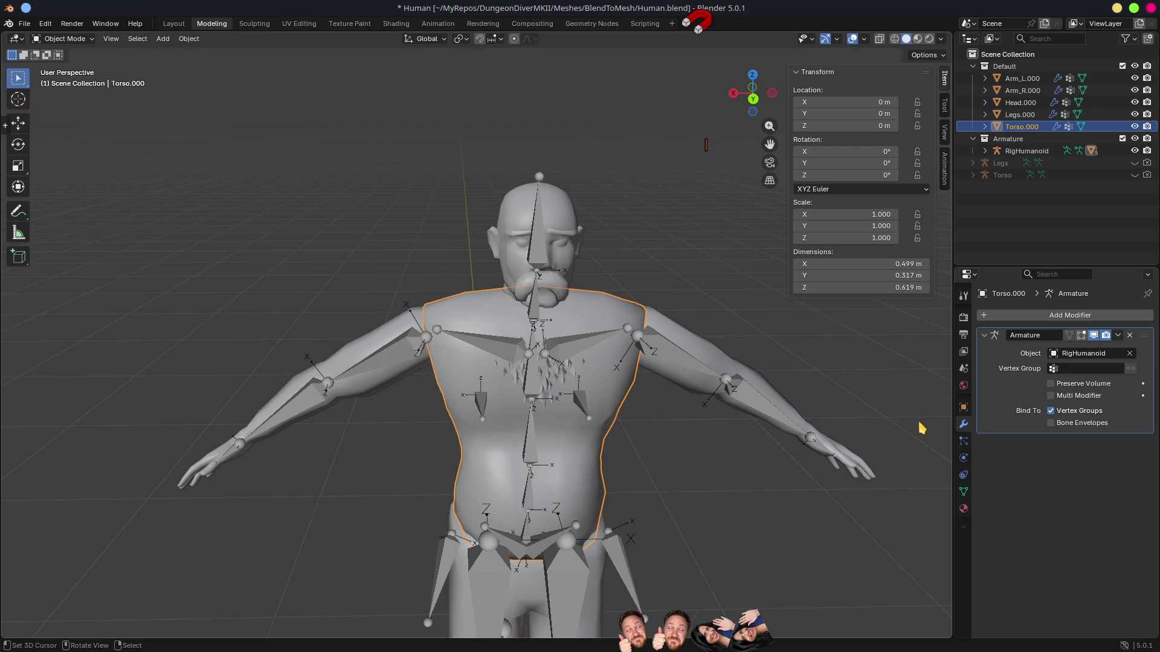
{"action": "key", "text": "ctrl+s"}
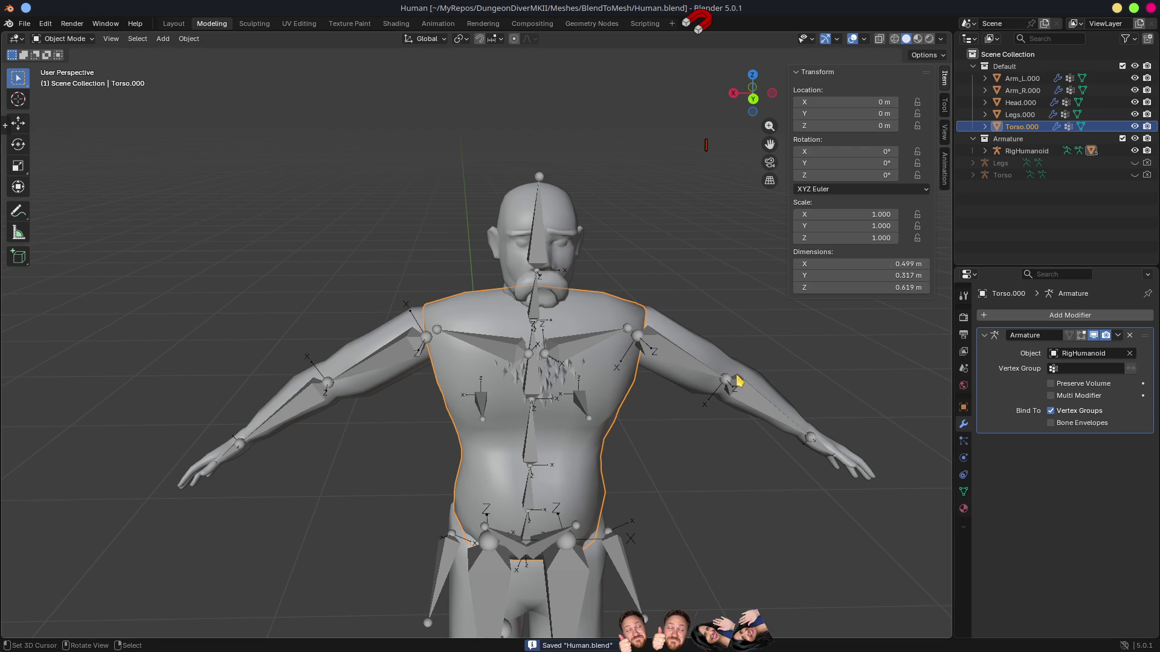
Step: In Pose Mode, test-rotate the right and left shoulder bones, cancelling each rotation
{"action": "mouse_move", "coordinate": [738, 382]}
{"action": "left_mouse_down"}
{"action": "mouse_move", "coordinate": [795, 388]}
{"action": "mouse_move", "coordinate": [537, 383]}
{"action": "left_mouse_up"}
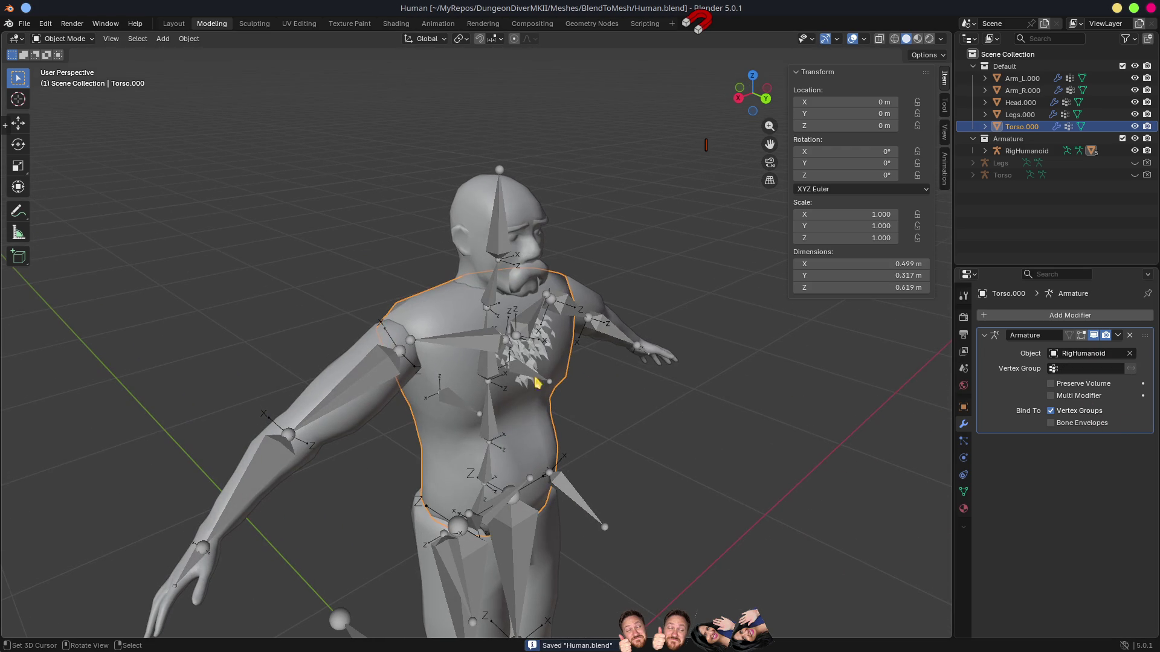
{"action": "left_click", "coordinate": [468, 347]}
{"action": "key", "text": "ctrl+Tab"}
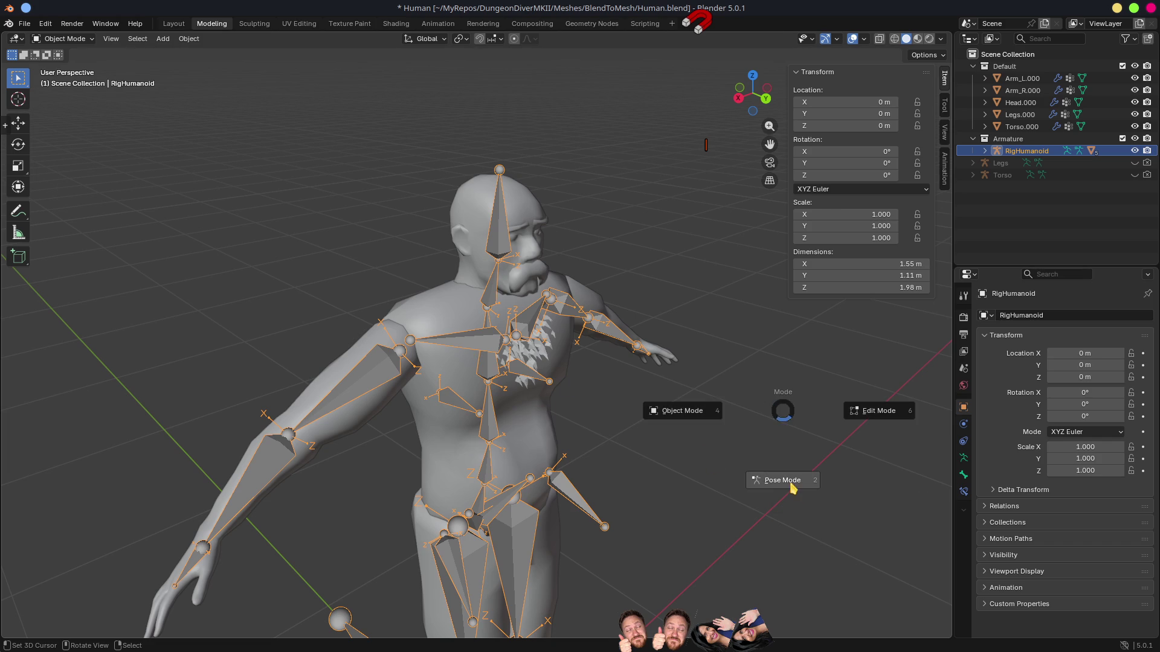
{"action": "left_click", "coordinate": [774, 482]}
{"action": "left_click", "coordinate": [455, 349]}
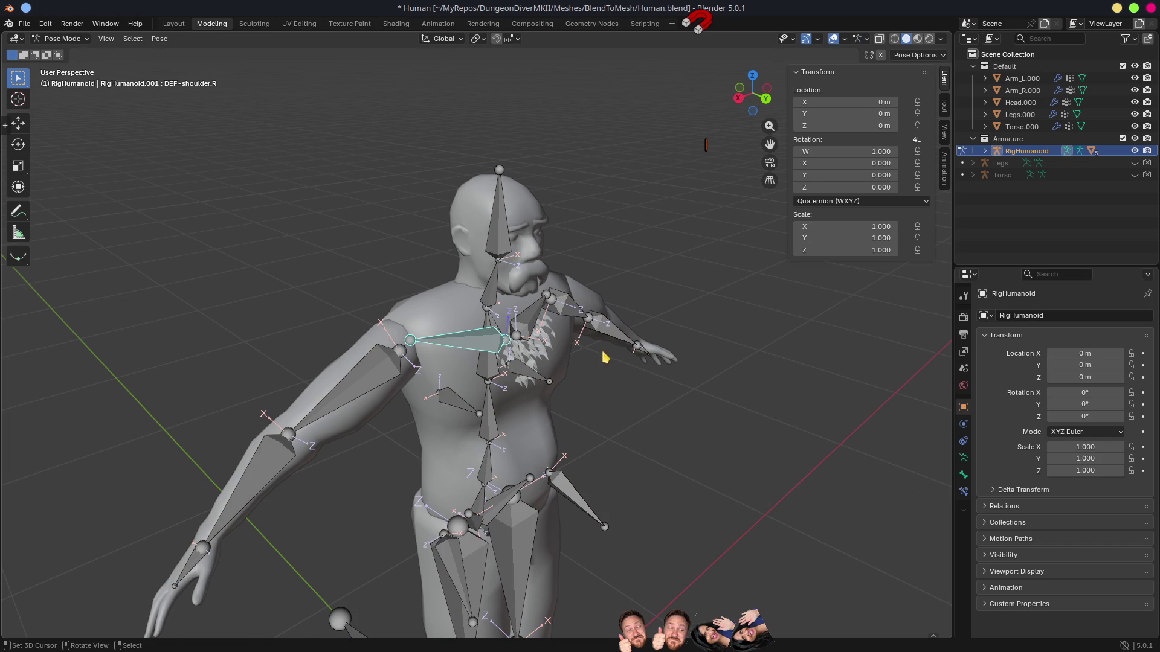
{"action": "key", "text": "r"}
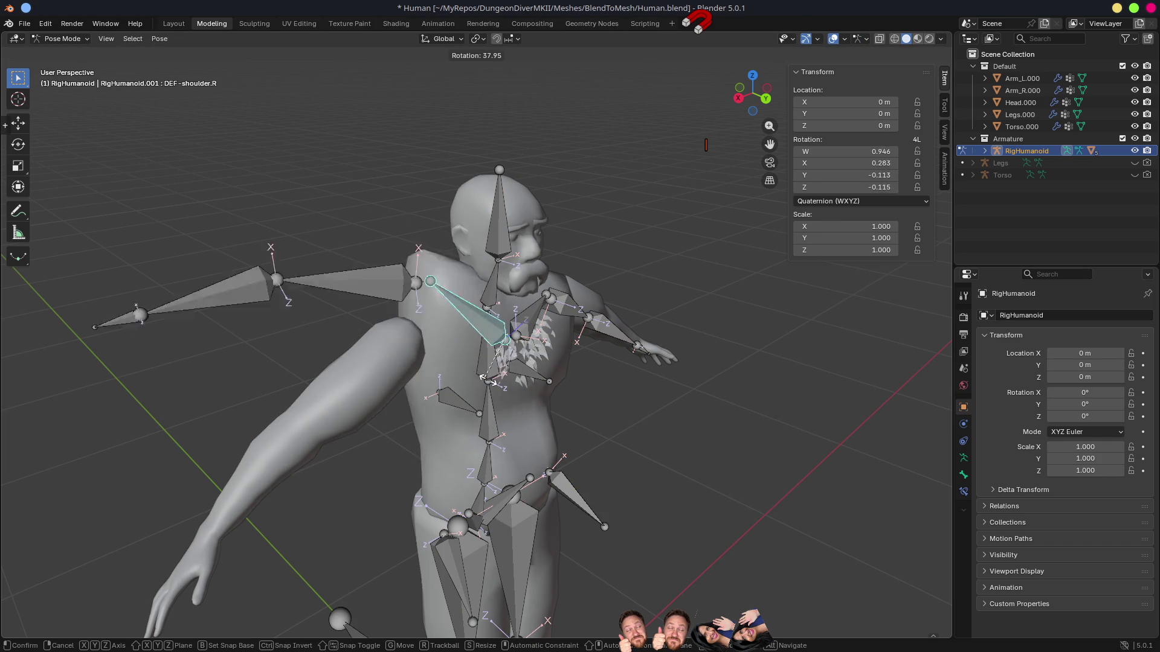
{"action": "key", "text": "Escape"}
{"action": "mouse_move", "coordinate": [517, 396]}
{"action": "left_mouse_down"}
{"action": "mouse_move", "coordinate": [613, 356]}
{"action": "mouse_move", "coordinate": [715, 370]}
{"action": "mouse_move", "coordinate": [689, 395]}
{"action": "left_mouse_up"}
{"action": "left_click", "coordinate": [613, 357]}
{"action": "key", "text": "r"}
{"action": "key", "text": "Escape"}
Step: Return RigHumanoid to Object Mode and select the Torso.000 mesh
{"action": "key", "text": "ctrl+Tab"}
{"action": "left_click", "coordinate": [585, 395]}
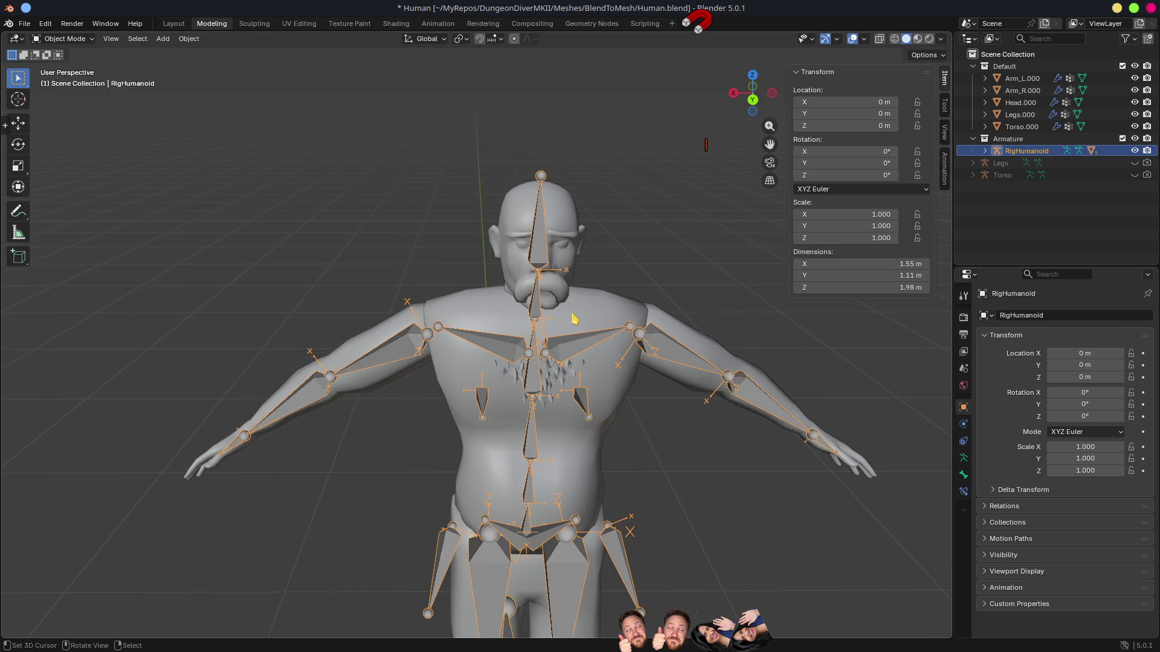
{"action": "left_click", "coordinate": [577, 320]}
{"action": "key", "text": "ctrl+Tab"}
Step: Review DEF-spine.001–.003 and DEF-shoulder.L/R weights in Weight Paint, save, and return to Godot
{"action": "left_click", "coordinate": [539, 341]}
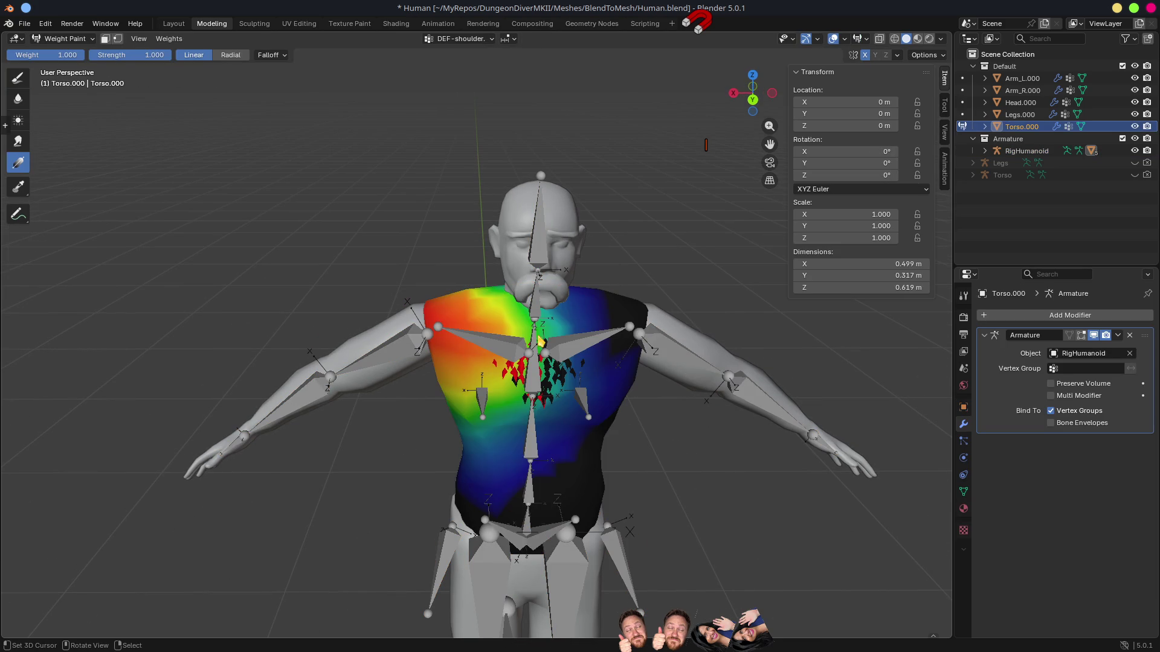
{"action": "left_click", "coordinate": [964, 492]}
{"action": "left_click", "coordinate": [1051, 357]}
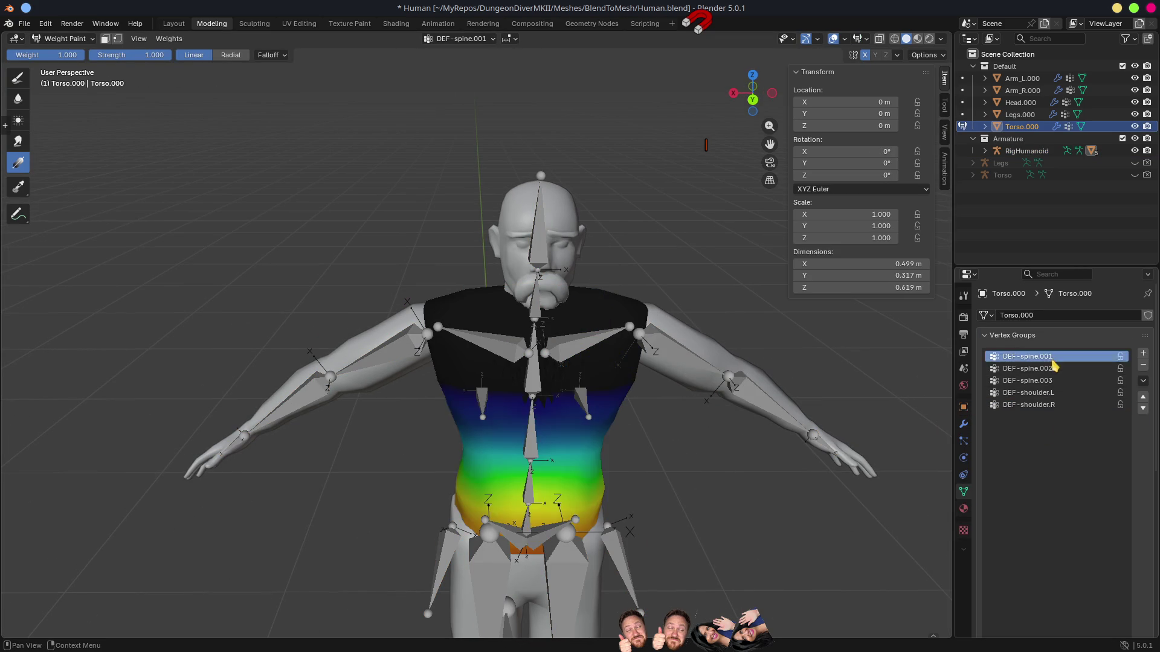
{"action": "left_click", "coordinate": [1039, 368]}
{"action": "left_click", "coordinate": [1036, 381]}
{"action": "left_click", "coordinate": [1038, 392]}
{"action": "left_click", "coordinate": [1037, 404]}
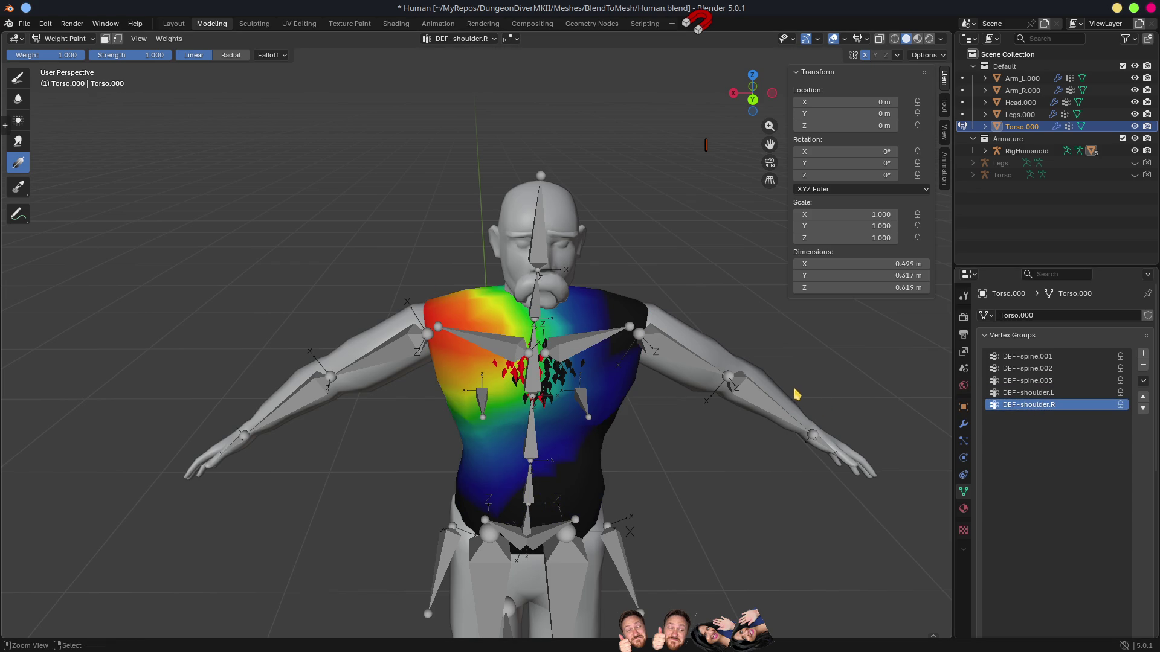
{"action": "key", "text": "ctrl+s"}
{"action": "key", "text": "alt+Tab"}
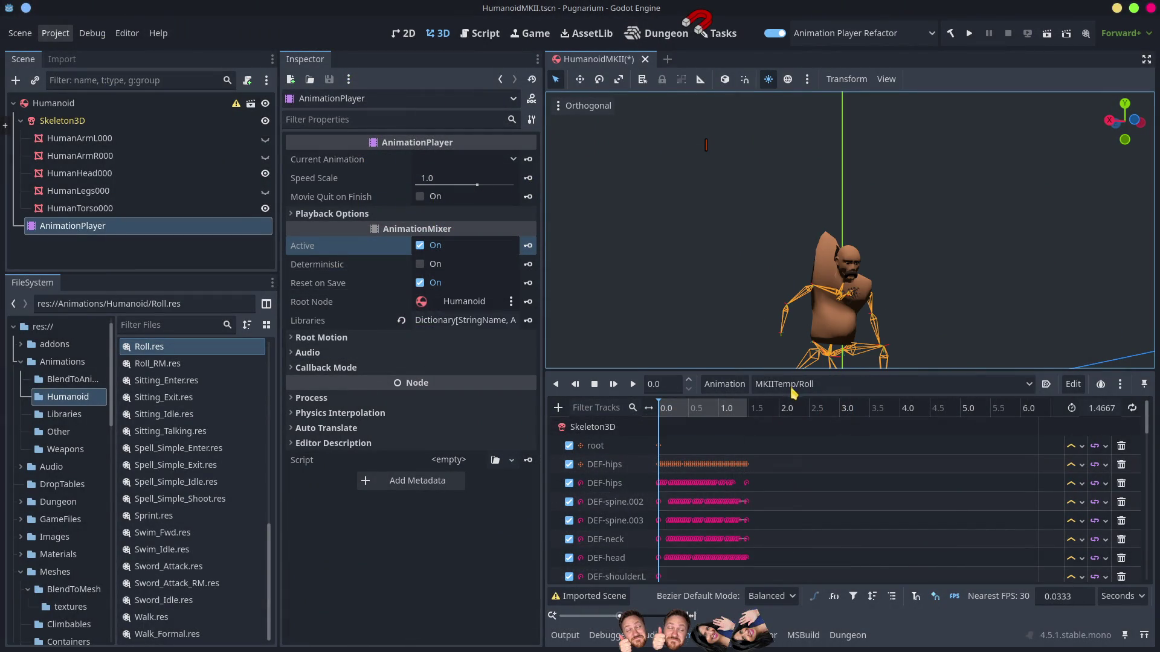
{"action": "mouse_move", "coordinate": [665, 403]}
{"action": "left_mouse_down"}
{"action": "mouse_move", "coordinate": [728, 426]}
{"action": "mouse_move", "coordinate": [704, 432]}
{"action": "mouse_move", "coordinate": [746, 451]}
{"action": "mouse_move", "coordinate": [713, 460]}
{"action": "mouse_move", "coordinate": [742, 482]}
{"action": "mouse_move", "coordinate": [660, 483]}
{"action": "mouse_move", "coordinate": [728, 500]}
{"action": "left_mouse_up"}
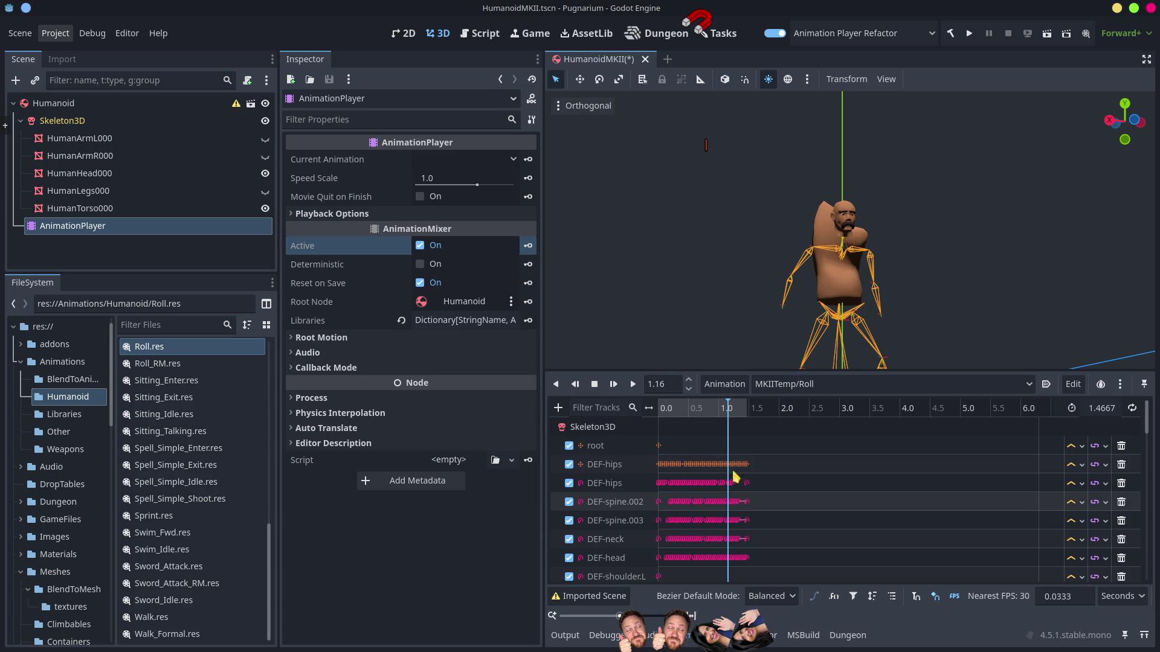
{"action": "left_click", "coordinate": [729, 385]}
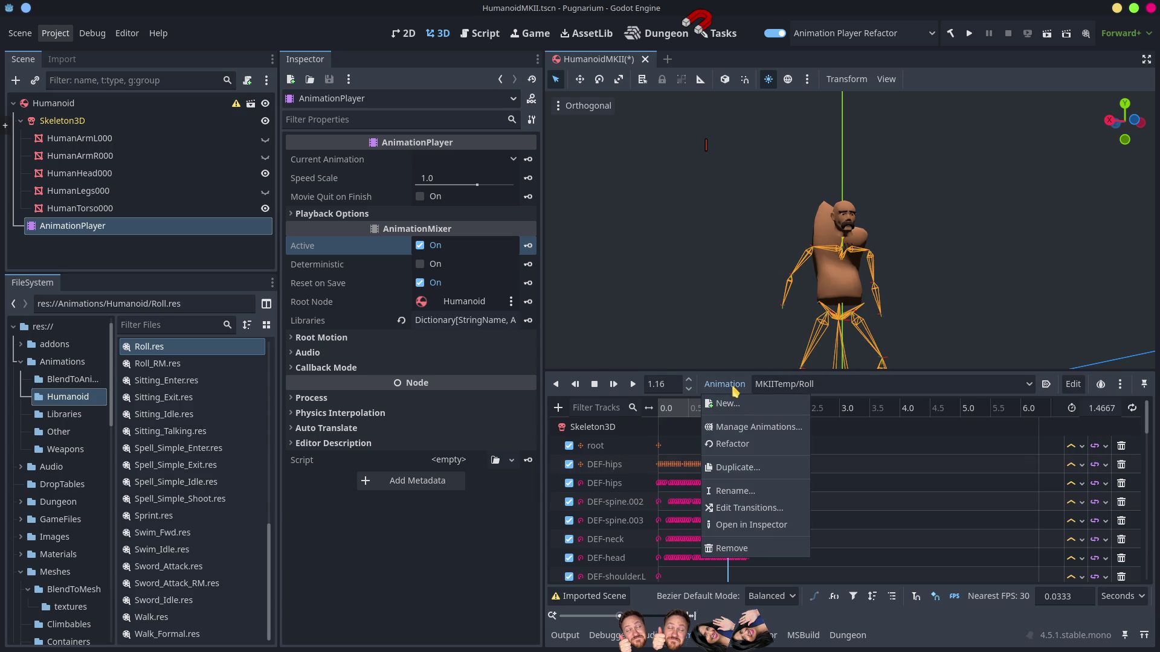
Step: Replace Roll with Animations/Humanoid/Idle.res in the MKIITemp library and scrub the Idle preview
{"action": "left_click", "coordinate": [741, 430]}
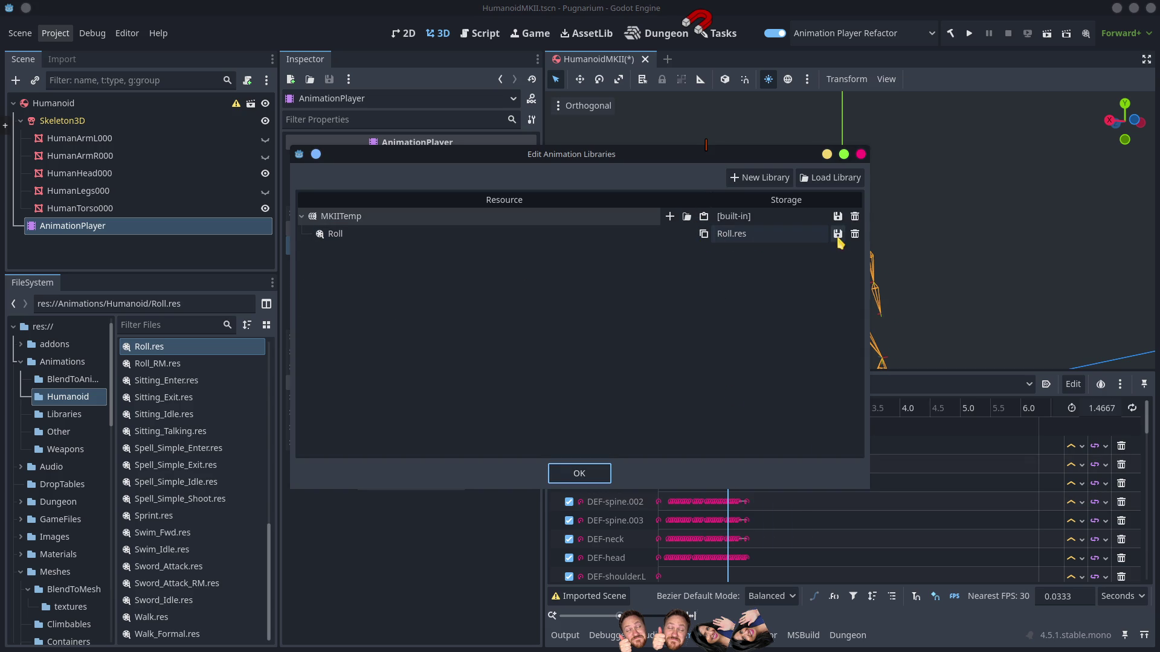
{"action": "left_click", "coordinate": [854, 235]}
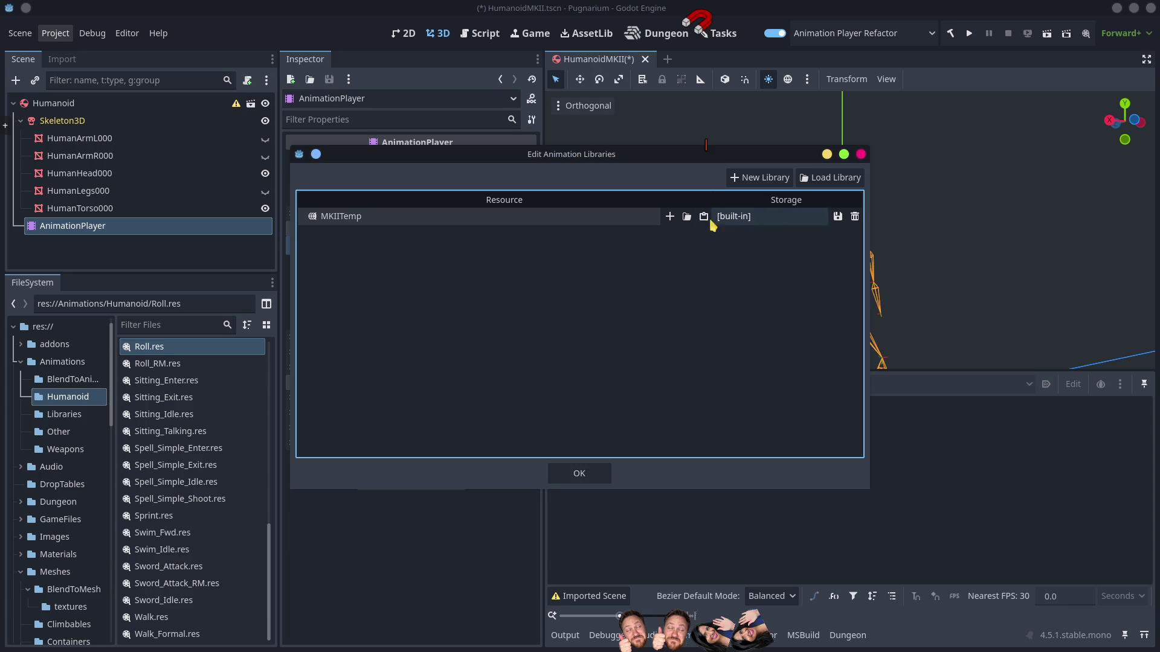
{"action": "left_click", "coordinate": [687, 217]}
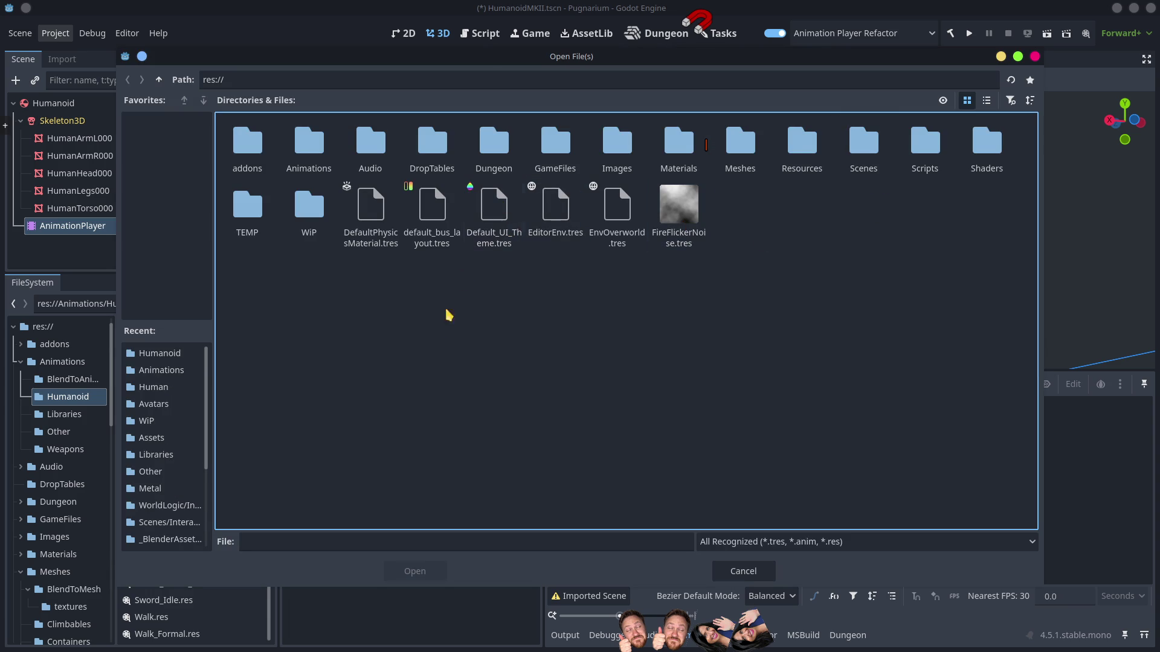
{"action": "double_click", "coordinate": [312, 151]}
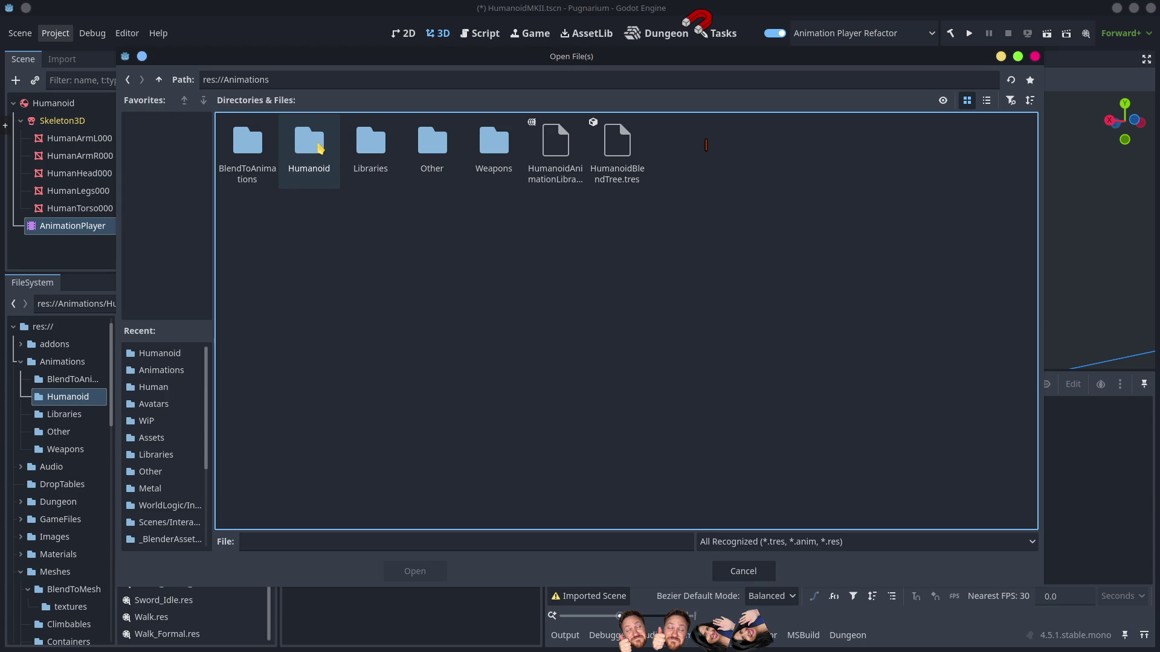
{"action": "double_click", "coordinate": [314, 151]}
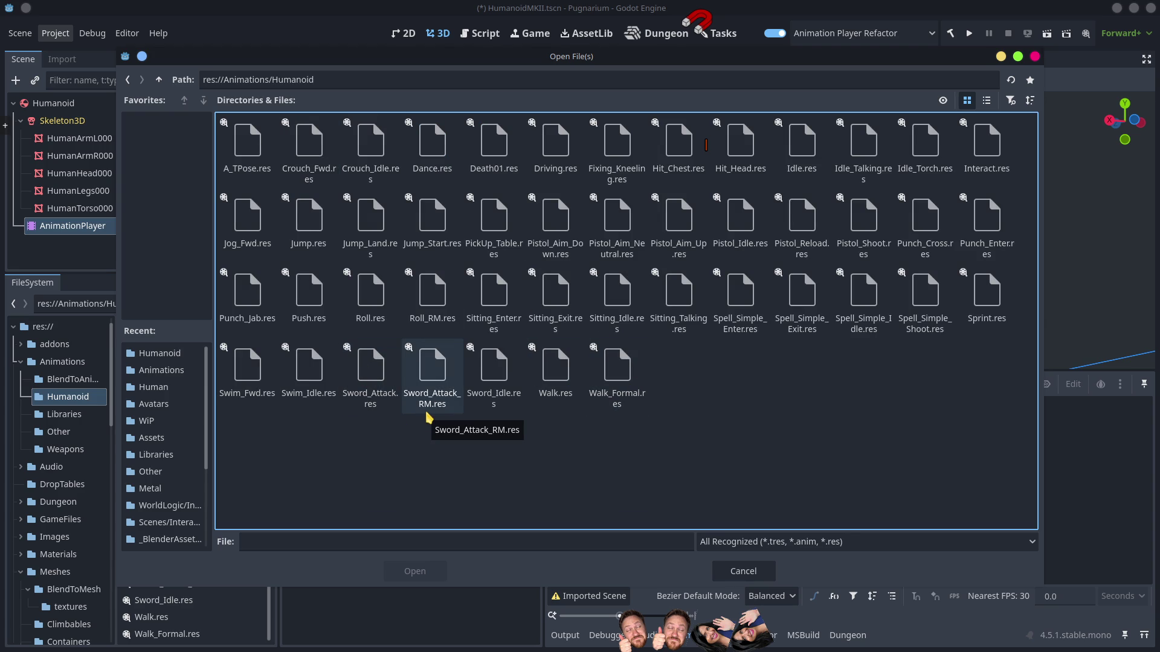
{"action": "double_click", "coordinate": [811, 143]}
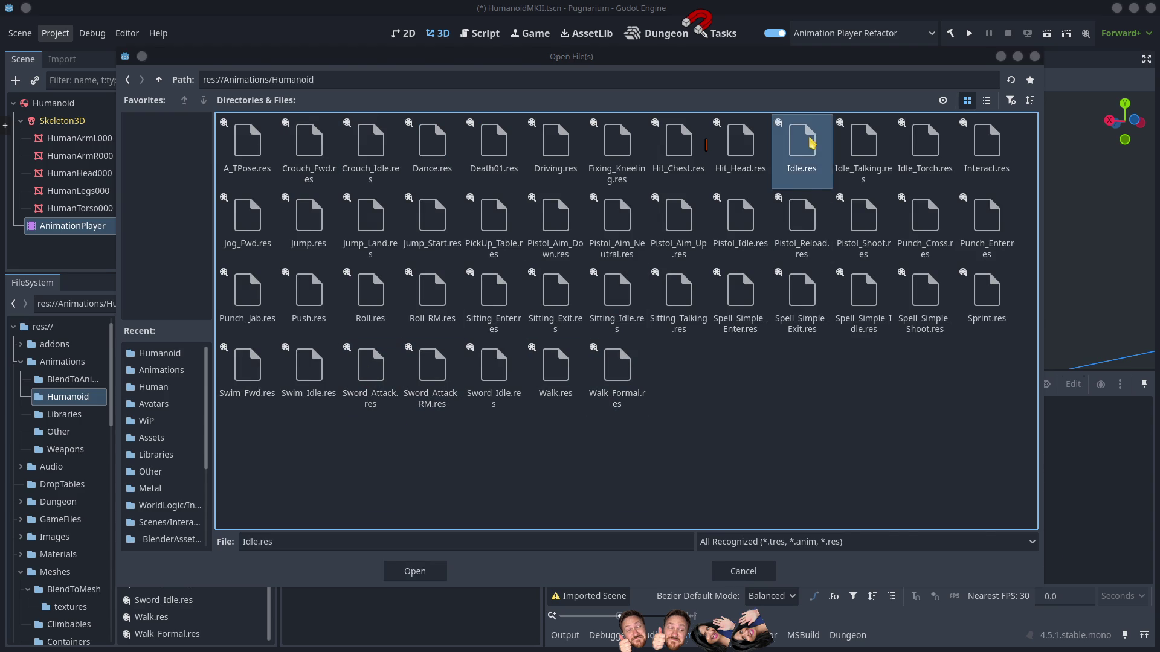
{"action": "left_click", "coordinate": [579, 474]}
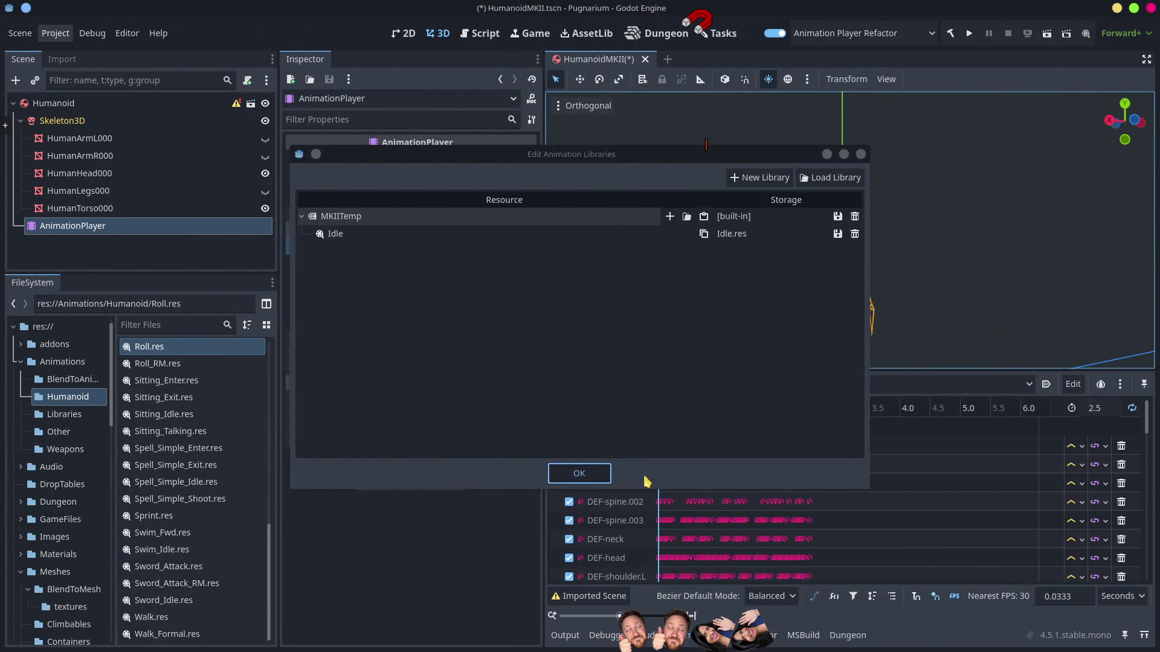
{"action": "left_click", "coordinate": [677, 408]}
{"action": "left_click_drag", "start_coordinate": [682, 413], "coordinate": [766, 410]}
{"action": "scroll", "coordinate": [807, 310], "scroll_direction": "down", "scroll_amount": 5}
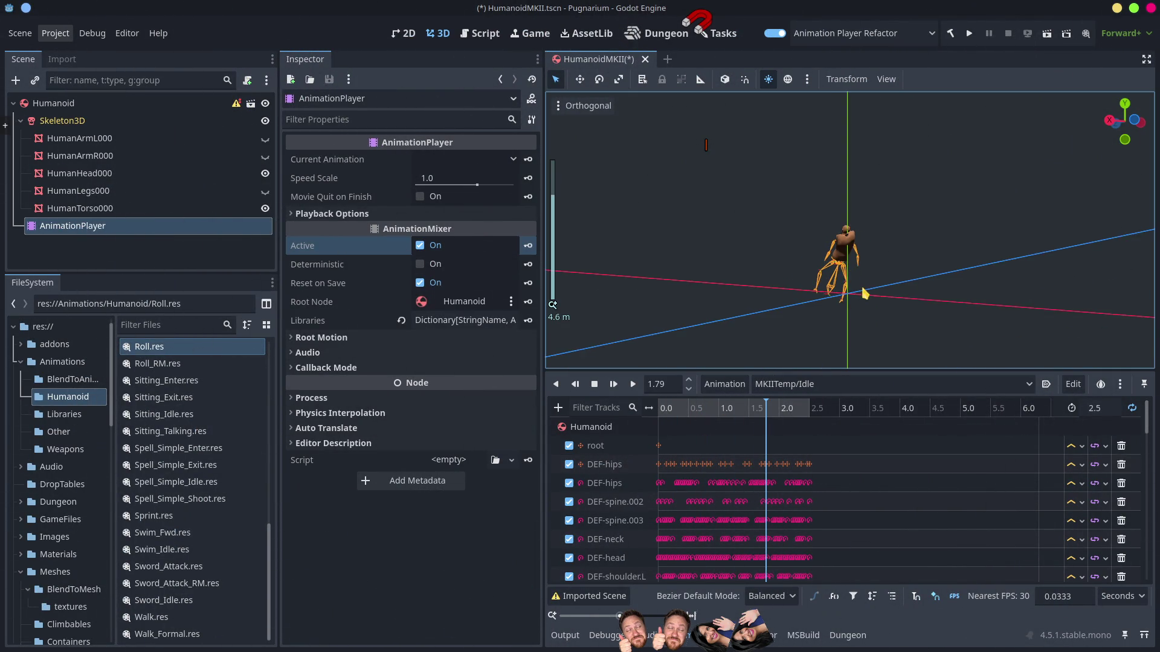
Step: Collapse Meshes in the FileSystem dock, expand Scenes > Avatars and open Humanoid.tscn
{"action": "mouse_move", "coordinate": [807, 310]}
{"action": "left_mouse_down"}
{"action": "mouse_move", "coordinate": [950, 326]}
{"action": "mouse_move", "coordinate": [938, 331]}
{"action": "left_mouse_up"}
{"action": "mouse_move", "coordinate": [704, 411]}
{"action": "left_mouse_down"}
{"action": "mouse_move", "coordinate": [713, 411]}
{"action": "mouse_move", "coordinate": [656, 417]}
{"action": "mouse_move", "coordinate": [768, 417]}
{"action": "left_mouse_up"}
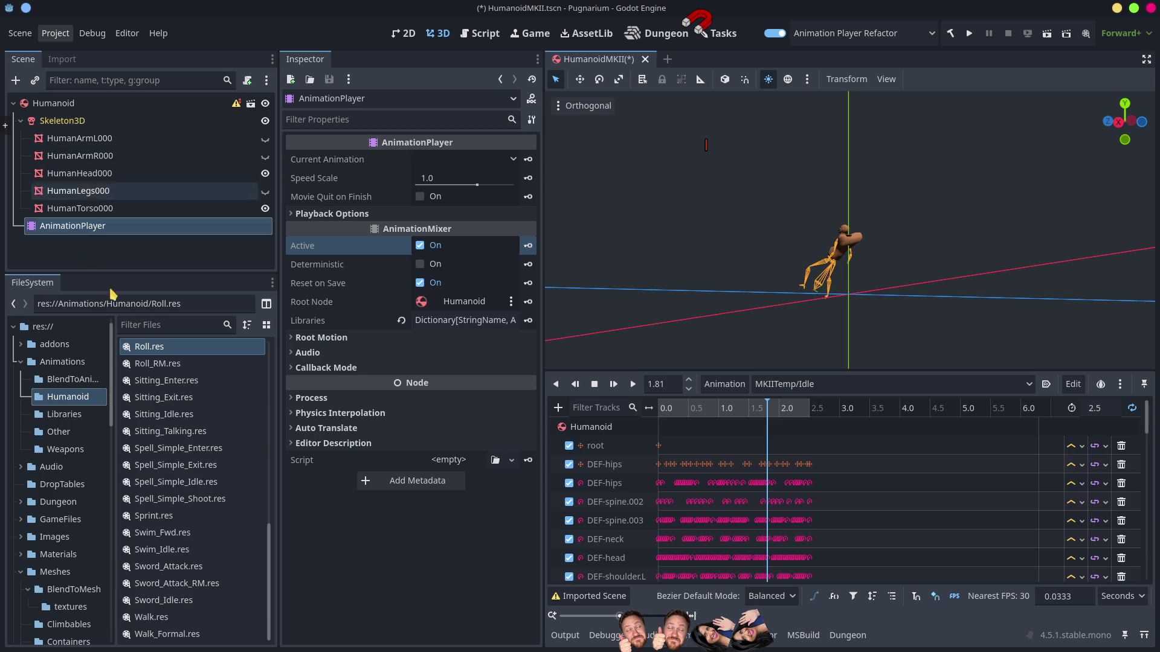
{"action": "left_click", "coordinate": [20, 571]}
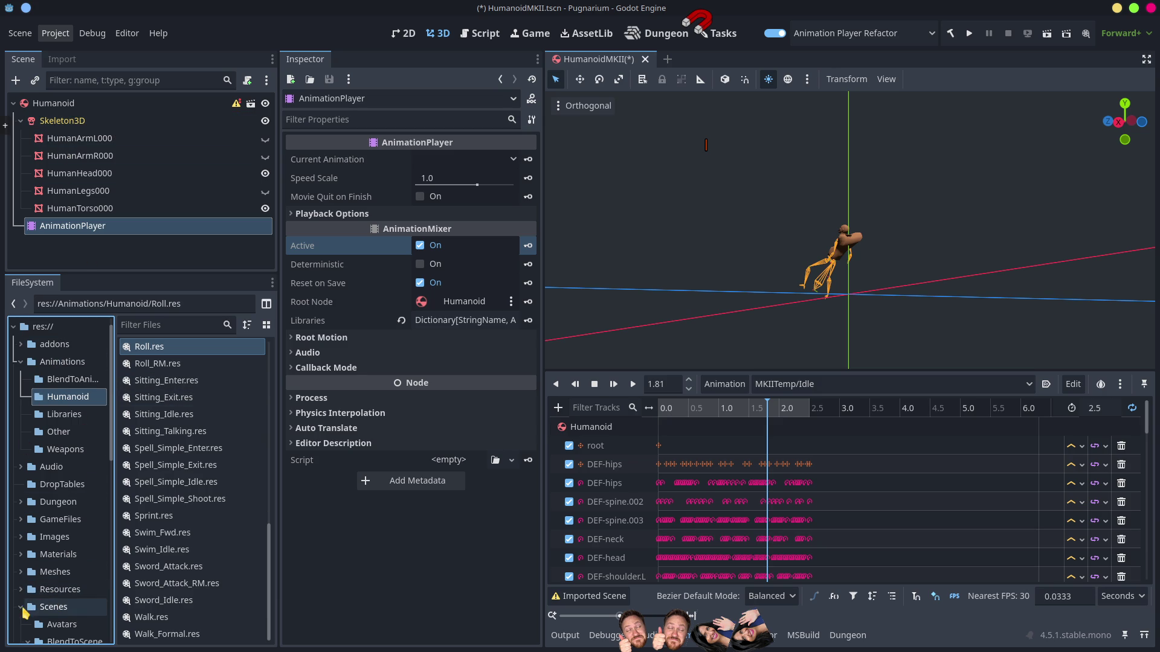
{"action": "scroll", "coordinate": [63, 590], "scroll_direction": "down", "scroll_amount": 3}
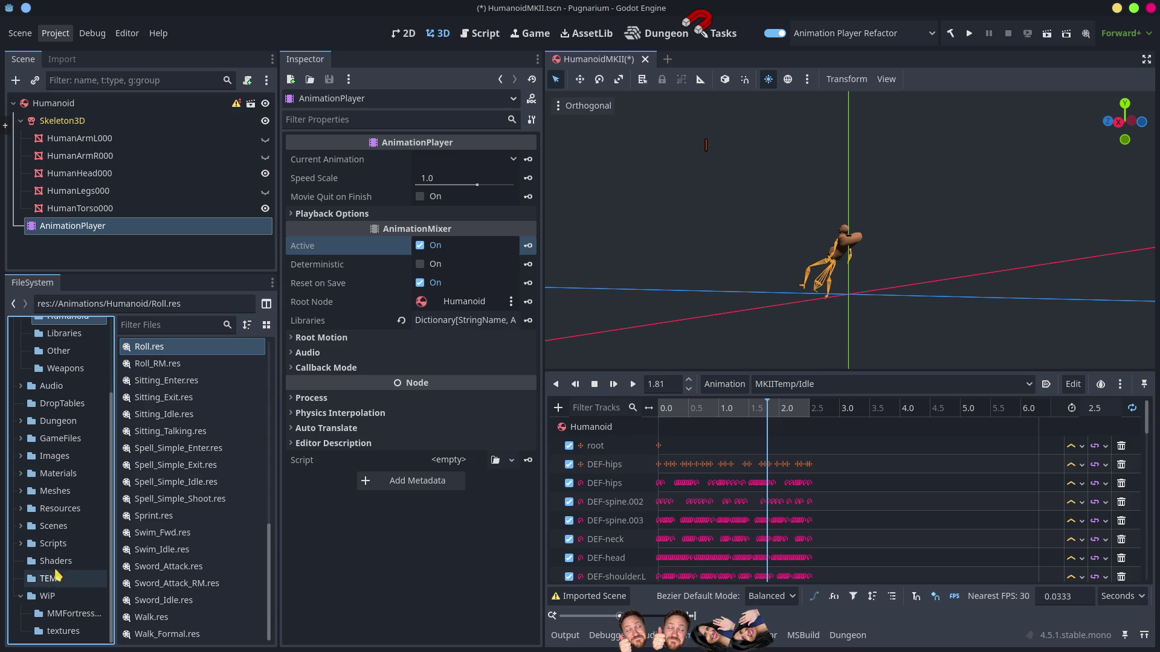
{"action": "left_click", "coordinate": [21, 528]}
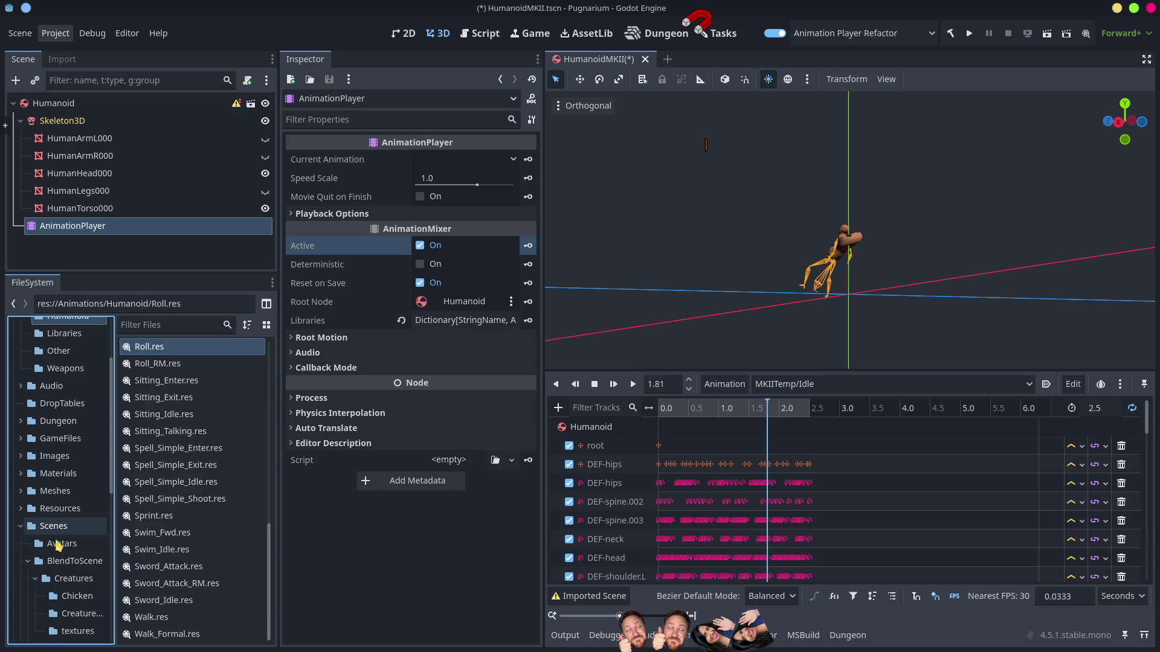
{"action": "left_click", "coordinate": [62, 544]}
{"action": "double_click", "coordinate": [181, 366]}
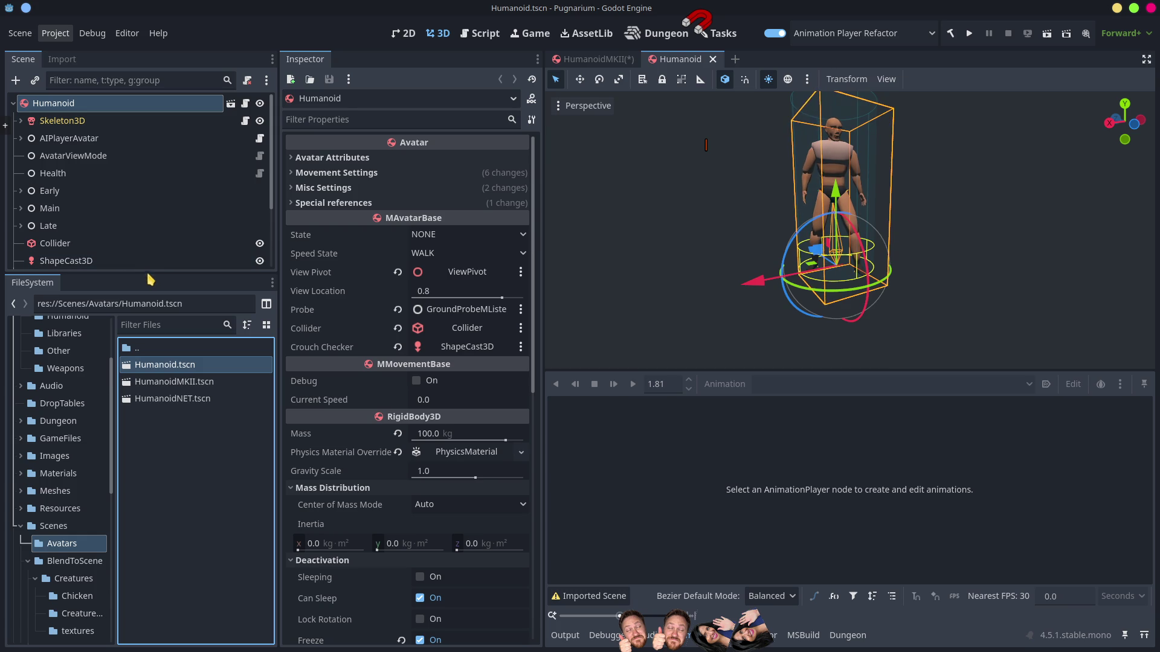
Step: Select Humanoid's AnimationPlayer, scrub and play the Crouch_Fwd preview after checking AnimationTree
{"action": "left_click_drag", "start_coordinate": [148, 275], "coordinate": [156, 488]}
{"action": "left_click", "coordinate": [78, 331]}
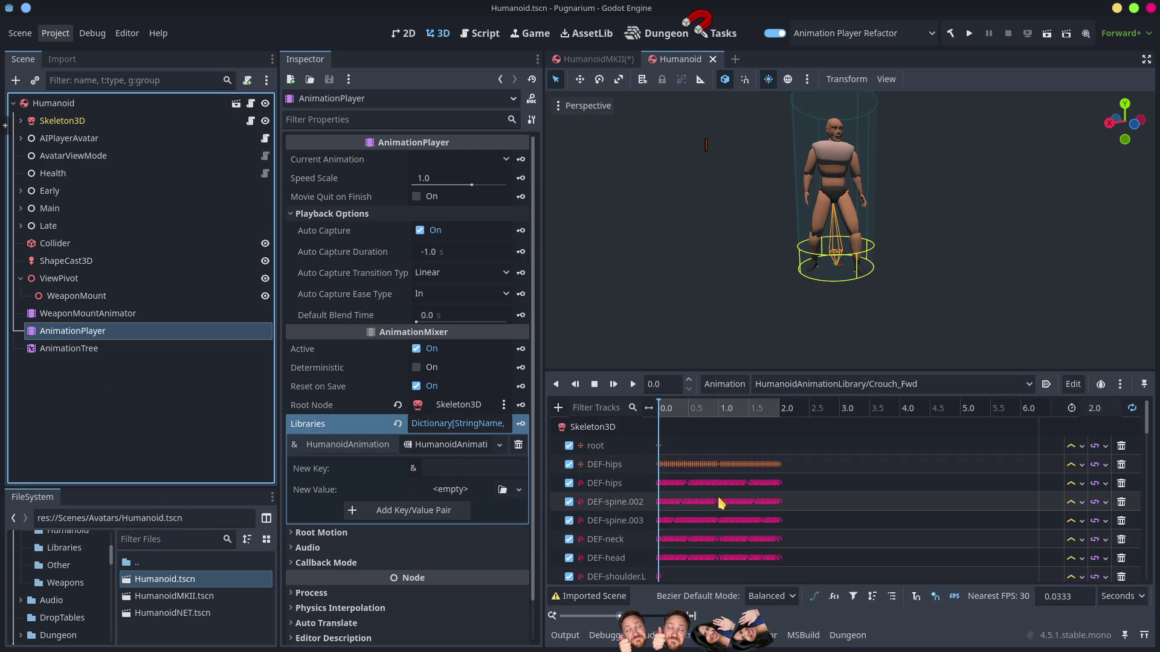
{"action": "mouse_move", "coordinate": [679, 410]}
{"action": "left_mouse_down"}
{"action": "mouse_move", "coordinate": [735, 410]}
{"action": "mouse_move", "coordinate": [624, 413]}
{"action": "left_mouse_up"}
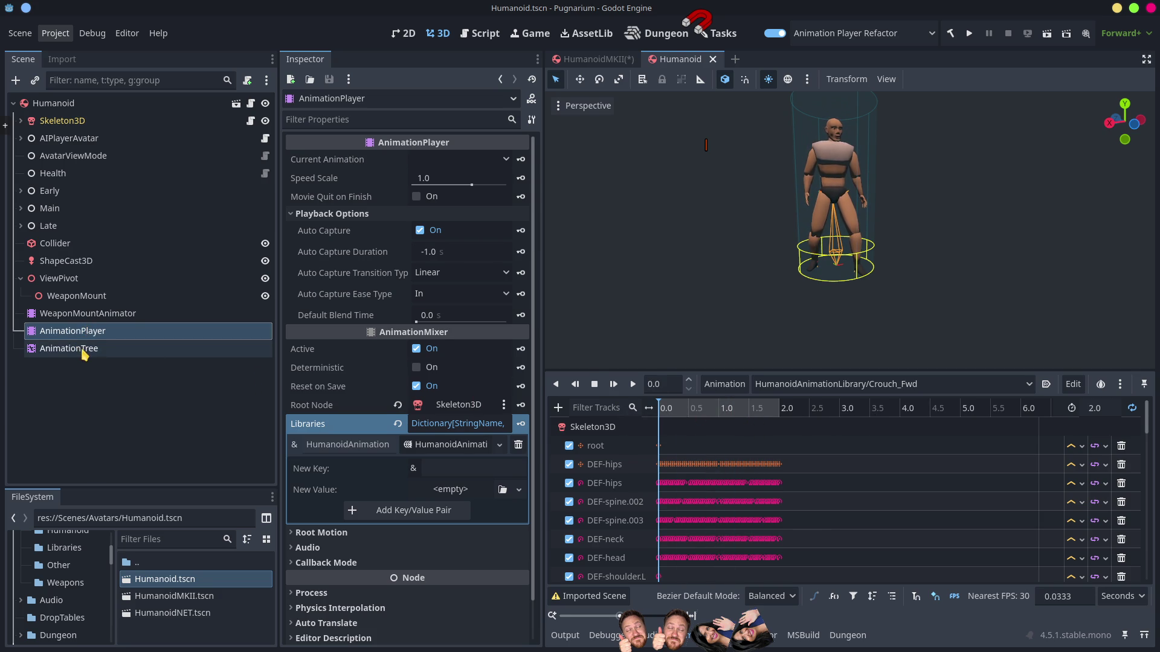
{"action": "left_click", "coordinate": [85, 353]}
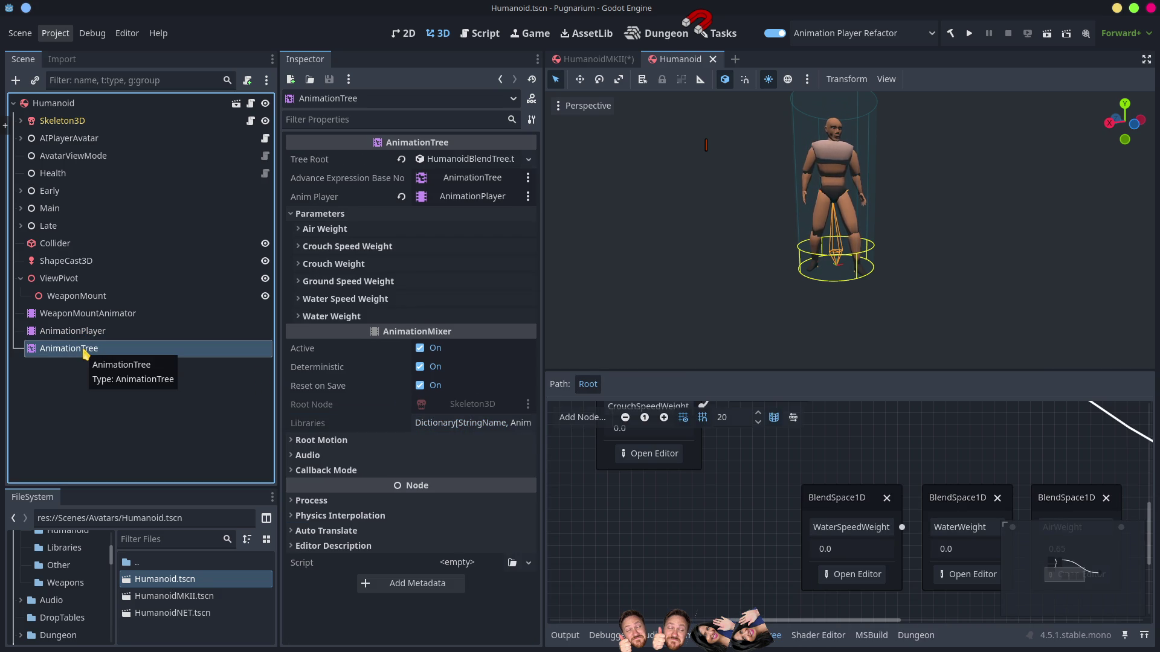
{"action": "left_click", "coordinate": [96, 332]}
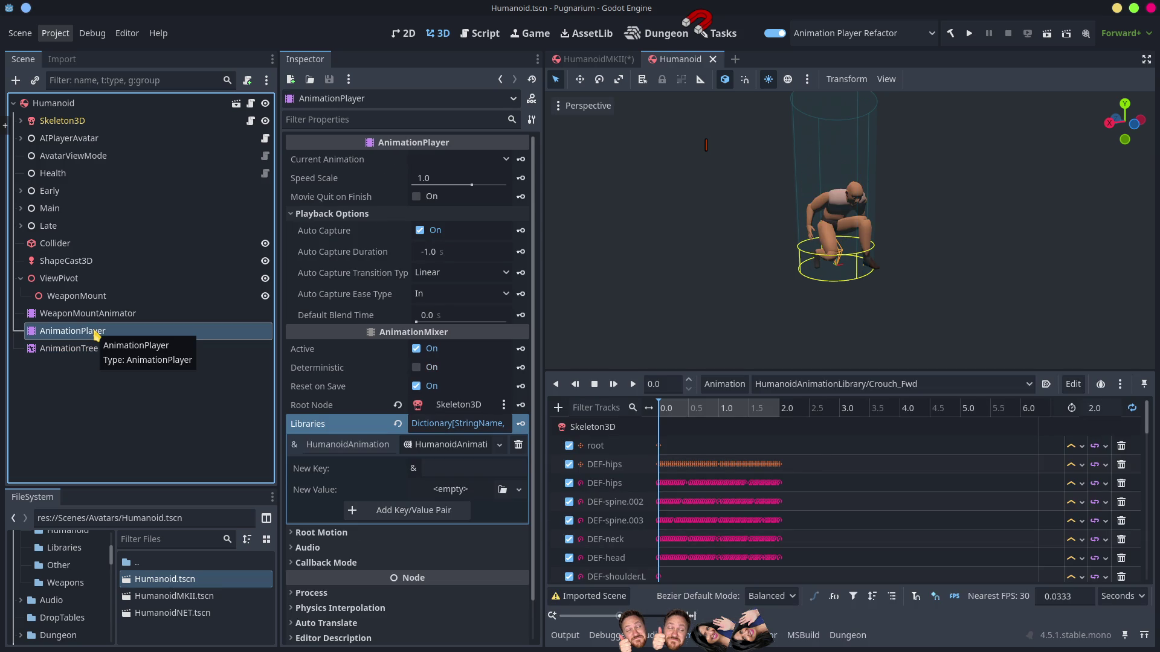
{"action": "left_click", "coordinate": [670, 412]}
{"action": "key", "text": "d"}
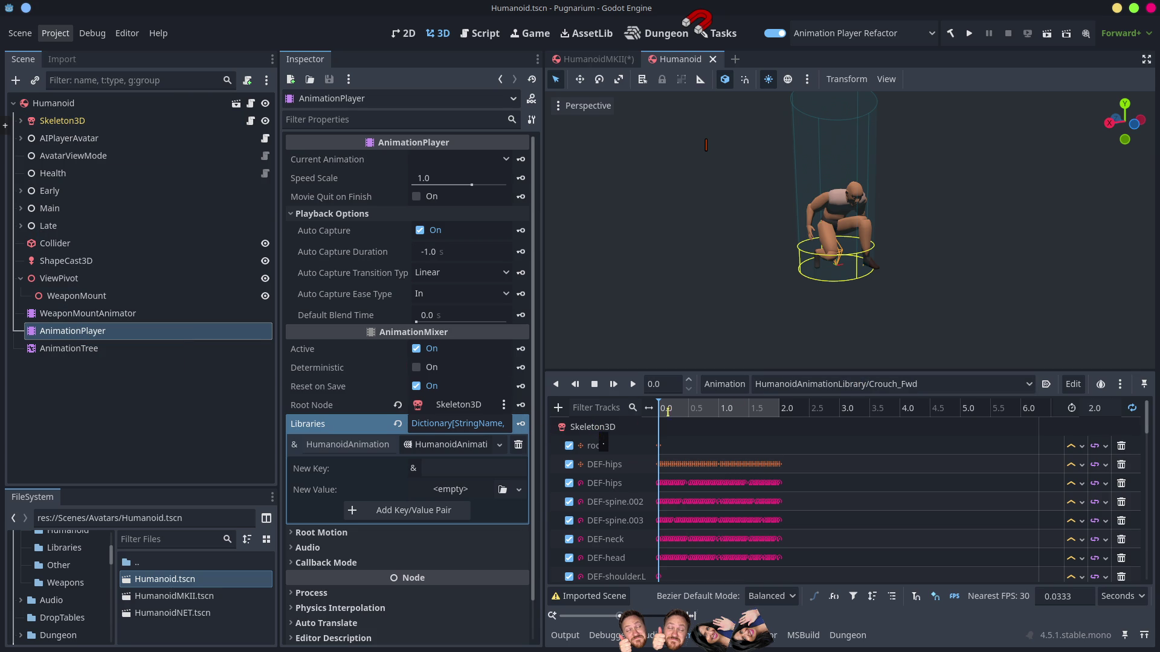
{"action": "left_click", "coordinate": [728, 385]}
{"action": "left_click", "coordinate": [733, 445]}
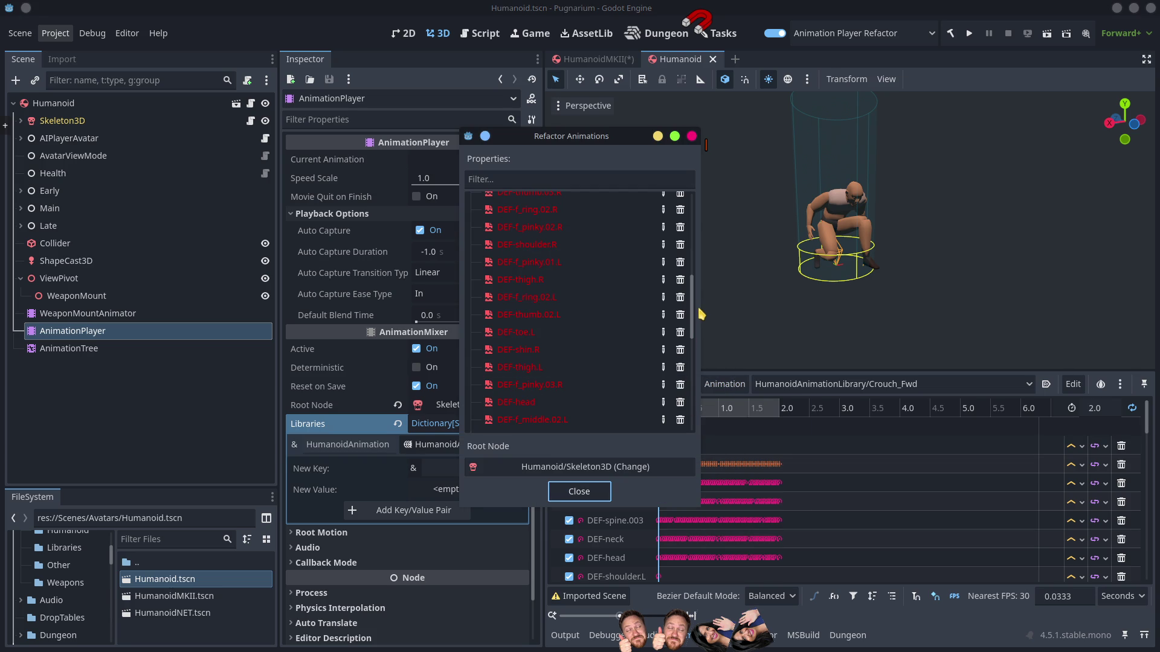
{"action": "left_click_drag", "start_coordinate": [692, 318], "coordinate": [712, 461]}
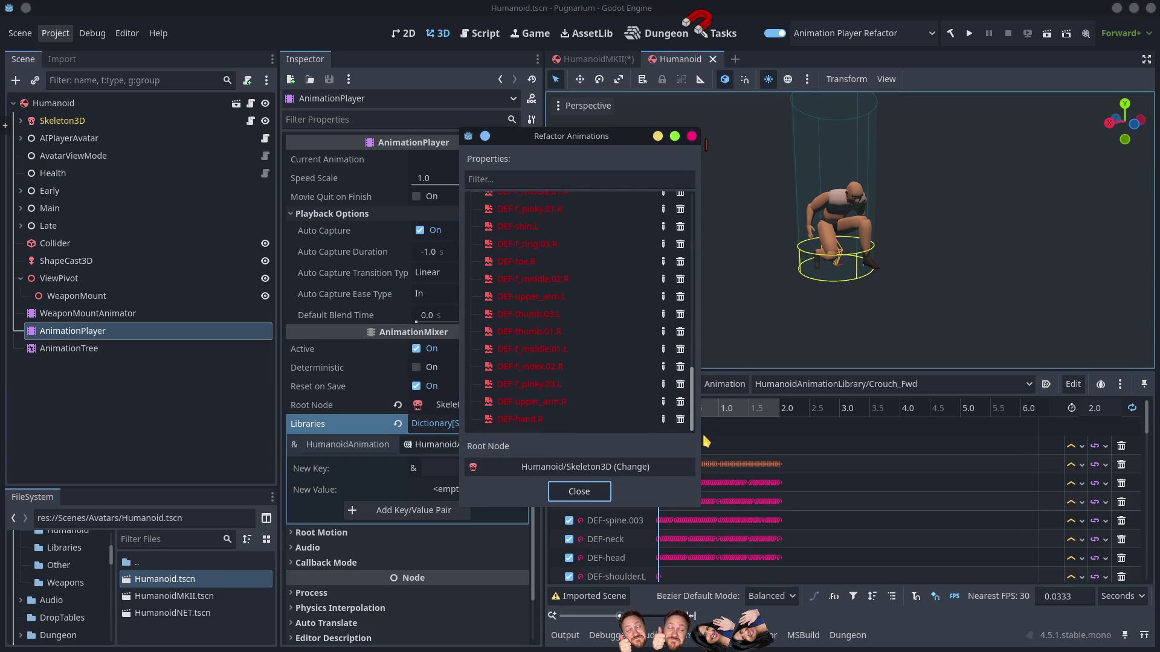
{"action": "mouse_move", "coordinate": [702, 410]}
{"action": "left_mouse_down"}
{"action": "mouse_move", "coordinate": [712, 313]}
{"action": "mouse_move", "coordinate": [721, 320]}
{"action": "mouse_move", "coordinate": [738, 292]}
{"action": "mouse_move", "coordinate": [729, 226]}
{"action": "left_mouse_up"}
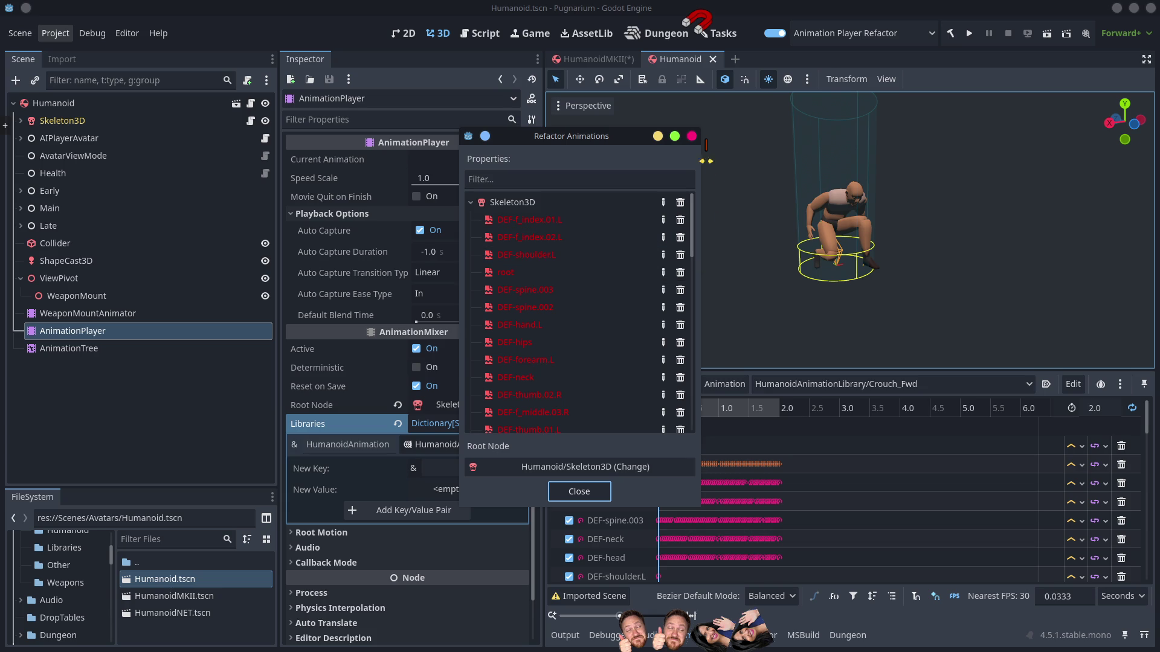
{"action": "left_click", "coordinate": [693, 137]}
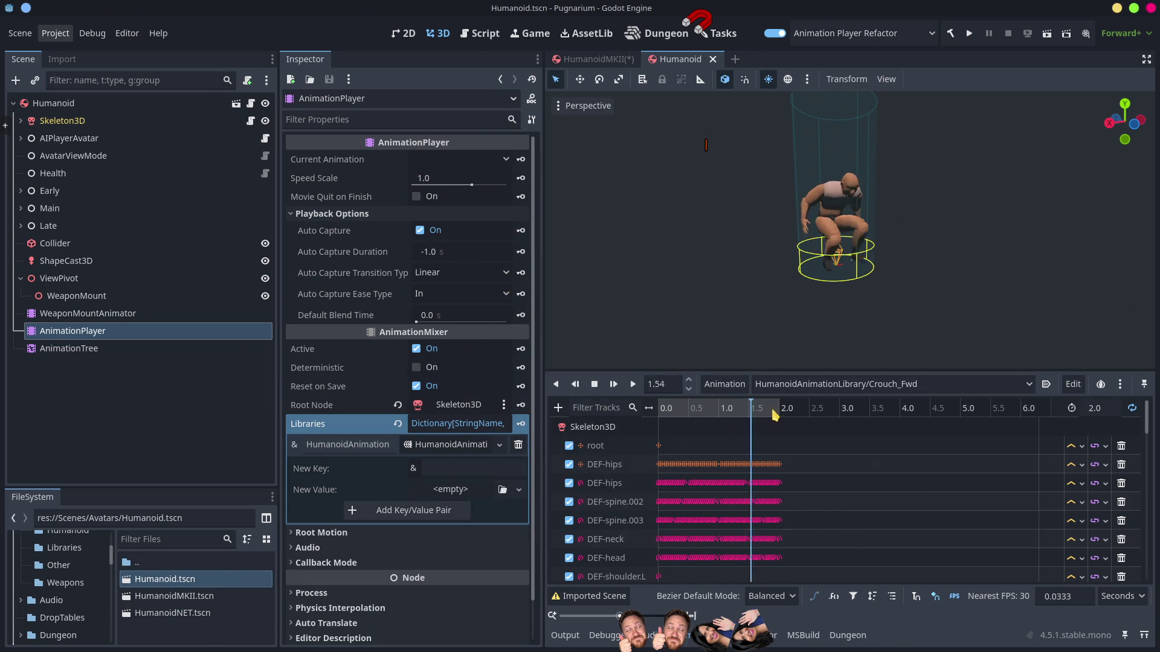
Step: Stop playback, move Humanoid's AnimationPlayer directly under Skeleton3D, and return to HumanoidMKII
{"action": "left_click", "coordinate": [607, 144]}
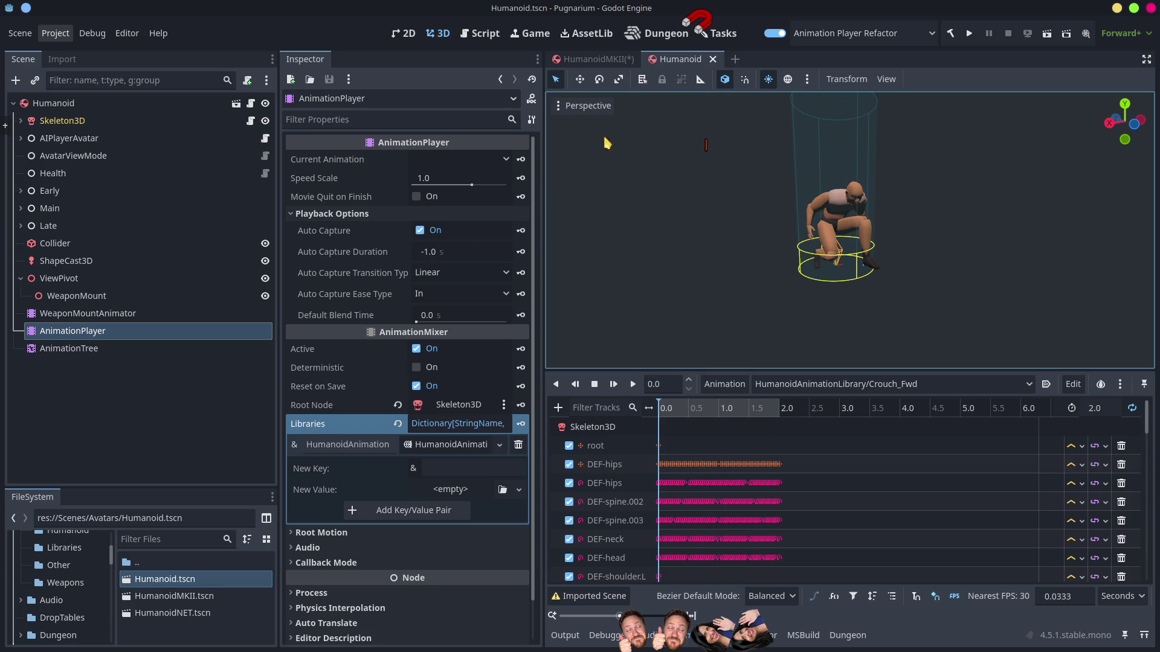
{"action": "left_click", "coordinate": [607, 61]}
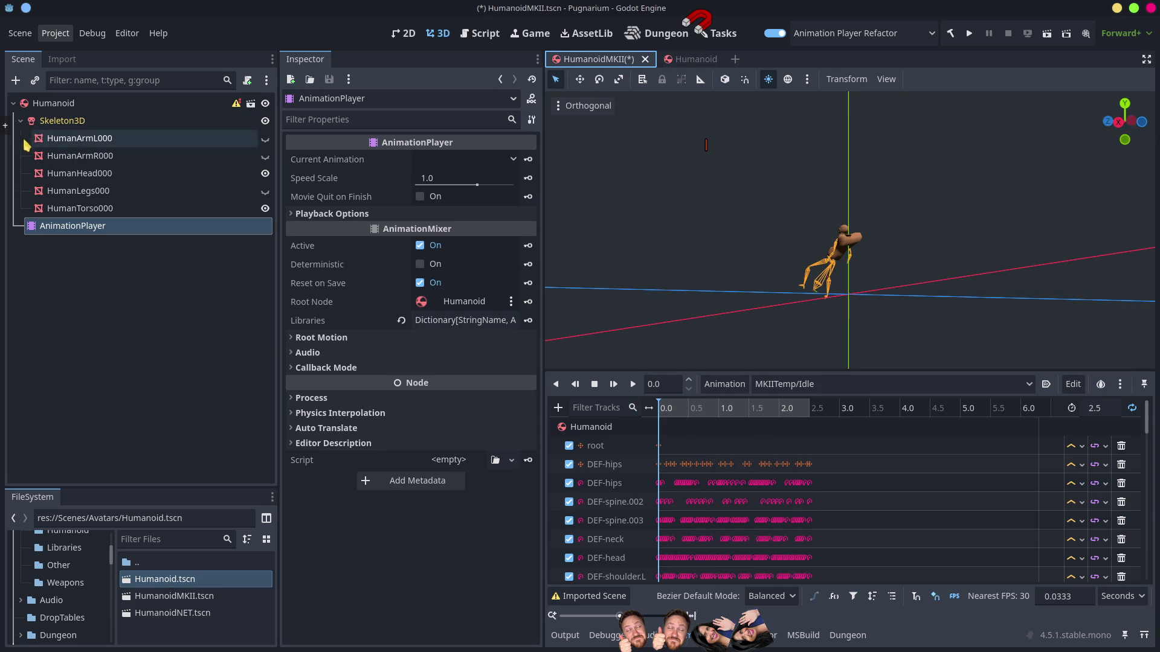
{"action": "left_click", "coordinate": [695, 60]}
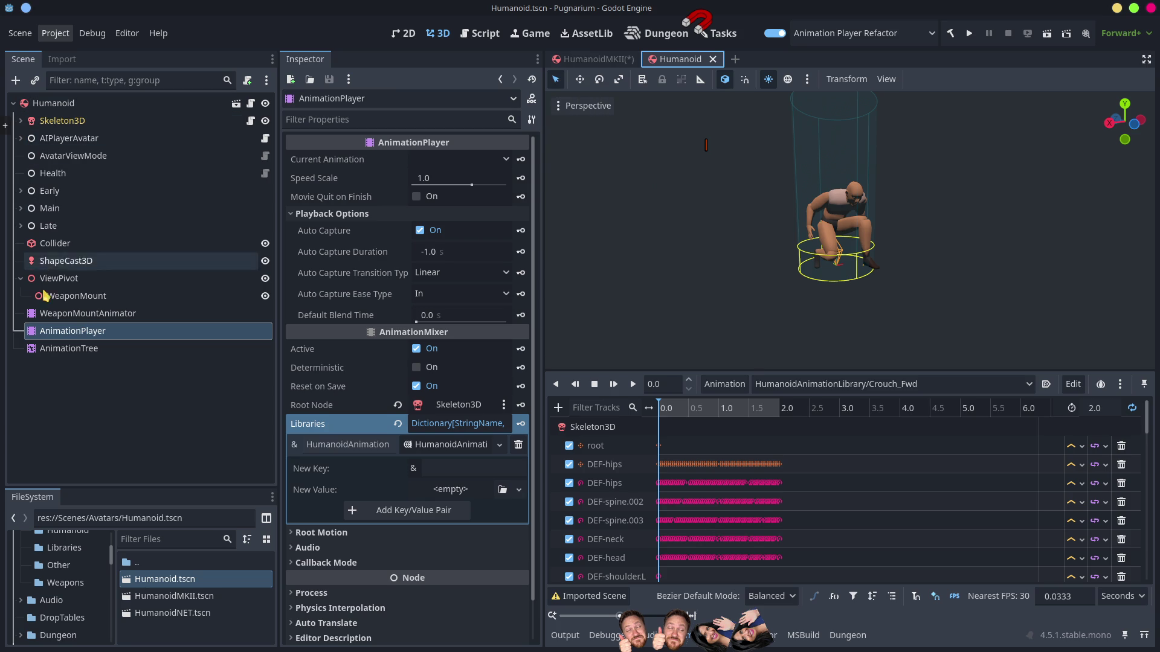
{"action": "left_click_drag", "start_coordinate": [57, 331], "coordinate": [49, 134]}
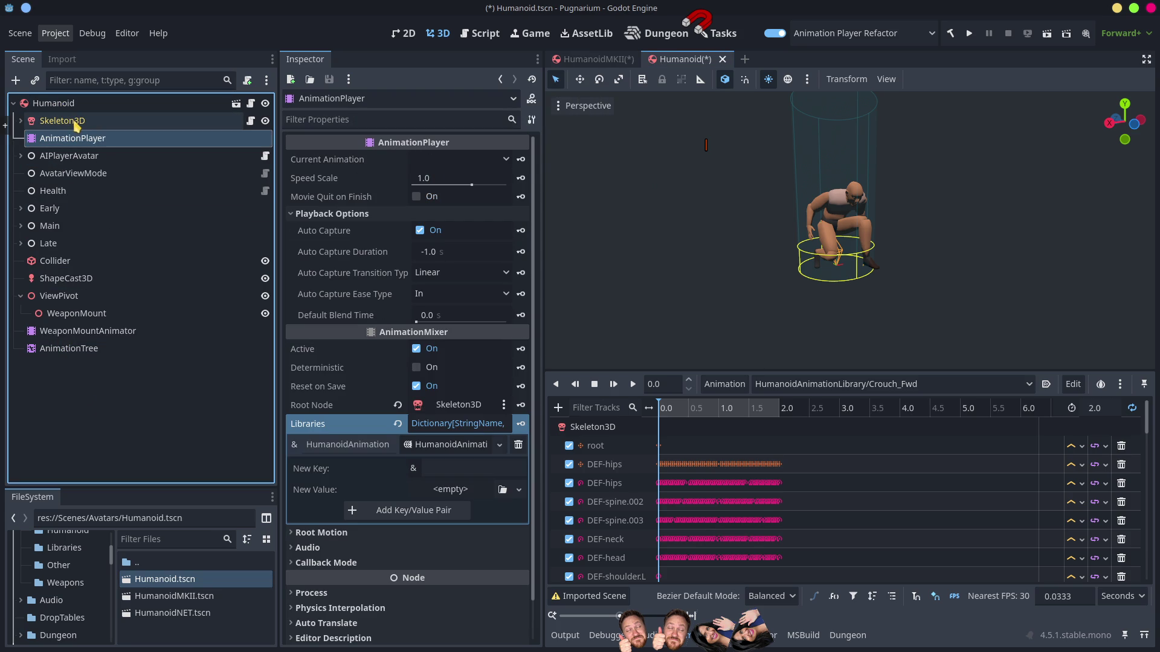
{"action": "left_click", "coordinate": [20, 121]}
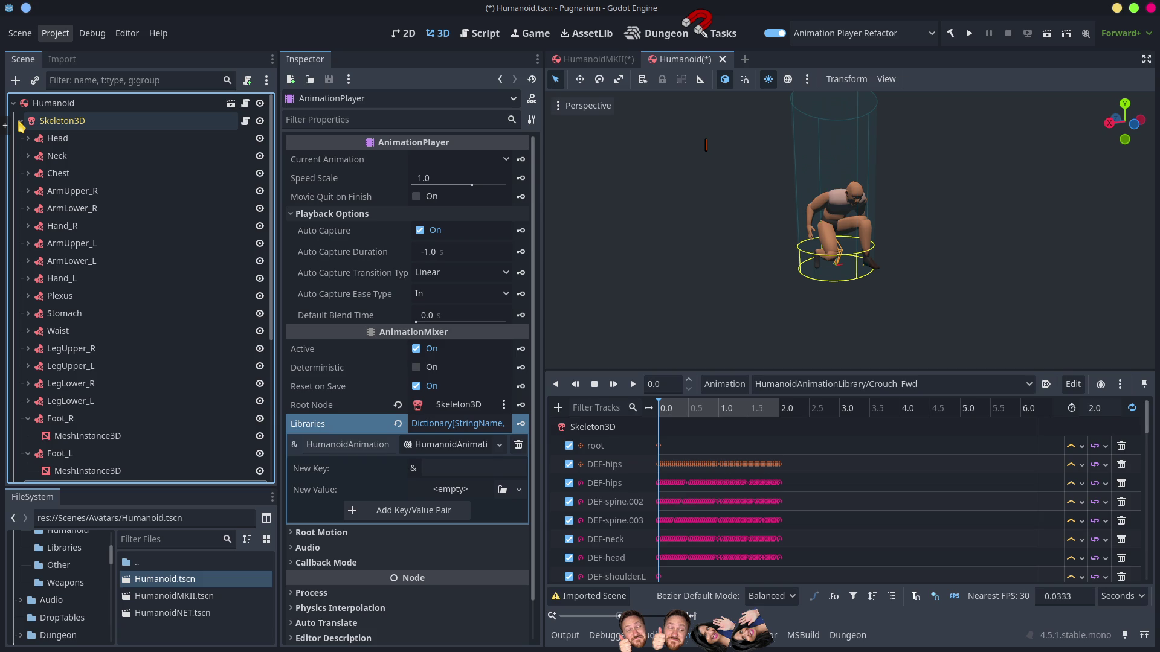
{"action": "left_click", "coordinate": [20, 121]}
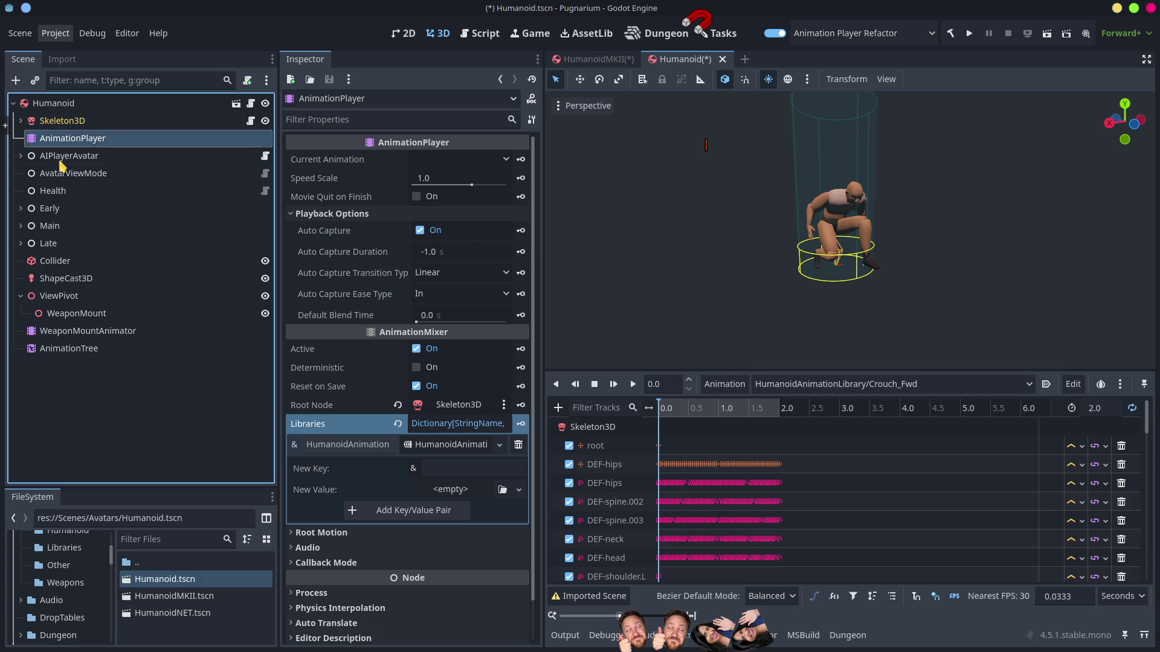
{"action": "left_click", "coordinate": [591, 59]}
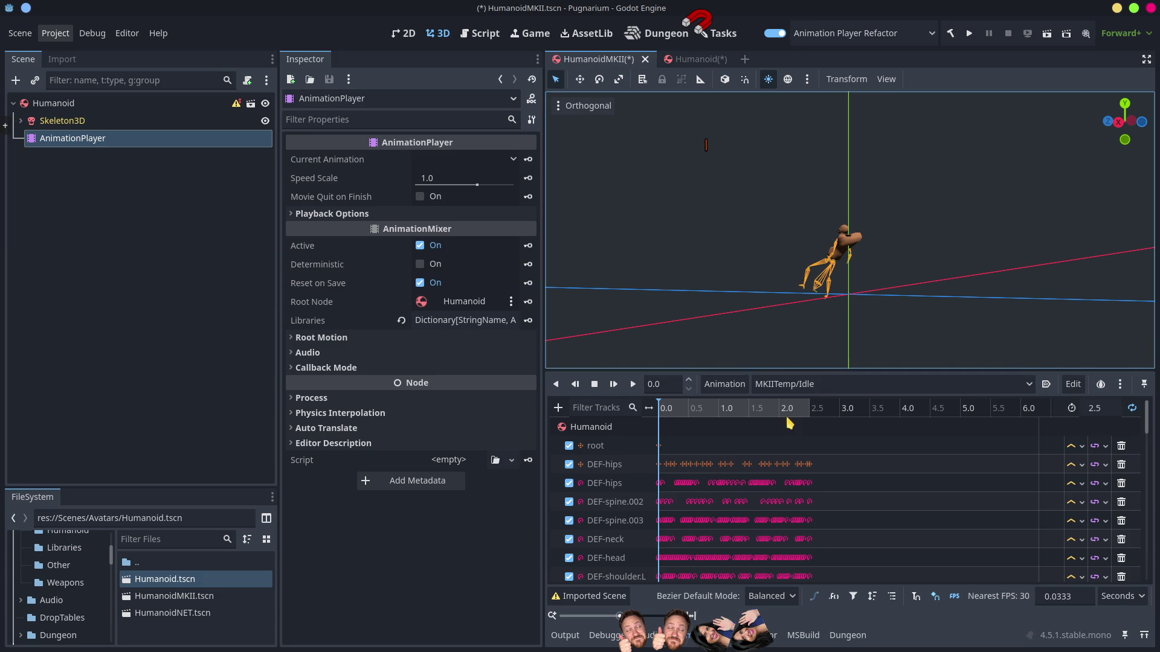
{"action": "left_click", "coordinate": [60, 104]}
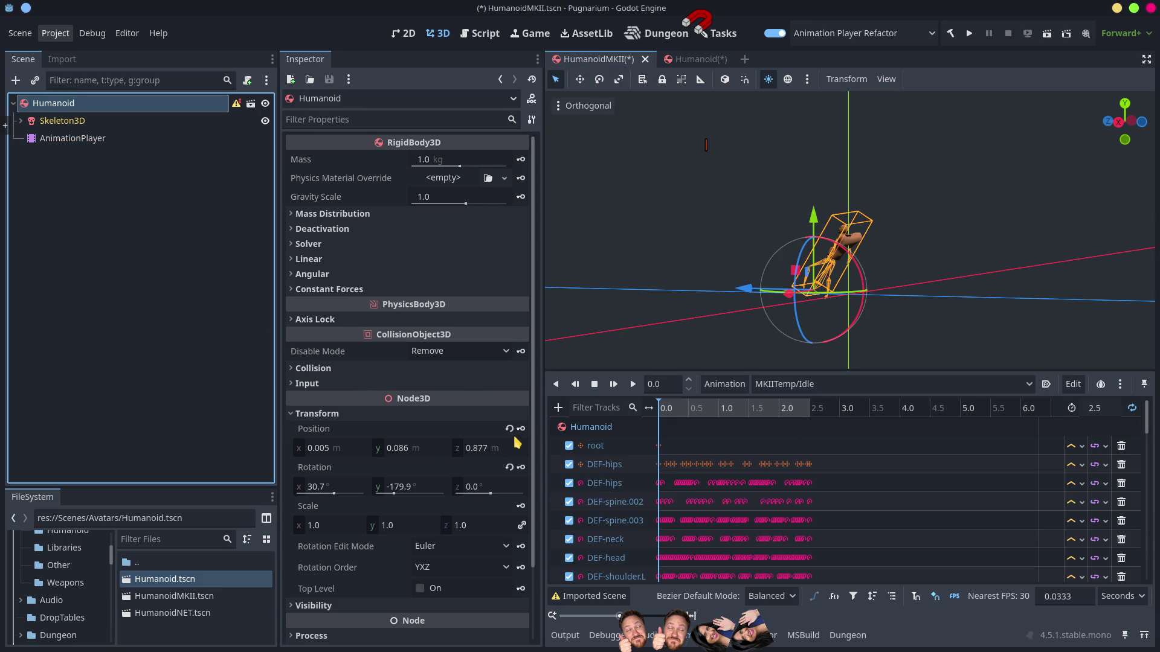
{"action": "left_click", "coordinate": [509, 428]}
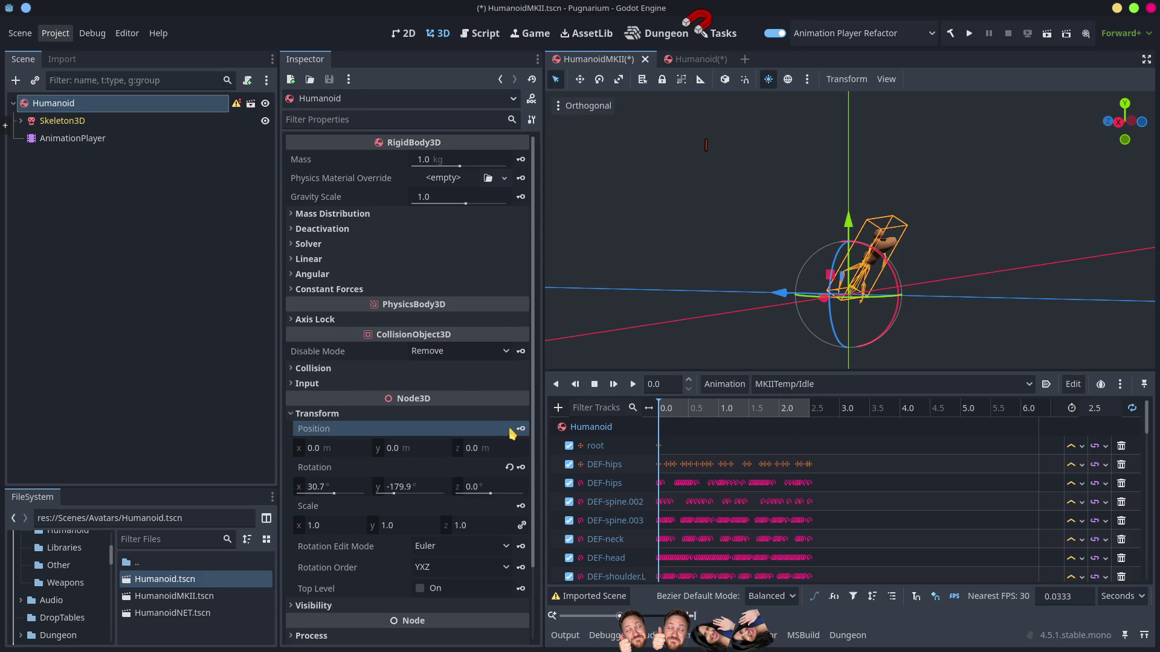
{"action": "left_click", "coordinate": [509, 467]}
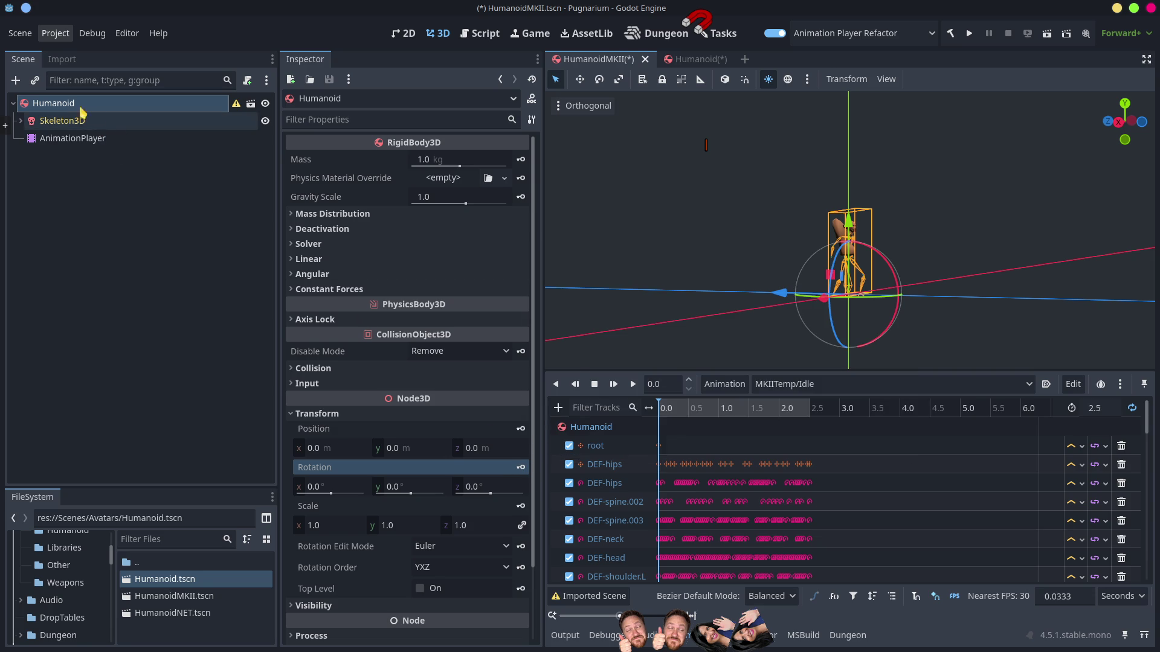
{"action": "mouse_move", "coordinate": [855, 314]}
{"action": "left_mouse_down"}
{"action": "mouse_move", "coordinate": [891, 313]}
{"action": "mouse_move", "coordinate": [770, 312]}
{"action": "mouse_move", "coordinate": [823, 314]}
{"action": "left_mouse_up"}
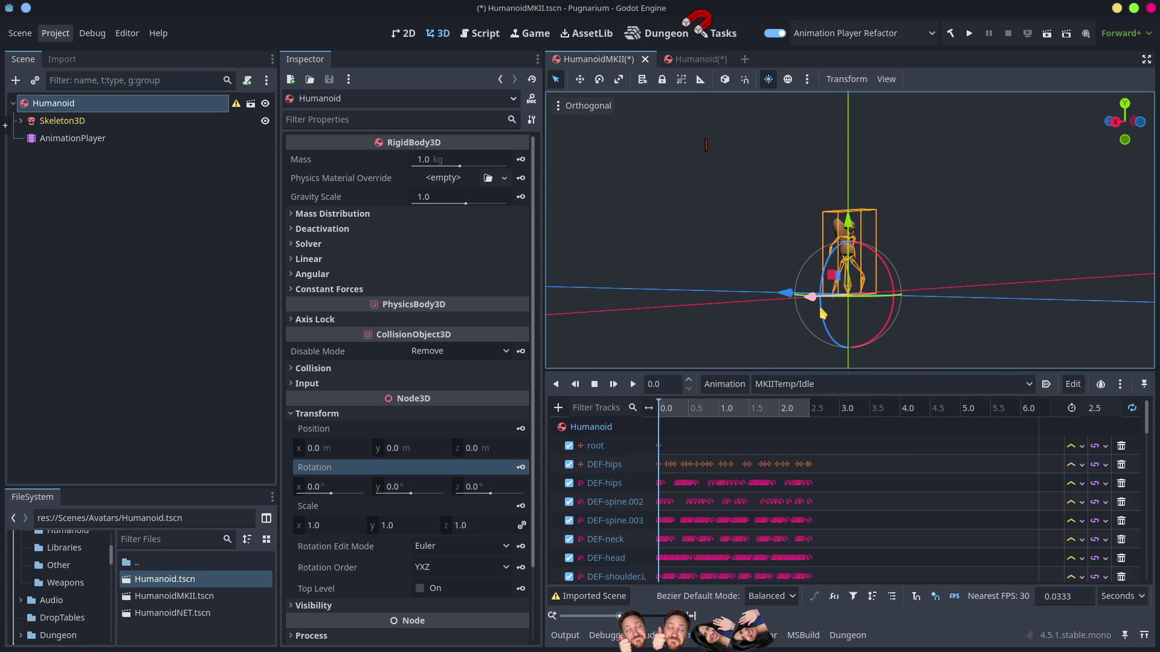
{"action": "left_click", "coordinate": [97, 122]}
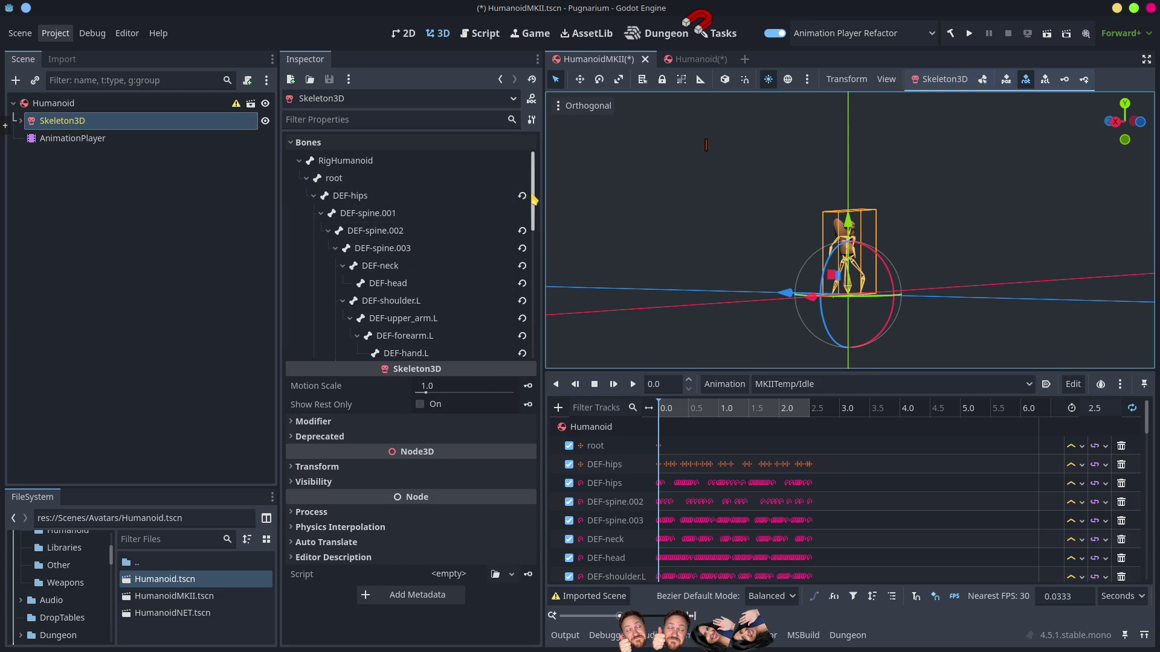
{"action": "left_click_drag", "start_coordinate": [534, 197], "coordinate": [536, 357]}
{"action": "scroll", "coordinate": [386, 302], "scroll_direction": "up", "scroll_amount": 10}
{"action": "left_click", "coordinate": [87, 140]}
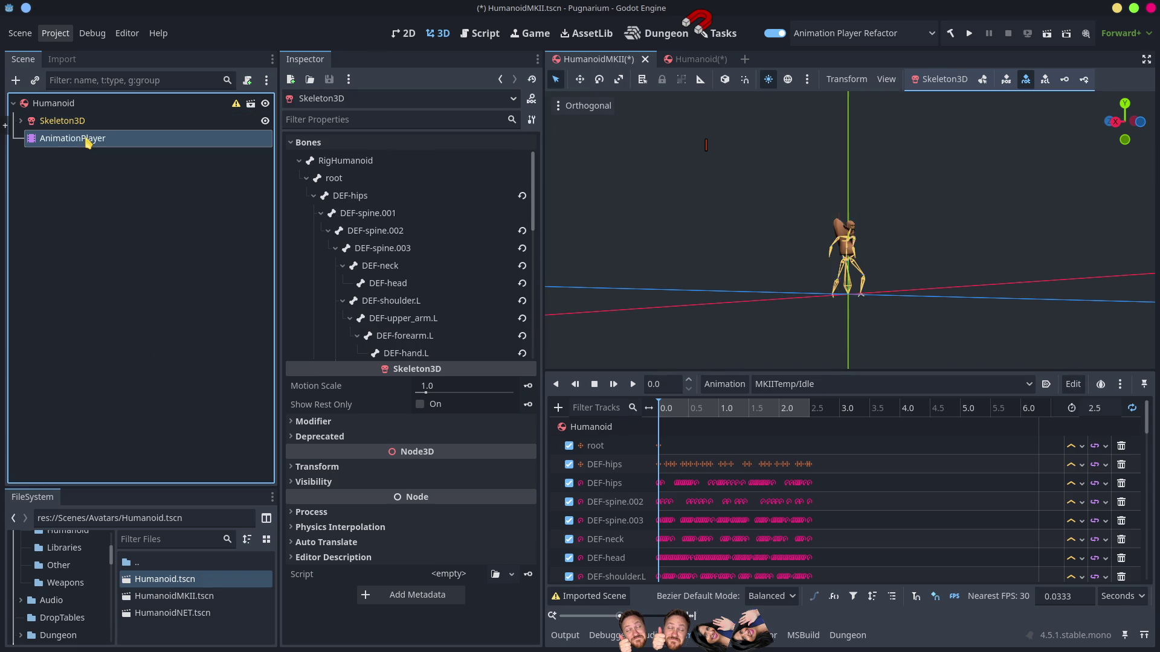
{"action": "left_click", "coordinate": [76, 121]}
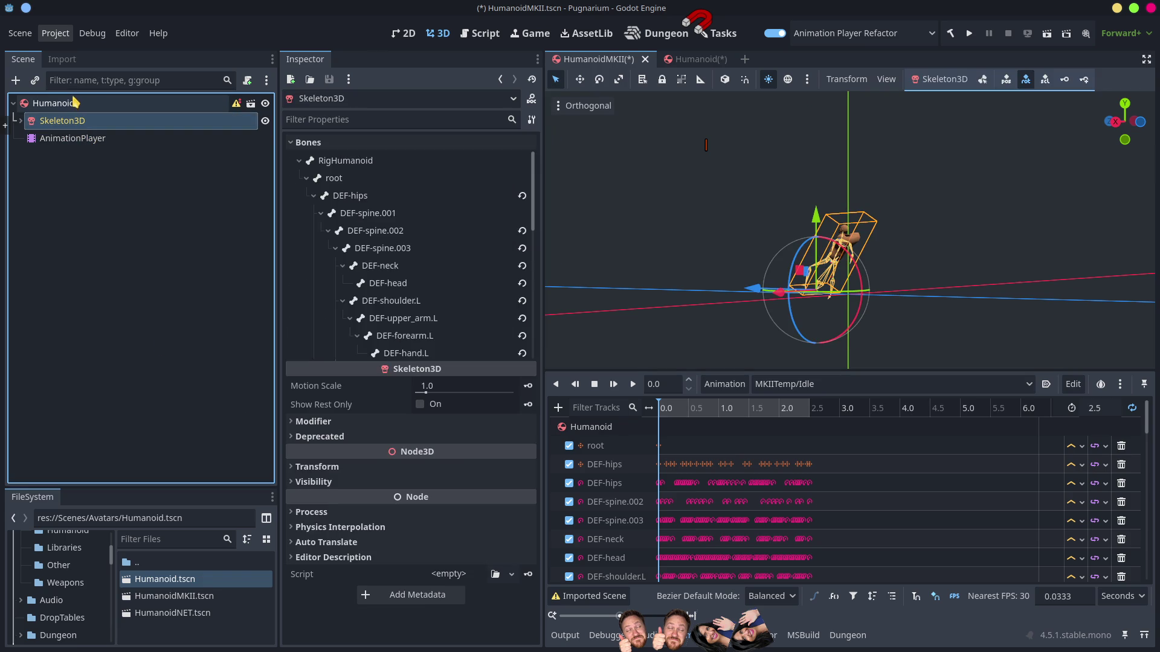
{"action": "left_click", "coordinate": [74, 102]}
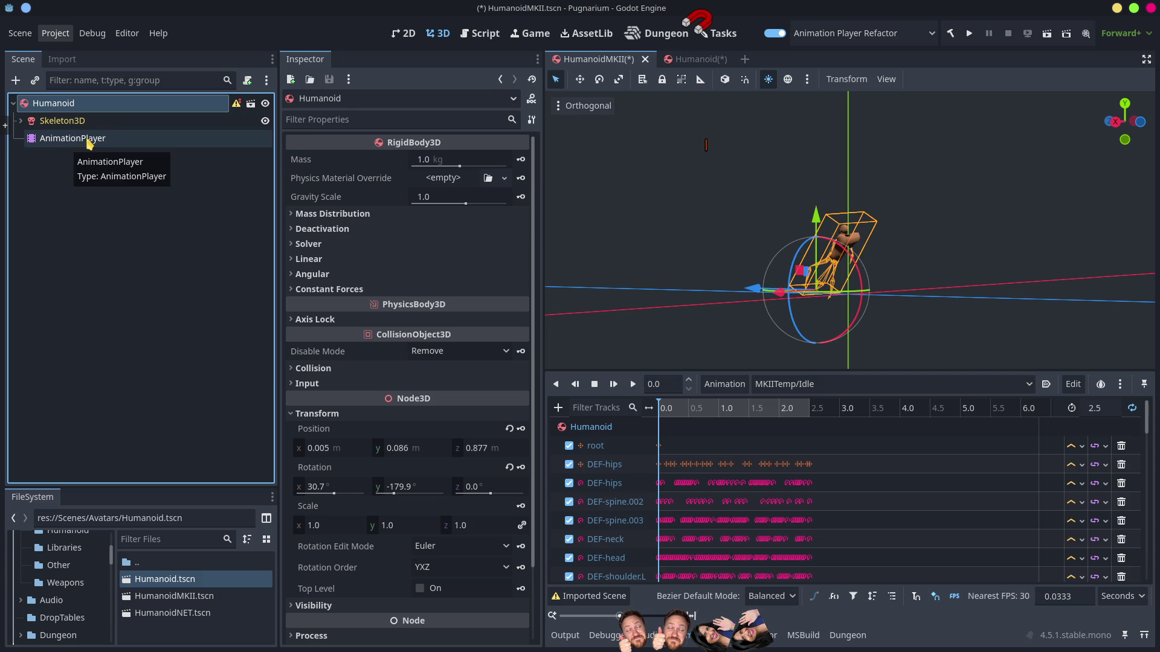
{"action": "left_click", "coordinate": [70, 139]}
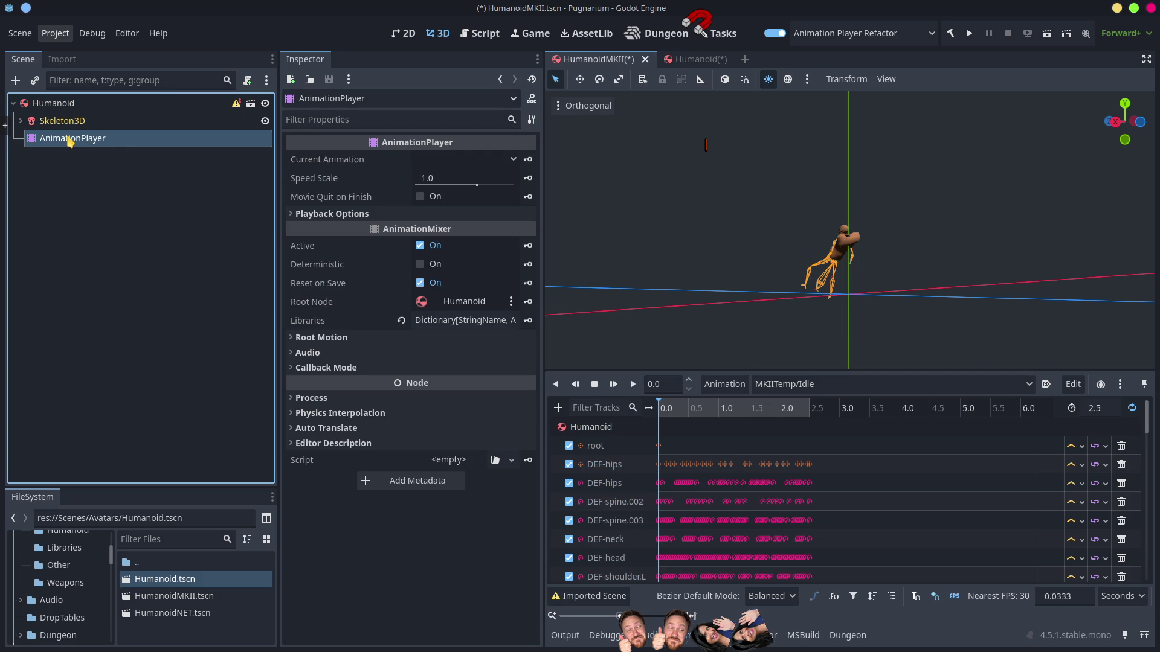
Step: Delete HumanoidMKII's AnimationPlayer node and select the Humanoid root
{"action": "key", "text": "Delete"}
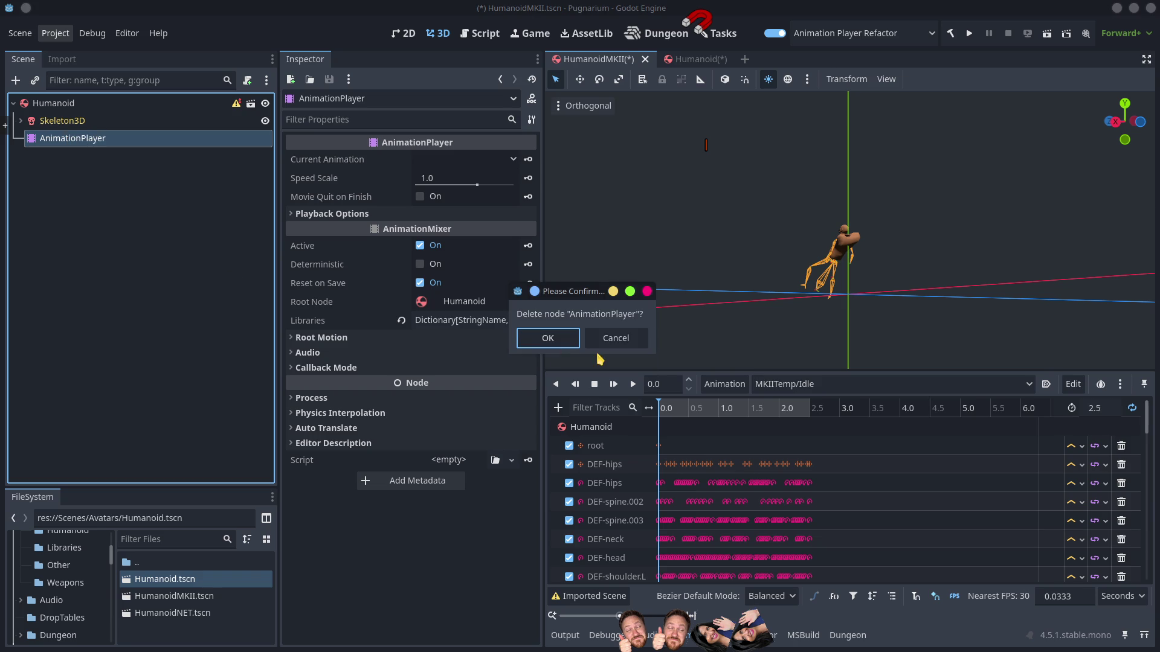
{"action": "left_click", "coordinate": [548, 338]}
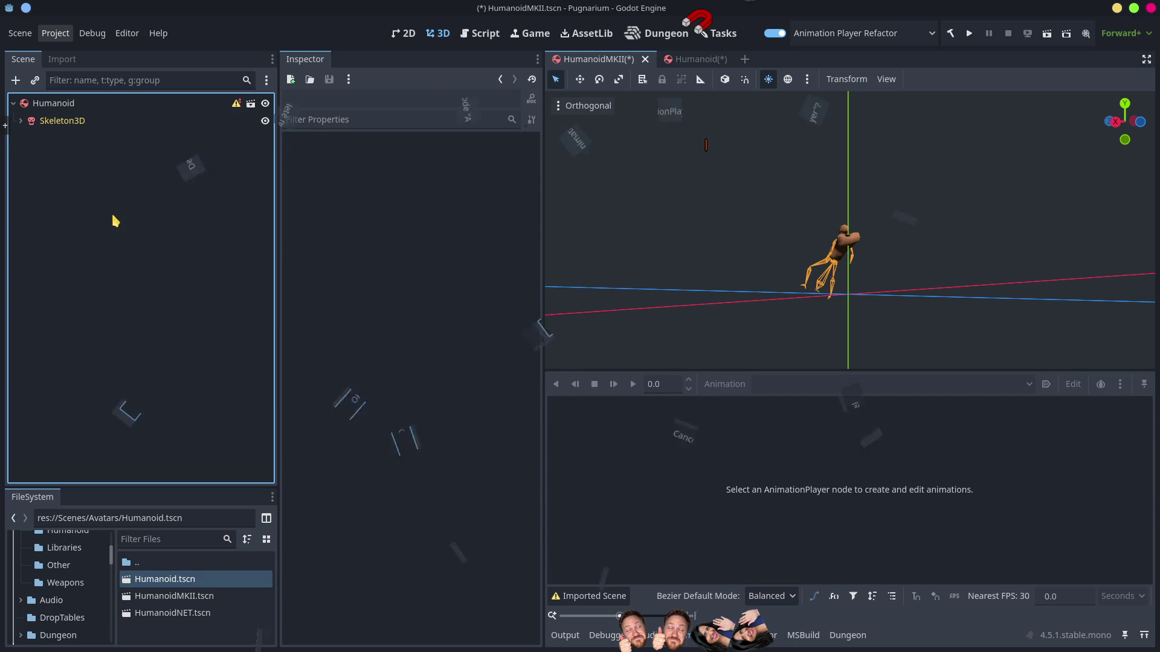
{"action": "left_click", "coordinate": [58, 119]}
{"action": "left_click", "coordinate": [60, 103]}
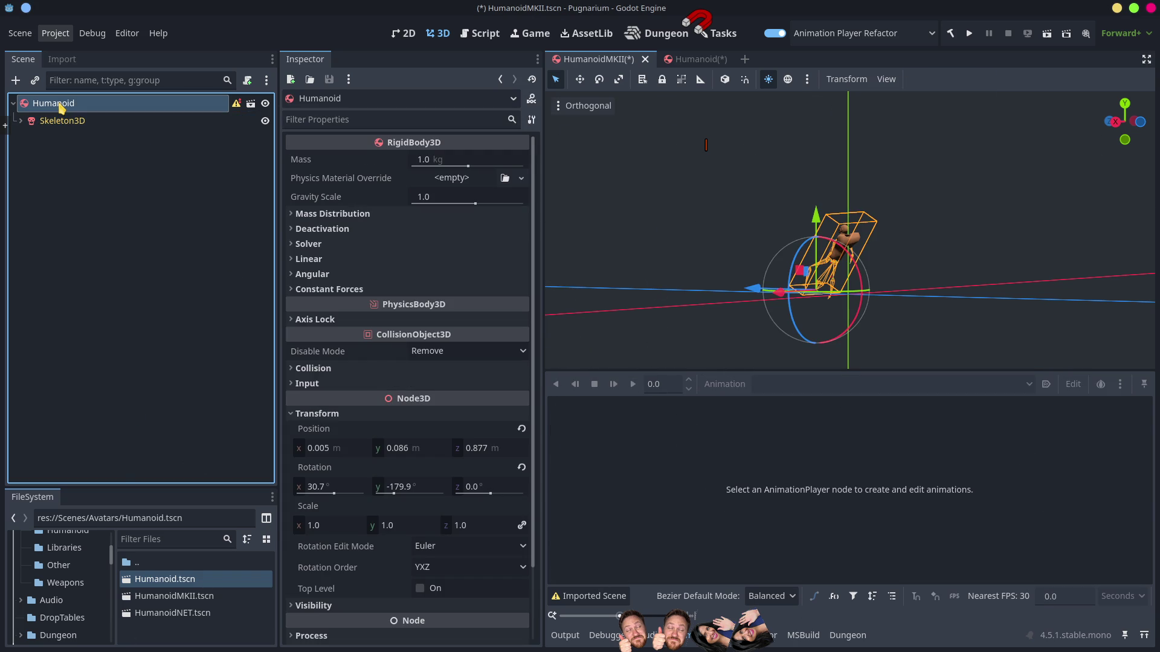
Step: Reset the Humanoid root's position and rotation to zero and expand Skeleton3D's mesh children
{"action": "left_click", "coordinate": [521, 428]}
{"action": "left_click", "coordinate": [521, 467]}
{"action": "left_click", "coordinate": [164, 218]}
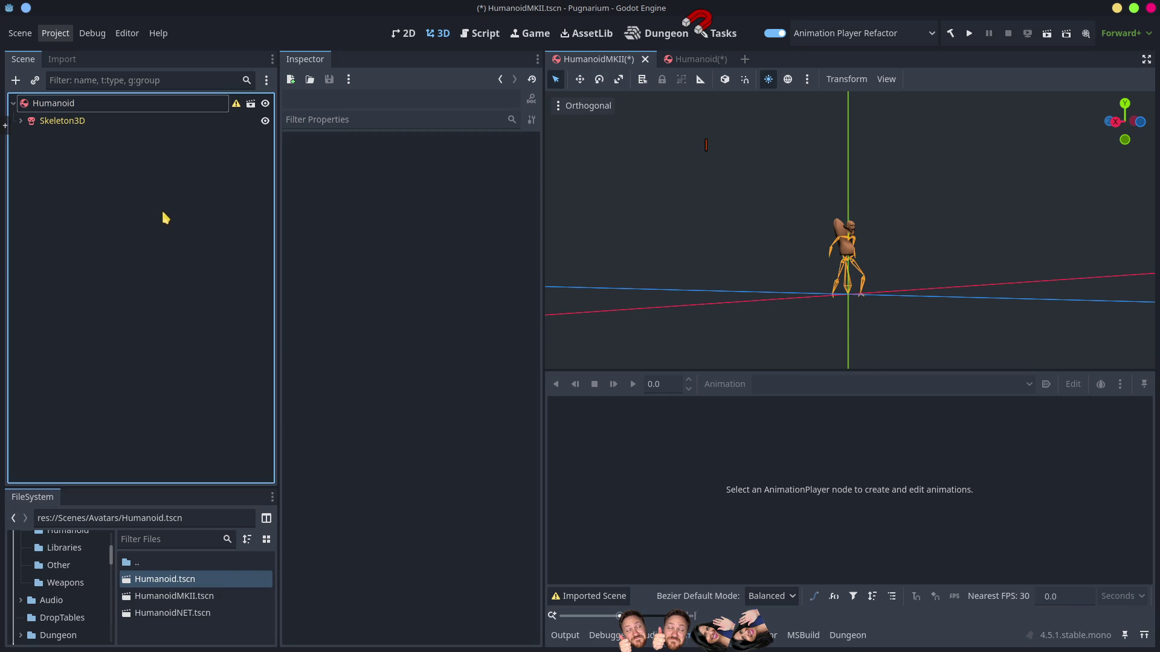
{"action": "scroll", "coordinate": [933, 307], "scroll_direction": "up", "scroll_amount": 5}
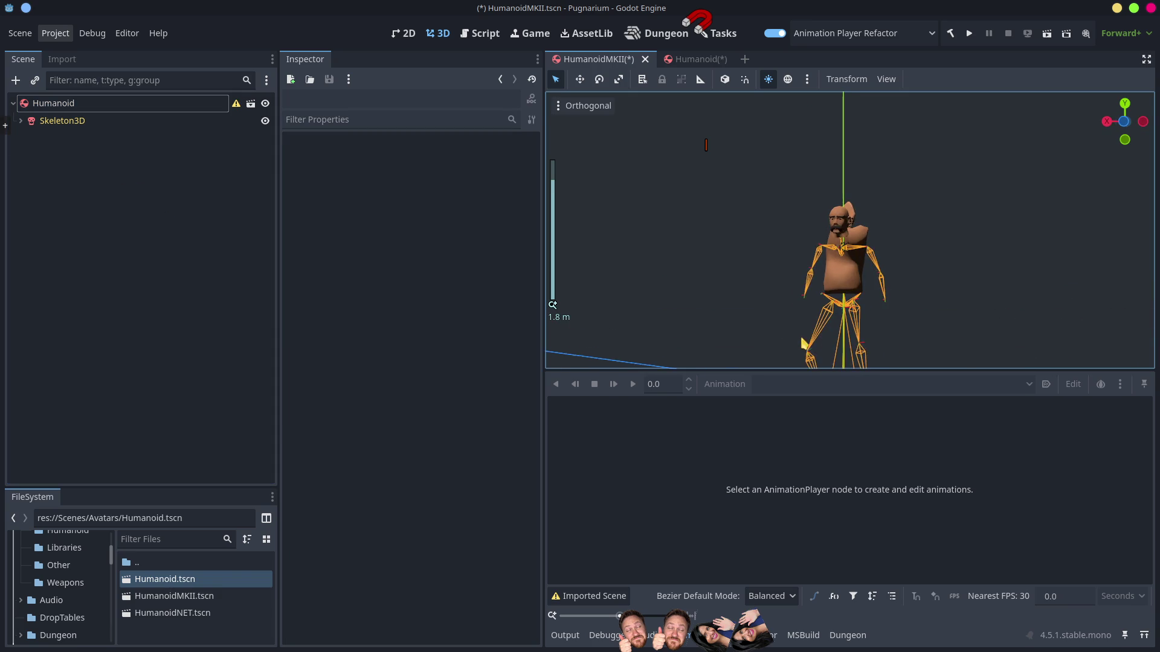
{"action": "left_click", "coordinate": [53, 104]}
{"action": "left_click", "coordinate": [20, 121]}
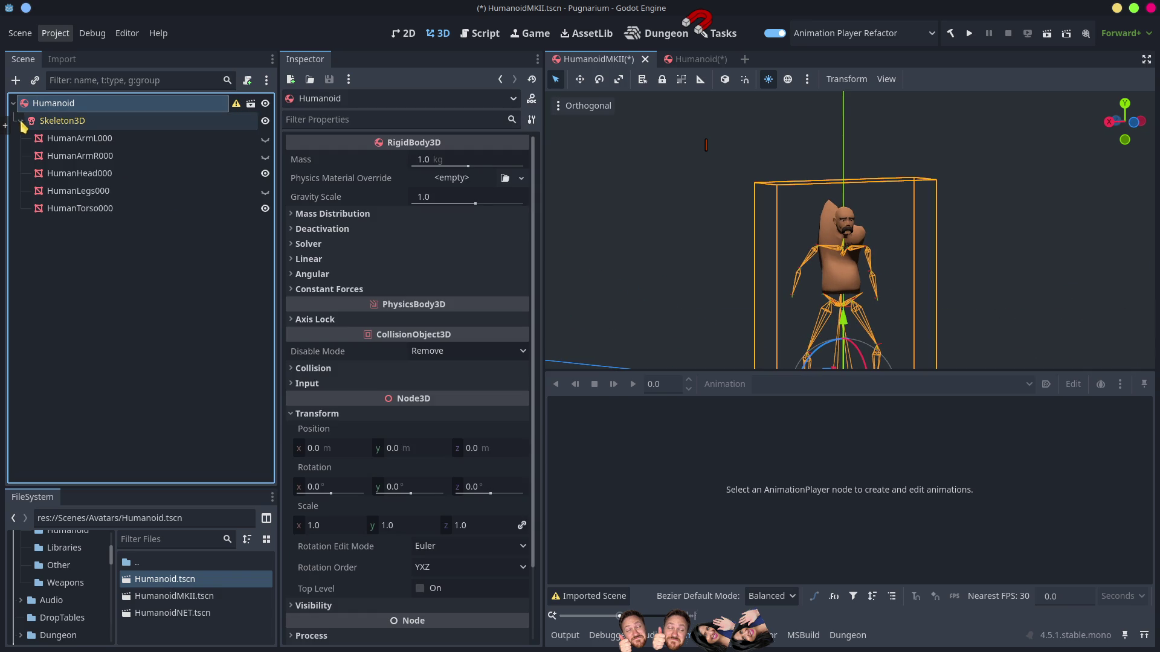
Step: Reset the Skeleton3D pose so the character stands in a T-pose
{"action": "left_click", "coordinate": [85, 123]}
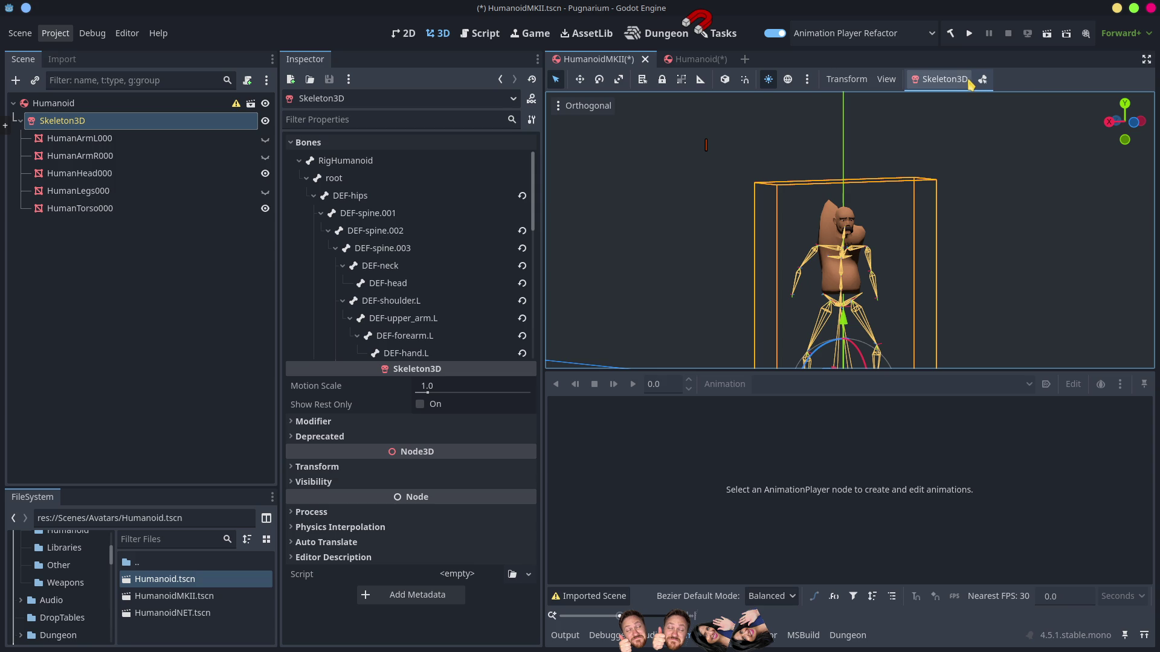
{"action": "left_click", "coordinate": [966, 84]}
{"action": "left_click", "coordinate": [974, 98]}
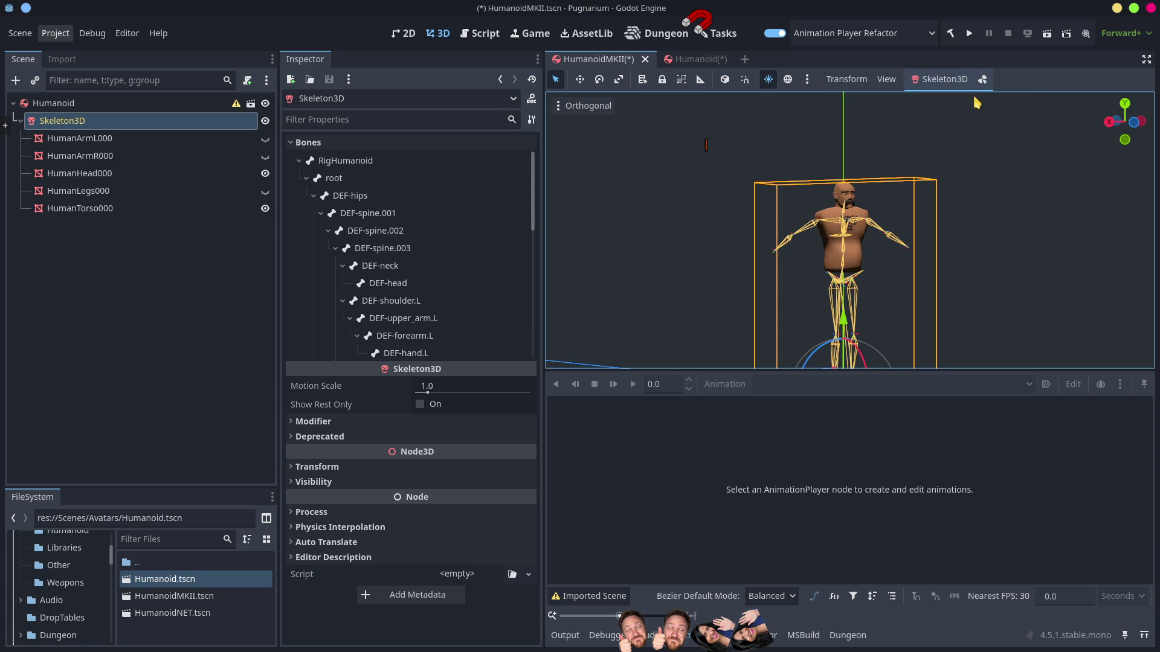
{"action": "left_click", "coordinate": [142, 300]}
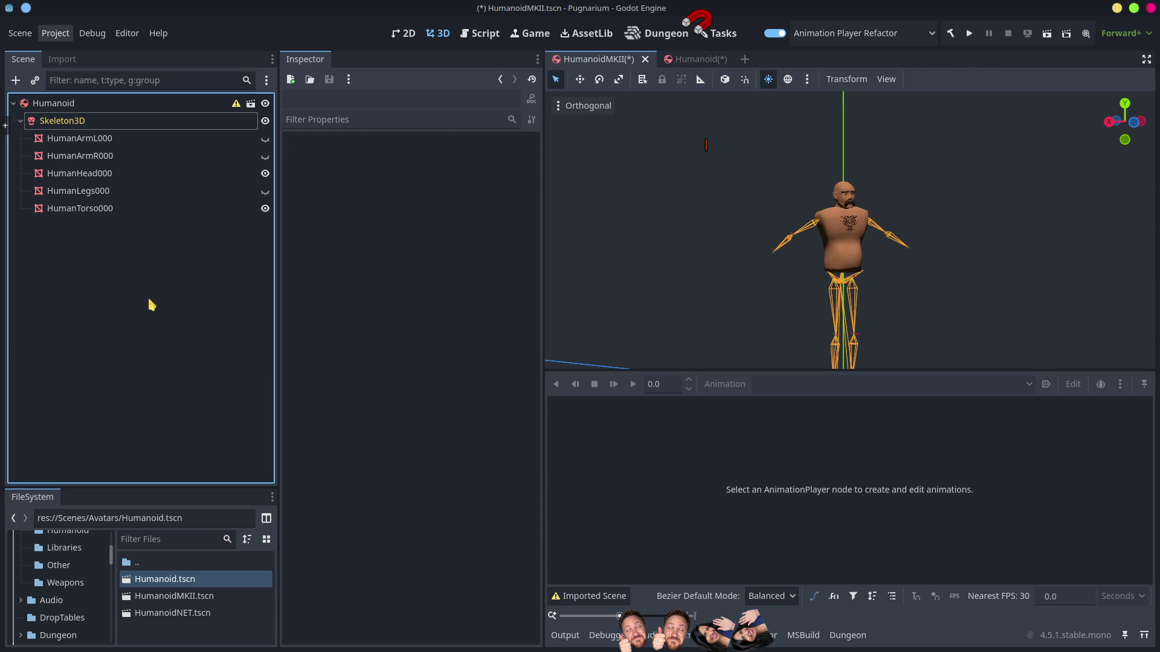
Step: Make HumanArmL000, HumanArmR000 and HumanLegs000 visible, then save and close HumanoidMKII
{"action": "left_click", "coordinate": [90, 139]}
{"action": "left_click", "coordinate": [92, 159]}
{"action": "left_click", "coordinate": [95, 192]}
{"action": "left_click", "coordinate": [99, 225]}
{"action": "left_click", "coordinate": [89, 141]}
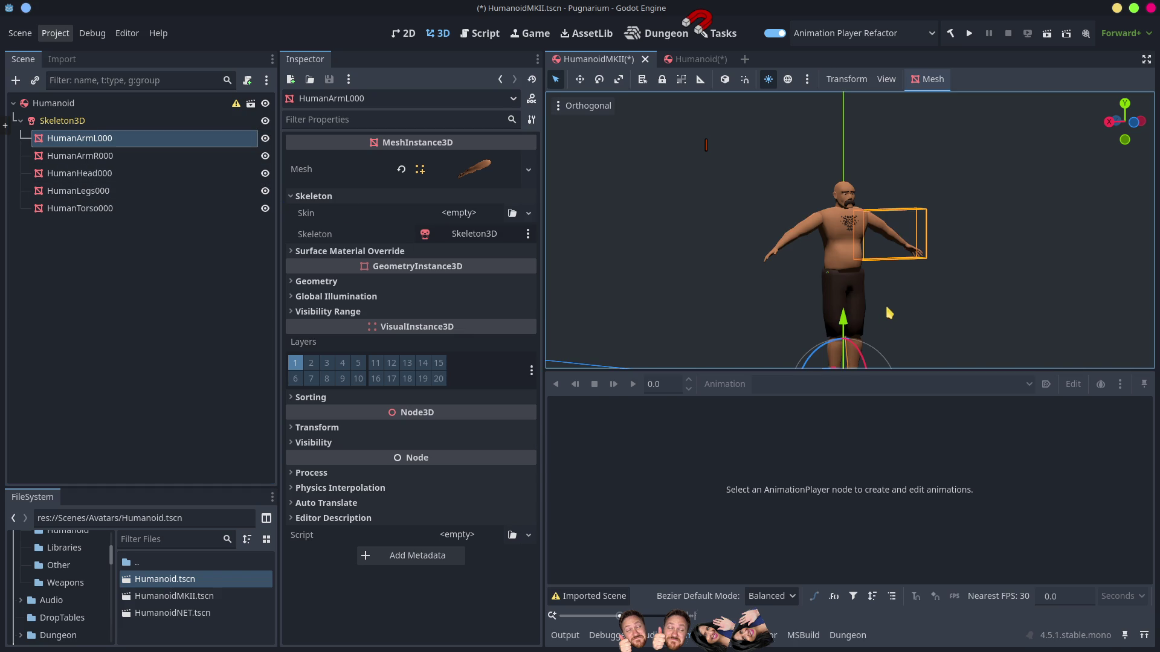
{"action": "scroll", "coordinate": [821, 285], "scroll_direction": "down", "scroll_amount": 3}
{"action": "left_click_drag", "start_coordinate": [822, 285], "coordinate": [904, 320]}
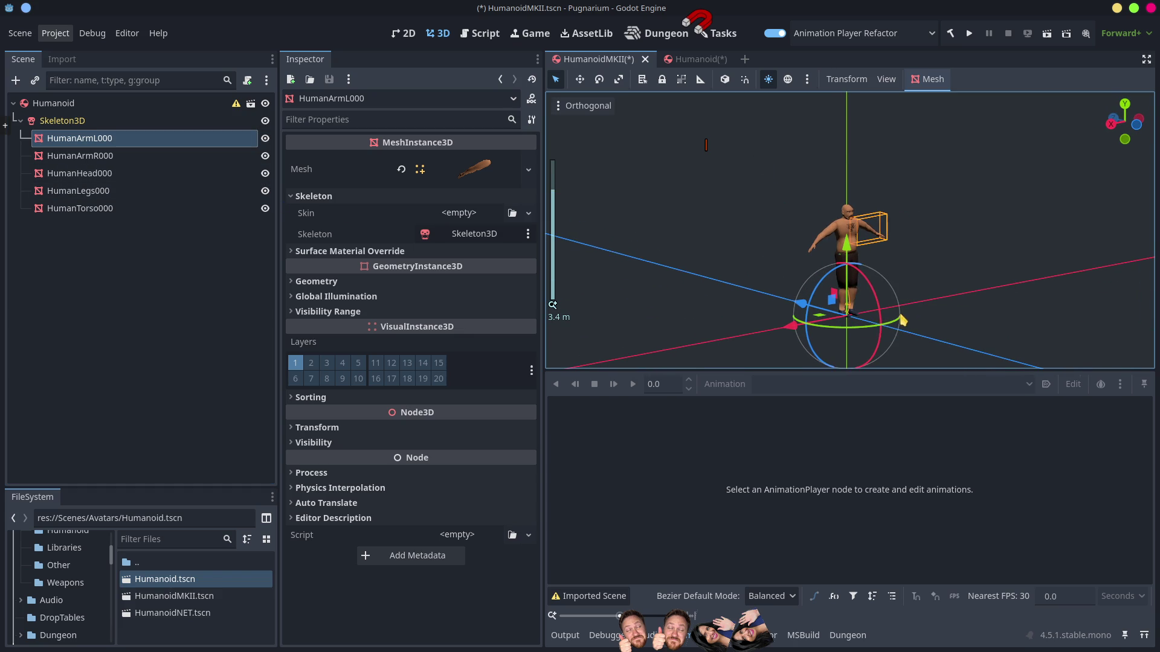
{"action": "left_click", "coordinate": [96, 292]}
{"action": "key", "text": "ctrl+s"}
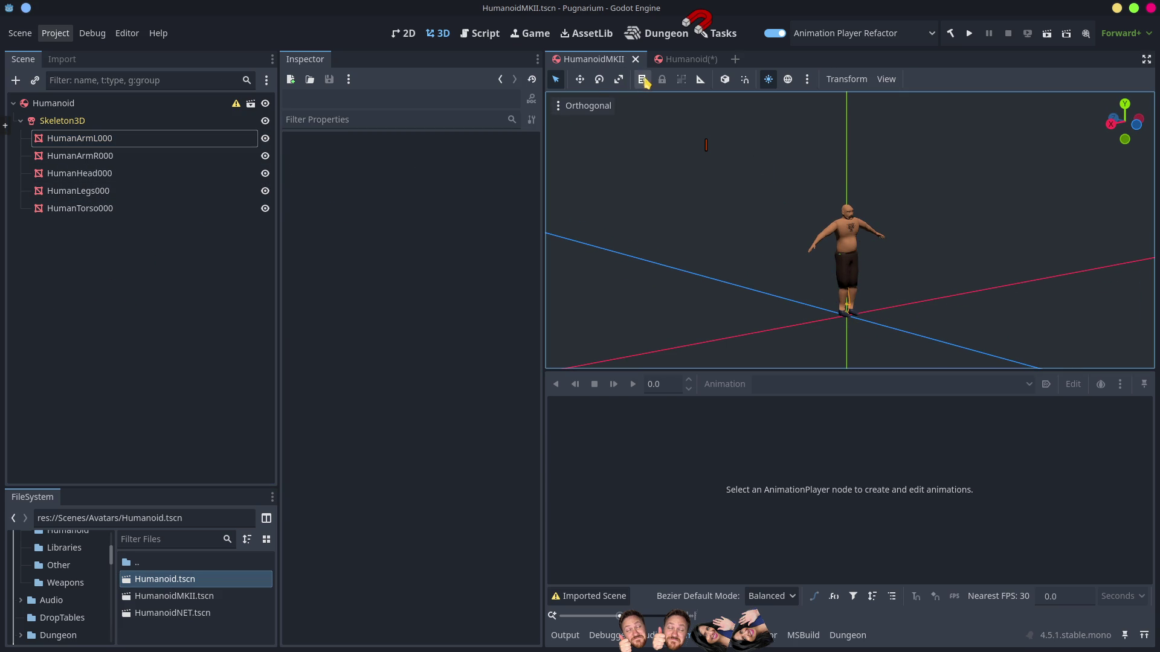
{"action": "middle_click", "coordinate": [599, 60]}
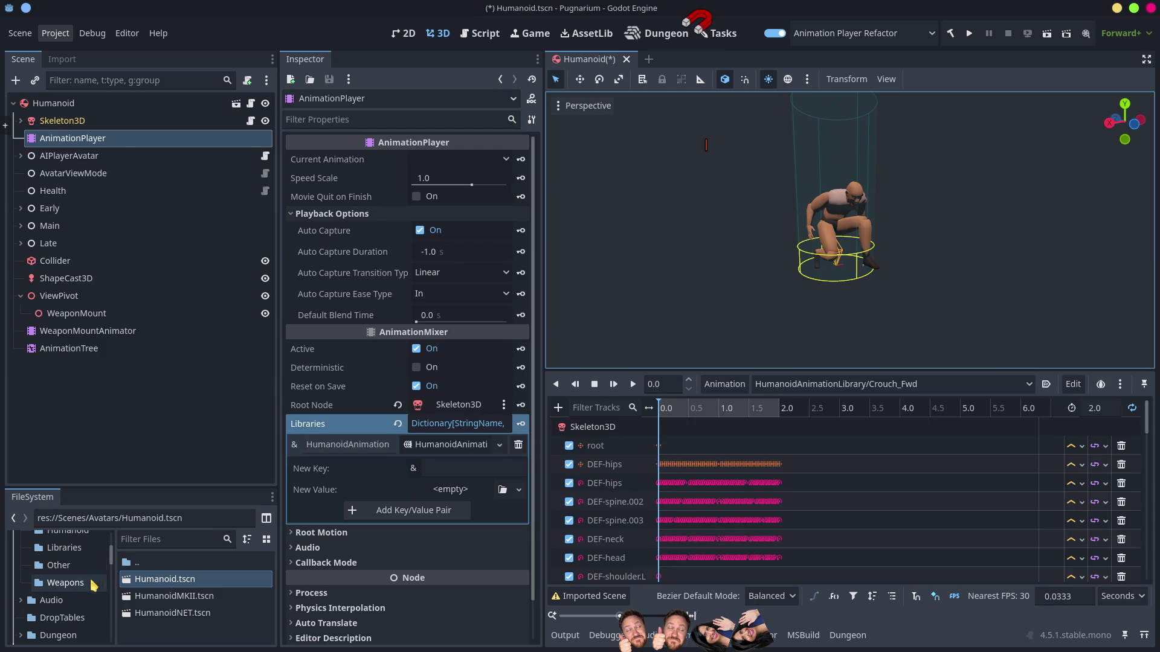
Step: Reopen HumanoidMKII.tscn and add an AnimationPlayer child under the Humanoid node
{"action": "double_click", "coordinate": [189, 596]}
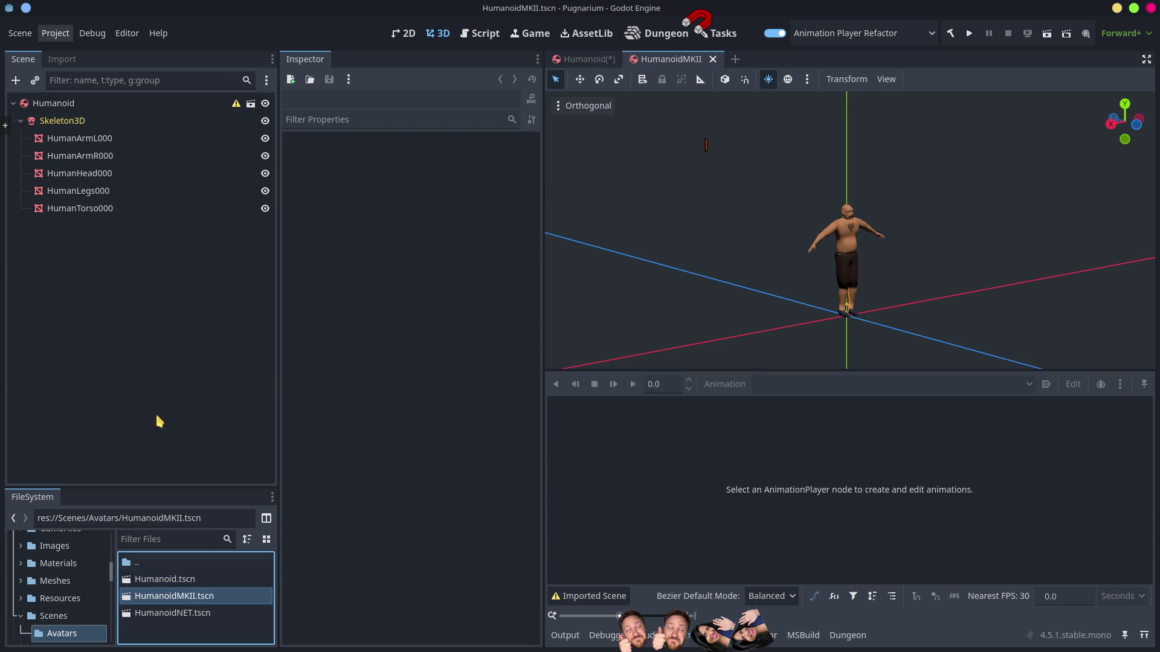
{"action": "left_click", "coordinate": [85, 104]}
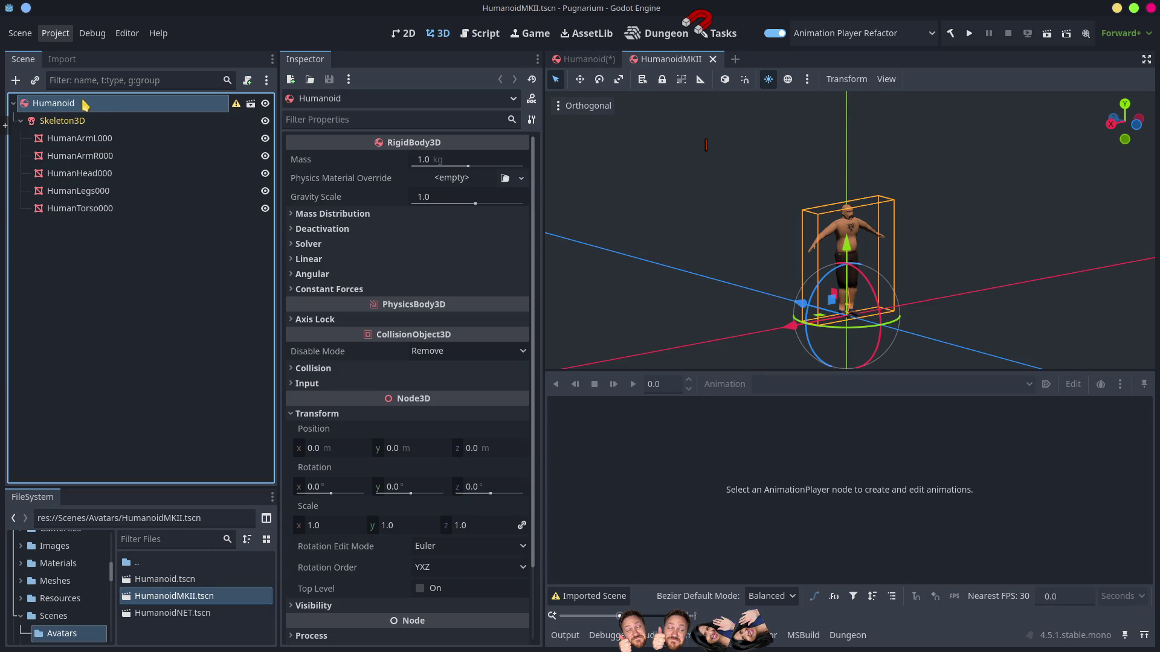
{"action": "right_click", "coordinate": [83, 103]}
{"action": "left_click", "coordinate": [154, 112]}
{"action": "double_click", "coordinate": [189, 366]}
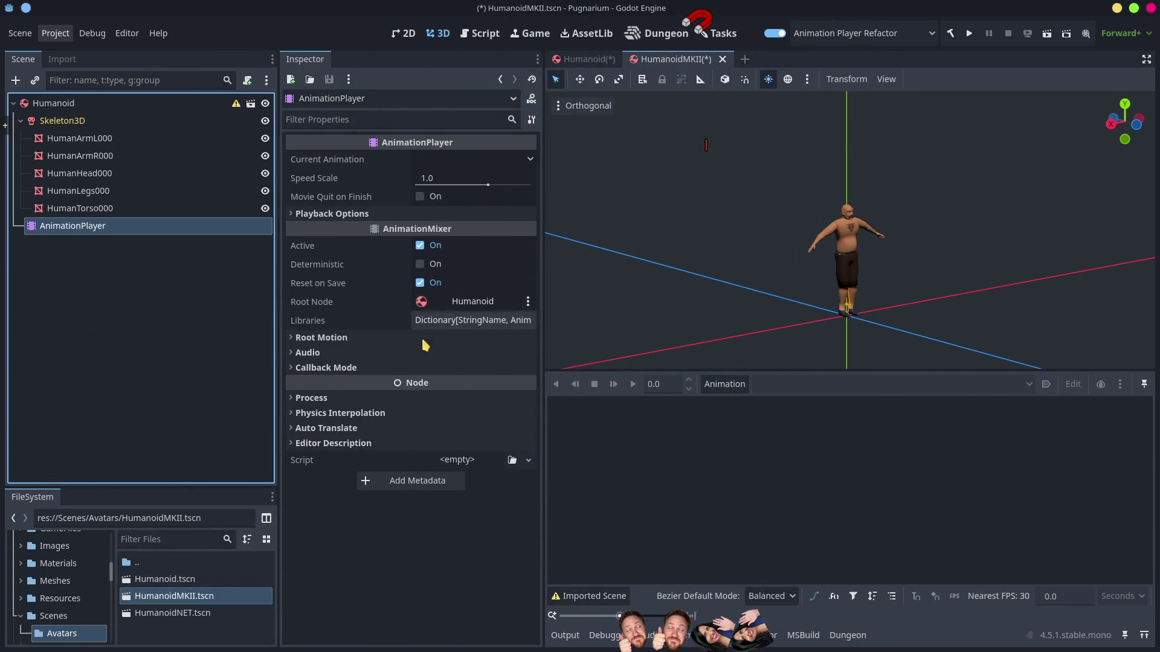
Step: Open and close the animation library manager and New Animation dialog without changes
{"action": "left_click", "coordinate": [722, 385]}
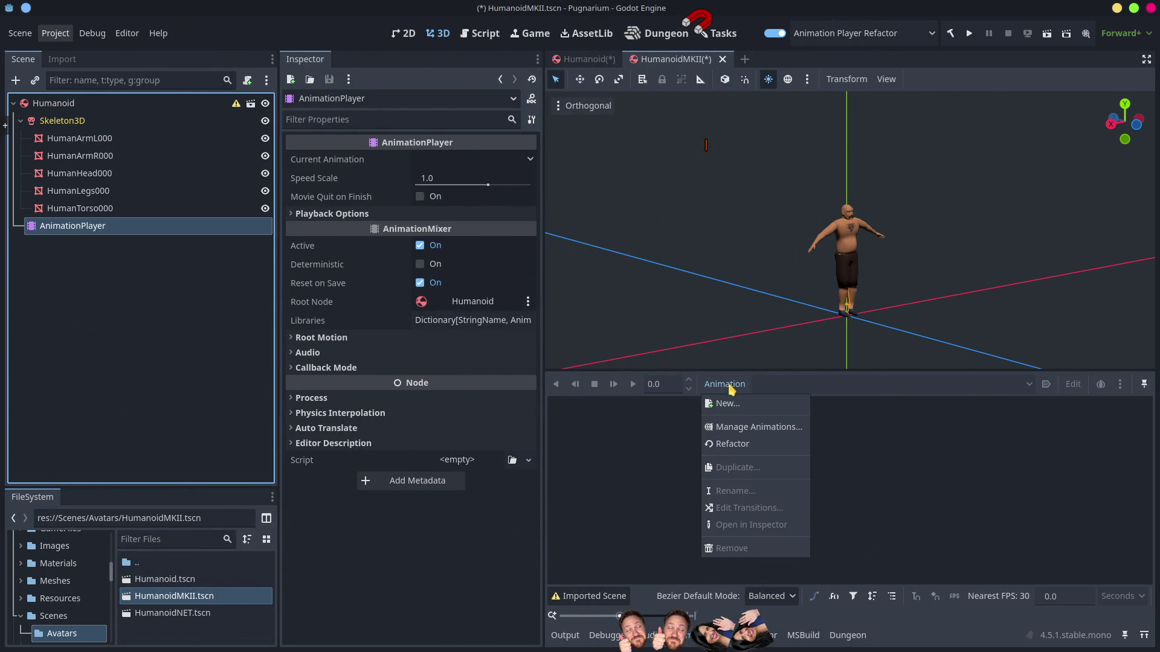
{"action": "left_click", "coordinate": [755, 429]}
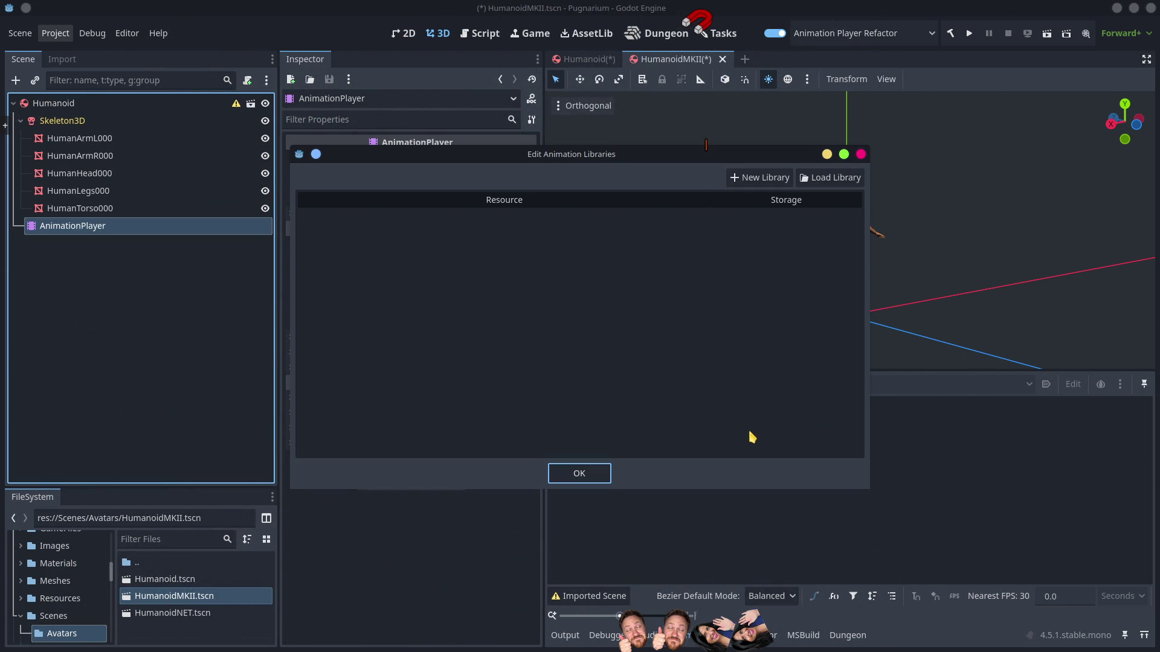
{"action": "left_click", "coordinate": [861, 154]}
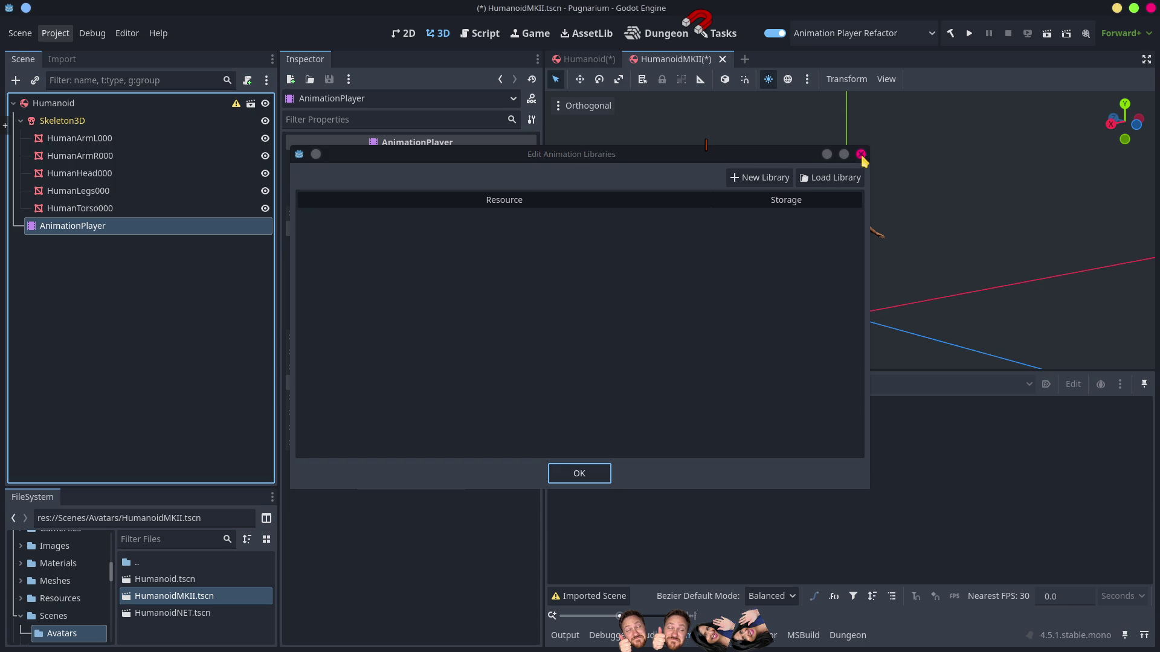
{"action": "left_click", "coordinate": [722, 387]}
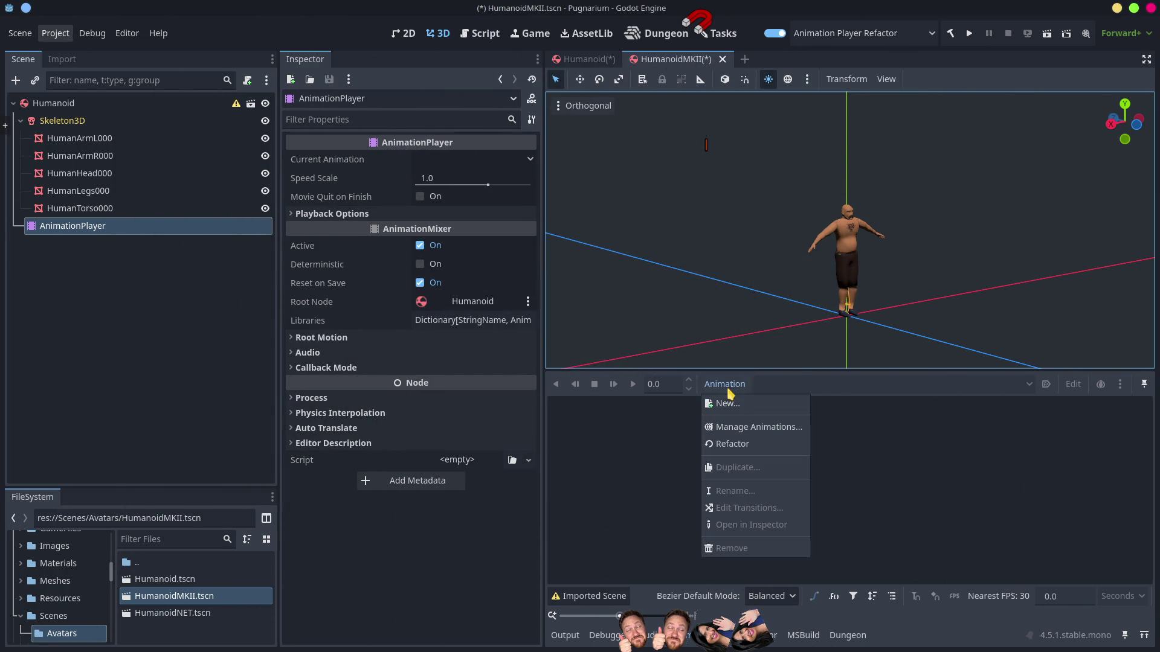
{"action": "left_click", "coordinate": [738, 404]}
{"action": "left_click", "coordinate": [618, 347]}
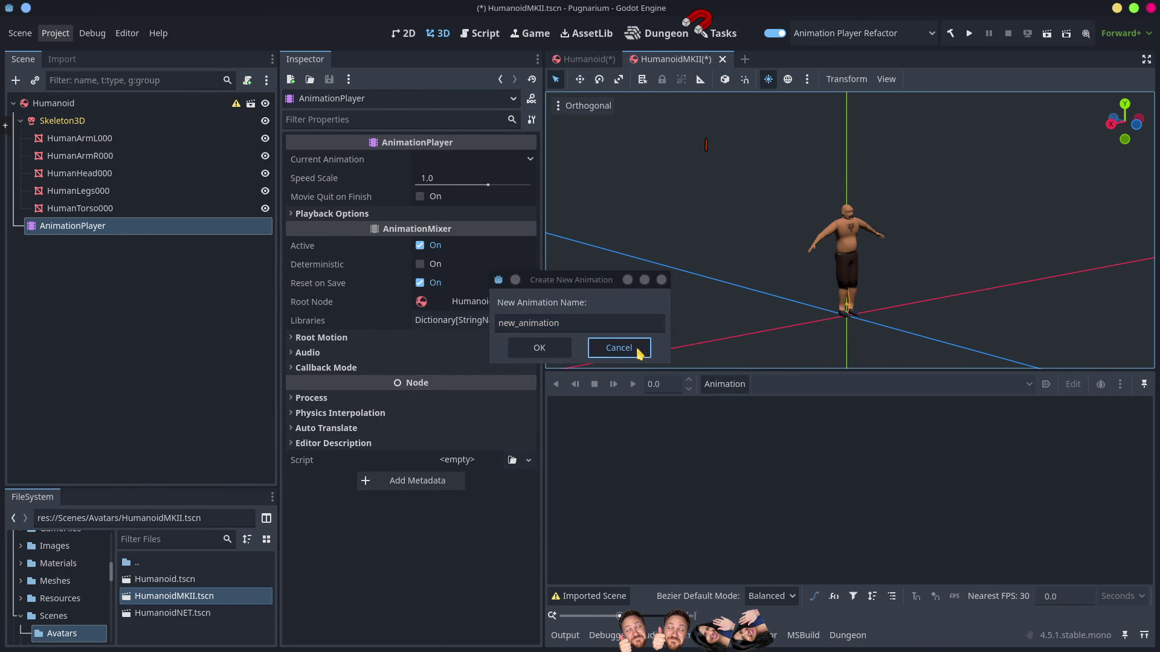
Step: Create a new animation library named 'asd' in the library manager
{"action": "left_click", "coordinate": [736, 383]}
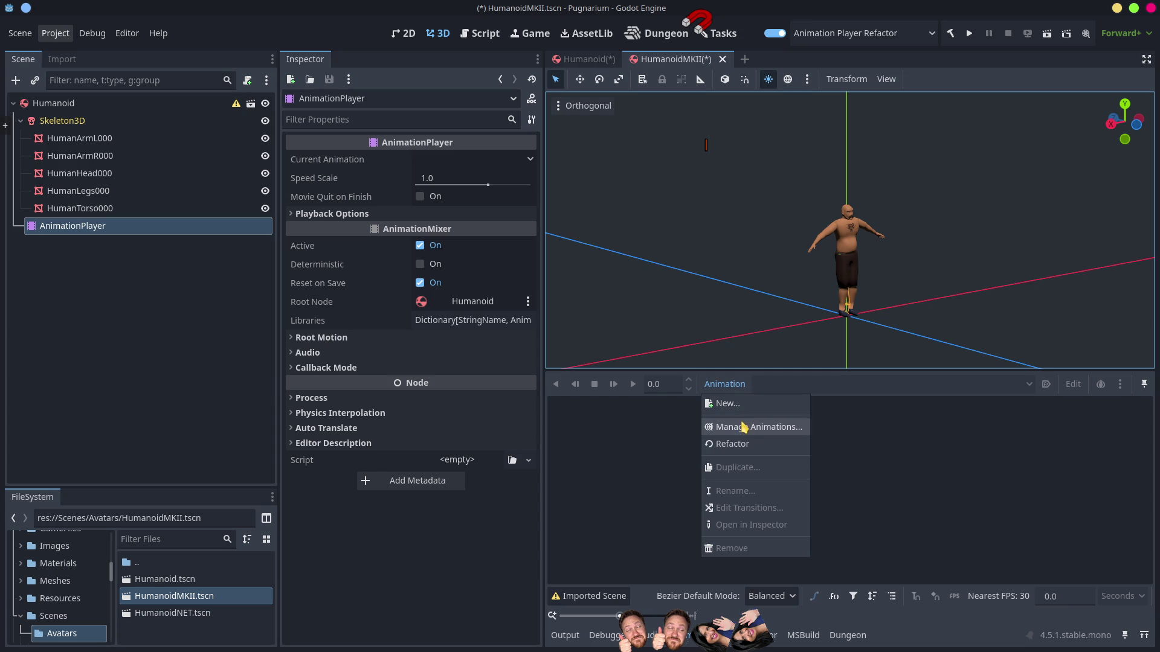
{"action": "left_click", "coordinate": [743, 428]}
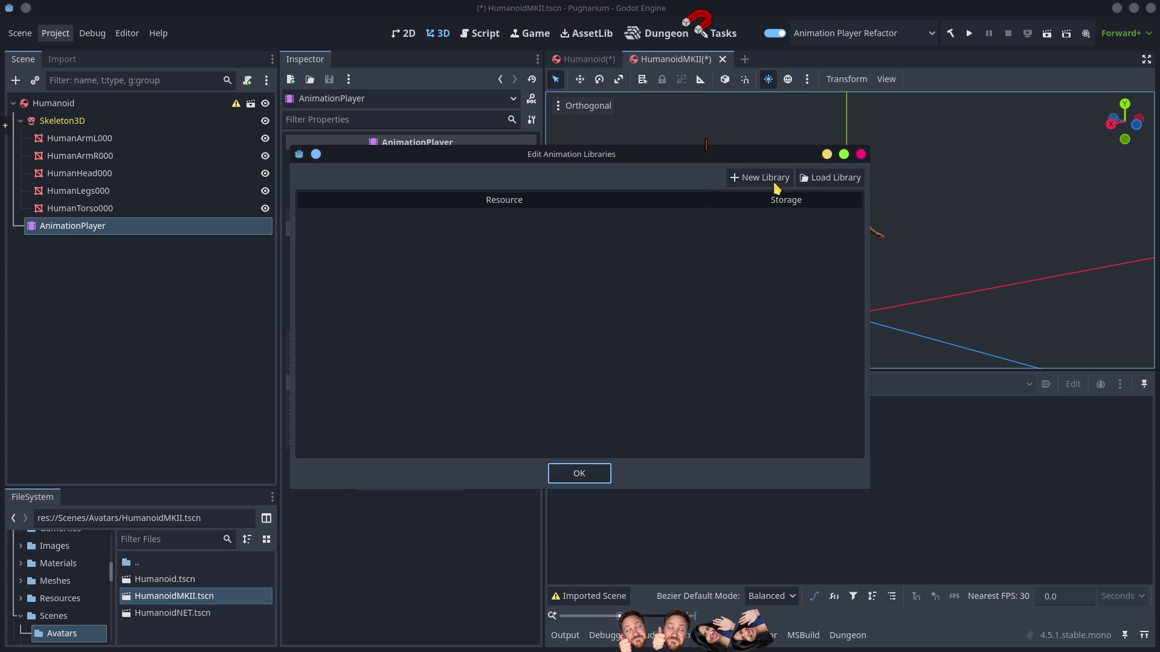
{"action": "left_click", "coordinate": [771, 182]}
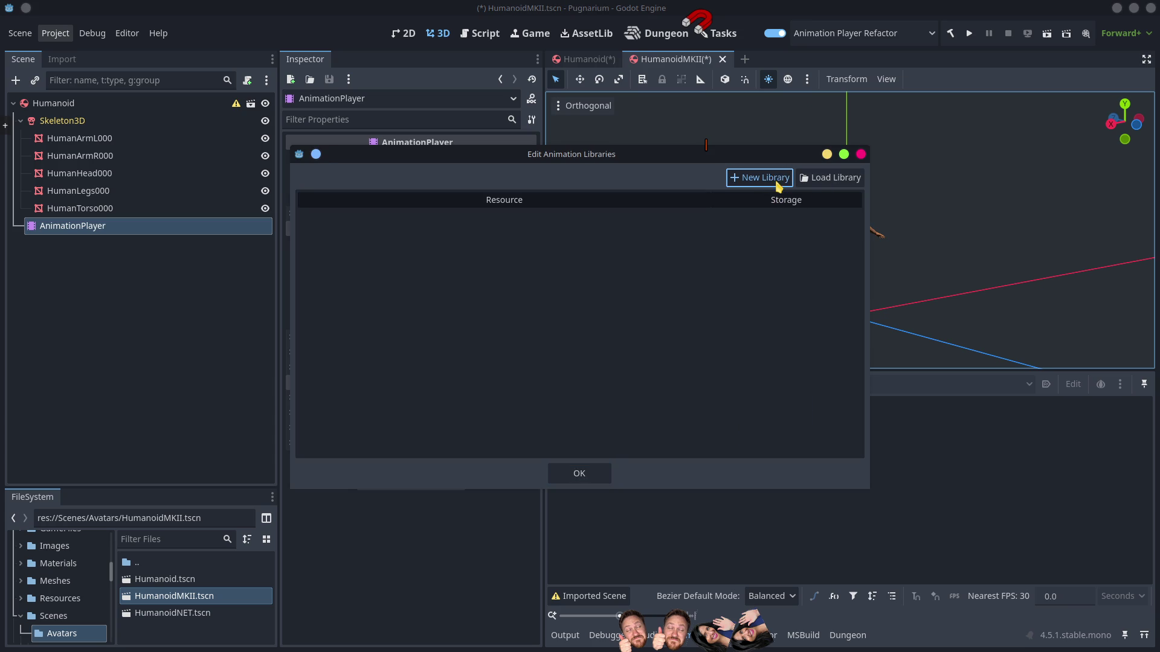
{"action": "type", "text": "asd"}
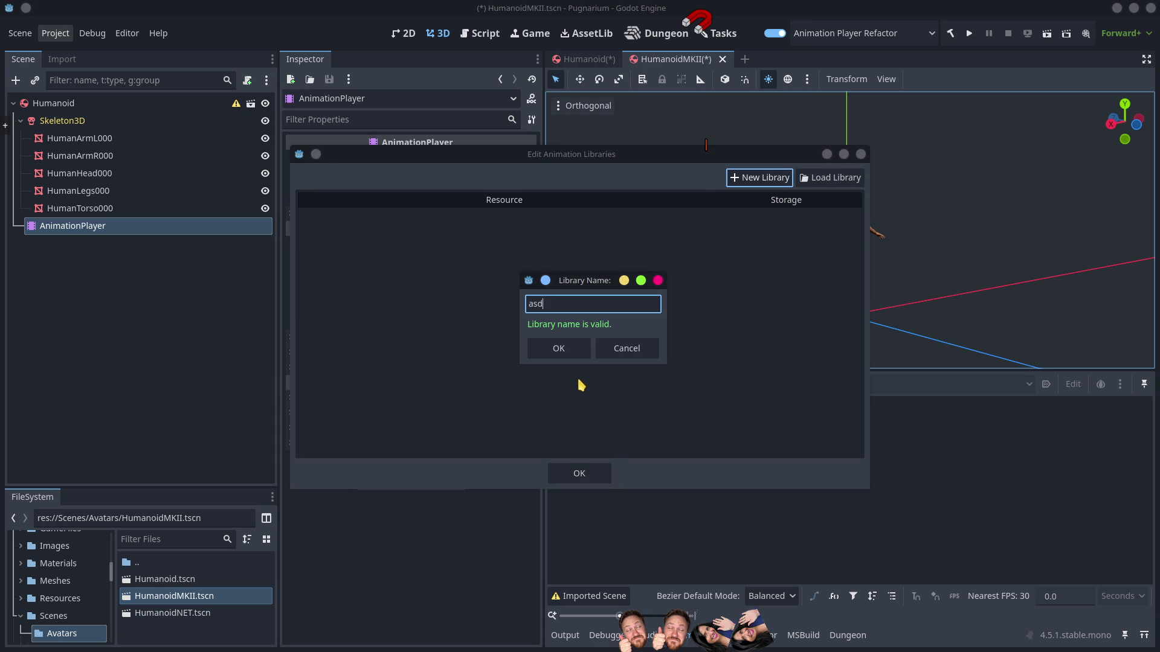
{"action": "left_click", "coordinate": [557, 349]}
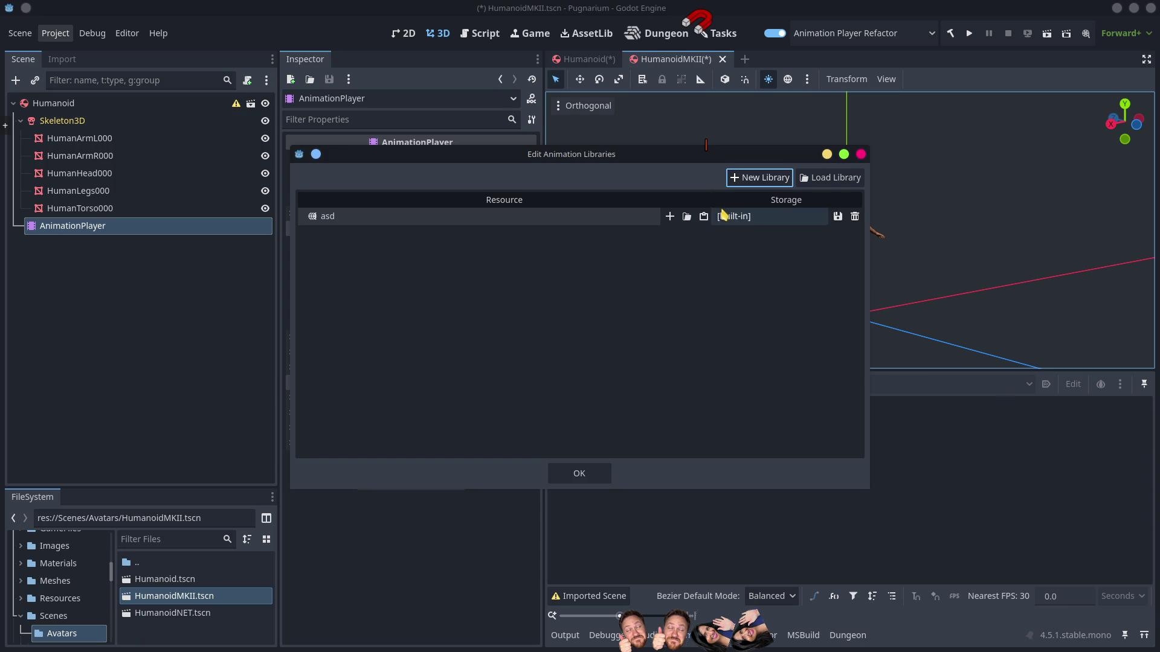
Step: Load Crouch_Idle.res into the asd library and confirm
{"action": "left_click", "coordinate": [689, 218]}
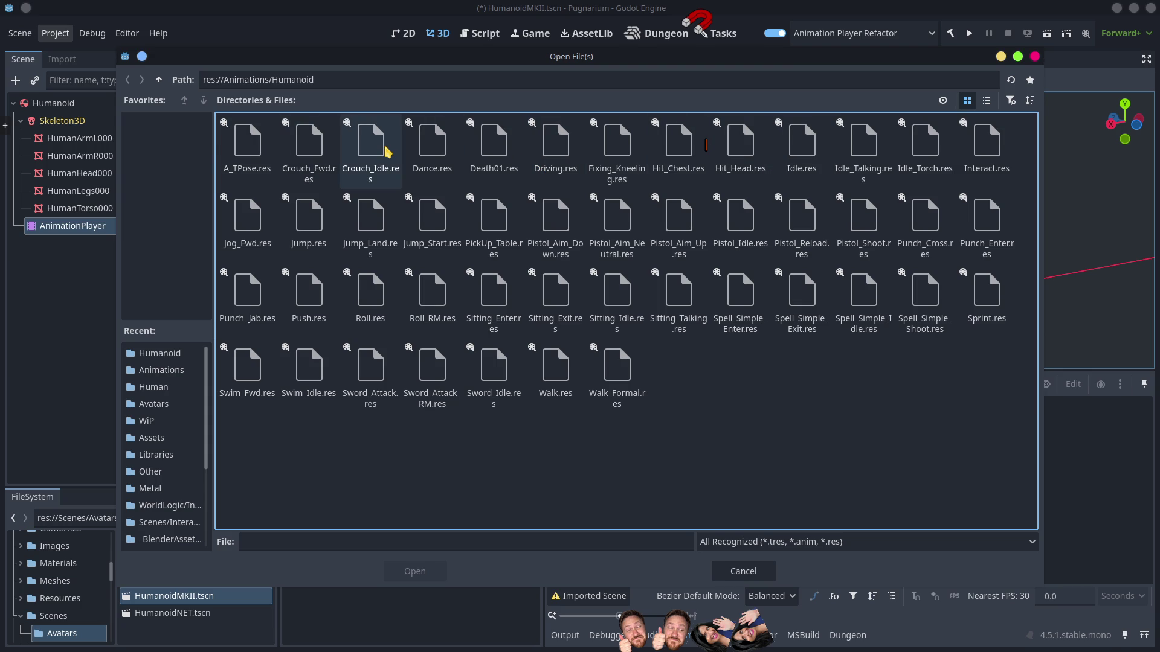
{"action": "left_click", "coordinate": [386, 151]}
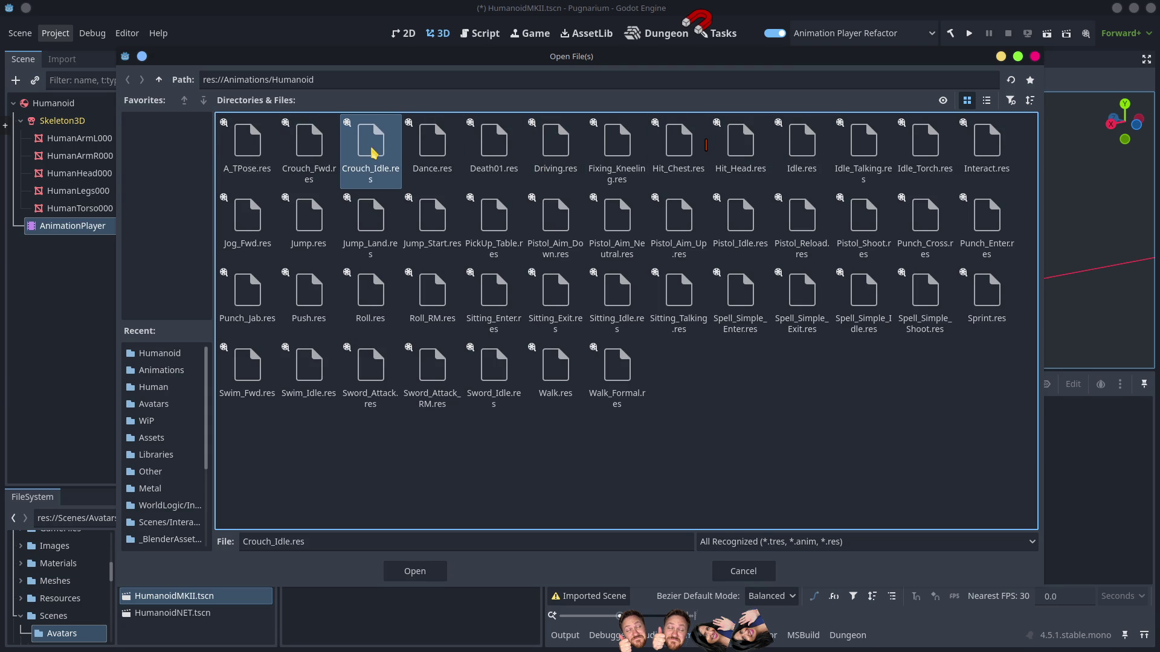
{"action": "double_click", "coordinate": [373, 152]}
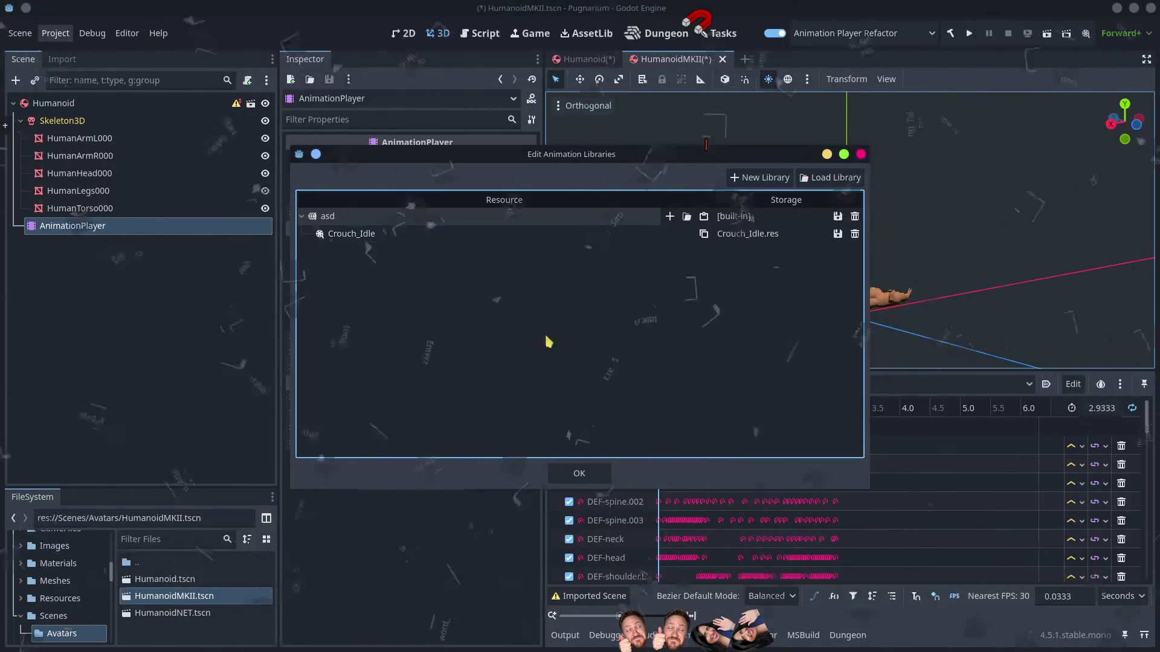
{"action": "left_click", "coordinate": [576, 474]}
Step: Scrub Crouch_Idle to about 0.96 s, then return the playhead to the start
{"action": "left_click_drag", "start_coordinate": [670, 409], "coordinate": [731, 415]}
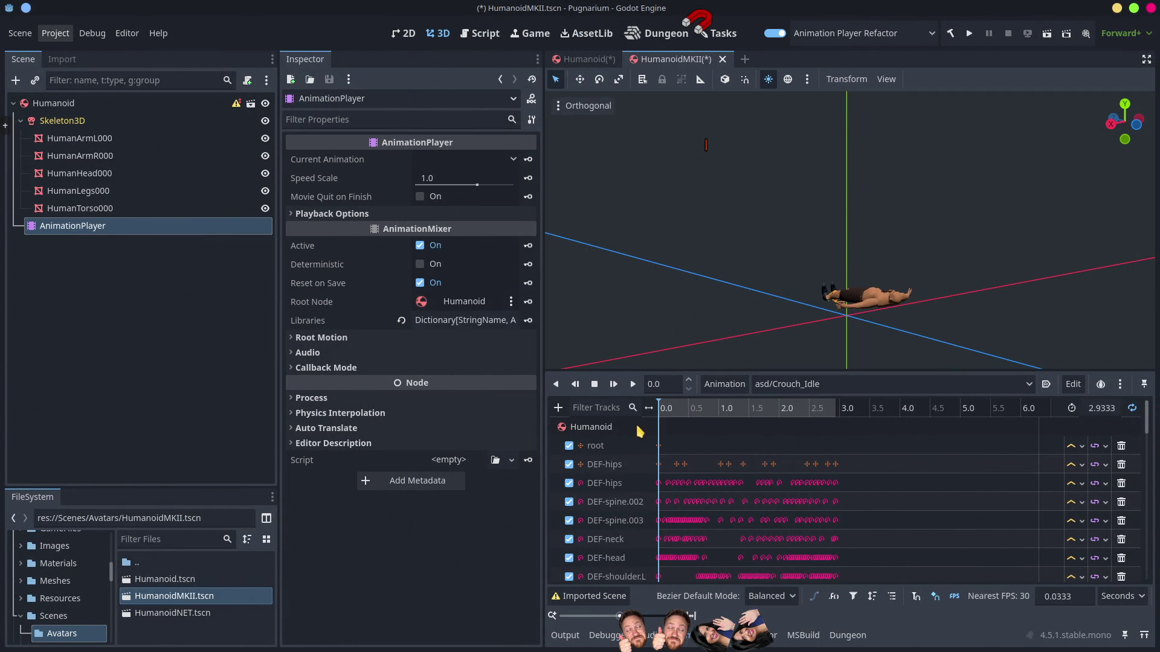
{"action": "left_click", "coordinate": [716, 409]}
{"action": "left_click", "coordinate": [816, 464]}
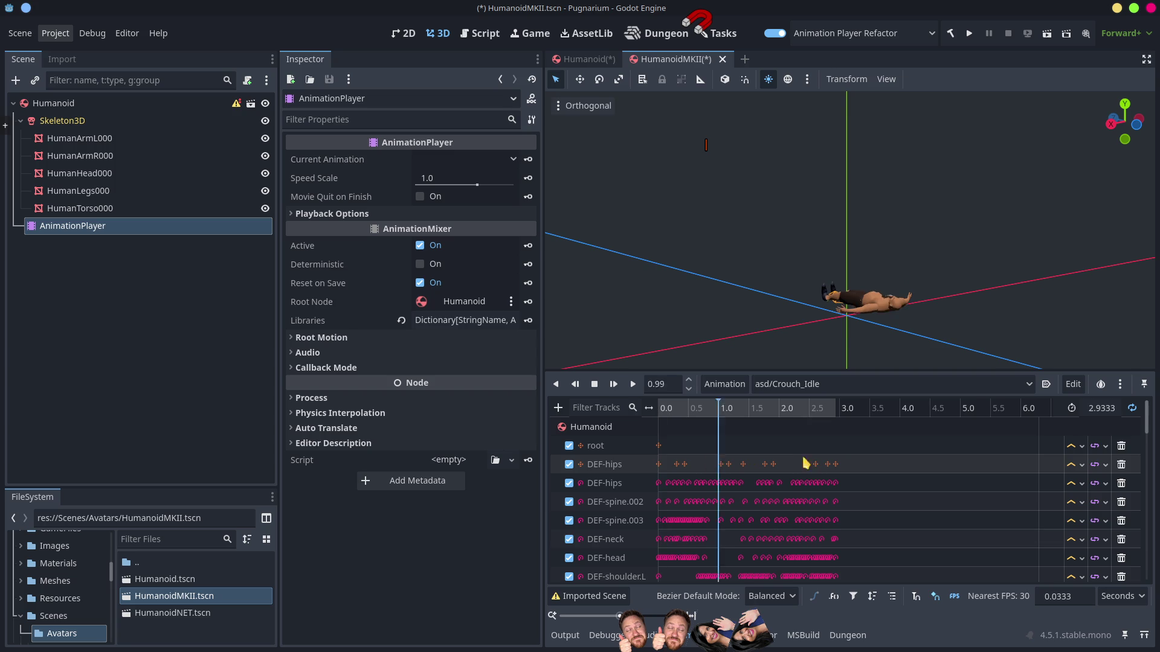
{"action": "left_click", "coordinate": [658, 464]}
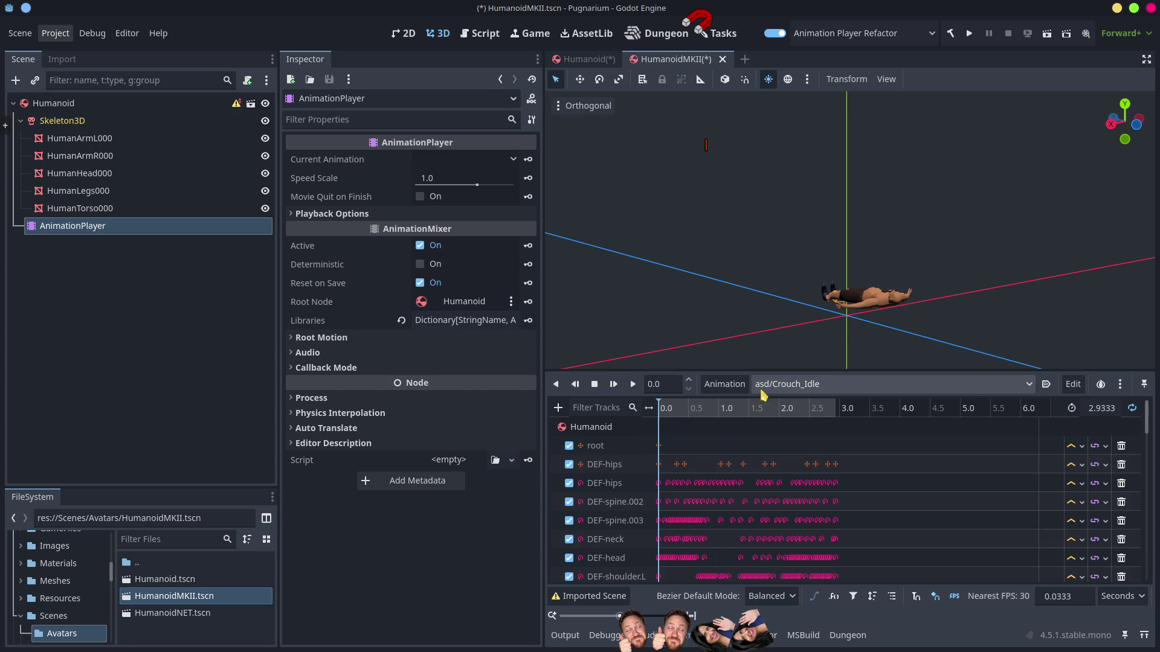
Step: Add Idle.res to the asd library and preview asd/Idle on the humanoid
{"action": "left_click", "coordinate": [716, 387]}
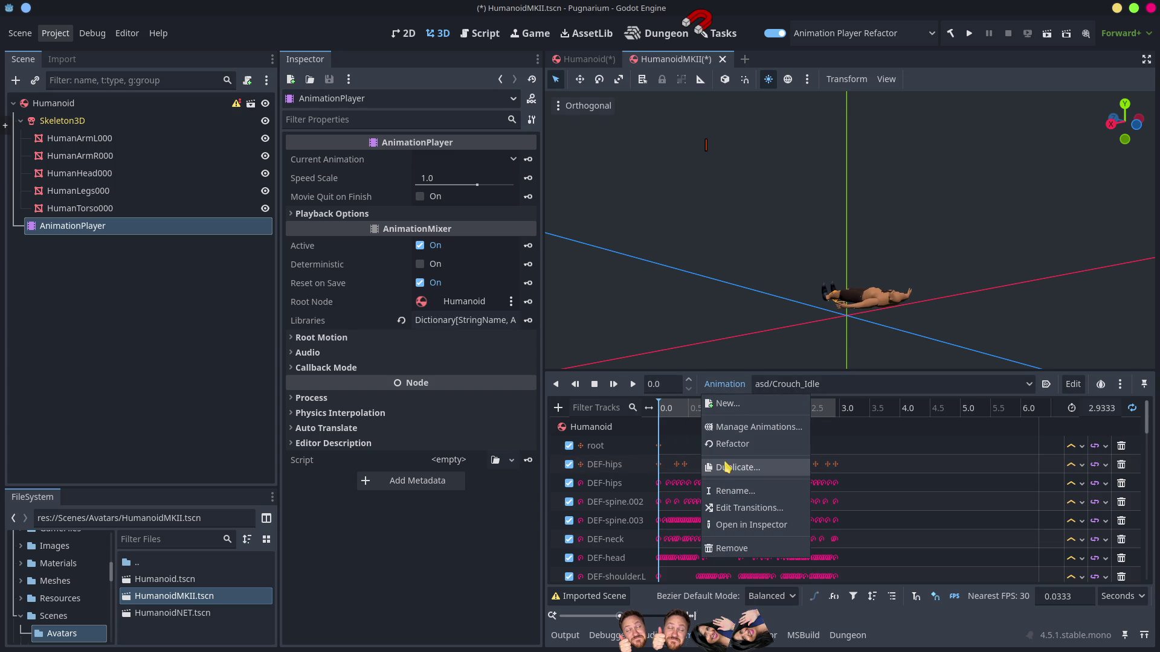
{"action": "left_click", "coordinate": [747, 428]}
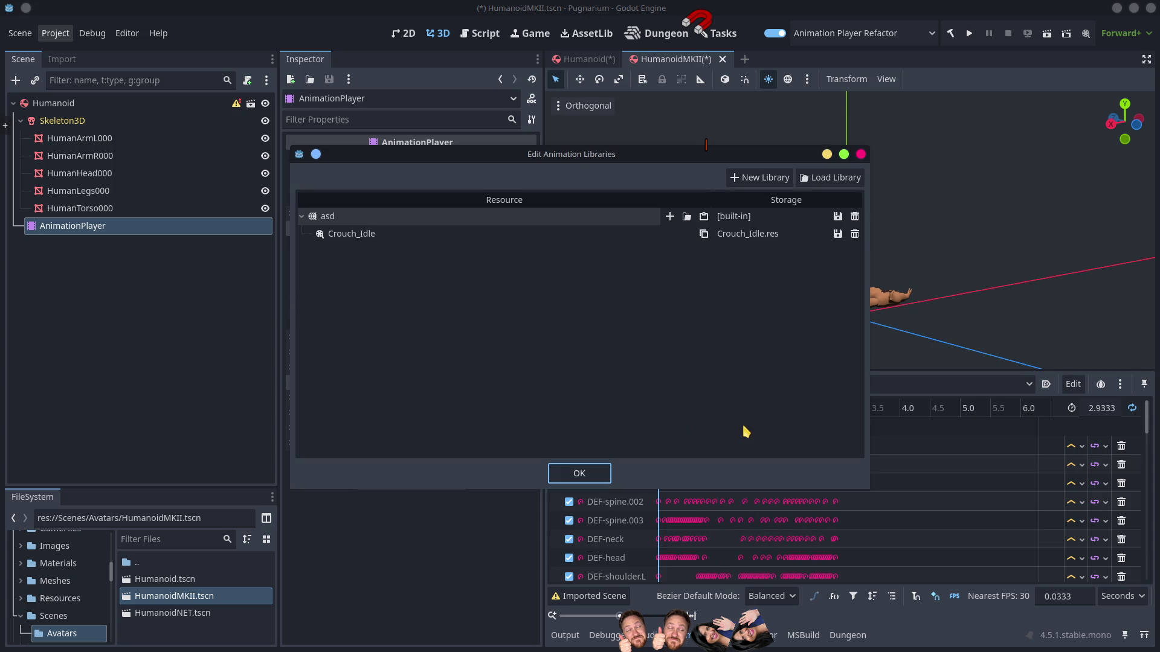
{"action": "double_click", "coordinate": [331, 217]}
{"action": "left_click", "coordinate": [368, 279]}
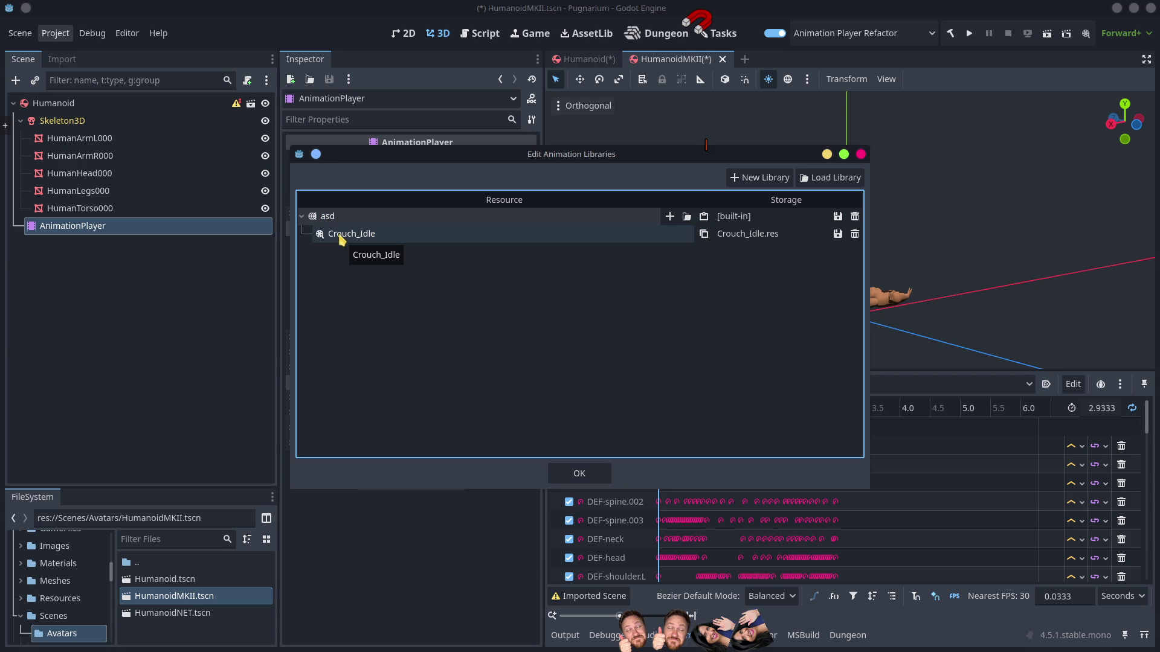
{"action": "left_click", "coordinate": [688, 216]}
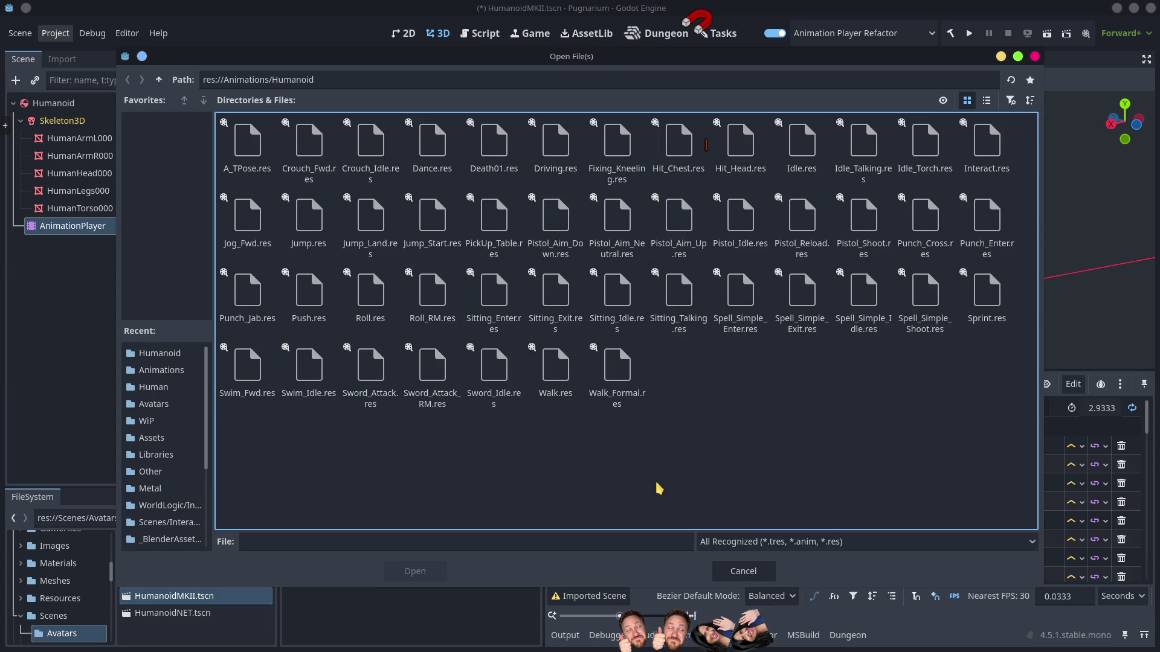
{"action": "double_click", "coordinate": [801, 158]}
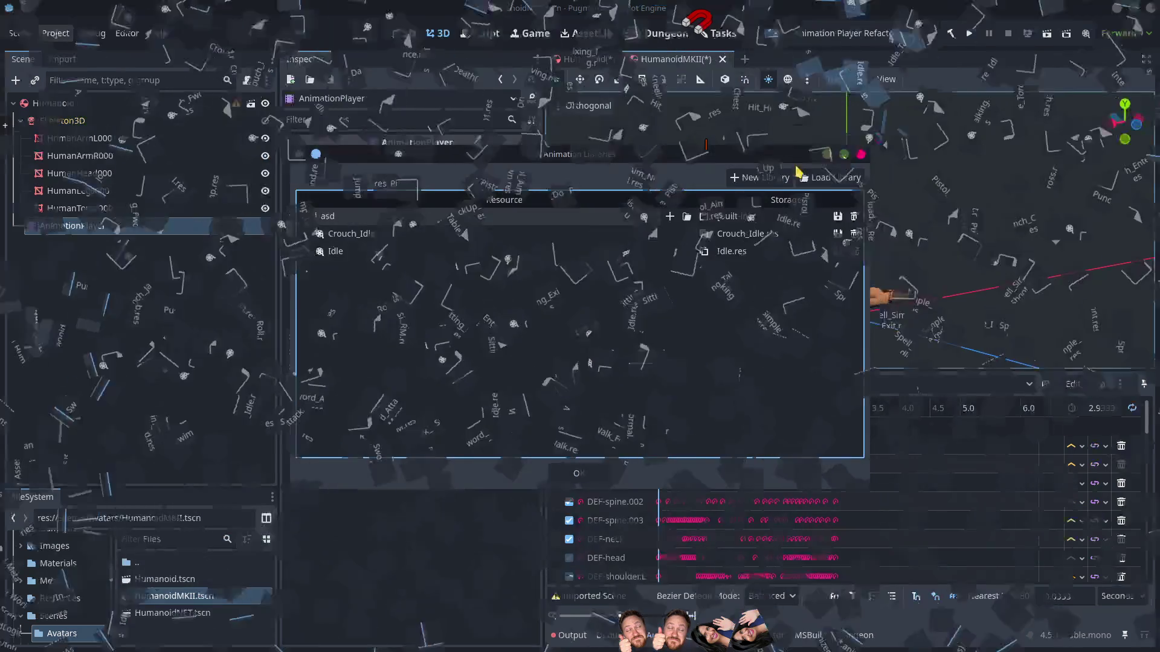
{"action": "left_click", "coordinate": [581, 473]}
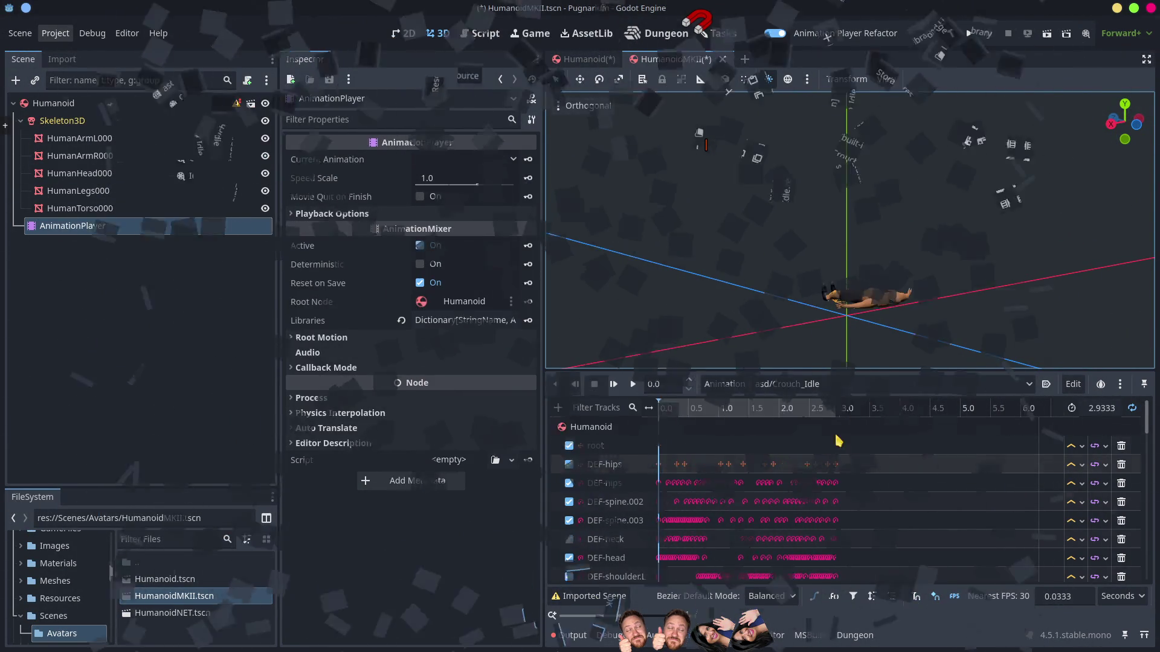
{"action": "left_click", "coordinate": [789, 384]}
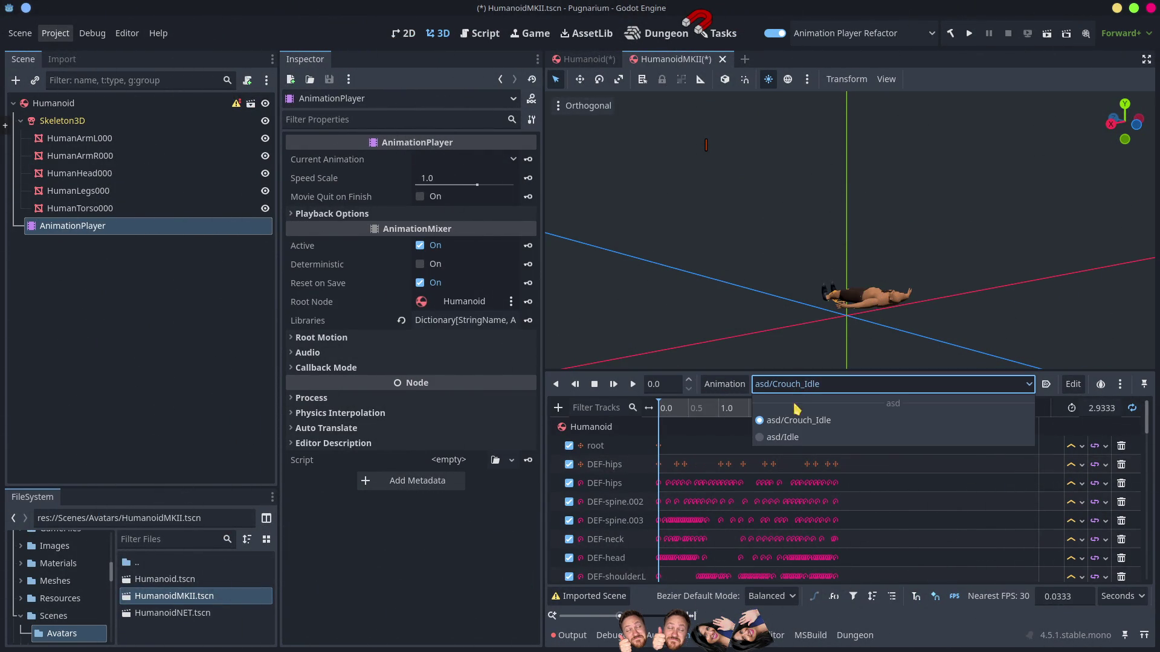
{"action": "left_click", "coordinate": [782, 437]}
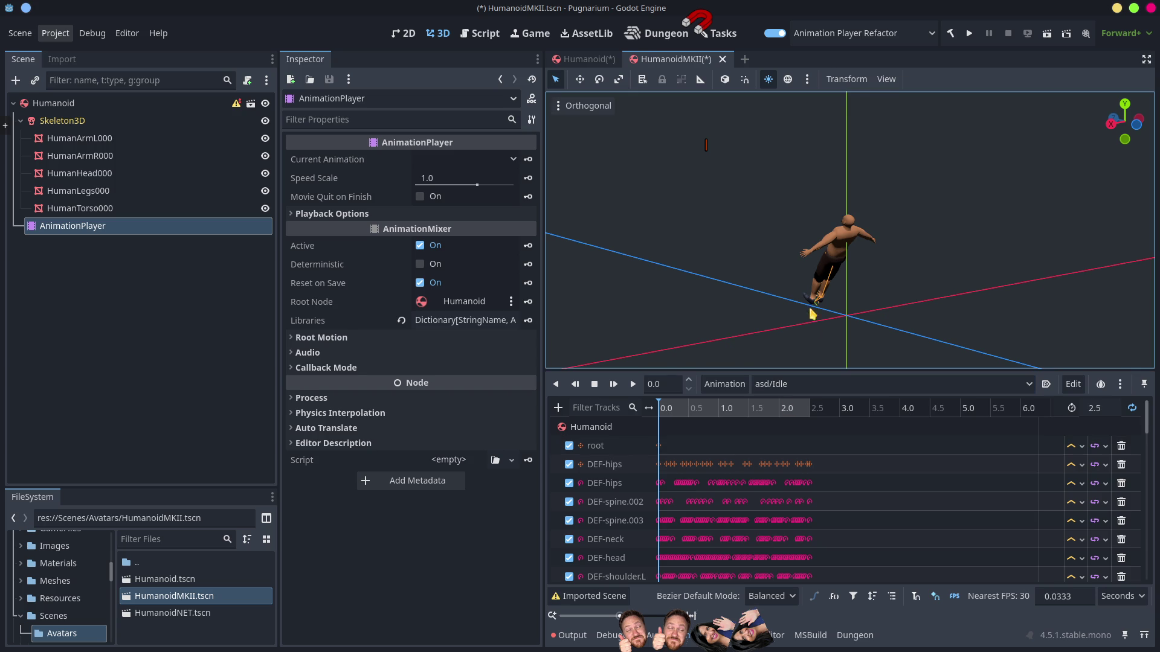
Step: Orbit around the model, reselect the AnimationPlayer, and expand its Root Motion settings
{"action": "mouse_move", "coordinate": [855, 298]}
{"action": "left_mouse_down"}
{"action": "mouse_move", "coordinate": [928, 266]}
{"action": "mouse_move", "coordinate": [986, 274]}
{"action": "mouse_move", "coordinate": [975, 276]}
{"action": "left_mouse_up"}
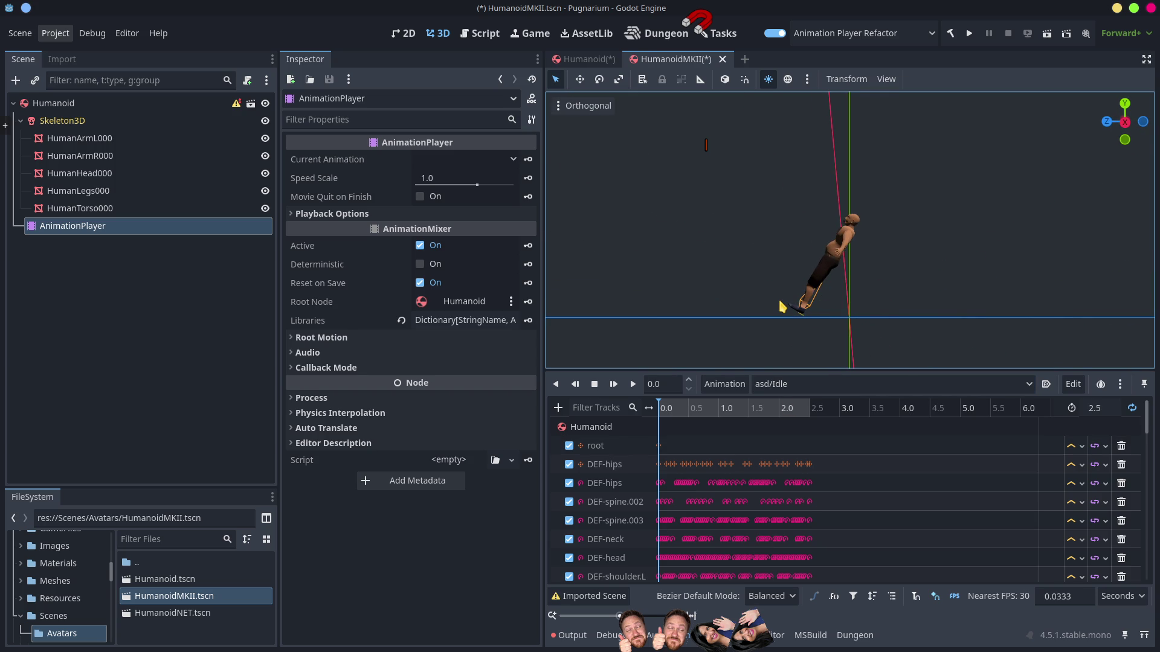
{"action": "left_click", "coordinate": [144, 109]}
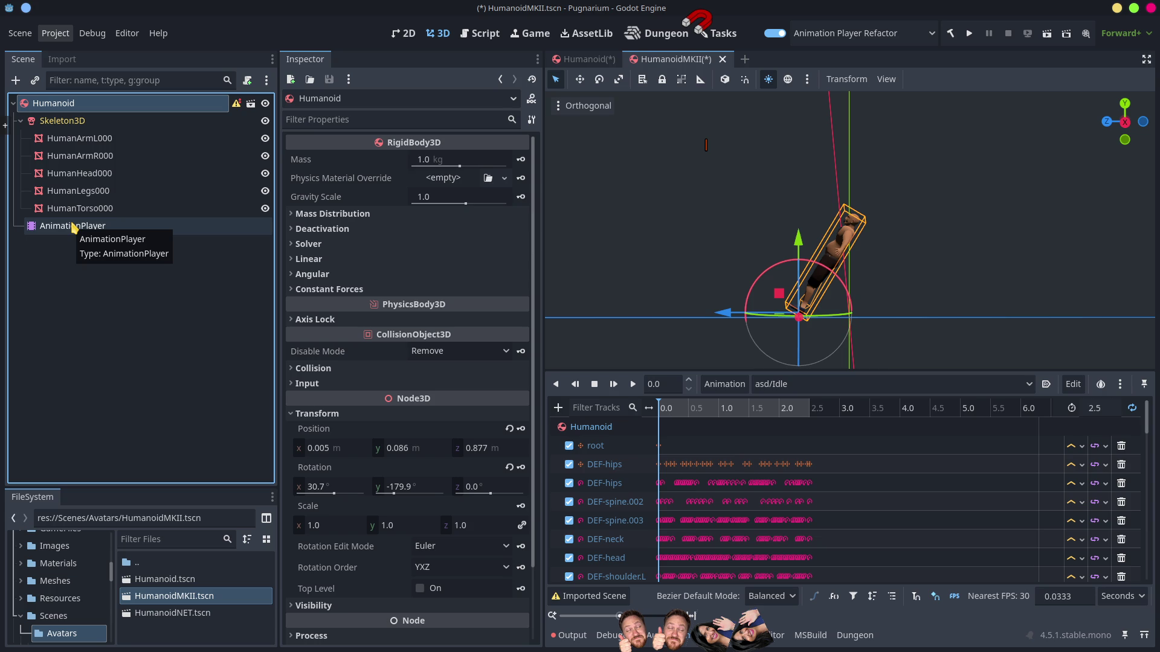
{"action": "left_click", "coordinate": [75, 229]}
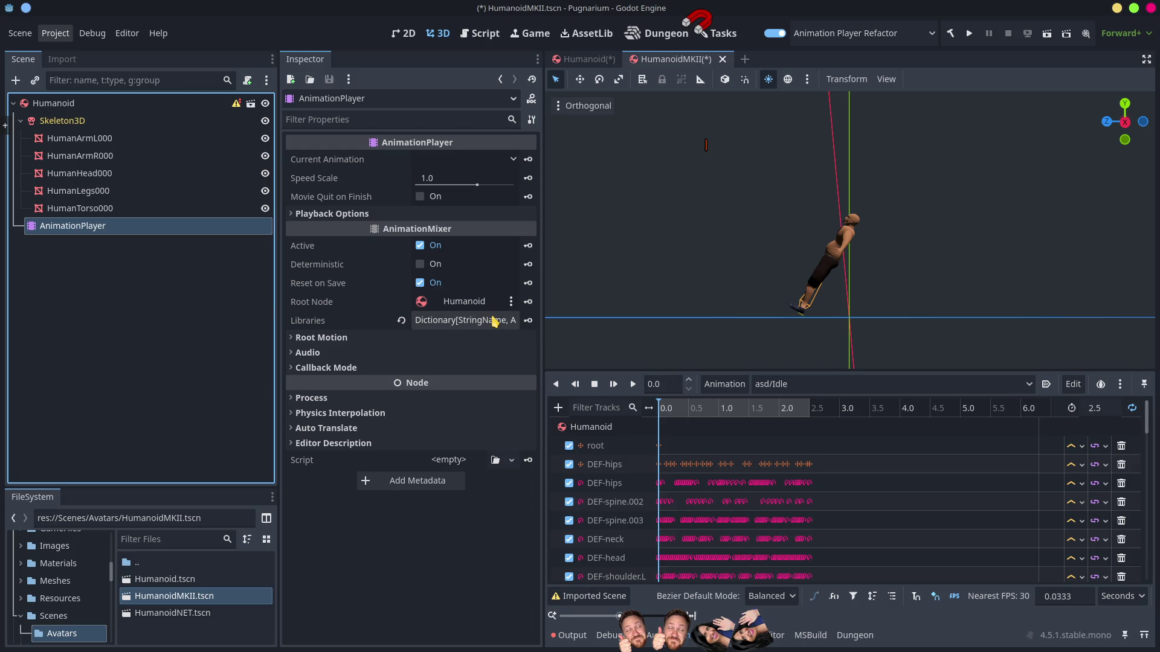
{"action": "left_click", "coordinate": [326, 337]}
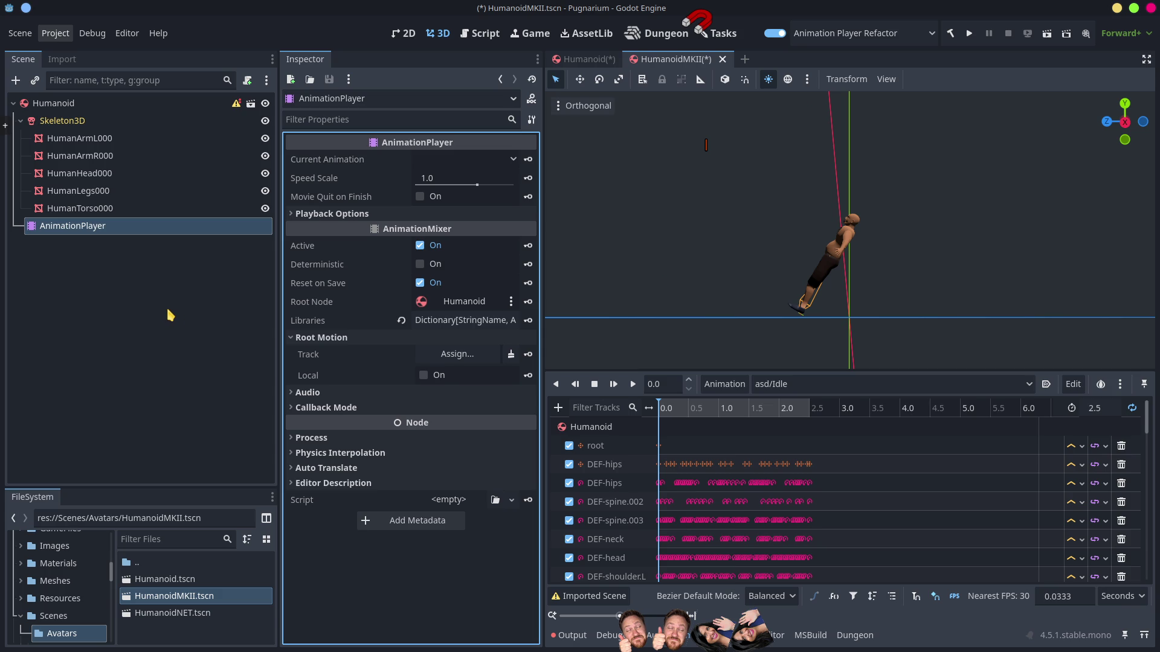
Step: Alternate the preview between asd/Crouch_Idle and asd/Idle several times to compare them
{"action": "left_click", "coordinate": [845, 384]}
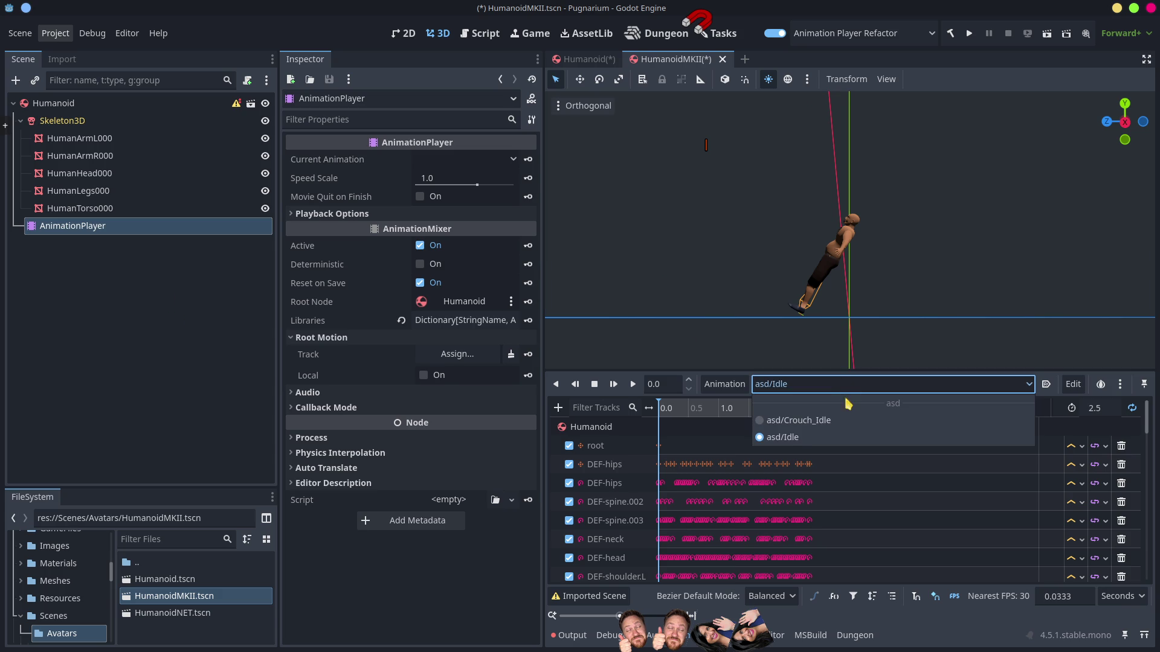
{"action": "left_click", "coordinate": [799, 421]}
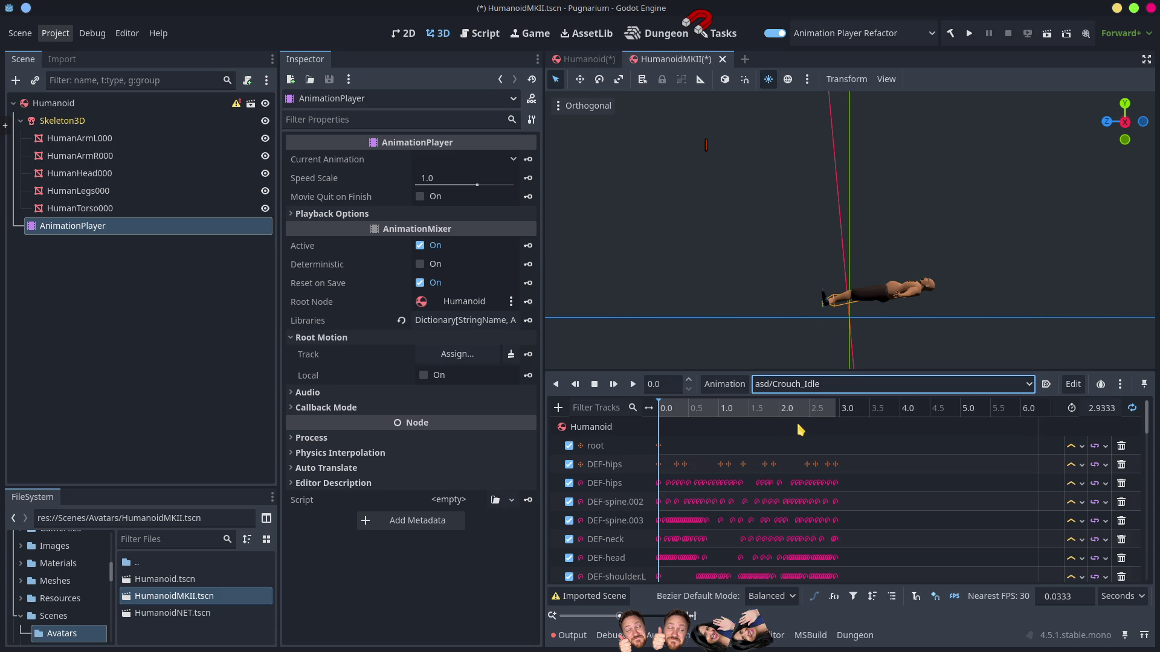
{"action": "left_click", "coordinate": [807, 387]}
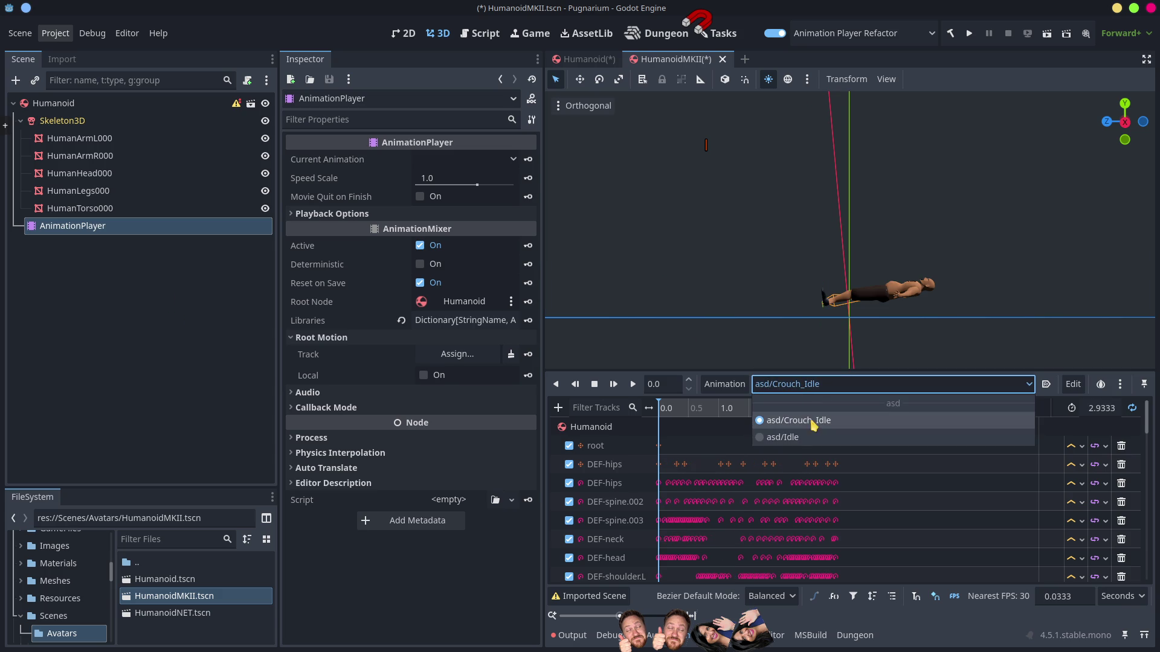
{"action": "left_click", "coordinate": [792, 442]}
{"action": "left_click", "coordinate": [800, 387]}
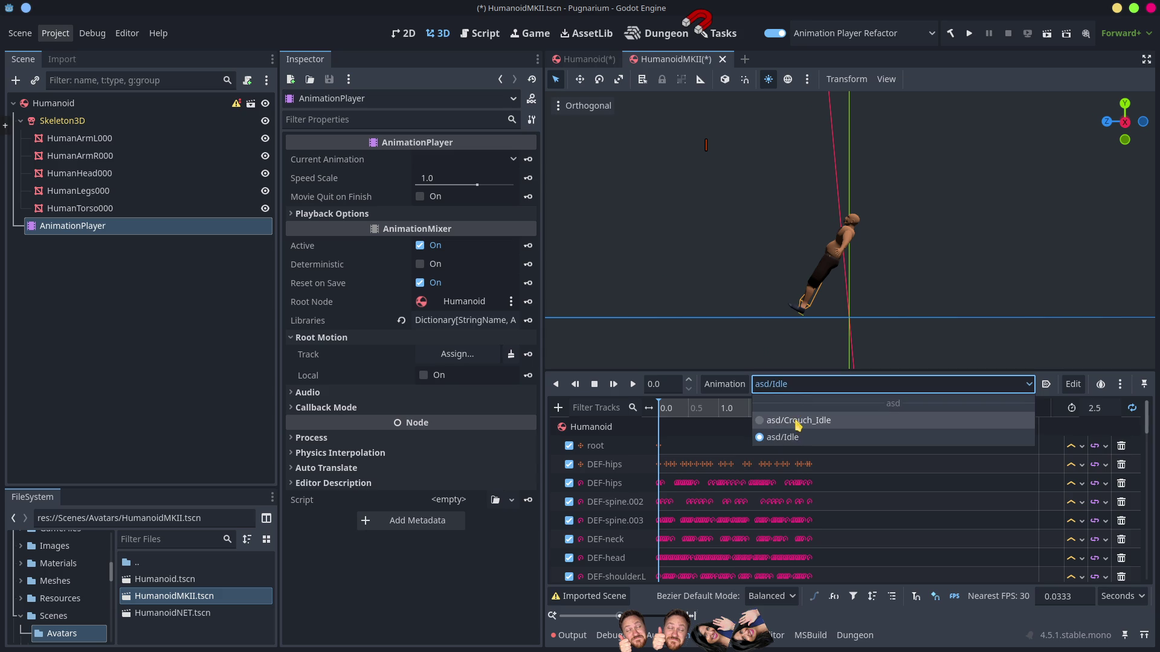
{"action": "left_click", "coordinate": [798, 423]}
{"action": "left_click", "coordinate": [798, 384]}
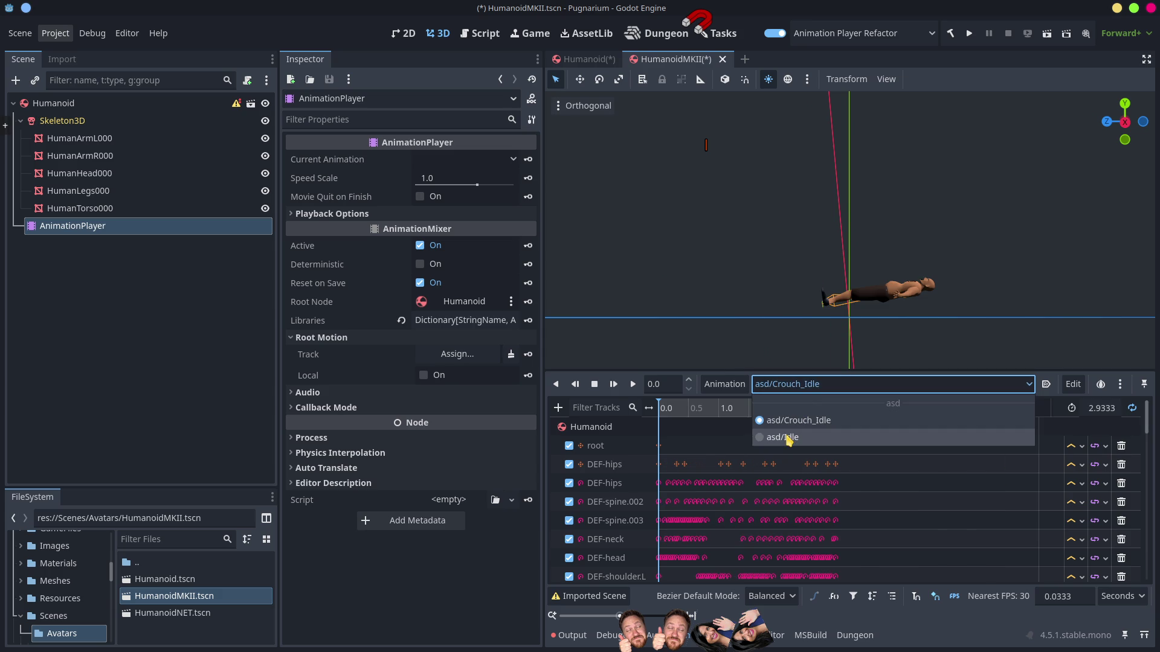
{"action": "left_click", "coordinate": [786, 441]}
{"action": "left_click", "coordinate": [793, 390]}
{"action": "left_click", "coordinate": [797, 423]}
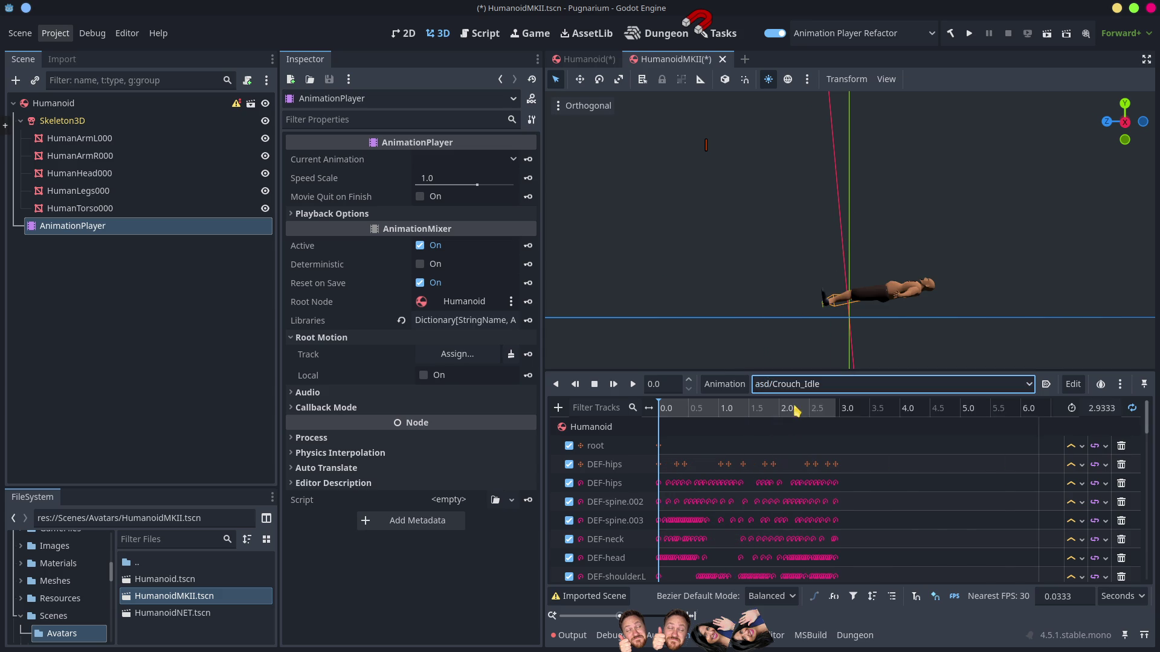
{"action": "left_click", "coordinate": [800, 387]}
{"action": "left_click", "coordinate": [798, 441]}
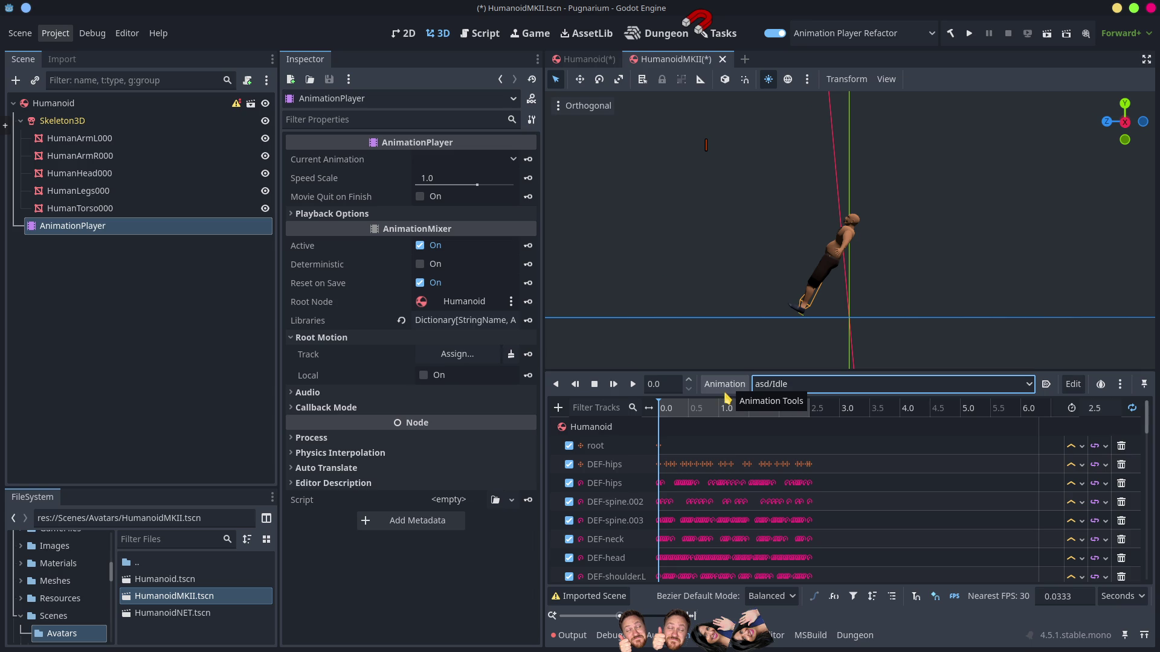
Step: Delete the AnimationPlayer node from the Humanoid scene
{"action": "left_click", "coordinate": [158, 287]}
{"action": "left_click", "coordinate": [72, 207]}
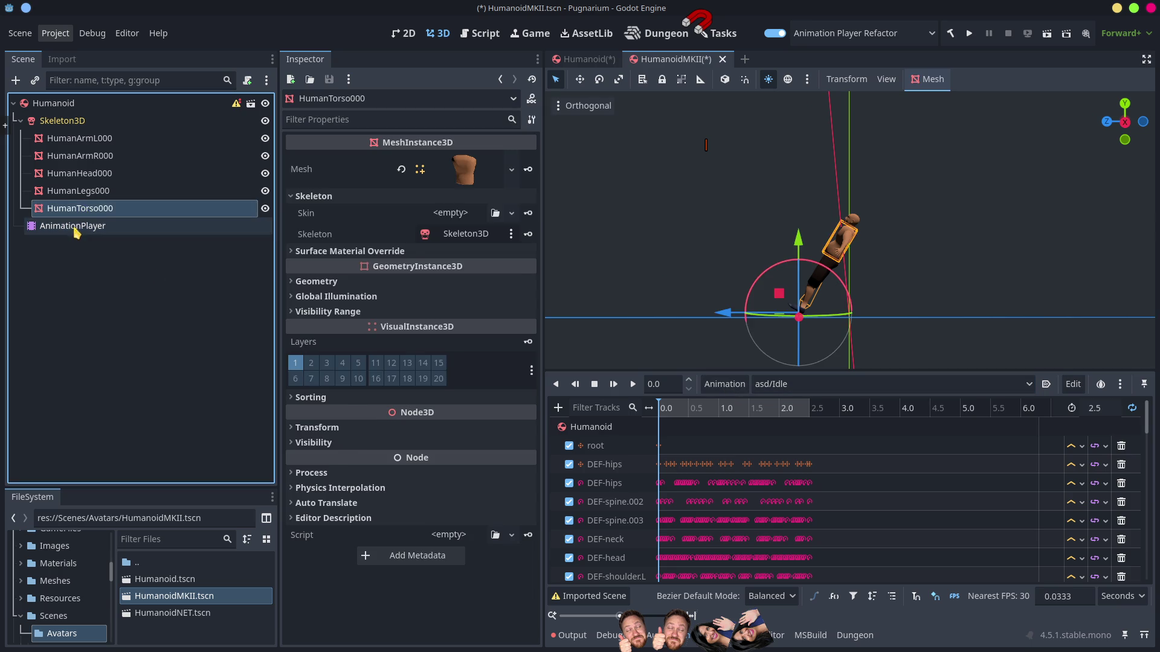
{"action": "left_click", "coordinate": [73, 227]}
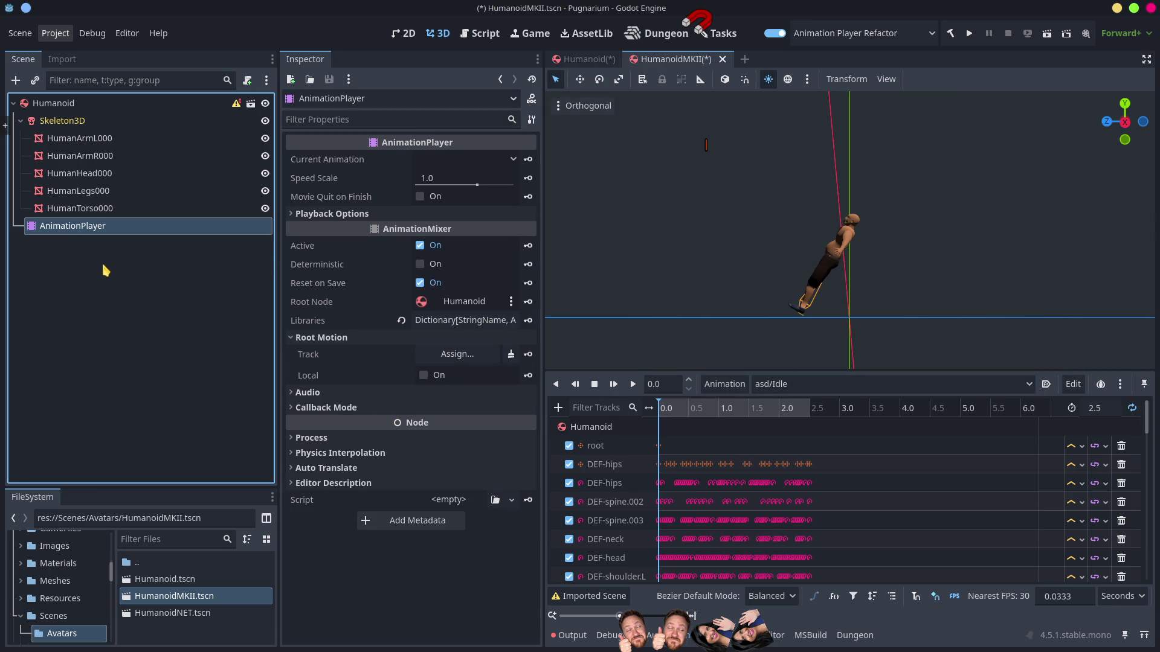
{"action": "key", "text": "Delete"}
Step: Add a new AnimationPlayer child node under Humanoid
{"action": "left_click", "coordinate": [53, 103]}
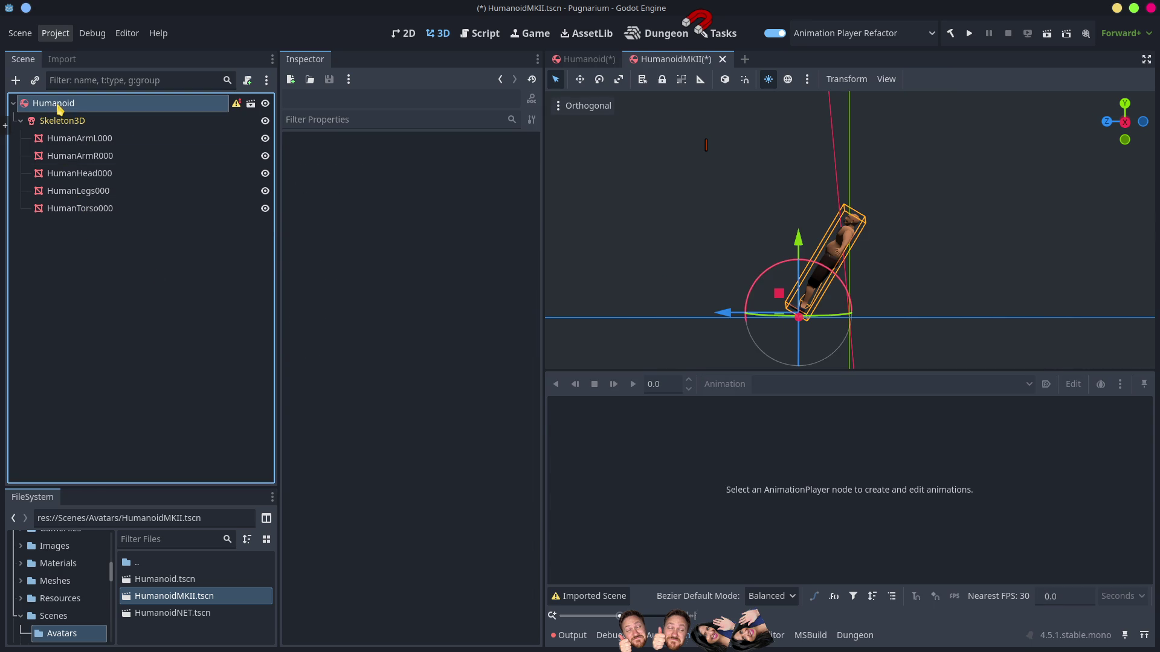
{"action": "right_click", "coordinate": [57, 104]}
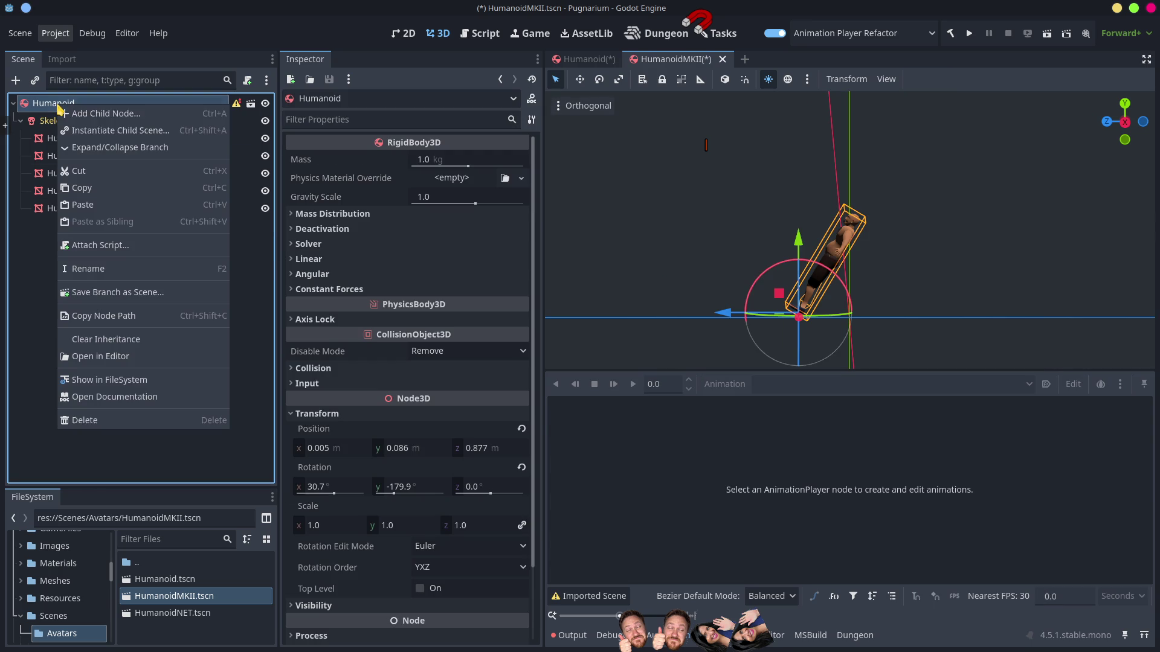
{"action": "left_click", "coordinate": [99, 114]}
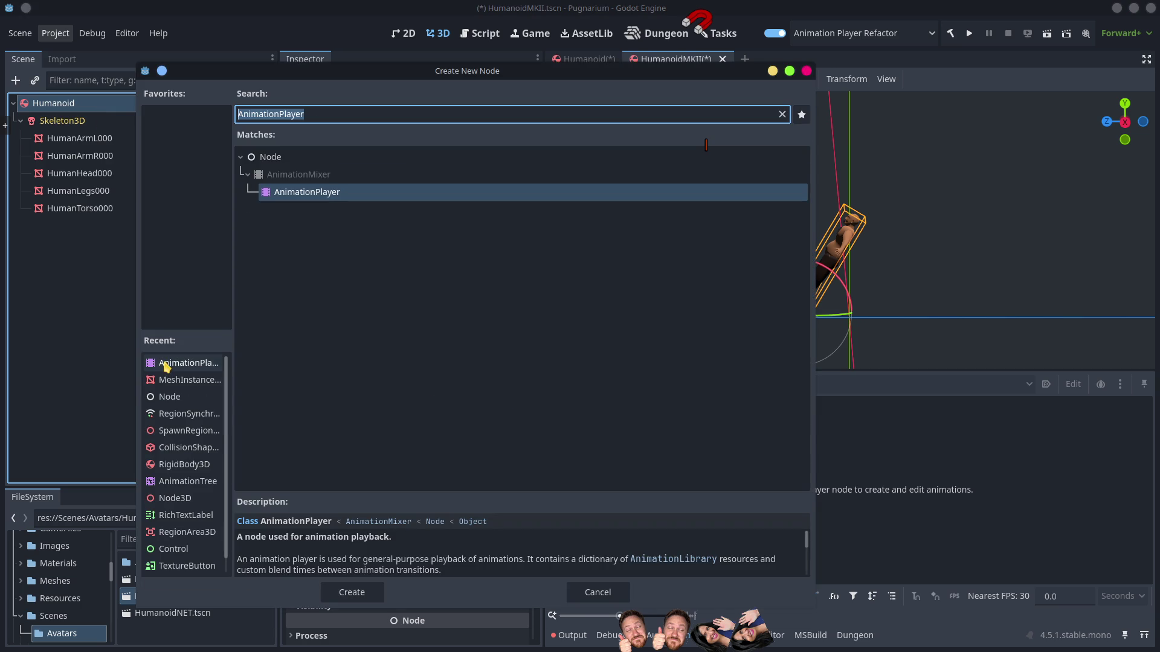
{"action": "double_click", "coordinate": [164, 364]}
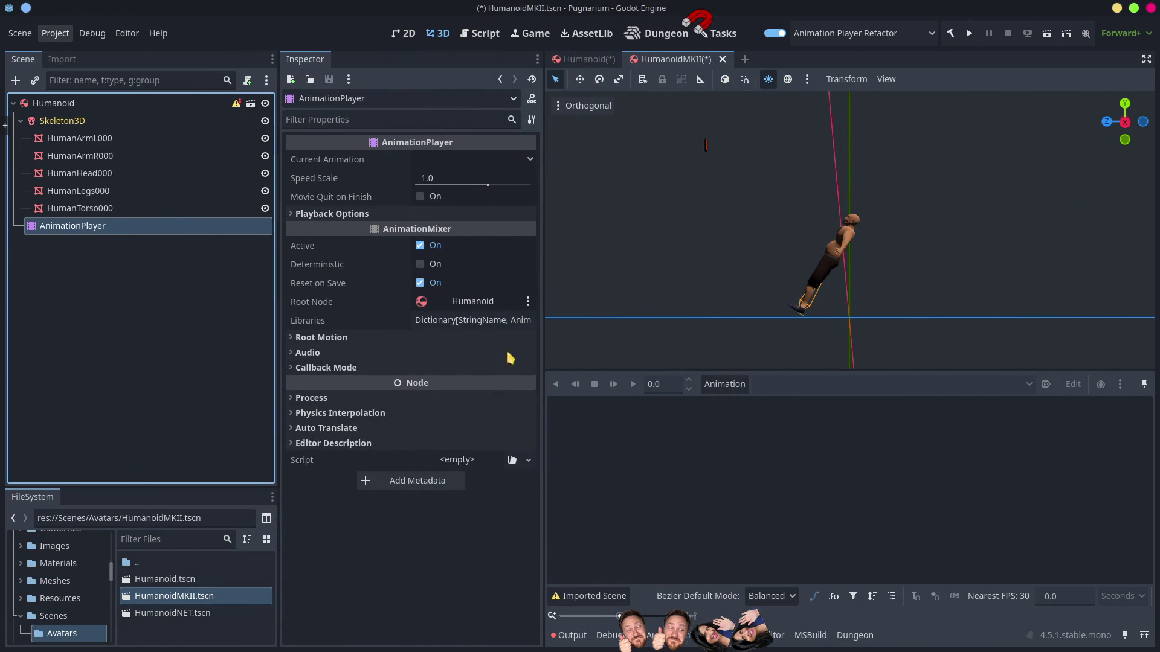
Step: Create a new animation library named 'sdf'
{"action": "left_click", "coordinate": [738, 385]}
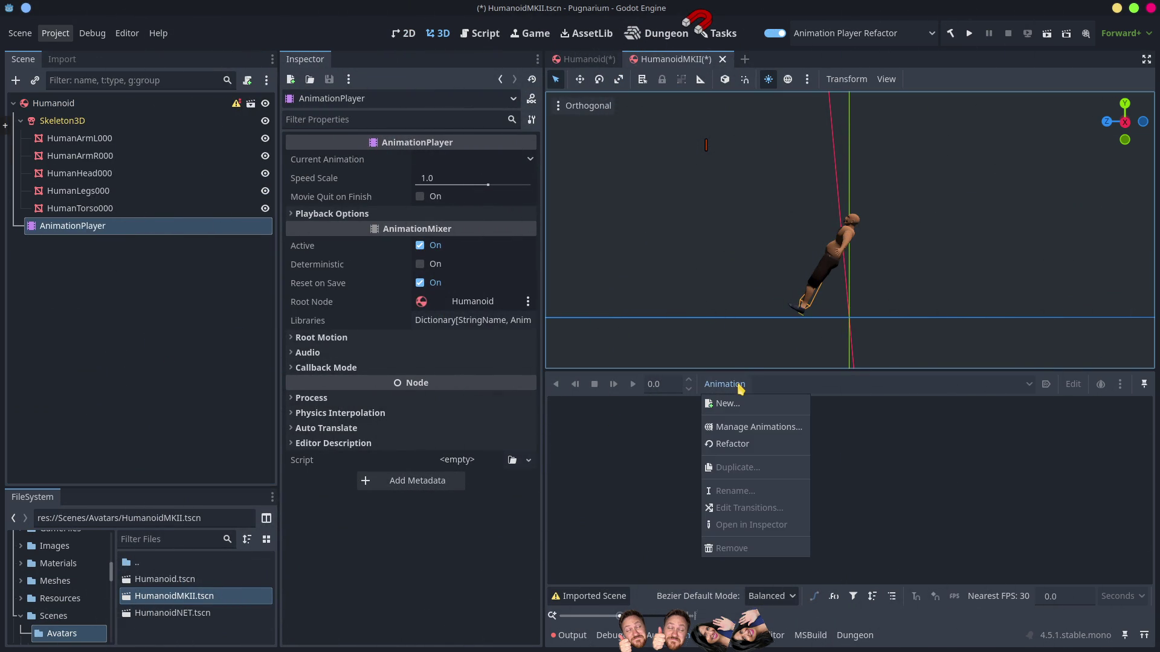
{"action": "left_click", "coordinate": [756, 427]}
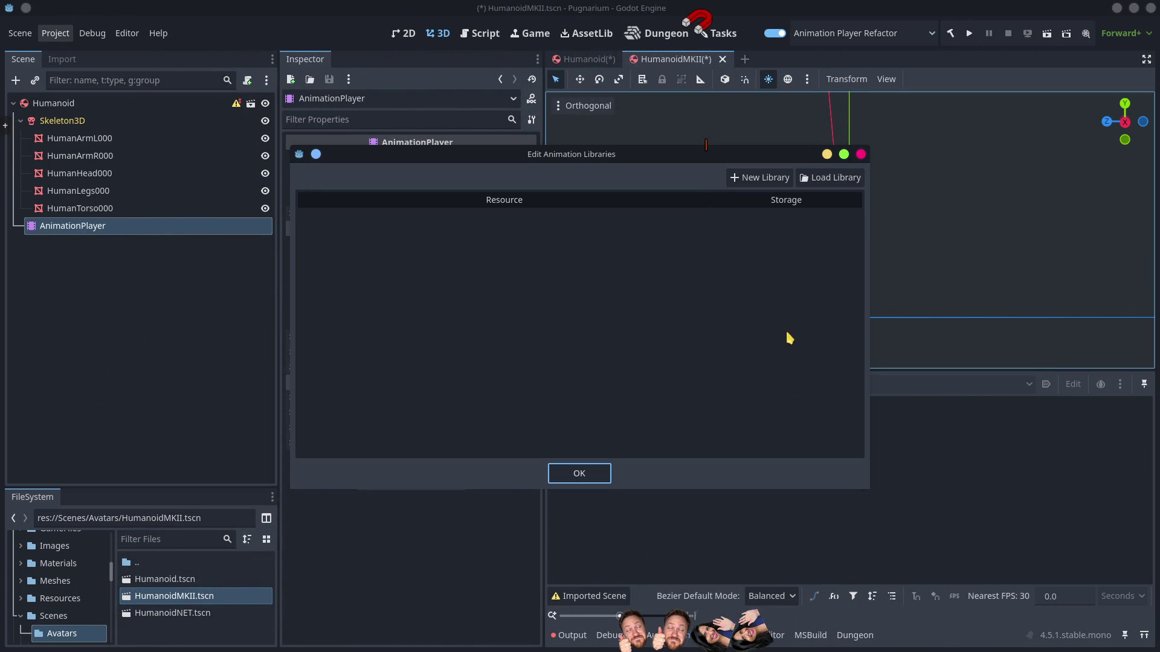
{"action": "left_click", "coordinate": [766, 181]}
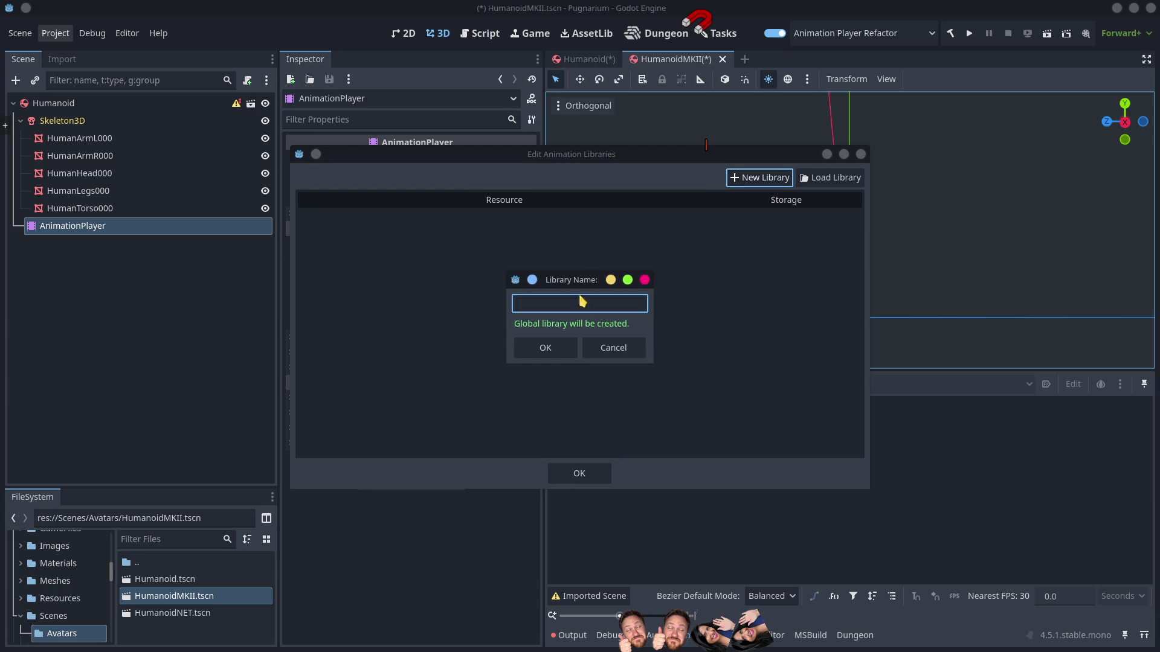
{"action": "type", "text": "sdf"}
{"action": "left_click", "coordinate": [562, 354]}
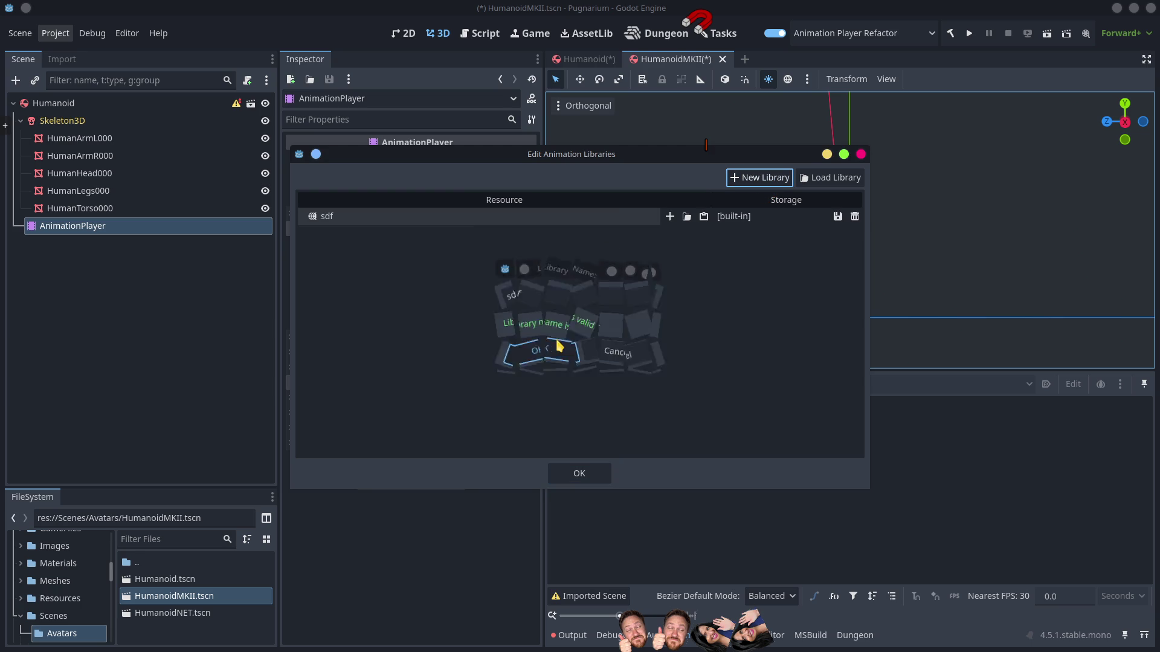
Step: Load Idle.res into the sdf library and scrub the Idle preview to about 2.19 s
{"action": "left_click", "coordinate": [669, 217]}
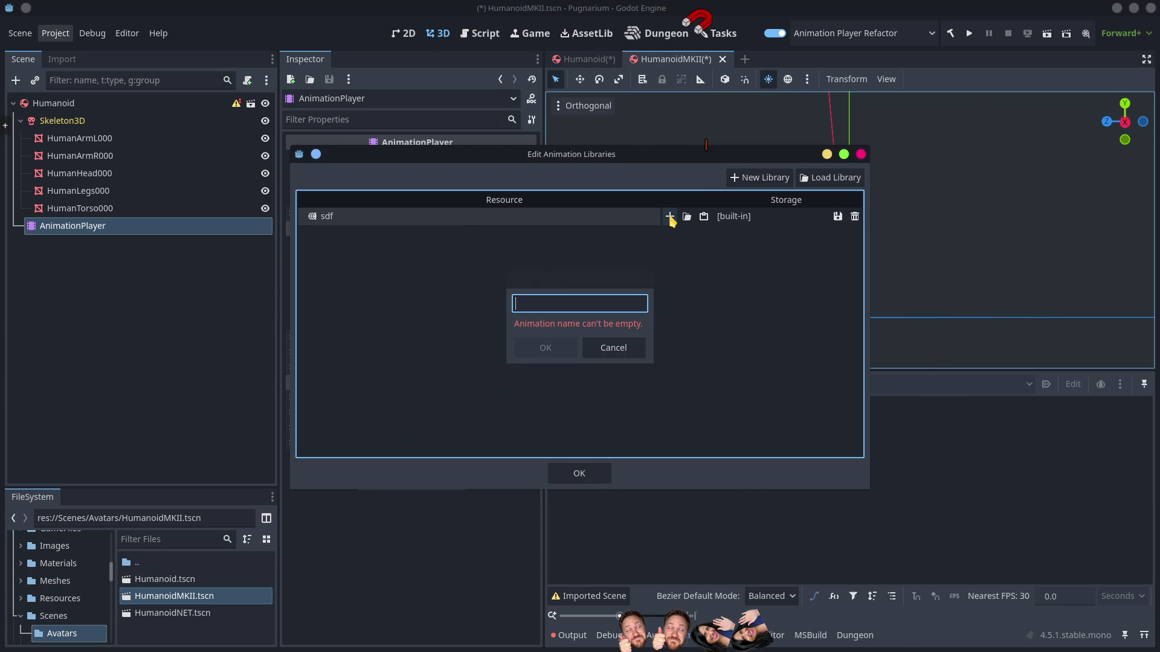
{"action": "left_click", "coordinate": [612, 349]}
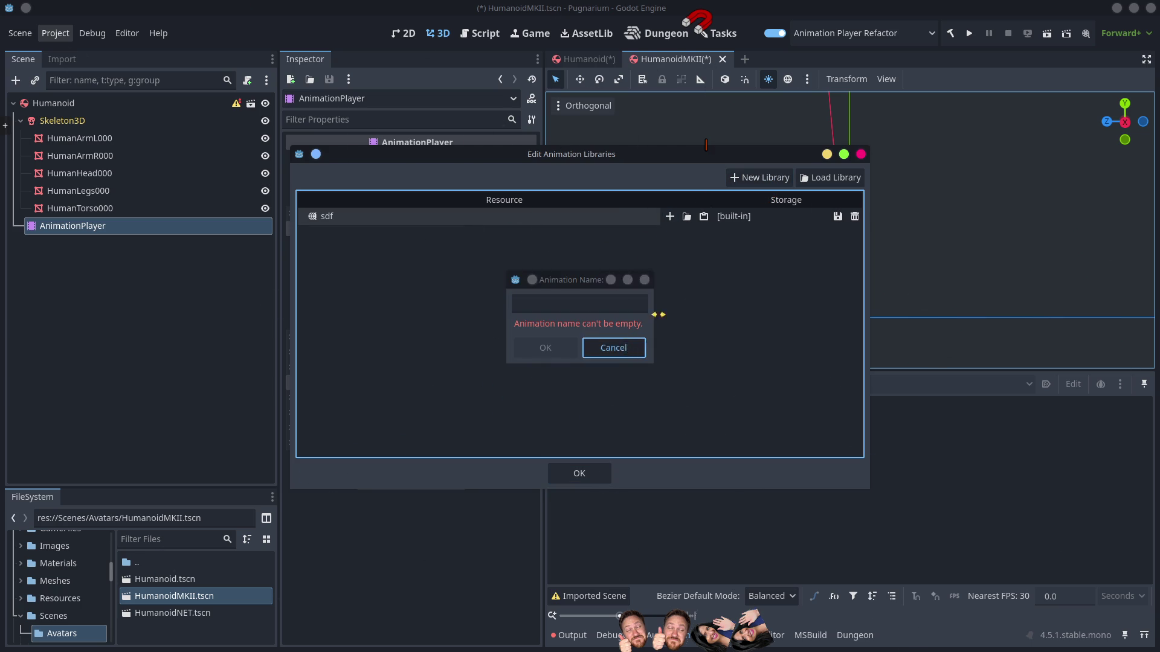
{"action": "left_click", "coordinate": [687, 217]}
{"action": "double_click", "coordinate": [814, 151]}
{"action": "left_click", "coordinate": [579, 474]}
{"action": "mouse_move", "coordinate": [707, 408]}
{"action": "left_mouse_down"}
{"action": "mouse_move", "coordinate": [790, 408]}
{"action": "mouse_move", "coordinate": [603, 416]}
{"action": "left_mouse_up"}
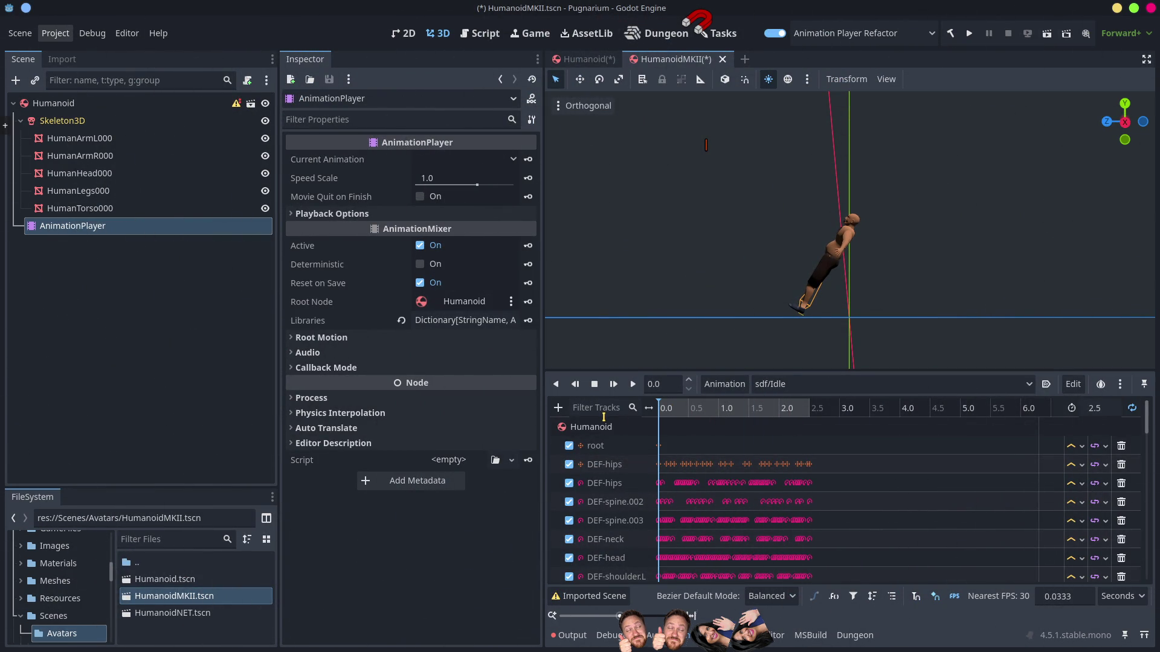
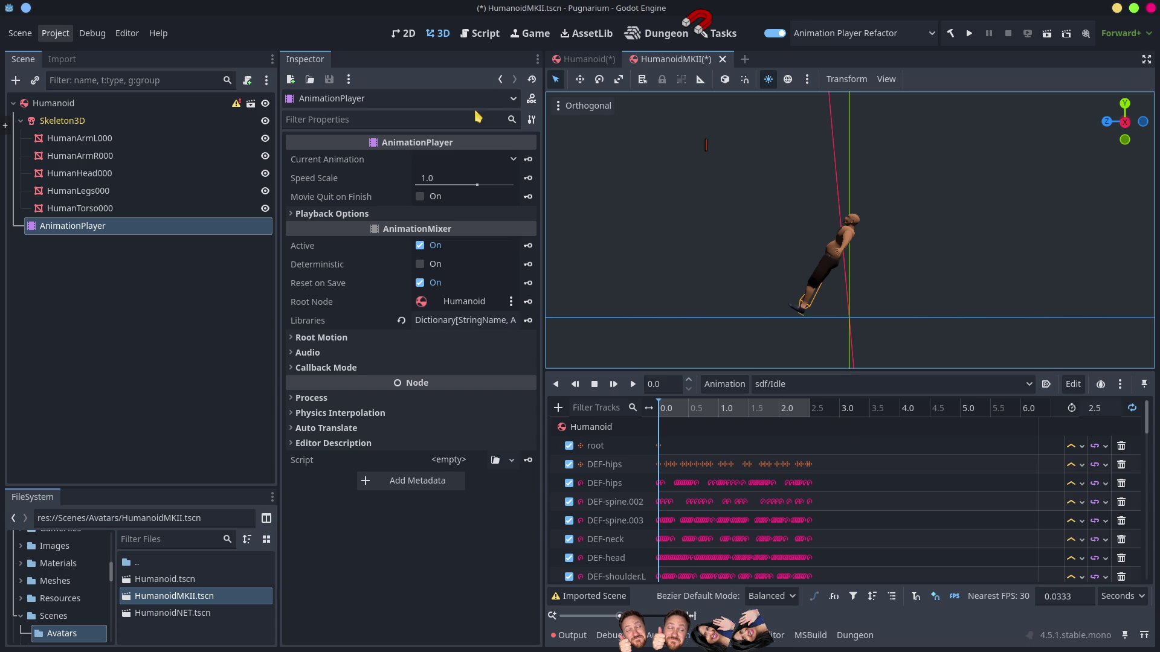
Step: Reset the Humanoid root node's position and rotation to zero
{"action": "left_click", "coordinate": [95, 105]}
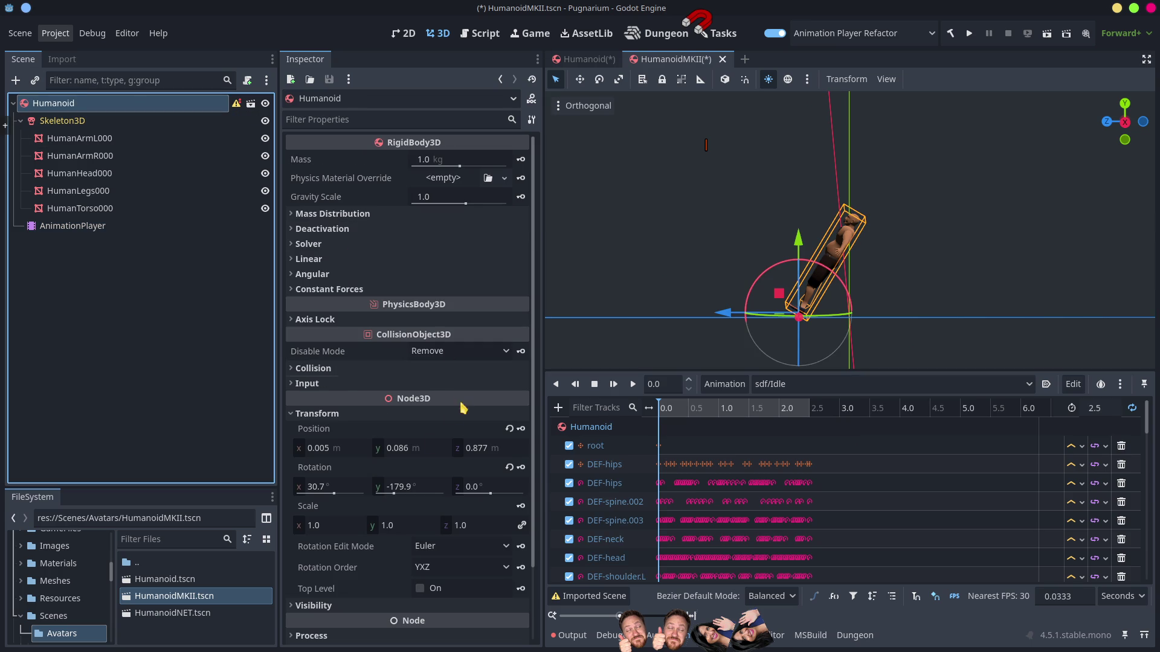
{"action": "left_click", "coordinate": [509, 429]}
{"action": "left_click", "coordinate": [509, 467]}
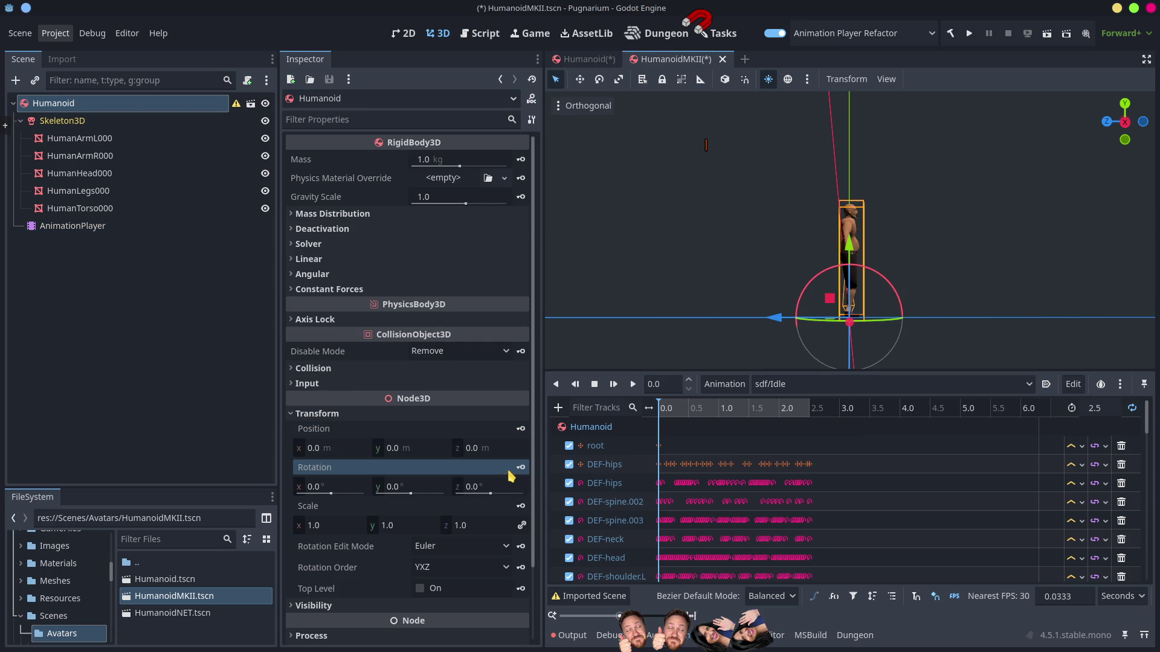
Step: Check the AnimationPlayer, reselect Humanoid, and switch over to Blender
{"action": "left_click", "coordinate": [128, 360]}
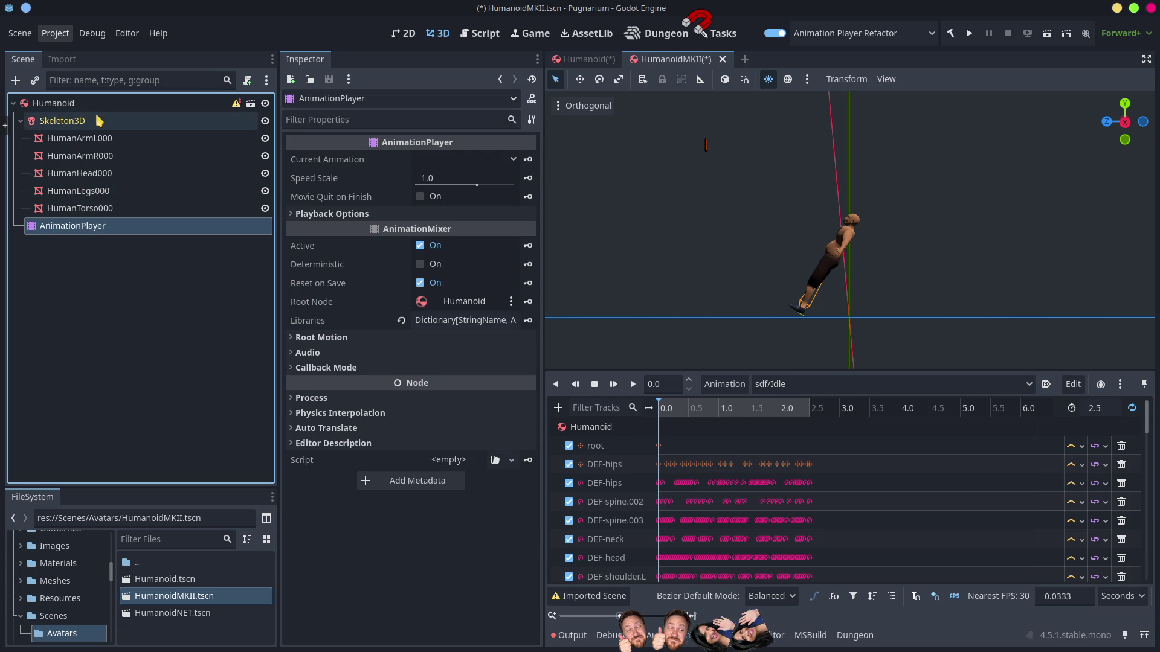
{"action": "left_click", "coordinate": [57, 103]}
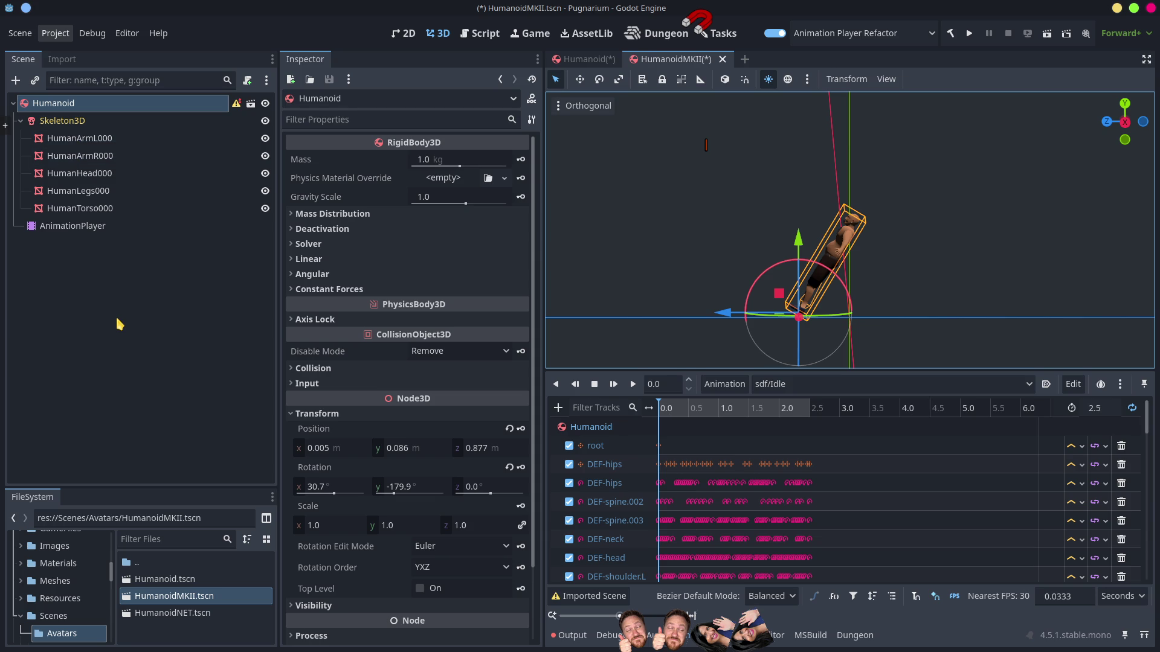
{"action": "key", "text": "alt+Tab"}
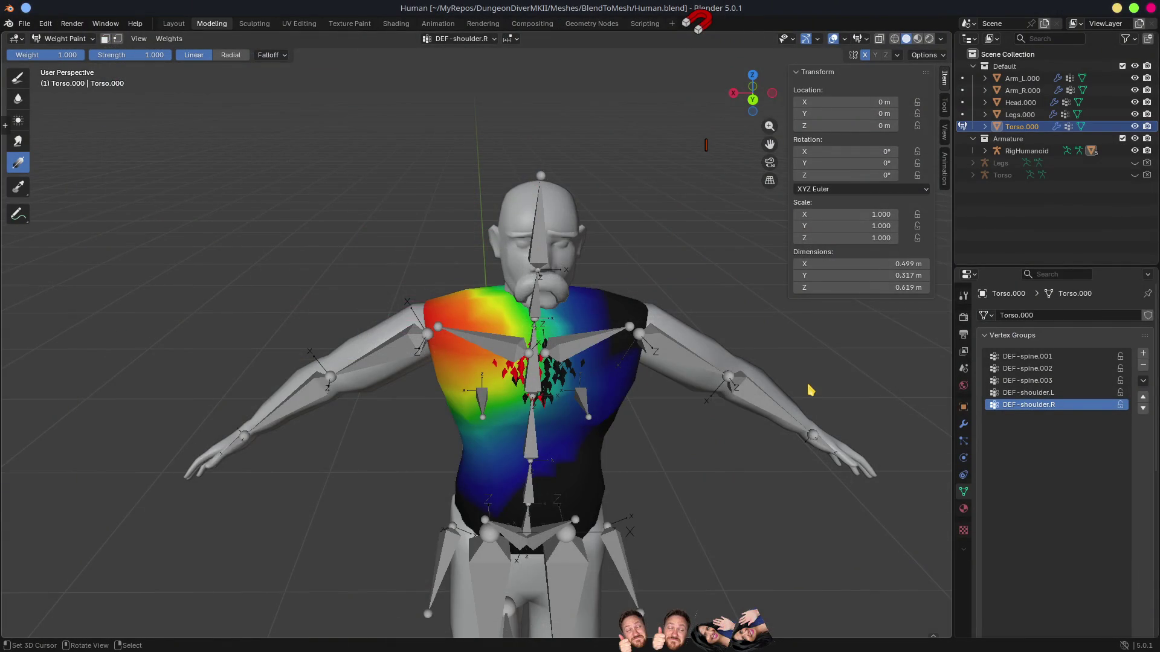
Step: Orbit to a three-quarter view and switch from Weight Paint back to Object Mode
{"action": "scroll", "coordinate": [810, 387], "scroll_direction": "down", "scroll_amount": 5}
{"action": "mouse_move", "coordinate": [577, 383]}
{"action": "left_mouse_down"}
{"action": "mouse_move", "coordinate": [730, 362]}
{"action": "mouse_move", "coordinate": [530, 435]}
{"action": "left_mouse_up"}
{"action": "scroll", "coordinate": [477, 471], "scroll_direction": "up", "scroll_amount": 4}
{"action": "mouse_move", "coordinate": [505, 499]}
{"action": "left_mouse_down"}
{"action": "mouse_move", "coordinate": [461, 505]}
{"action": "mouse_move", "coordinate": [536, 536]}
{"action": "mouse_move", "coordinate": [441, 477]}
{"action": "left_mouse_up"}
{"action": "left_click", "coordinate": [441, 353]}
{"action": "key", "text": "ctrl+Tab"}
{"action": "left_click", "coordinate": [604, 407]}
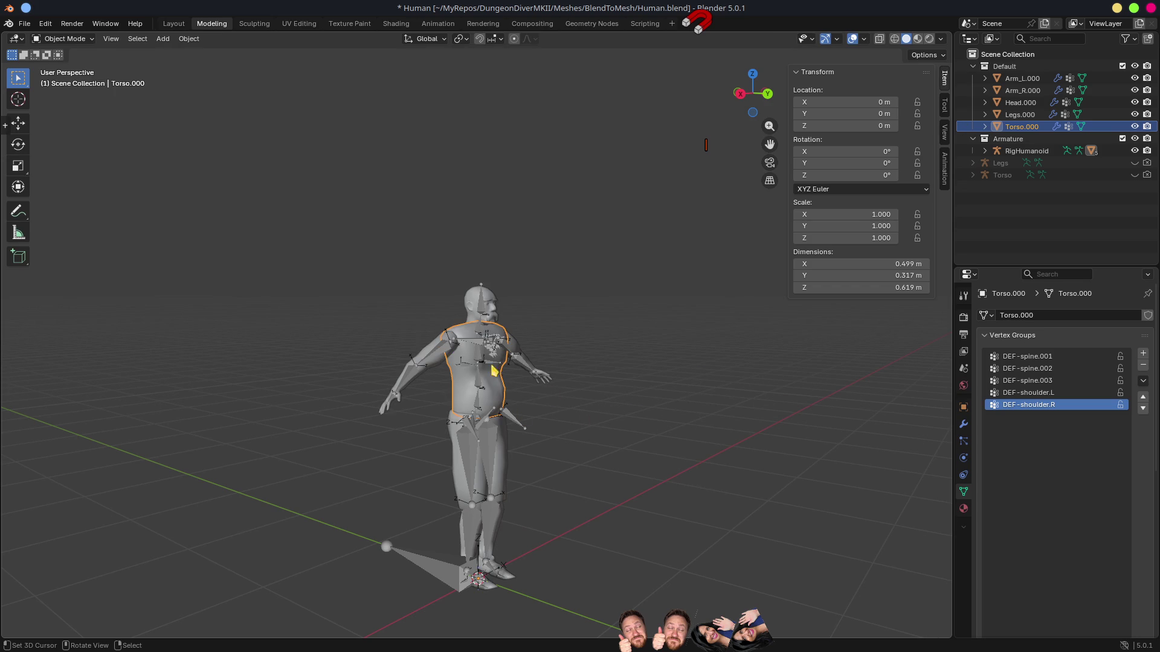
Step: Unhide and delete the spare Legs and Torso armatures, then move RigHumanoid into Default
{"action": "left_click", "coordinate": [443, 353]}
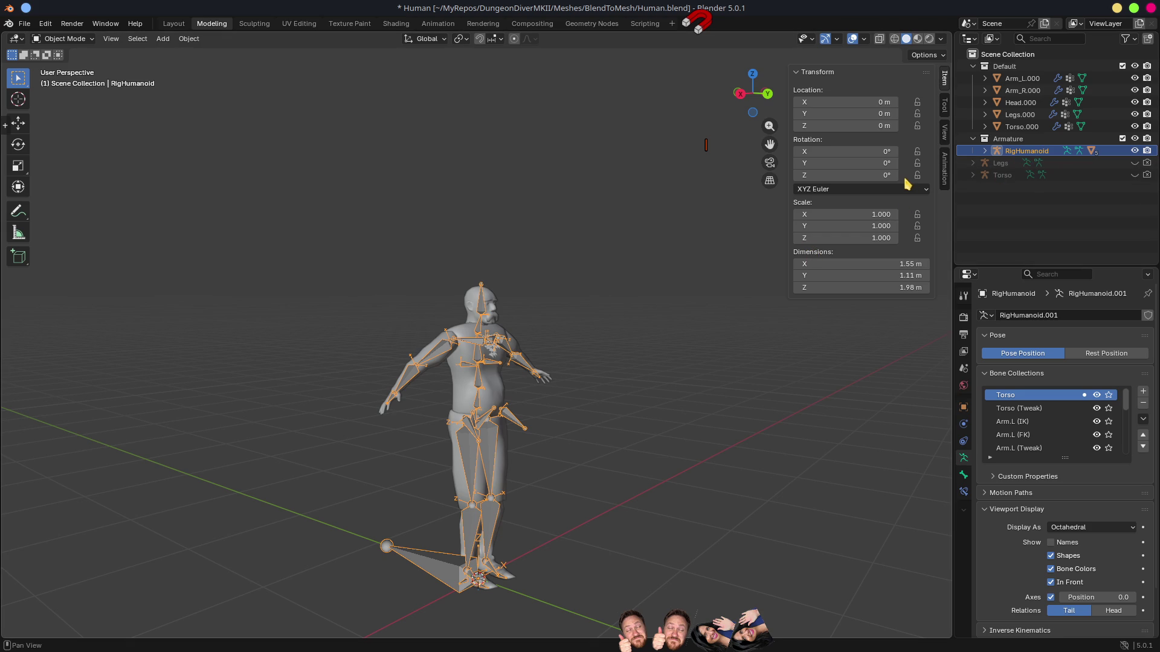
{"action": "left_click", "coordinate": [1001, 175]}
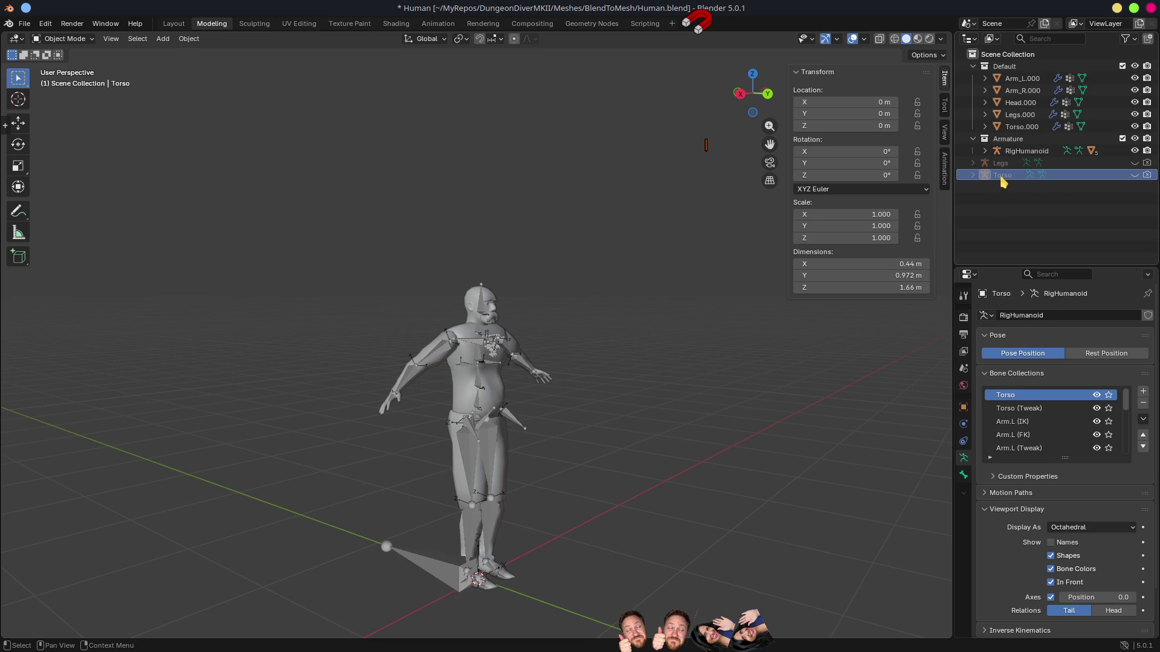
{"action": "left_click_drag", "start_coordinate": [1134, 163], "coordinate": [1135, 175]}
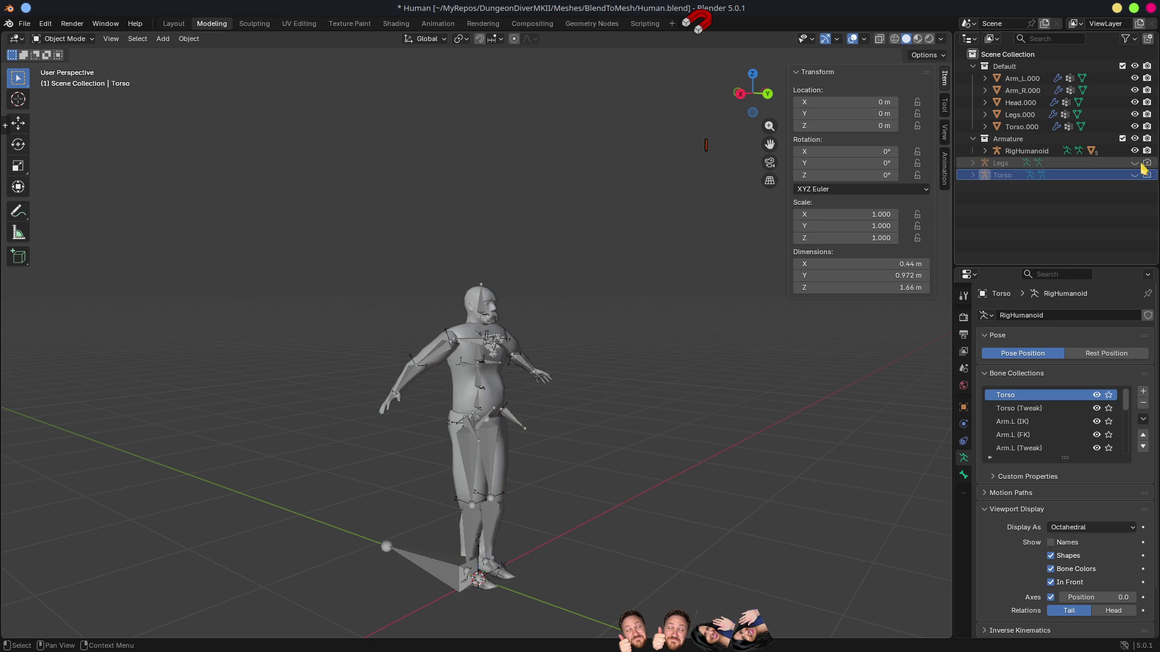
{"action": "left_click", "coordinate": [1010, 165]}
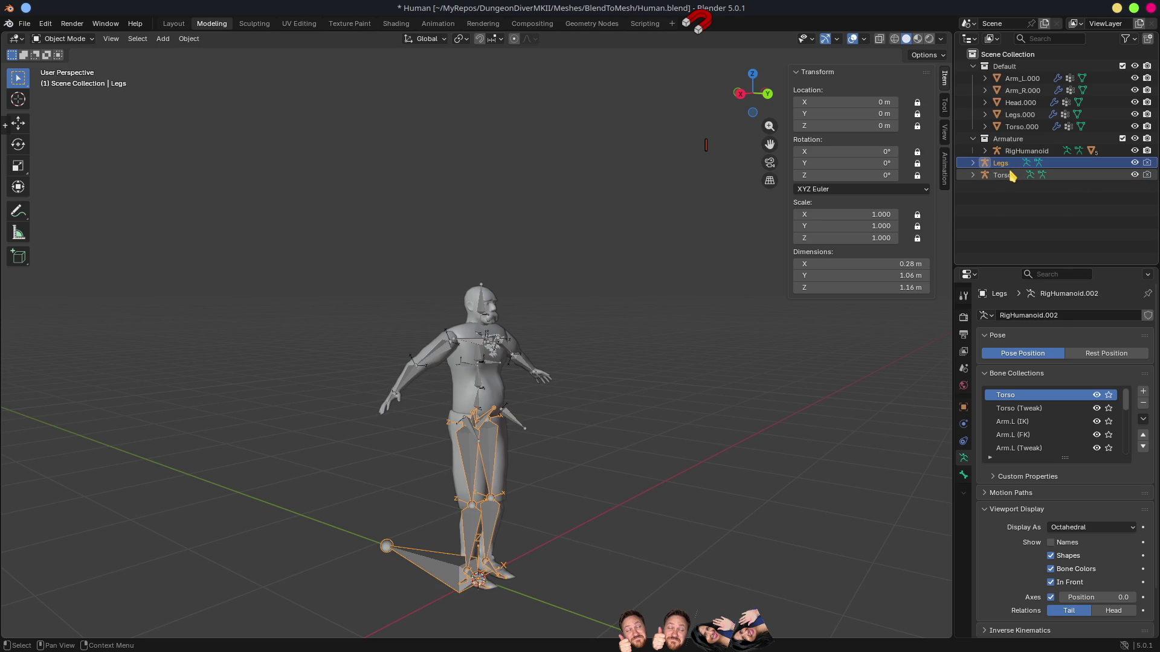
{"action": "left_click", "coordinate": [1002, 177]}
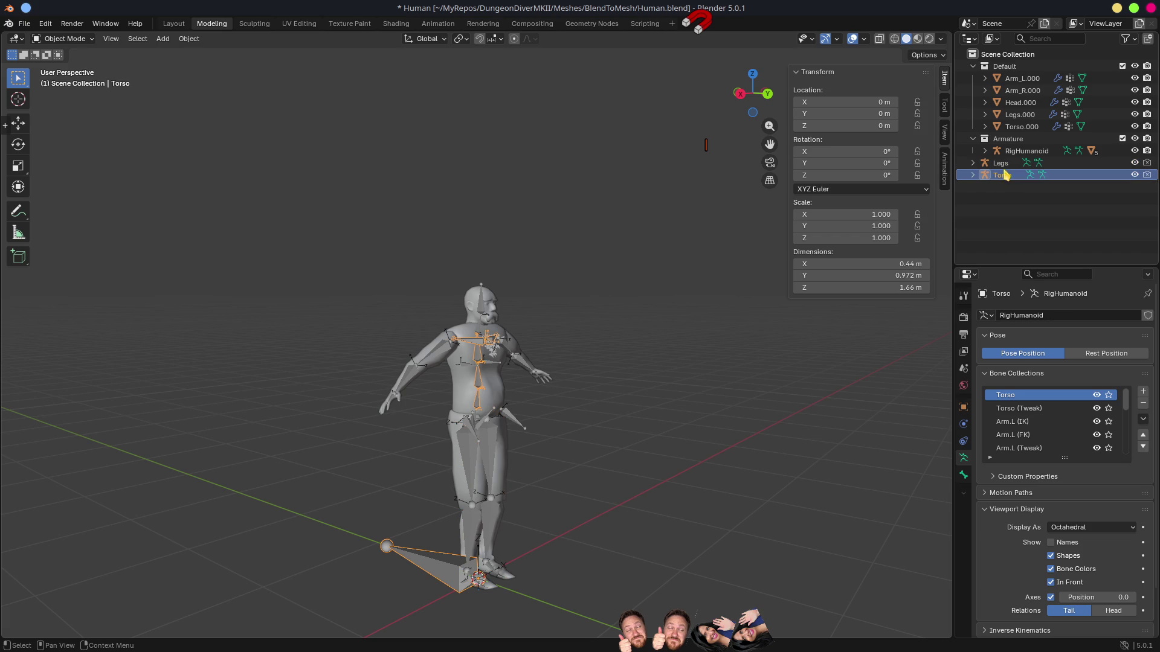
{"action": "left_click", "coordinate": [1004, 163]}
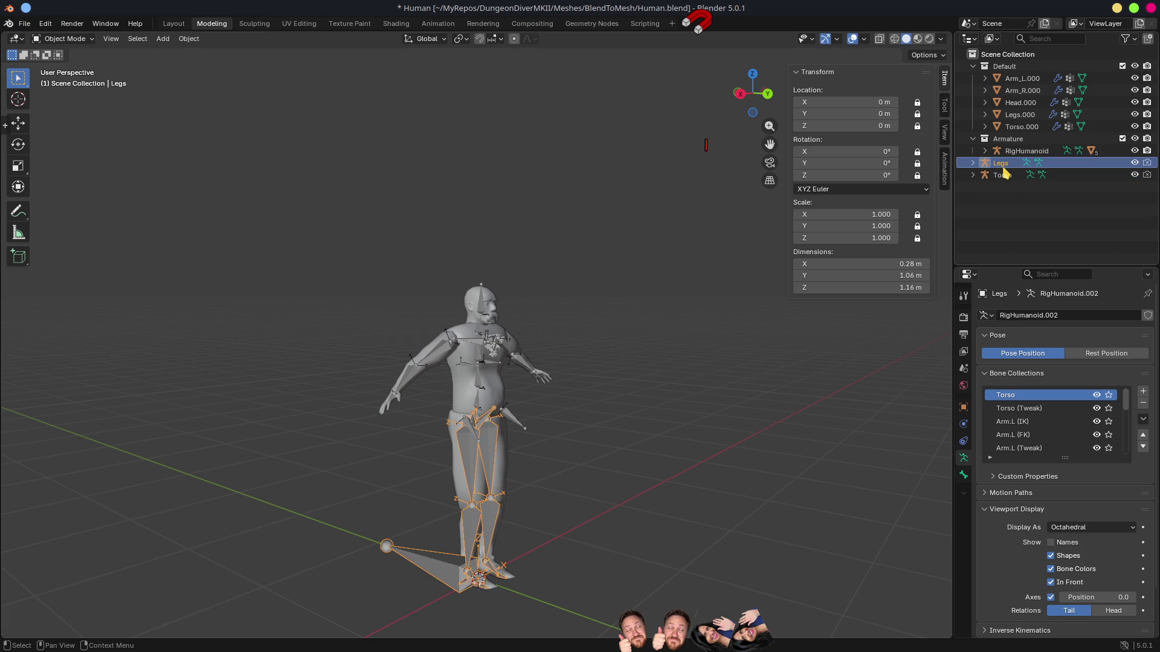
{"action": "key", "text": "Delete"}
{"action": "left_click", "coordinate": [1005, 164]}
{"action": "key", "text": "Delete"}
{"action": "mouse_move", "coordinate": [1019, 156]}
{"action": "left_mouse_down"}
{"action": "mouse_move", "coordinate": [1032, 156]}
{"action": "mouse_move", "coordinate": [1024, 67]}
{"action": "mouse_move", "coordinate": [1005, 48]}
{"action": "mouse_move", "coordinate": [1021, 54]}
{"action": "left_mouse_up"}
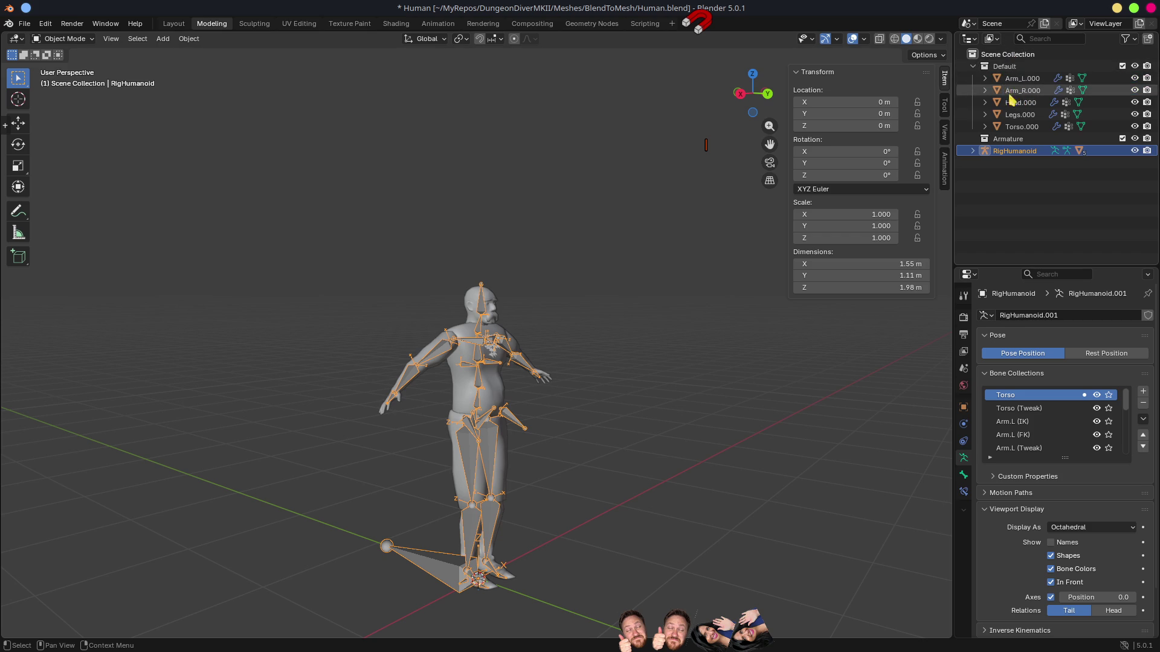
{"action": "left_click", "coordinate": [1021, 126]}
Step: Regroup all body meshes under RigHumanoid and delete the empty Default collection
{"action": "left_click", "coordinate": [1021, 80], "text": "shift"}
{"action": "left_click_drag", "start_coordinate": [1012, 84], "coordinate": [1015, 68]}
{"action": "key", "text": "Delete"}
{"action": "key", "text": "Delete"}
{"action": "left_click", "coordinate": [973, 66]}
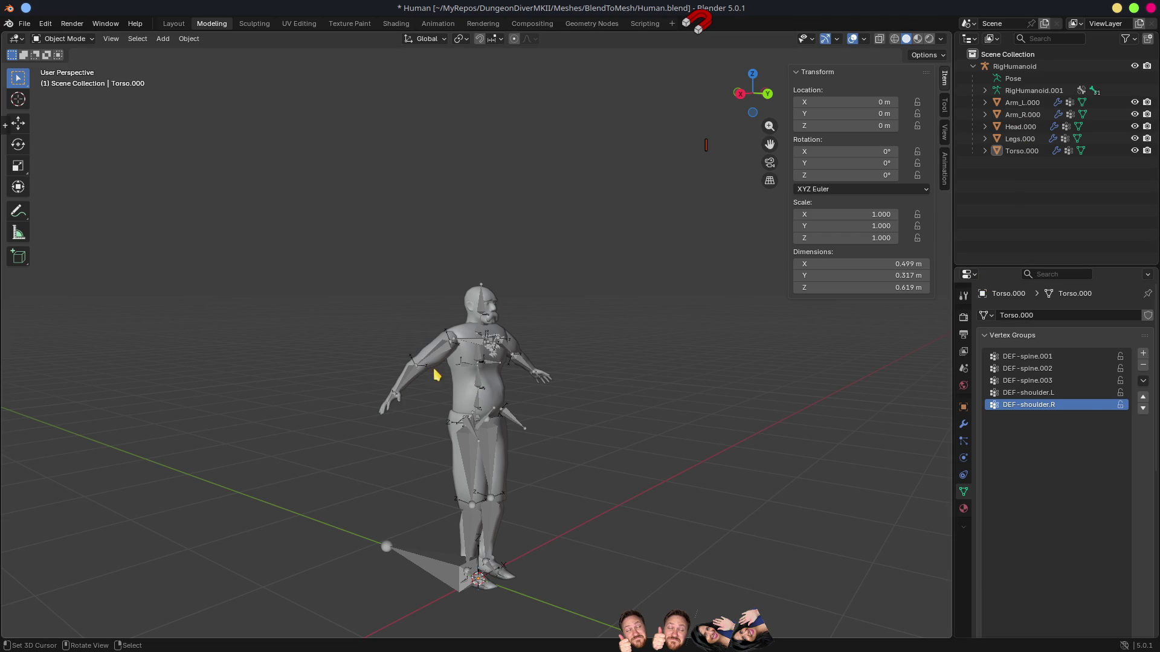
Step: Put RigHumanoid in Rest Position, save Human.blend, and return to Godot
{"action": "left_click", "coordinate": [442, 350]}
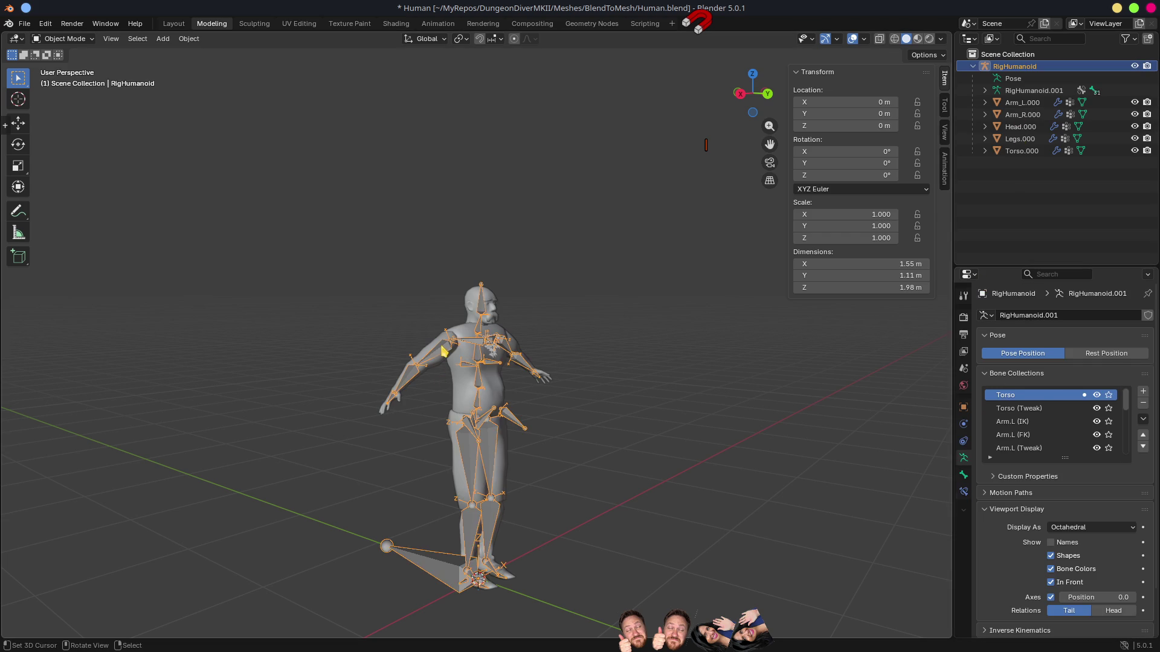
{"action": "left_click", "coordinate": [1092, 357]}
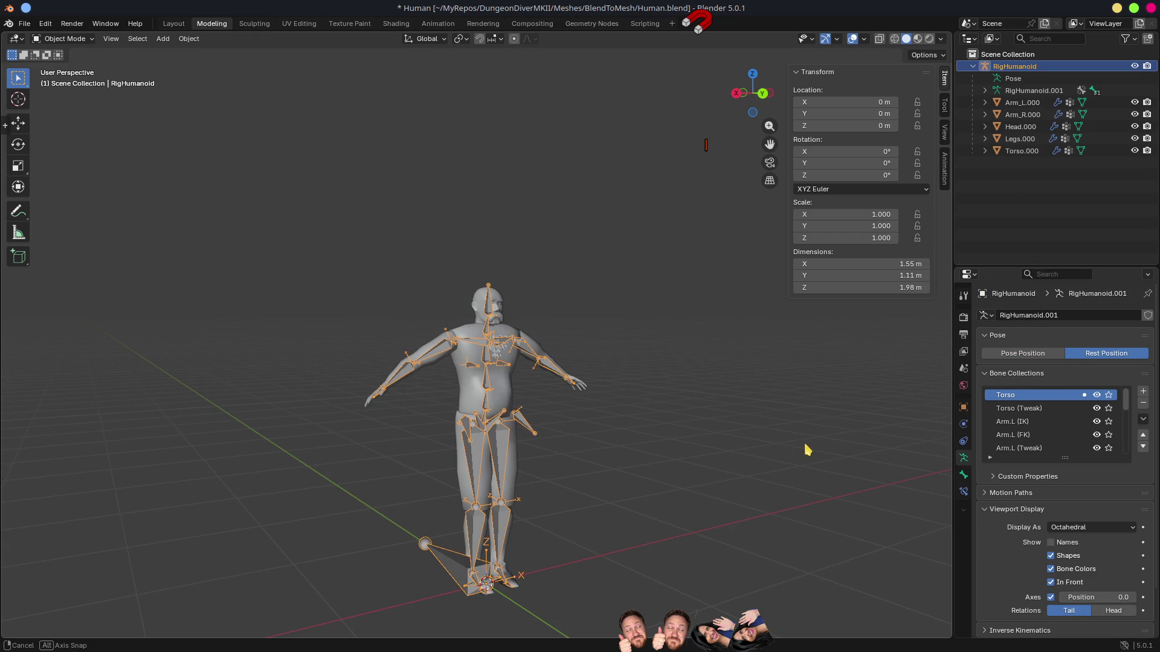
{"action": "key", "text": "ctrl+s"}
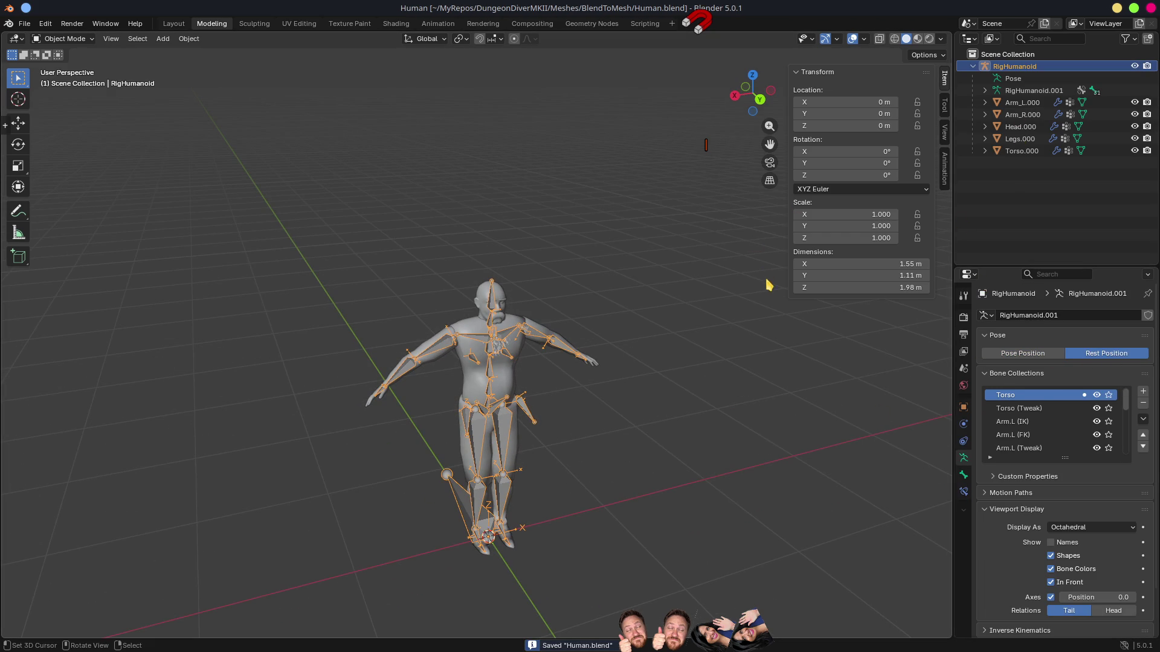
{"action": "key", "text": "alt+Tab"}
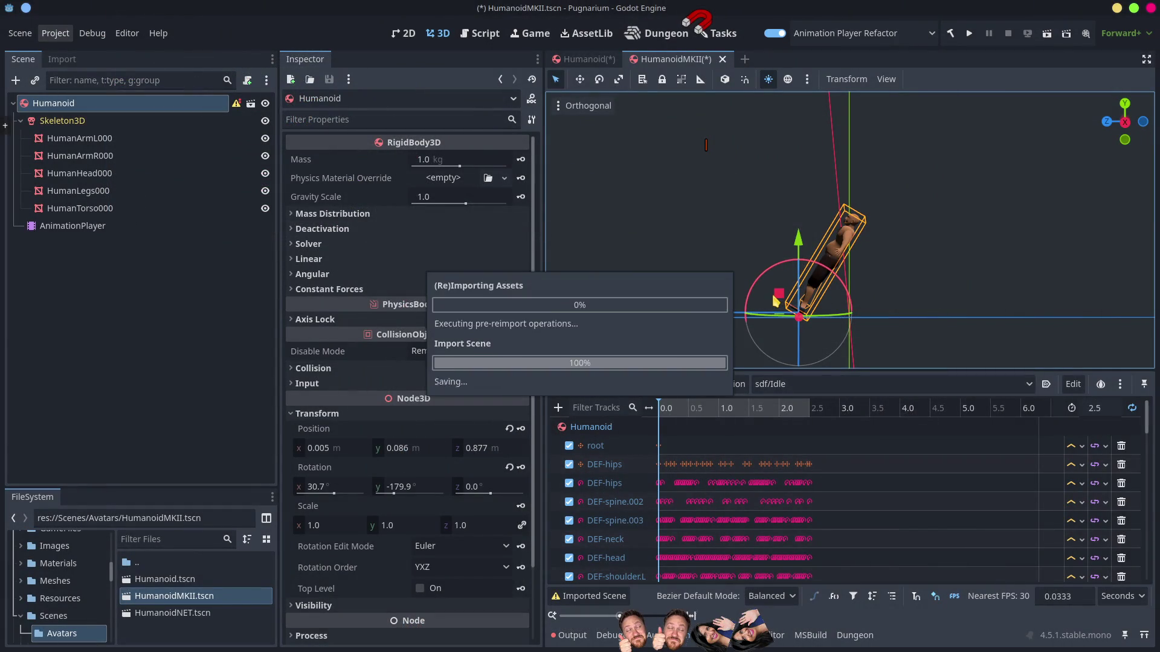
Step: Scrub the reimported animation to about 1.8 s, check AnimationPlayer's menu, then open the Humanoid scene
{"action": "mouse_move", "coordinate": [671, 416]}
{"action": "left_mouse_down"}
{"action": "mouse_move", "coordinate": [778, 425]}
{"action": "mouse_move", "coordinate": [626, 426]}
{"action": "left_mouse_up"}
{"action": "left_click", "coordinate": [61, 225]}
{"action": "right_click", "coordinate": [55, 228]}
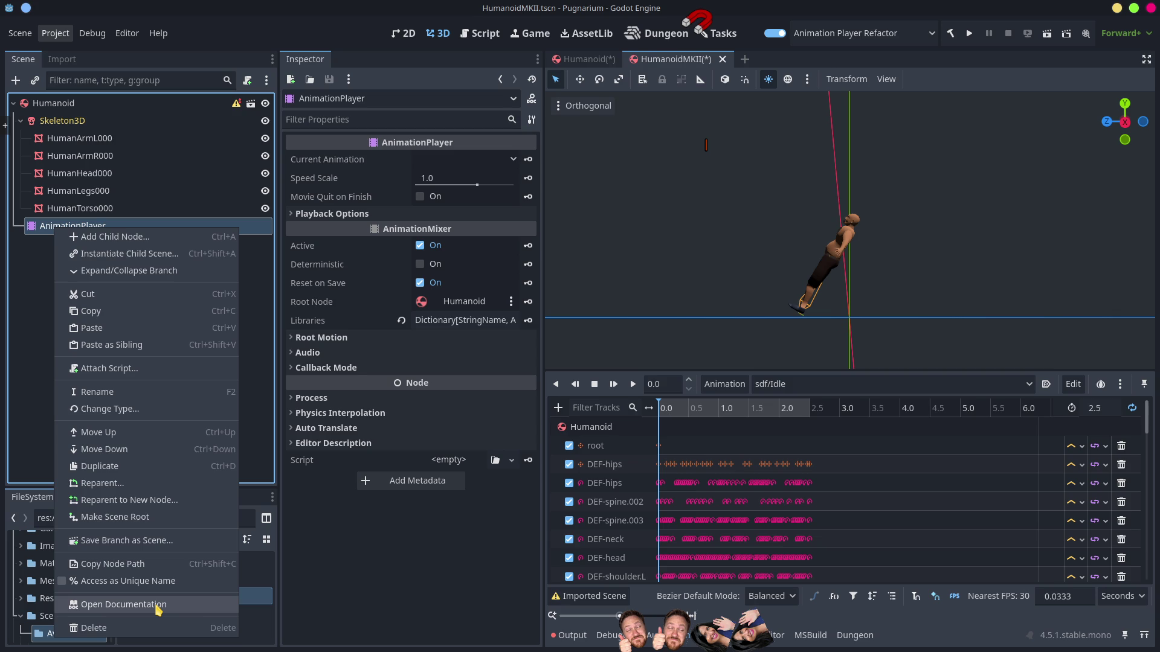
{"action": "left_click", "coordinate": [349, 600]}
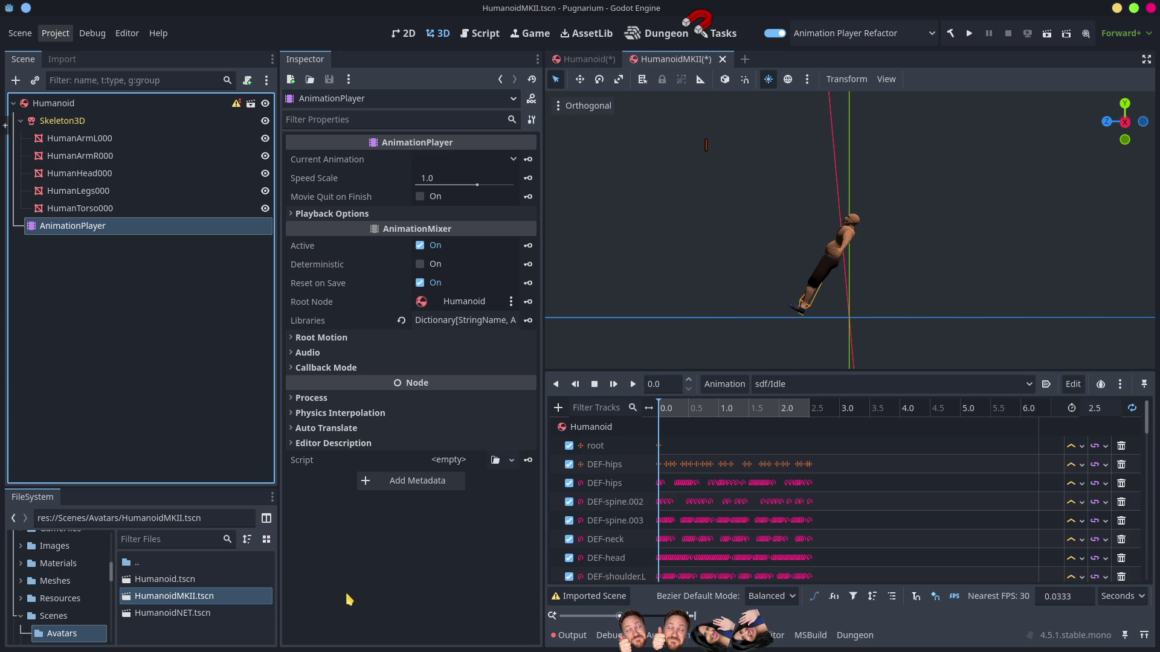
{"action": "left_click", "coordinate": [587, 60]}
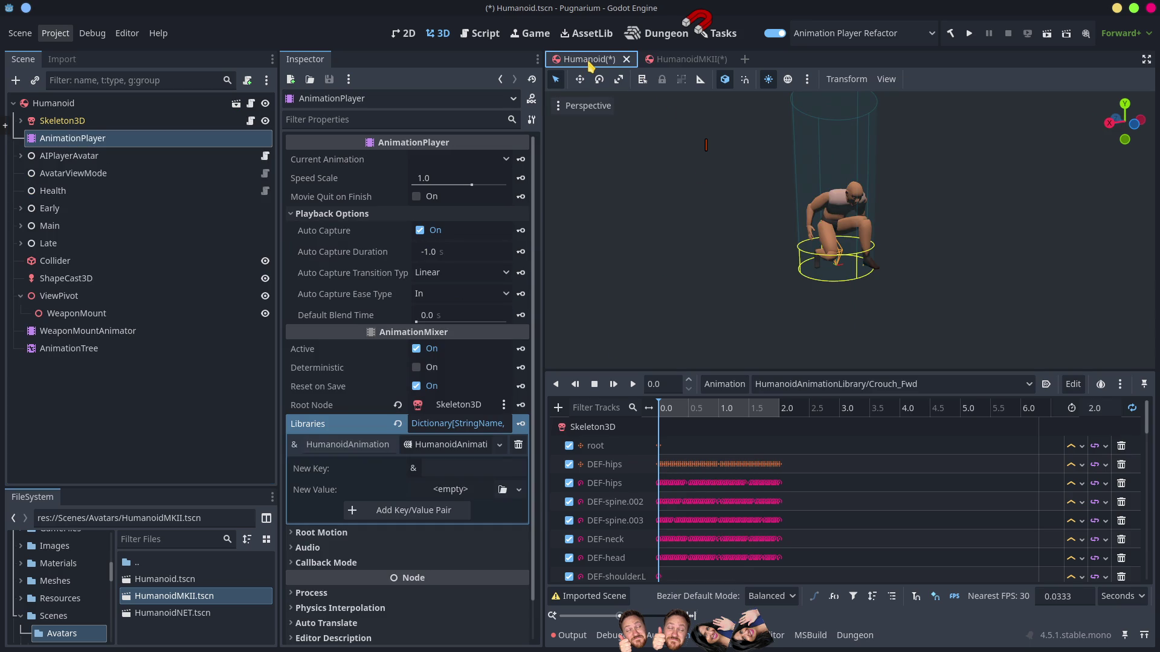
Step: Compare the Humanoid and HumanoidMKII scenes, ending on HumanoidMKII with AnimationPlayer selected
{"action": "left_click", "coordinate": [699, 61]}
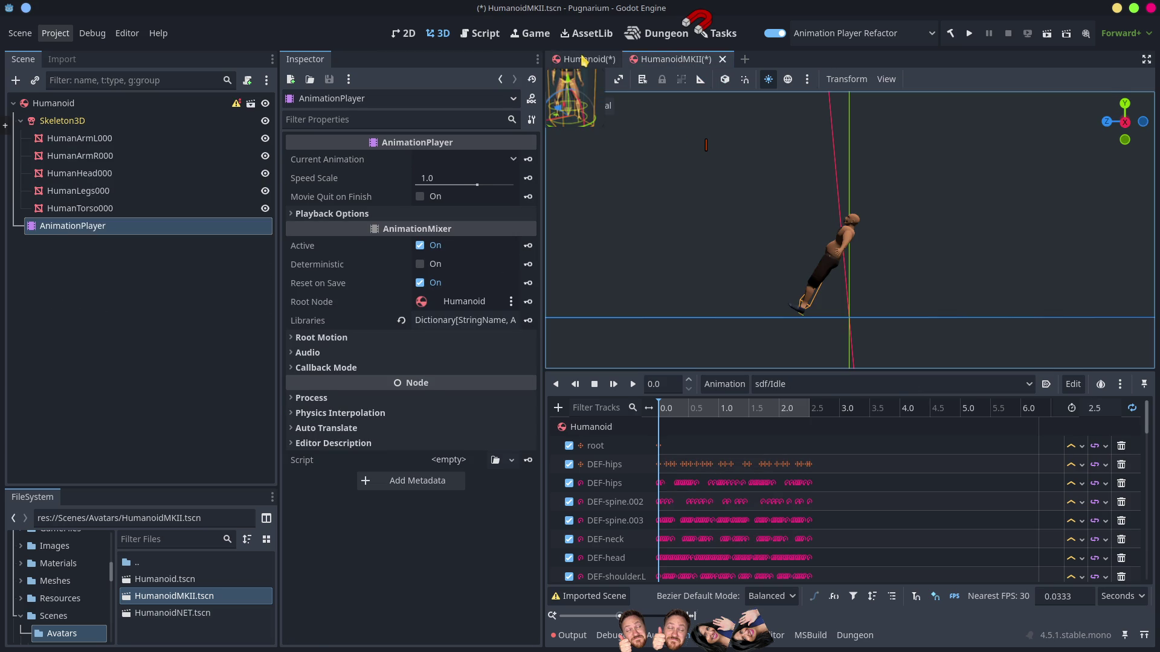
{"action": "left_click", "coordinate": [582, 60]}
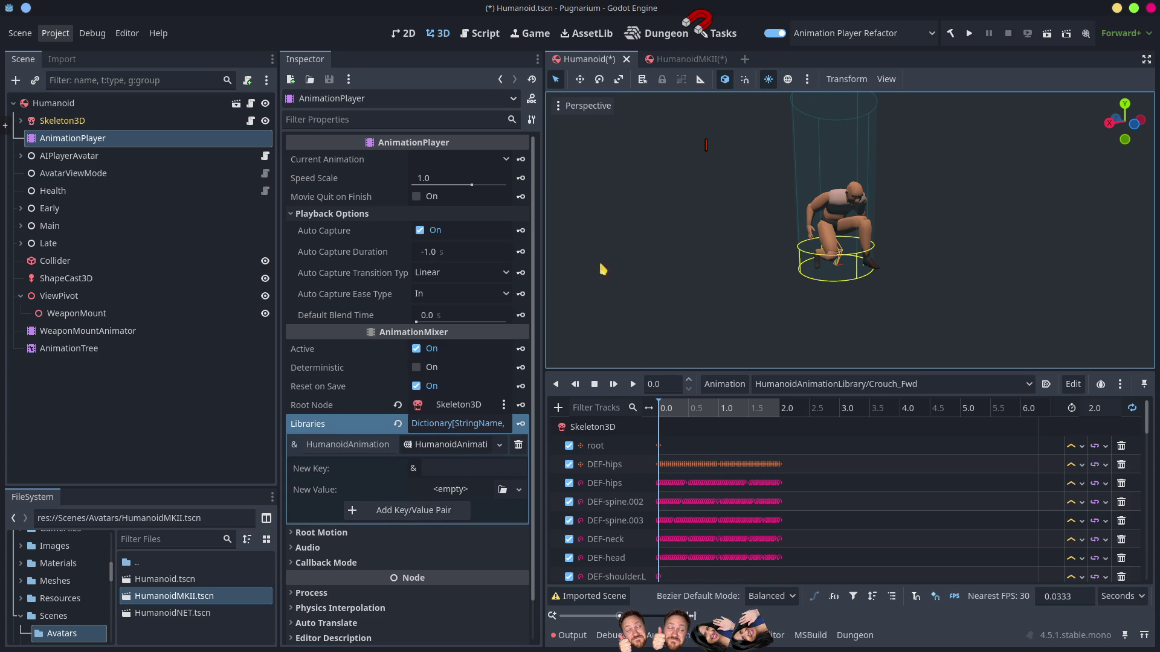
{"action": "left_click", "coordinate": [688, 59]}
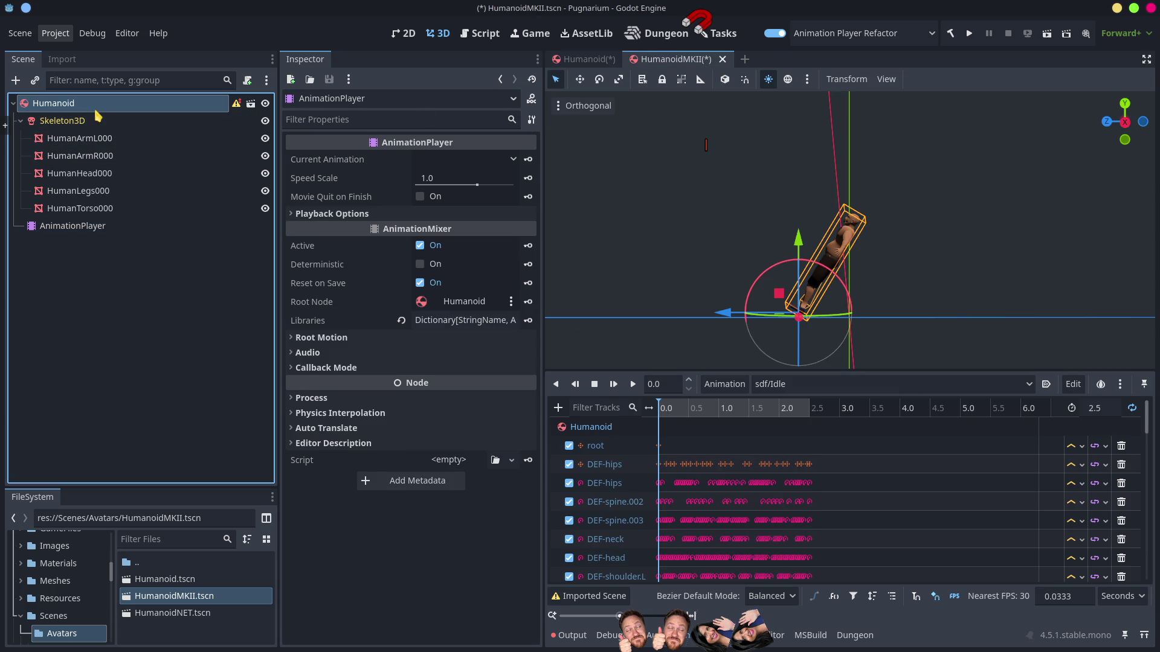
{"action": "left_click", "coordinate": [72, 226]}
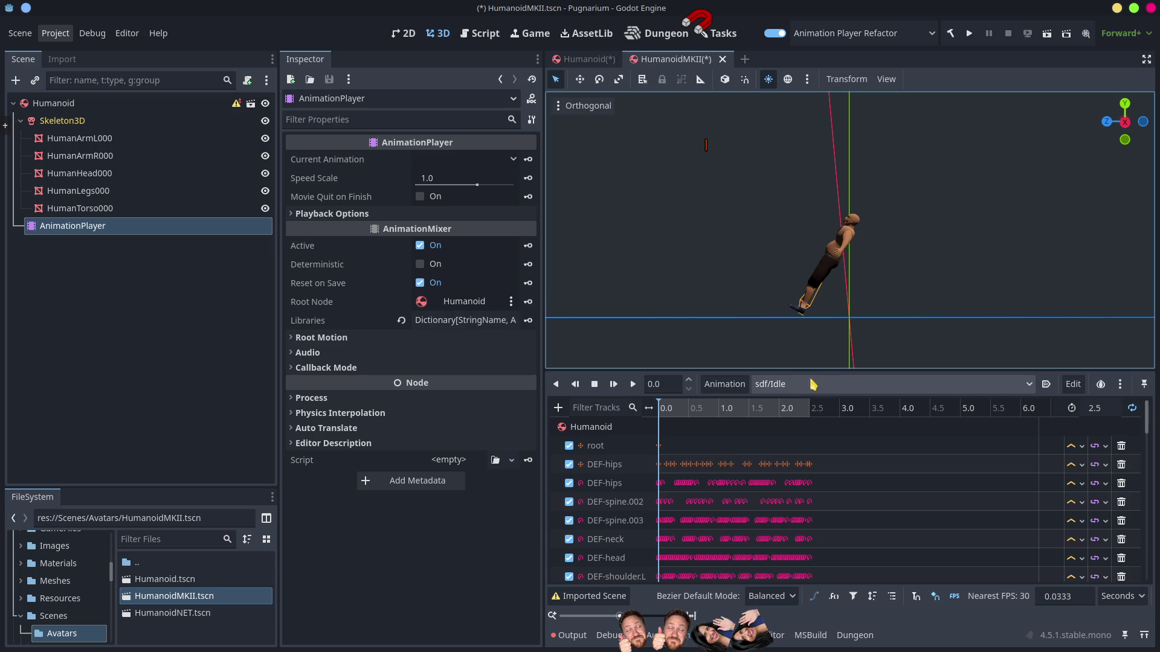
Step: Remove the Idle animation and the sdf library in the animation libraries manager
{"action": "left_click", "coordinate": [727, 388]}
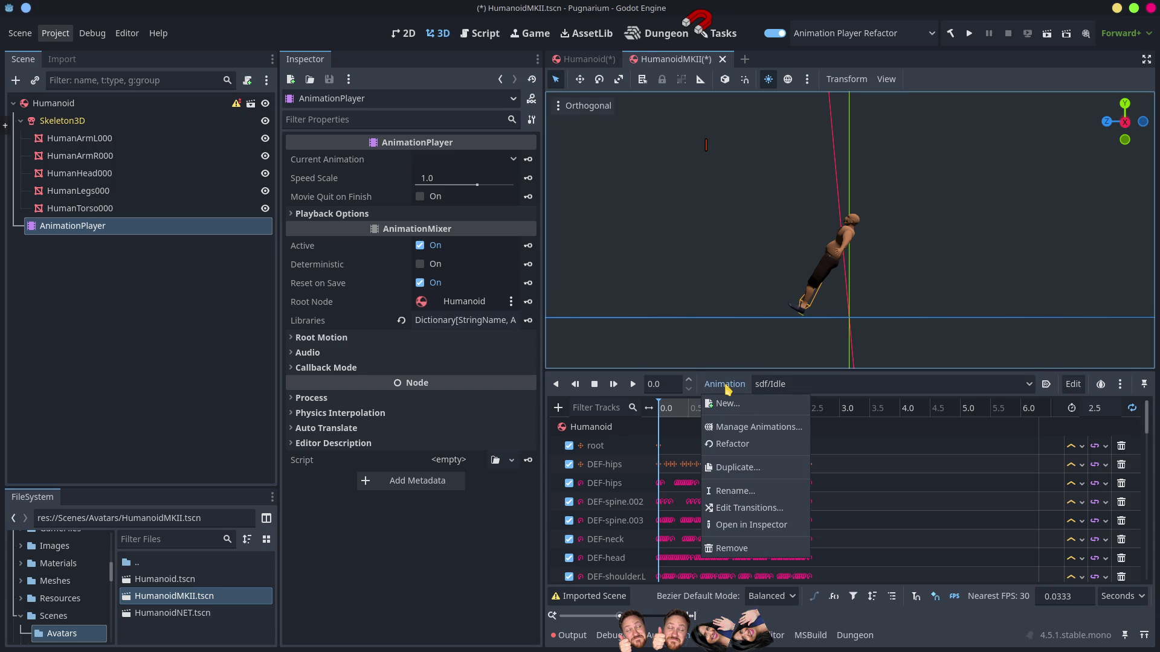
{"action": "left_click", "coordinate": [743, 427]}
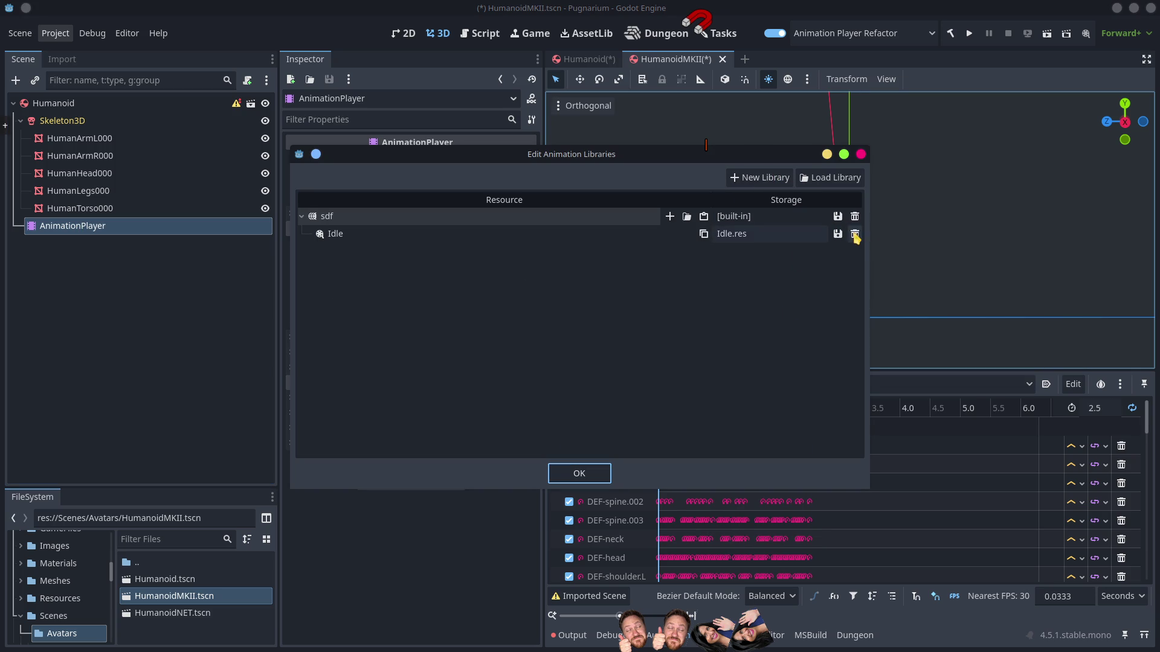
{"action": "left_click", "coordinate": [855, 233]}
{"action": "left_click", "coordinate": [855, 216]}
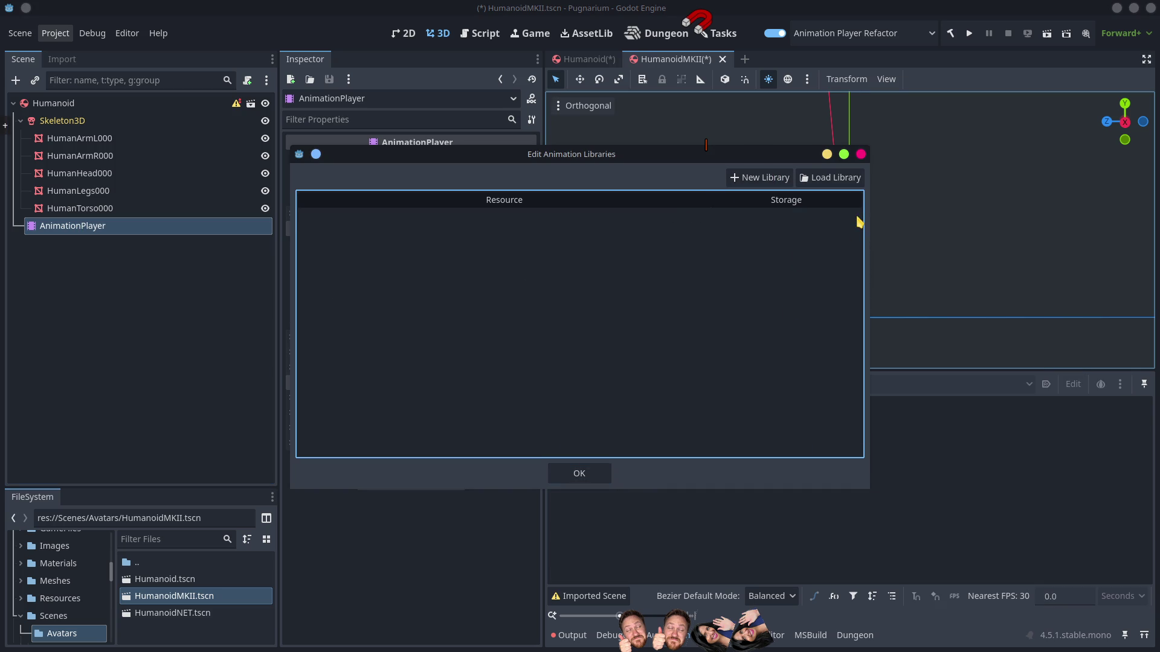
Step: Load res://Animations/HumanoidAnimationLibrary.tres as a library and confirm with OK
{"action": "left_click", "coordinate": [828, 177]}
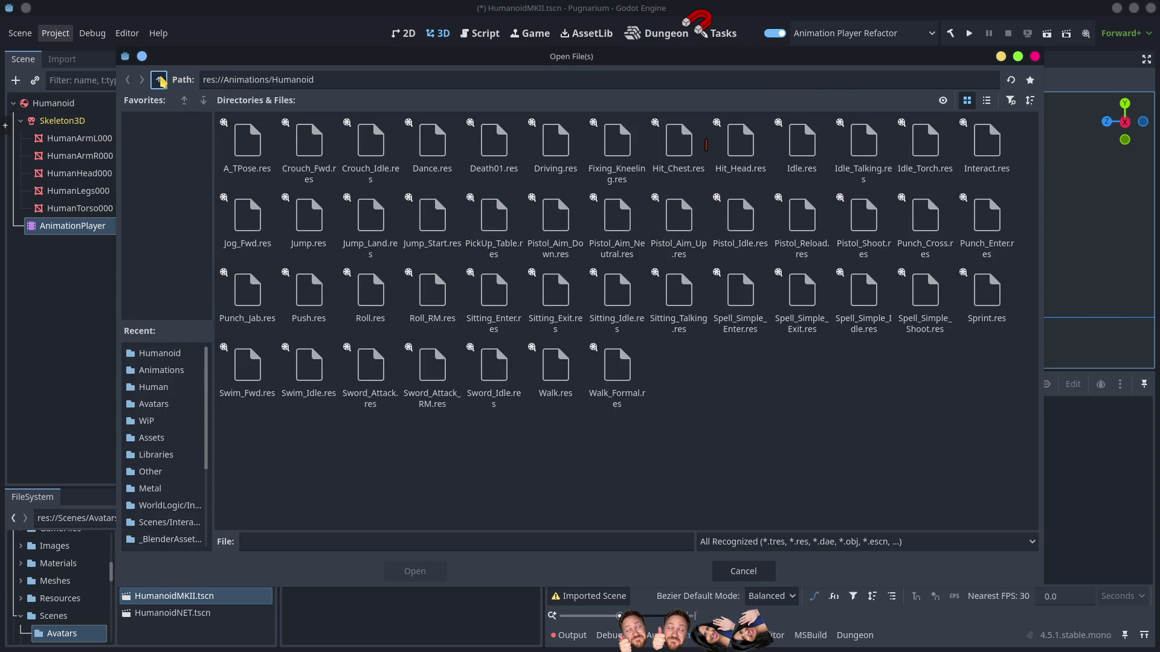
{"action": "left_click", "coordinate": [159, 80]}
{"action": "left_click", "coordinate": [552, 156]}
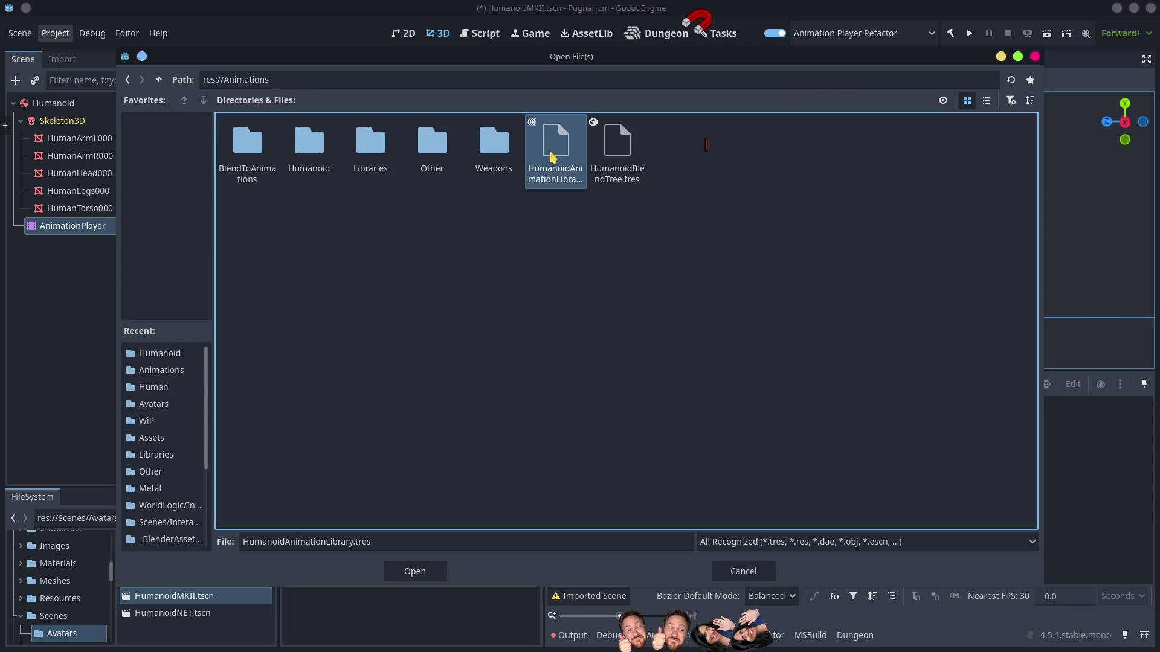
{"action": "double_click", "coordinate": [553, 156]}
{"action": "left_click", "coordinate": [579, 474]}
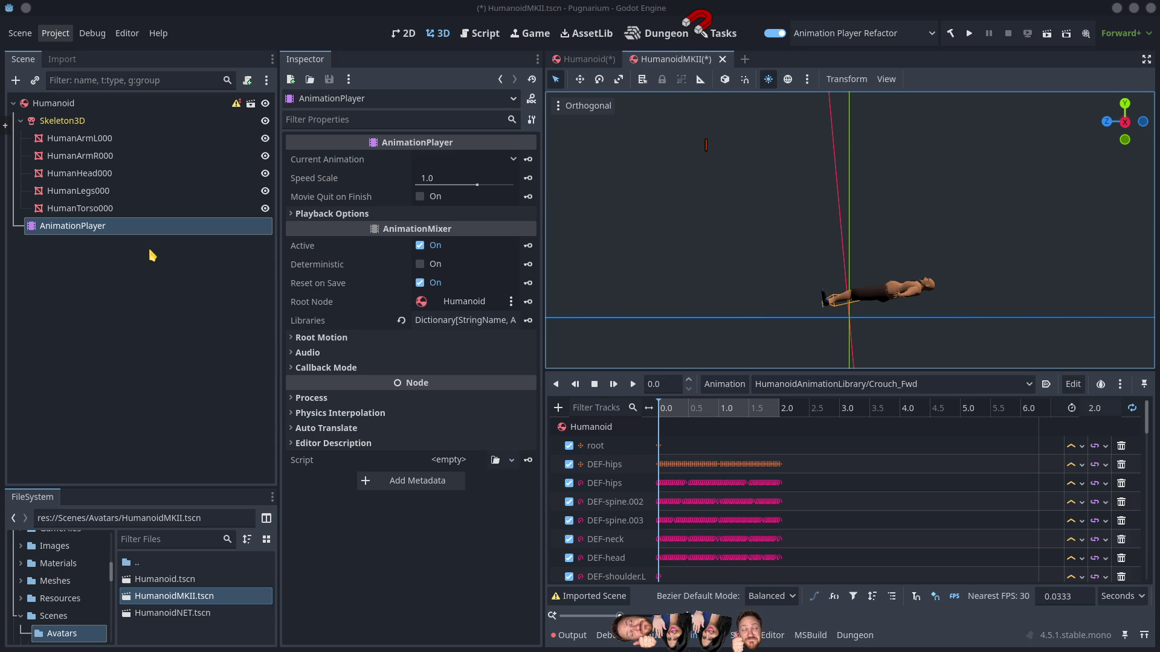
{"action": "left_click", "coordinate": [680, 408]}
{"action": "mouse_move", "coordinate": [681, 413]}
{"action": "left_mouse_down"}
{"action": "mouse_move", "coordinate": [743, 411]}
{"action": "mouse_move", "coordinate": [677, 423]}
{"action": "mouse_move", "coordinate": [728, 433]}
{"action": "mouse_move", "coordinate": [657, 420]}
{"action": "mouse_move", "coordinate": [779, 439]}
{"action": "mouse_move", "coordinate": [645, 433]}
{"action": "left_mouse_up"}
{"action": "mouse_move", "coordinate": [725, 441]}
{"action": "left_mouse_down"}
{"action": "mouse_move", "coordinate": [752, 445]}
{"action": "mouse_move", "coordinate": [658, 460]}
{"action": "mouse_move", "coordinate": [761, 466]}
{"action": "mouse_move", "coordinate": [673, 464]}
{"action": "mouse_move", "coordinate": [704, 464]}
{"action": "left_mouse_up"}
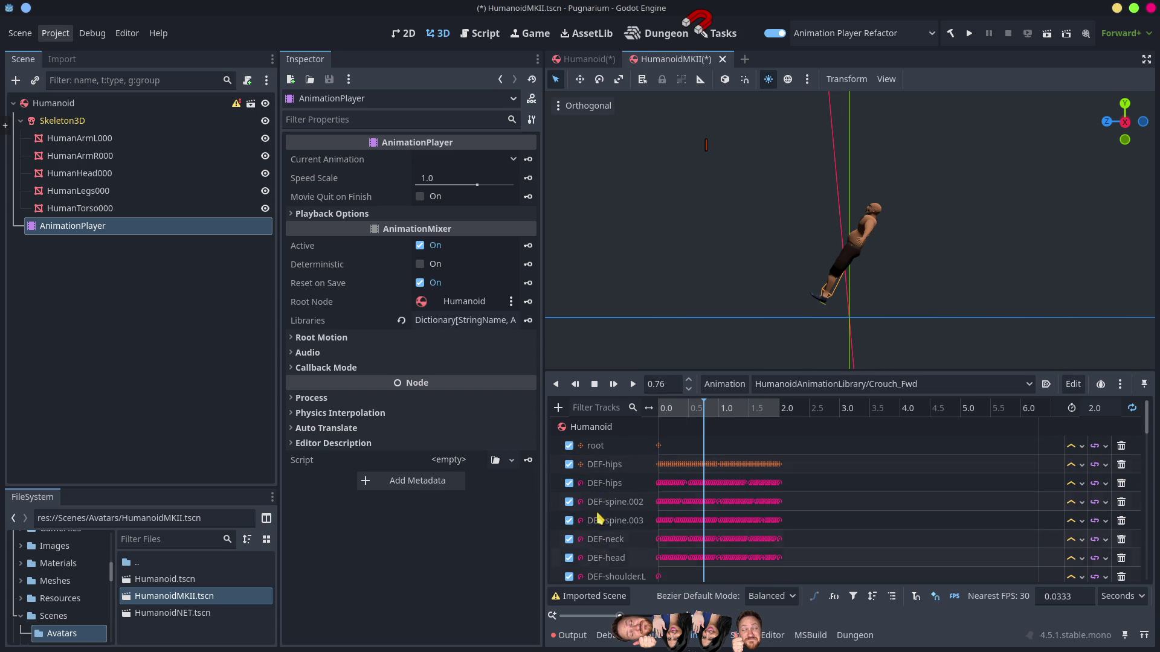
{"action": "left_click", "coordinate": [586, 59]}
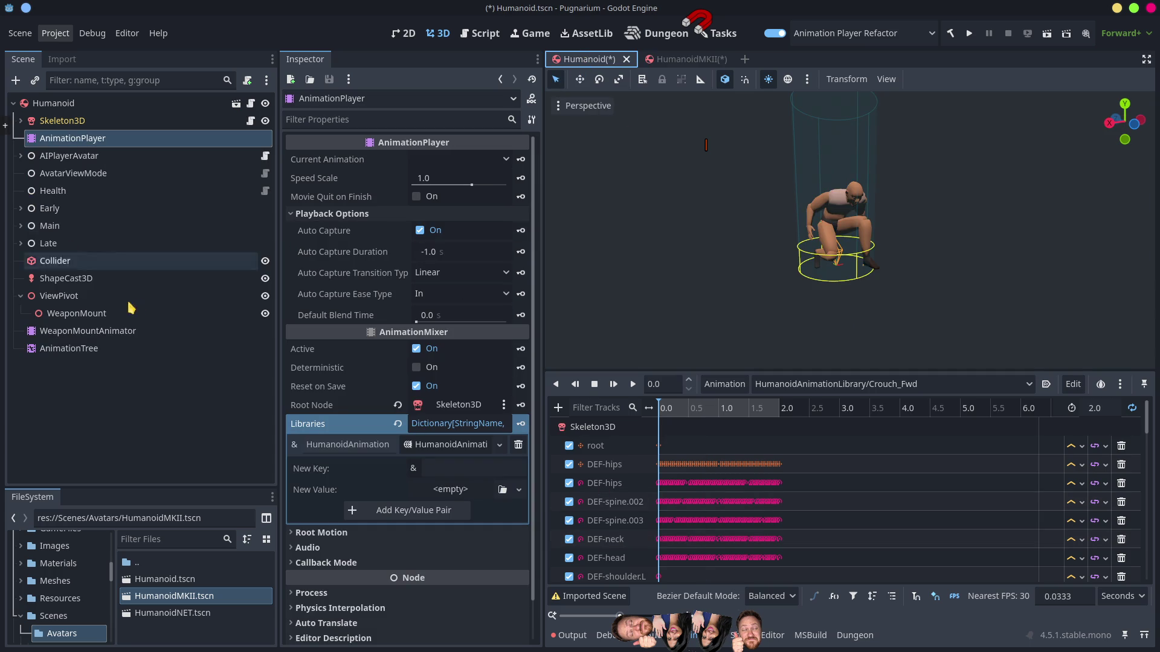
{"action": "left_click", "coordinate": [34, 156]}
{"action": "left_click", "coordinate": [69, 140]}
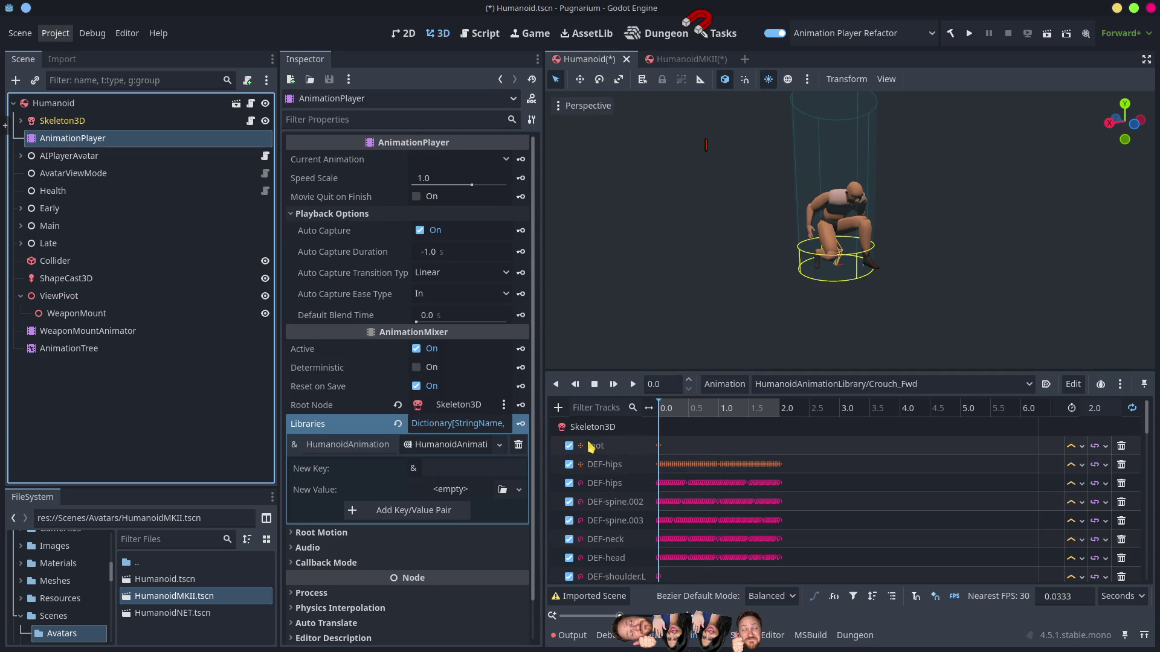
{"action": "left_click", "coordinate": [829, 390]}
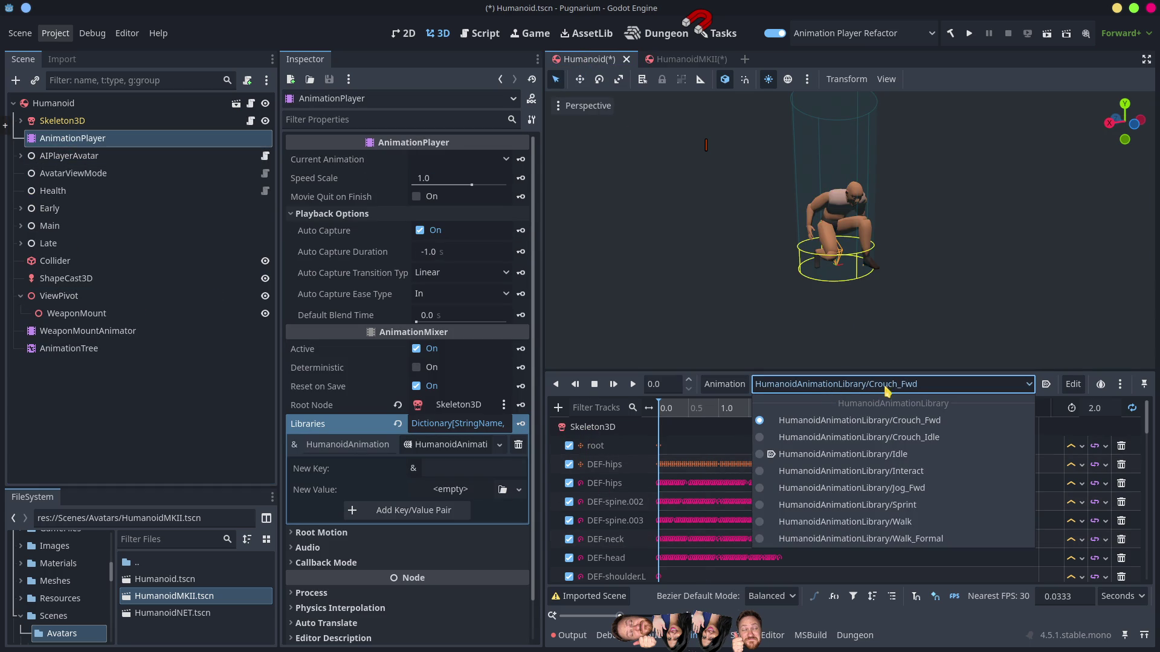
{"action": "left_click", "coordinate": [918, 386]}
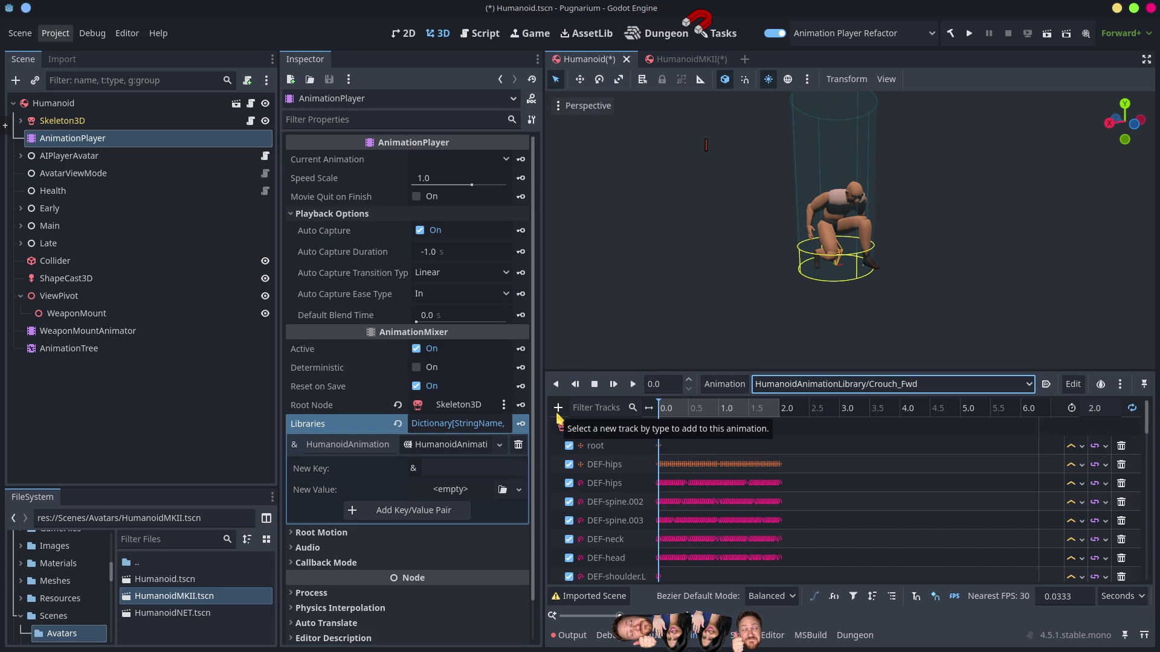
{"action": "left_click", "coordinate": [678, 60]}
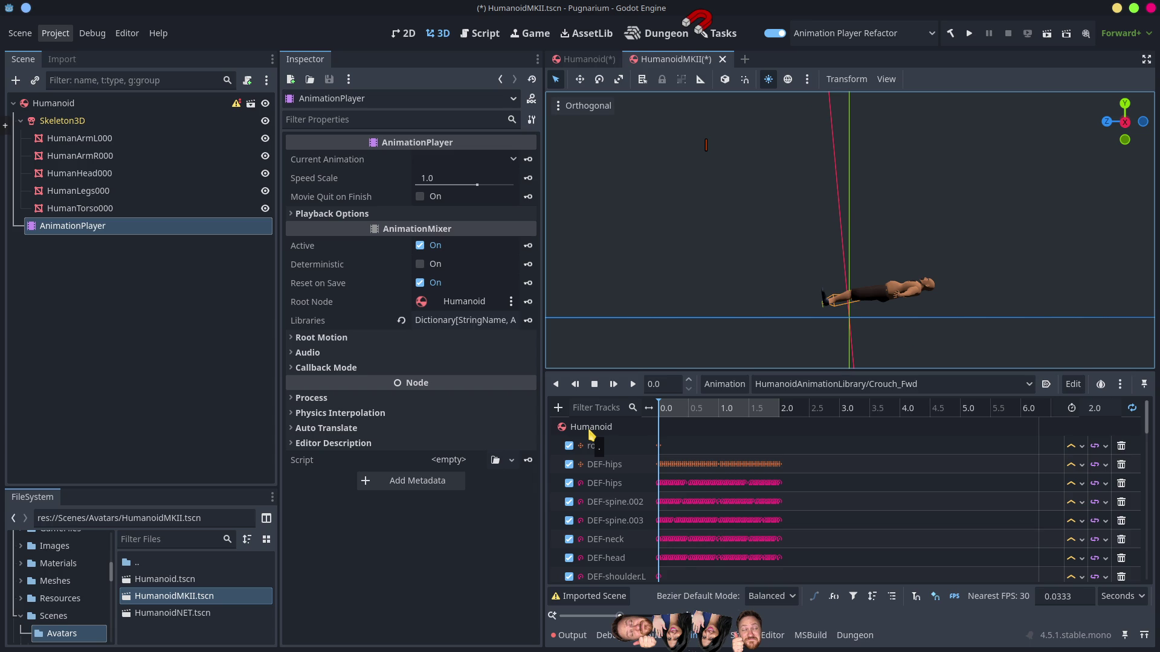
Step: In Animation > Refactor, change the root node from Humanoid to Skeleton3D
{"action": "left_click", "coordinate": [725, 385]}
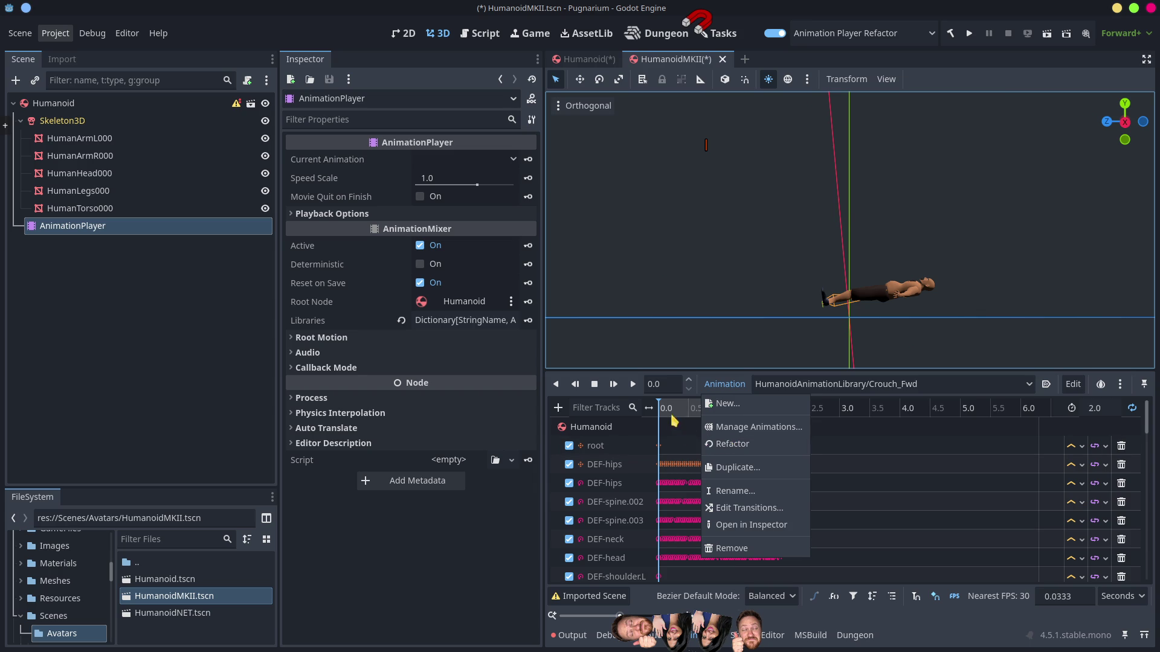
{"action": "left_click", "coordinate": [688, 418]}
{"action": "left_click", "coordinate": [724, 384]}
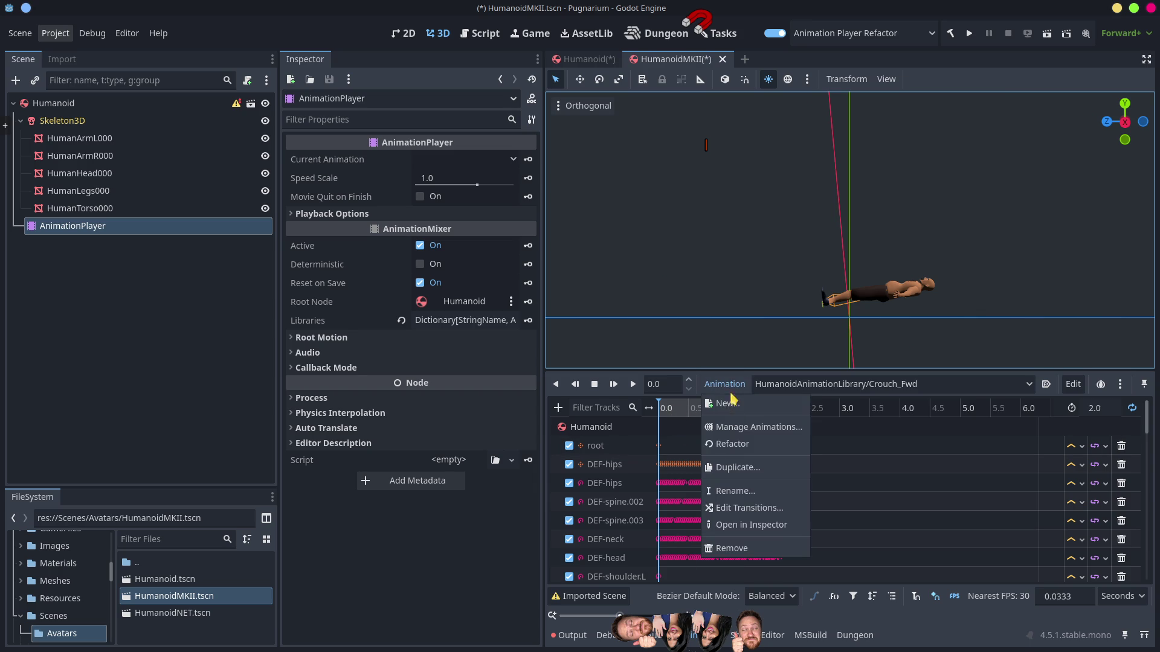
{"action": "left_click", "coordinate": [729, 445]}
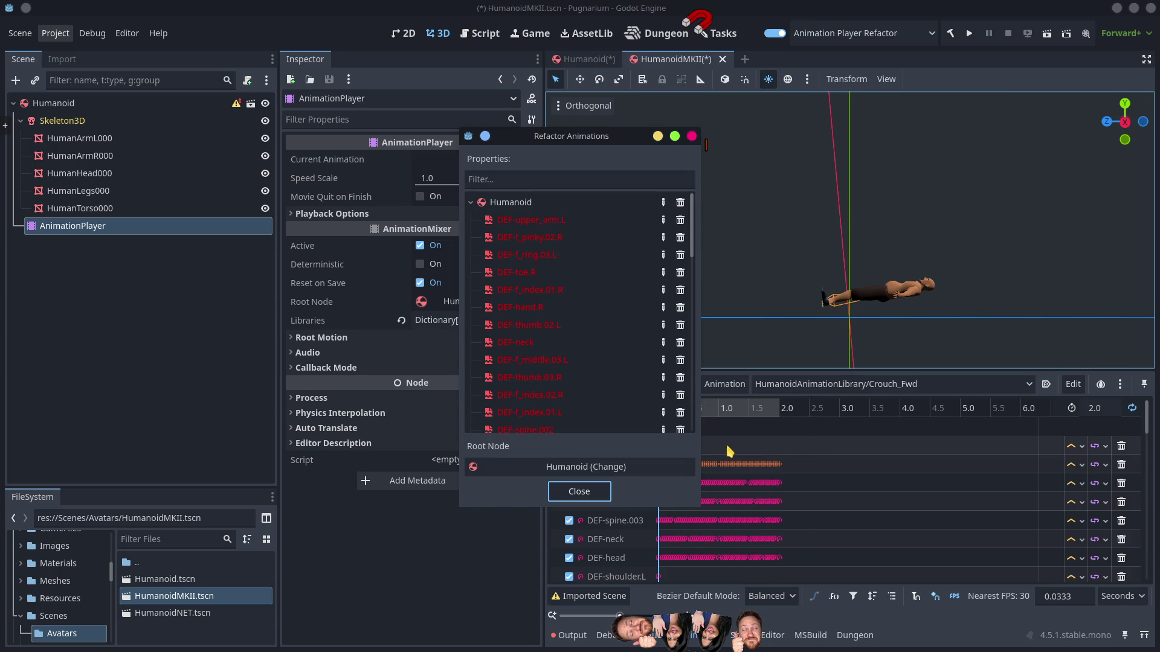
{"action": "left_click", "coordinate": [585, 490]}
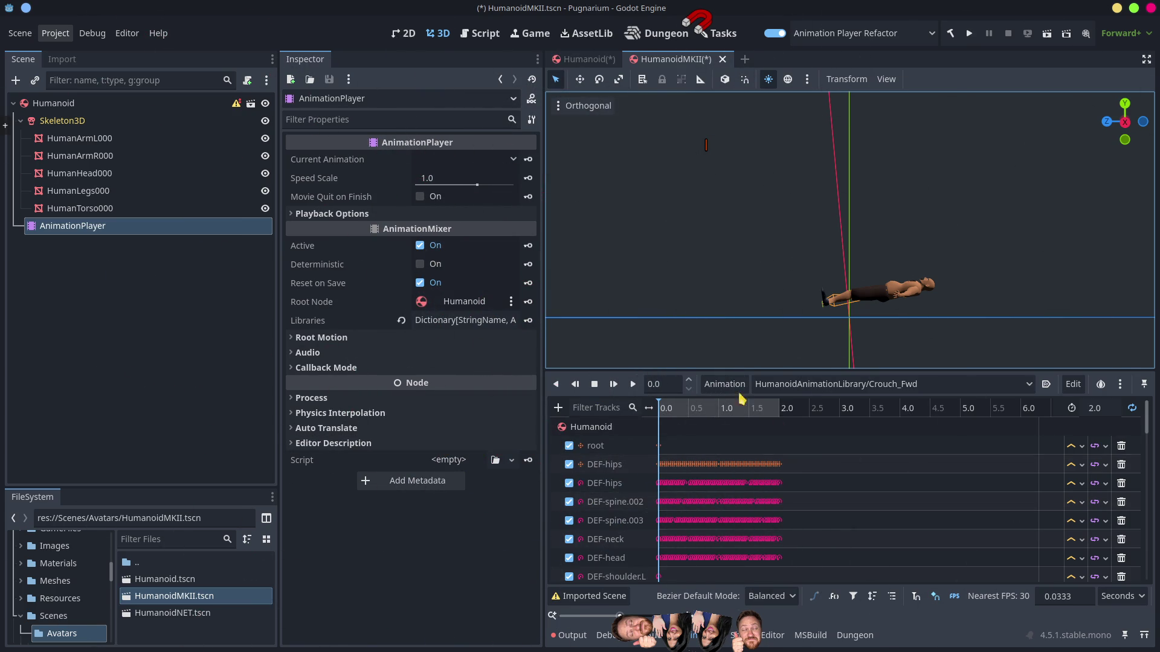
{"action": "left_click", "coordinate": [720, 388]}
{"action": "left_click", "coordinate": [730, 445]}
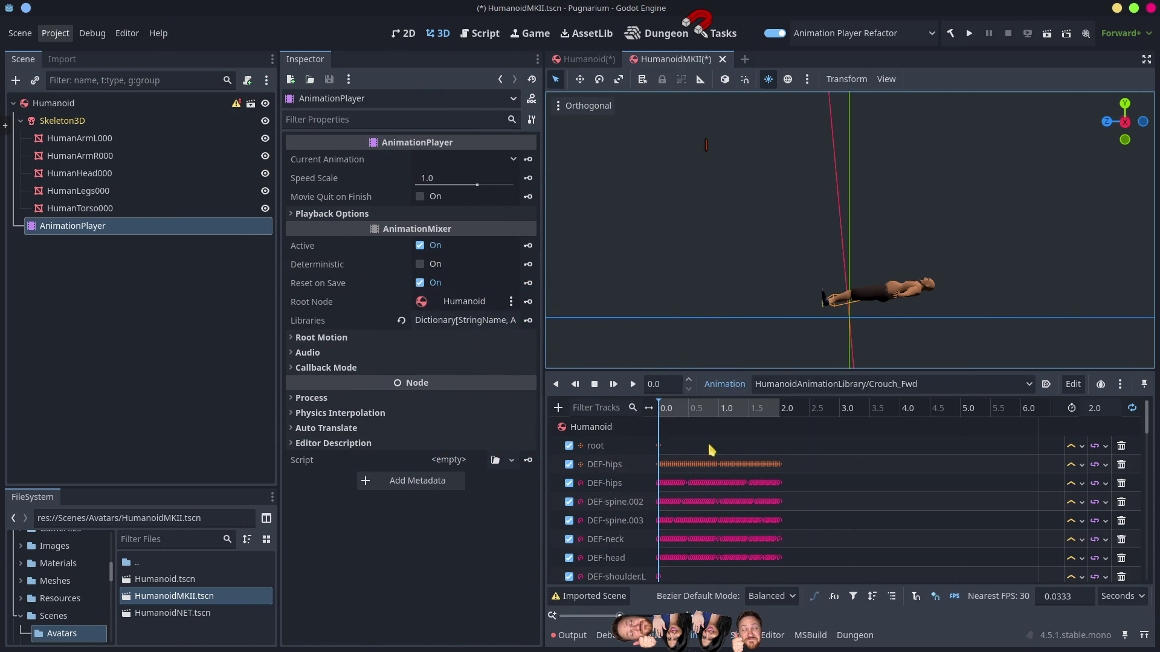
{"action": "left_click", "coordinate": [584, 468]}
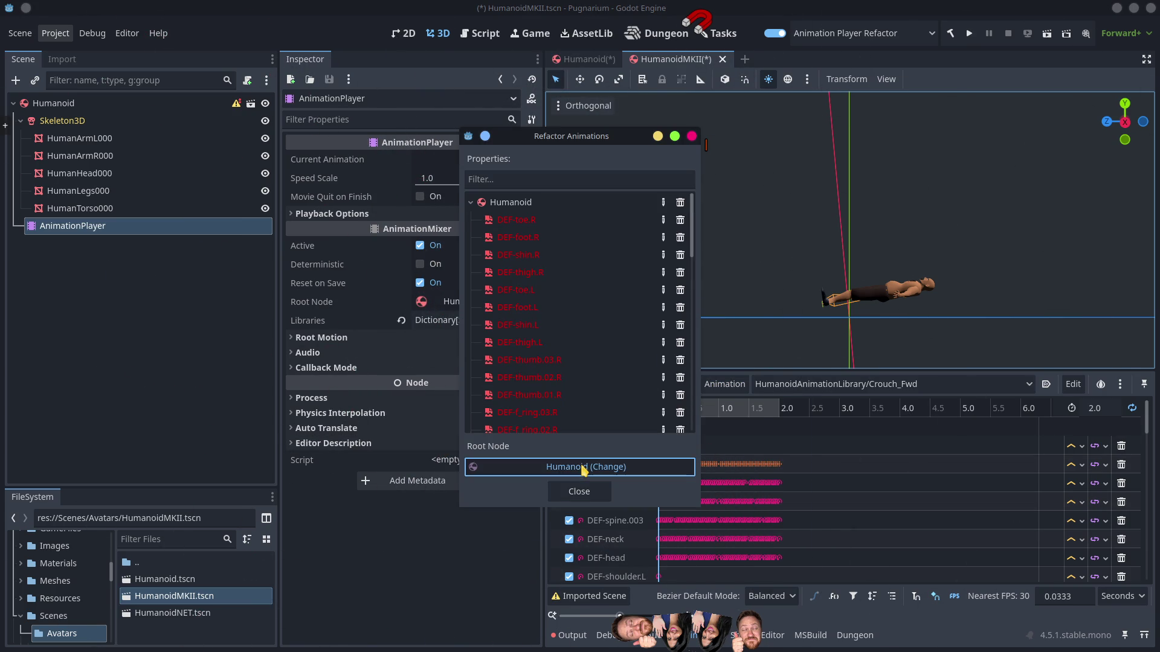
{"action": "left_click", "coordinate": [466, 192]}
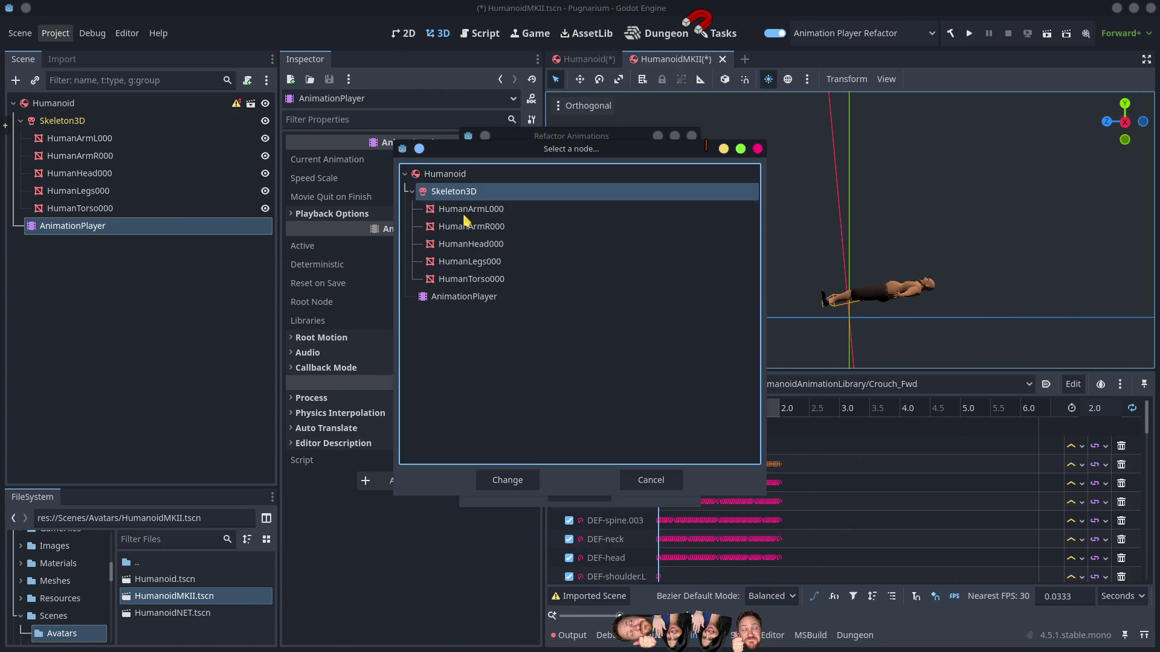
{"action": "left_click", "coordinate": [507, 479]}
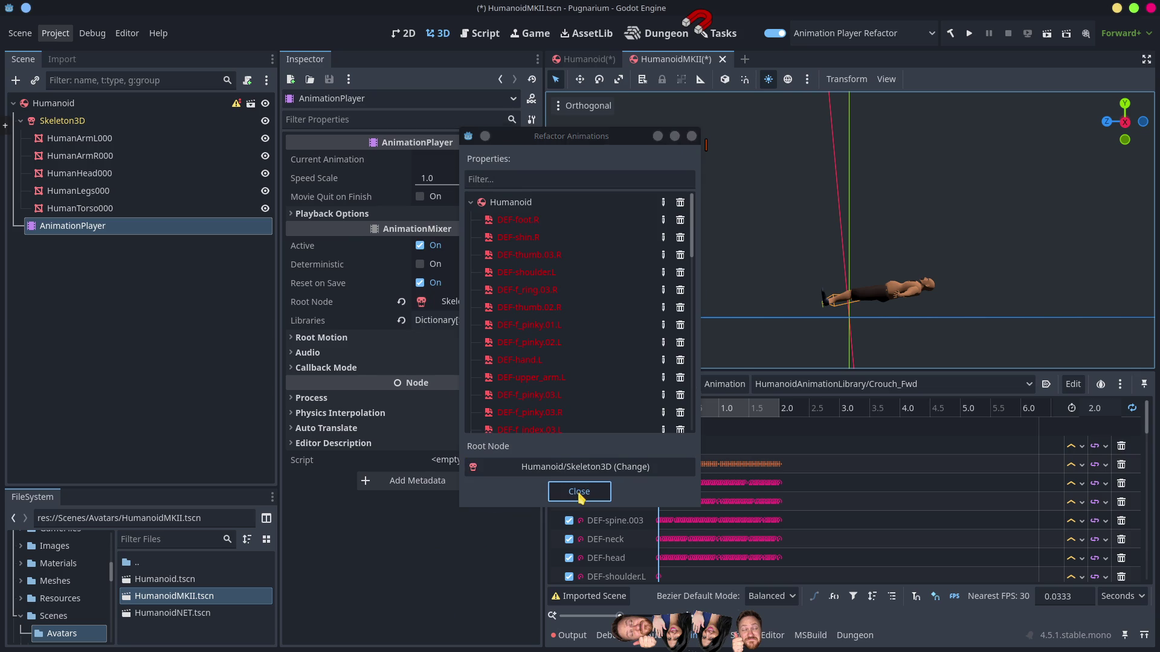
{"action": "left_click", "coordinate": [579, 492]}
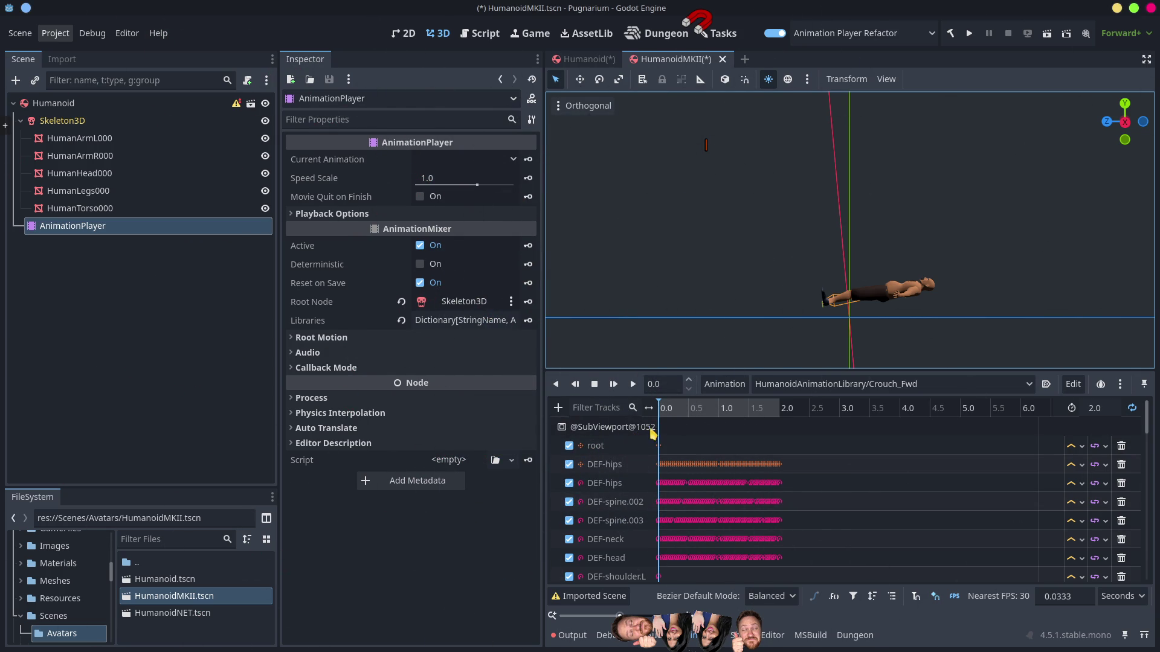
Step: Widen the viewport, scrub the timeline to preview poses, and reselect AnimationPlayer
{"action": "mouse_move", "coordinate": [543, 436]}
{"action": "left_mouse_down"}
{"action": "mouse_move", "coordinate": [444, 437]}
{"action": "mouse_move", "coordinate": [497, 437]}
{"action": "left_mouse_up"}
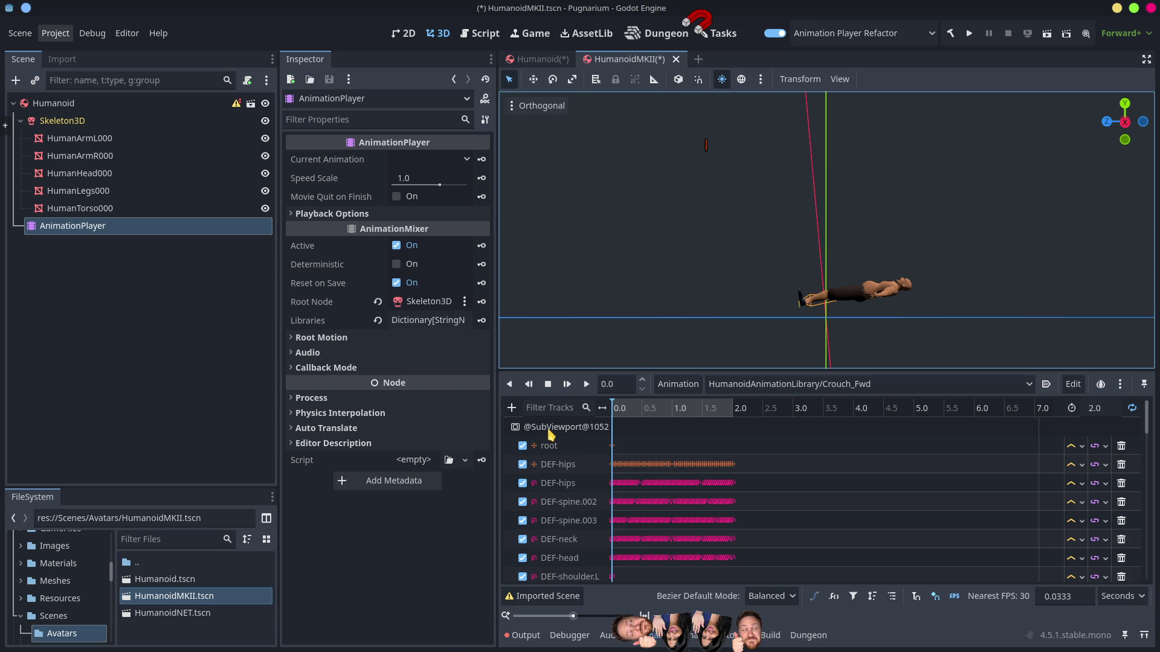
{"action": "mouse_move", "coordinate": [642, 407]}
{"action": "left_mouse_down"}
{"action": "mouse_move", "coordinate": [670, 406]}
{"action": "mouse_move", "coordinate": [475, 411]}
{"action": "left_mouse_up"}
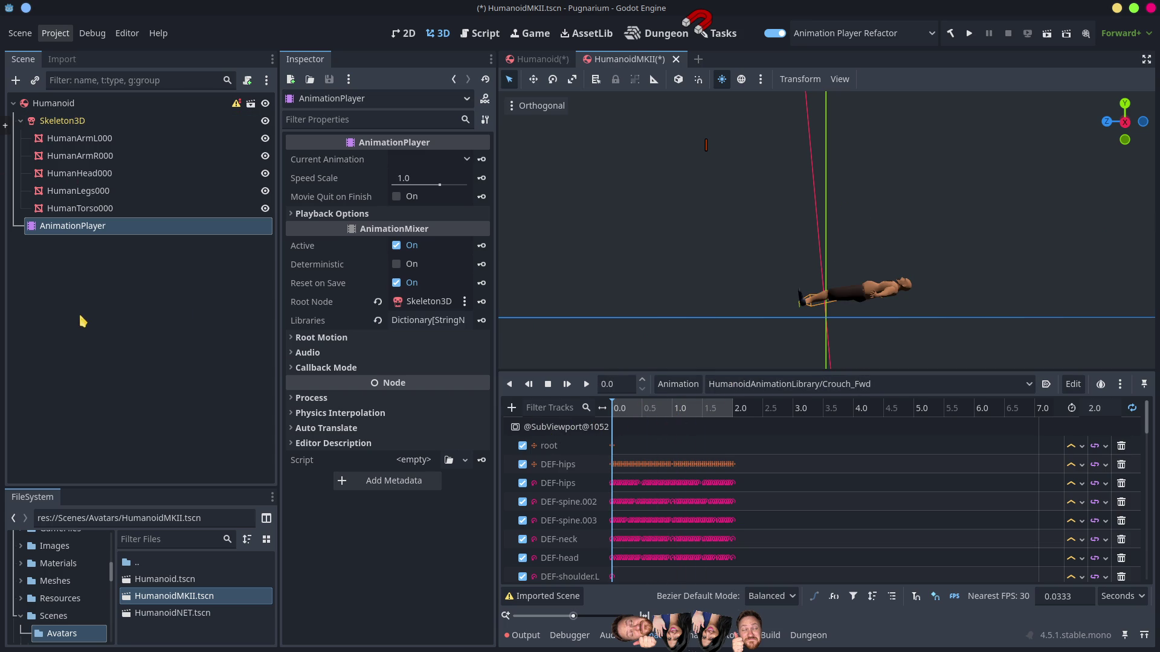
{"action": "left_click", "coordinate": [71, 288]}
{"action": "left_click", "coordinate": [57, 225]}
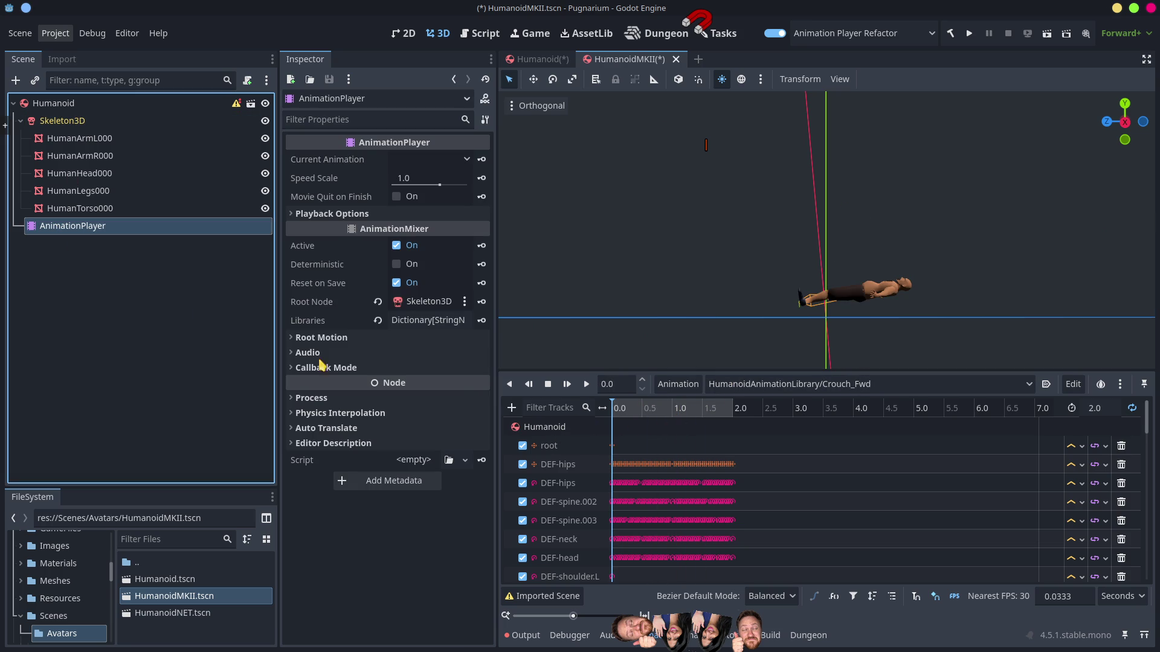
Step: View the Humanoid scene's character from the front, scrub Crouch_Fwd, then return to HumanoidMKII
{"action": "left_click", "coordinate": [545, 60]}
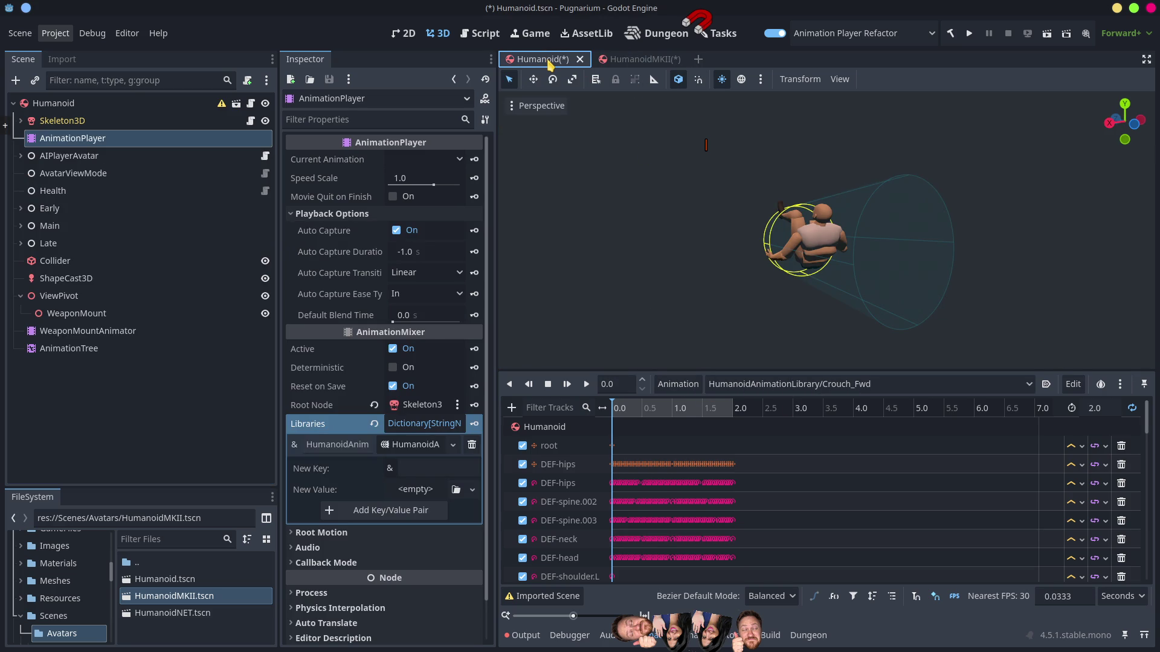
{"action": "scroll", "coordinate": [763, 293], "scroll_direction": "down", "scroll_amount": 5}
{"action": "left_click_drag", "start_coordinate": [763, 292], "coordinate": [771, 162]}
{"action": "key", "text": "KP_1"}
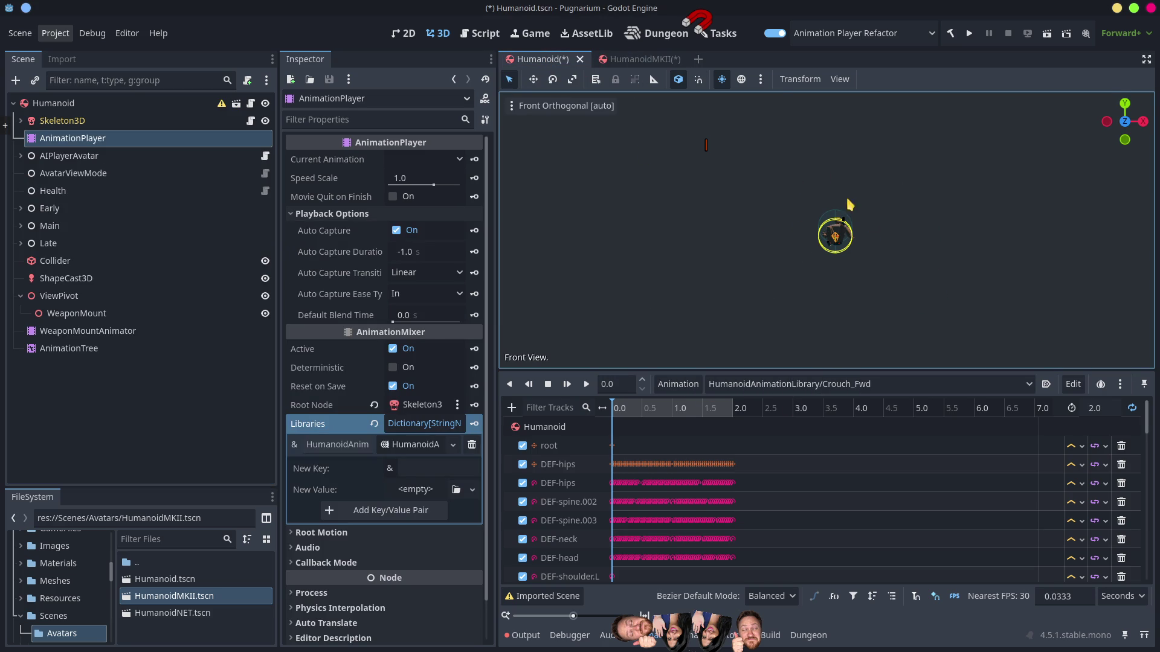
{"action": "scroll", "coordinate": [879, 254], "scroll_direction": "up", "scroll_amount": 12}
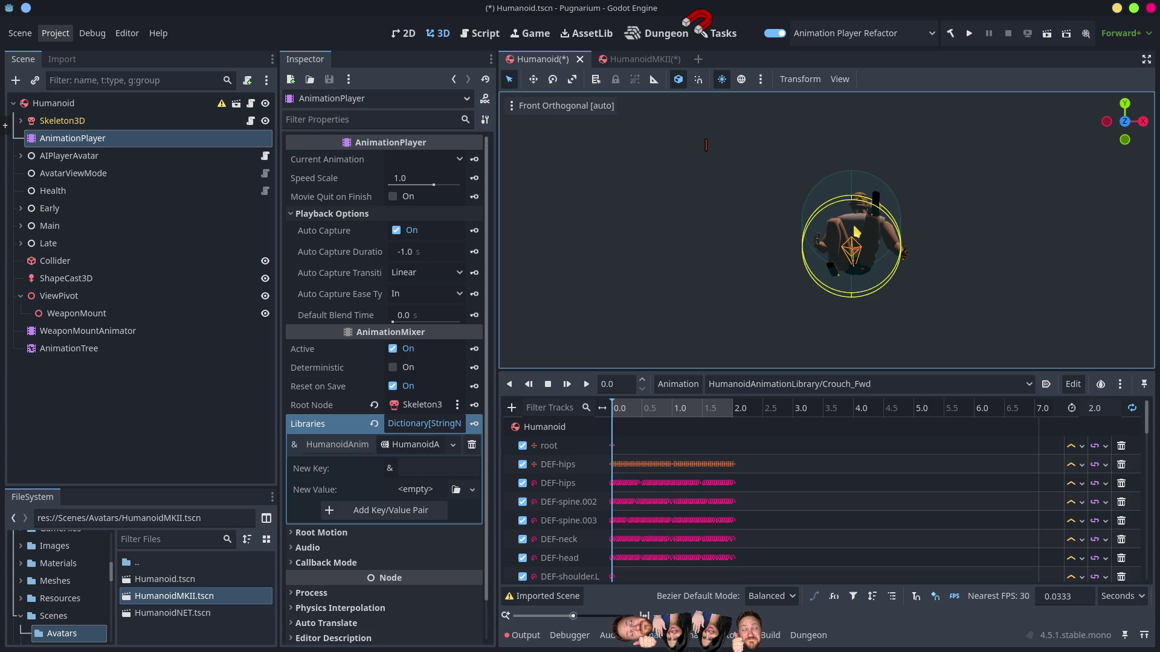
{"action": "mouse_move", "coordinate": [810, 338]}
{"action": "left_mouse_down"}
{"action": "mouse_move", "coordinate": [876, 284]}
{"action": "mouse_move", "coordinate": [963, 256]}
{"action": "left_mouse_up"}
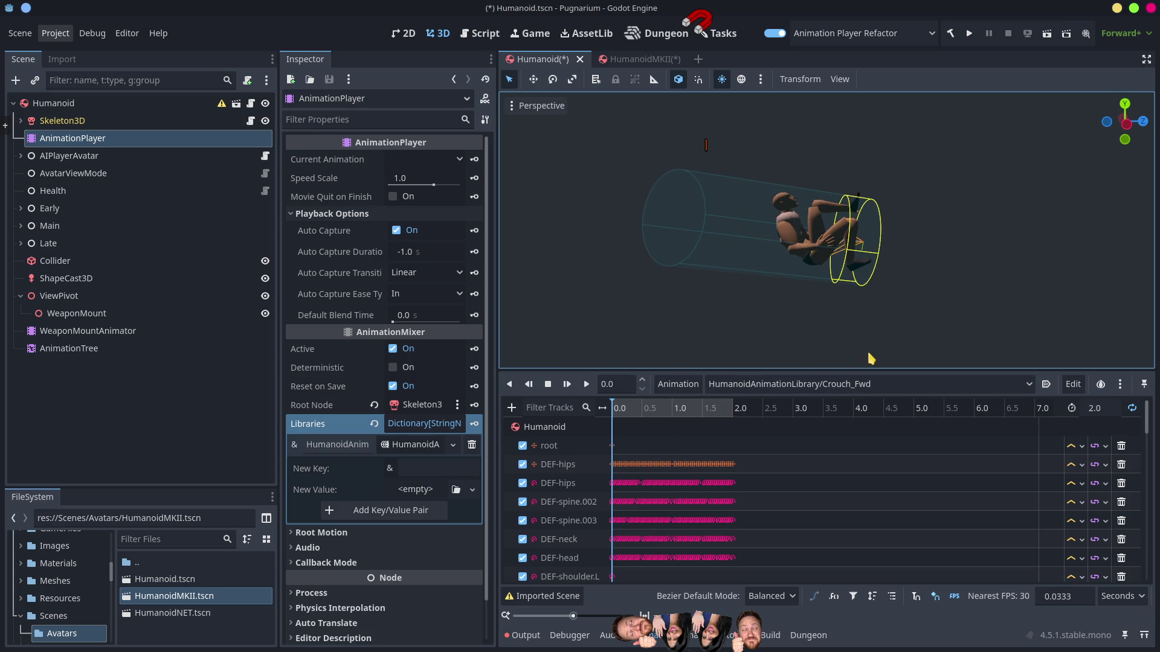
{"action": "mouse_move", "coordinate": [631, 410]}
{"action": "left_mouse_down"}
{"action": "mouse_move", "coordinate": [713, 411]}
{"action": "mouse_move", "coordinate": [609, 419]}
{"action": "mouse_move", "coordinate": [713, 416]}
{"action": "mouse_move", "coordinate": [640, 417]}
{"action": "mouse_move", "coordinate": [676, 417]}
{"action": "mouse_move", "coordinate": [612, 433]}
{"action": "mouse_move", "coordinate": [689, 426]}
{"action": "mouse_move", "coordinate": [593, 445]}
{"action": "left_mouse_up"}
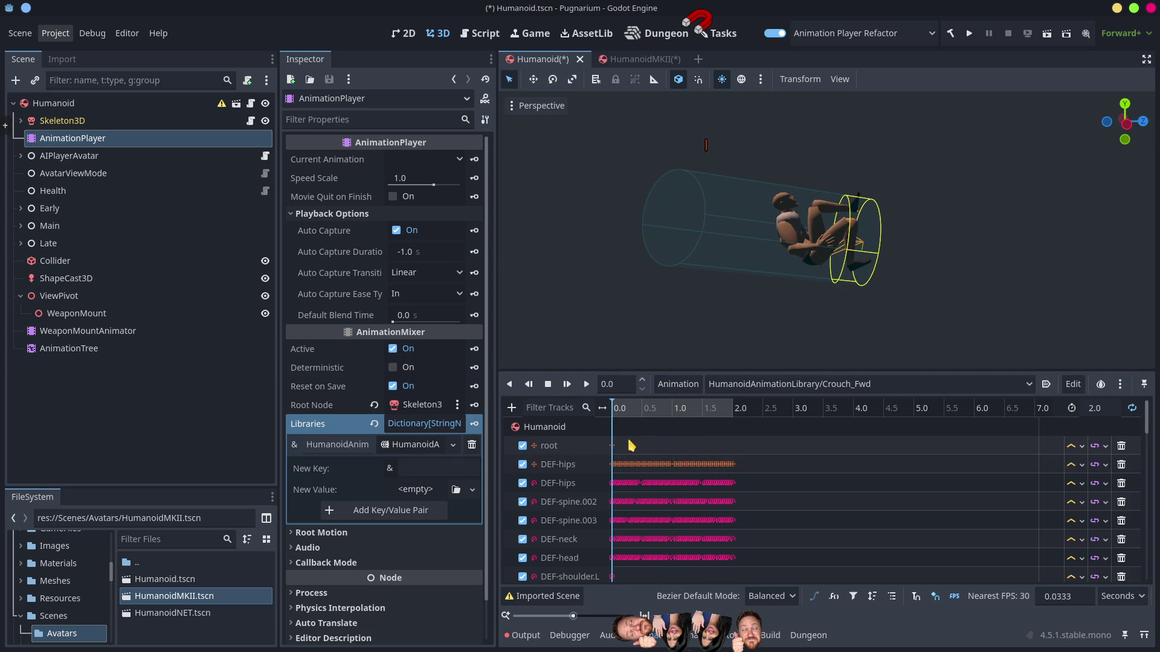
{"action": "left_click", "coordinate": [632, 60]}
{"action": "left_click", "coordinate": [678, 384]}
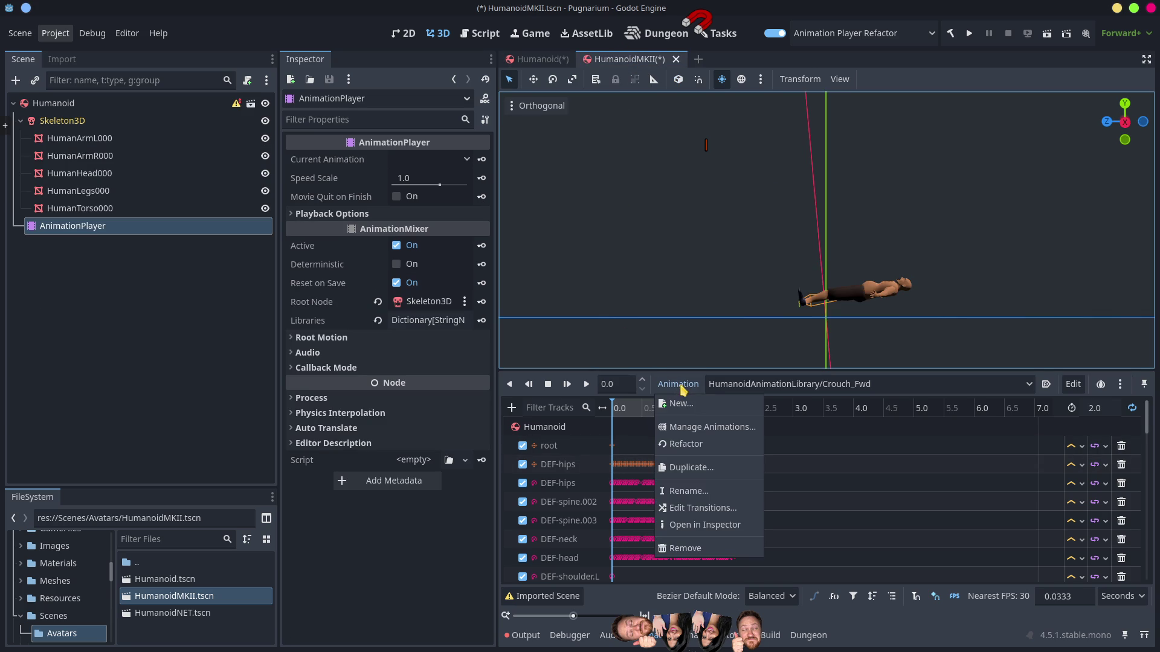
Step: In the Refactor window, pick Skeleton3D as the animations' root node
{"action": "left_click", "coordinate": [688, 444]}
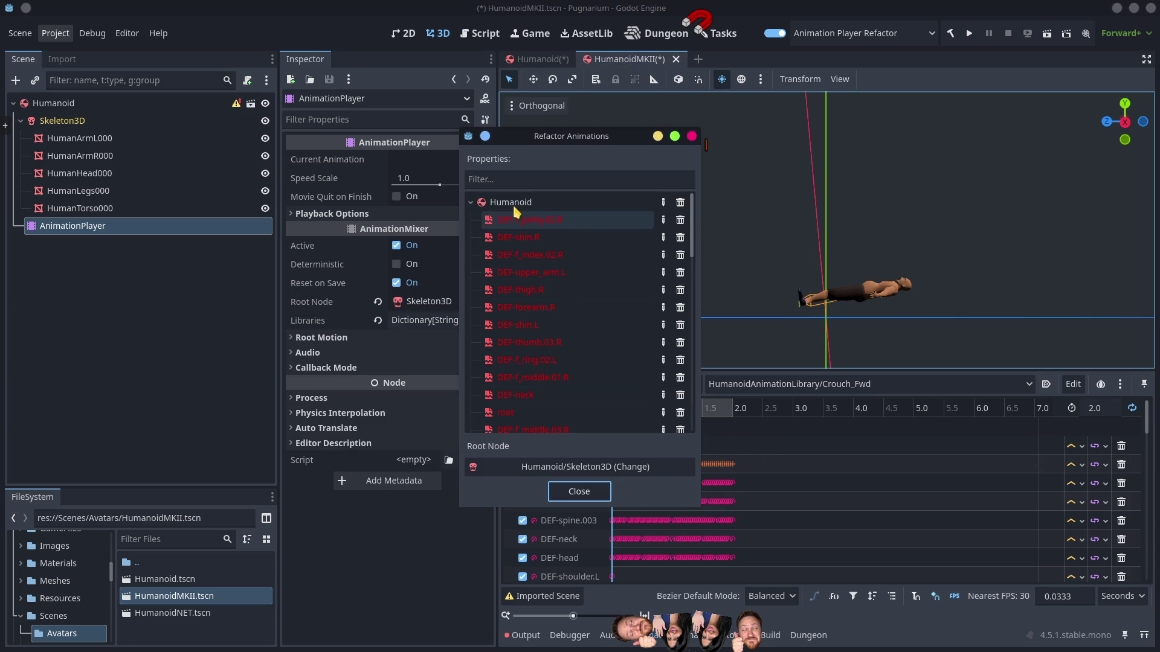
{"action": "left_click", "coordinate": [515, 208]}
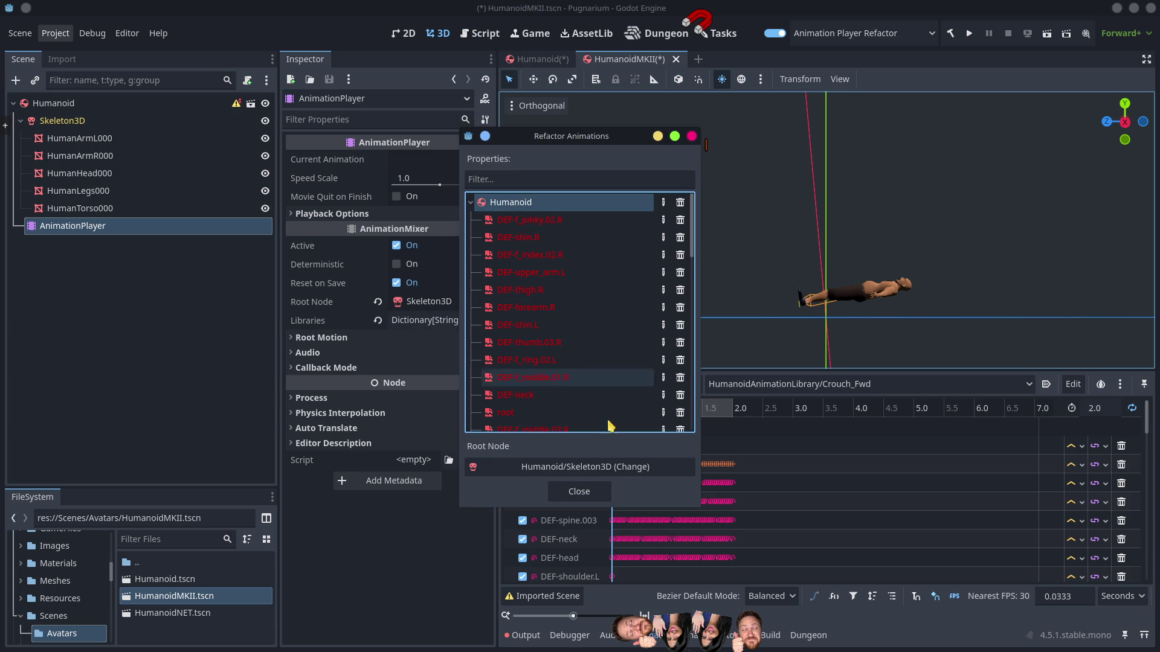
{"action": "left_click", "coordinate": [570, 474]}
{"action": "left_click", "coordinate": [569, 475]}
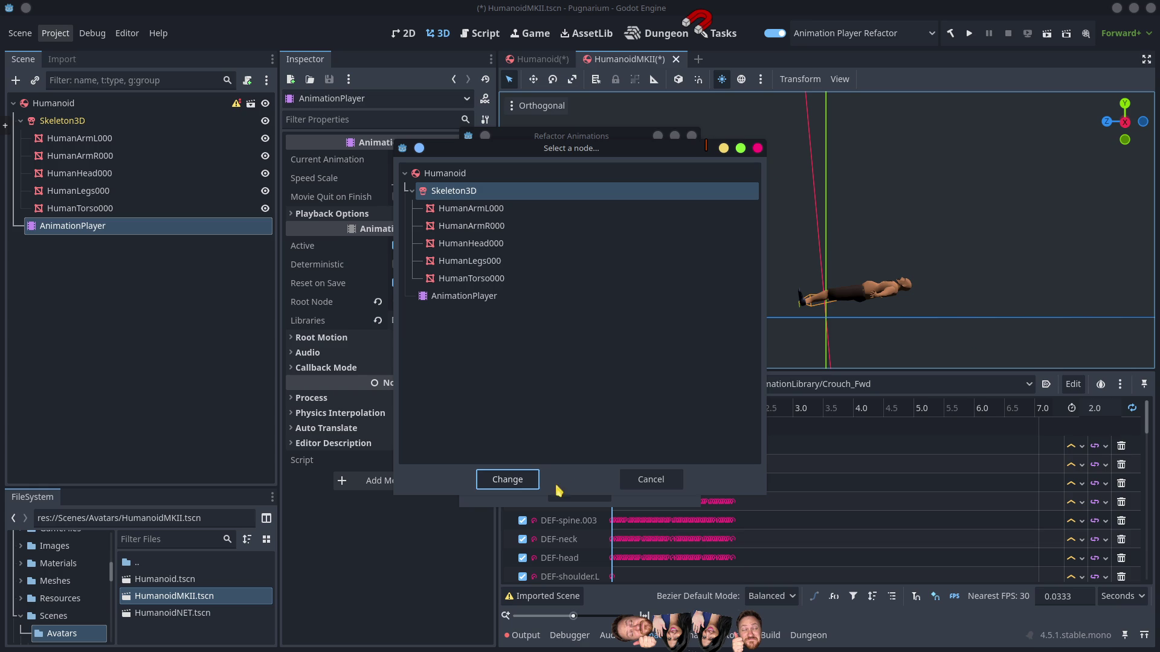
{"action": "left_click", "coordinate": [525, 480]}
Step: Try renaming the Humanoid path entry with full-path editing, then close the Refactor window
{"action": "left_click", "coordinate": [504, 204]}
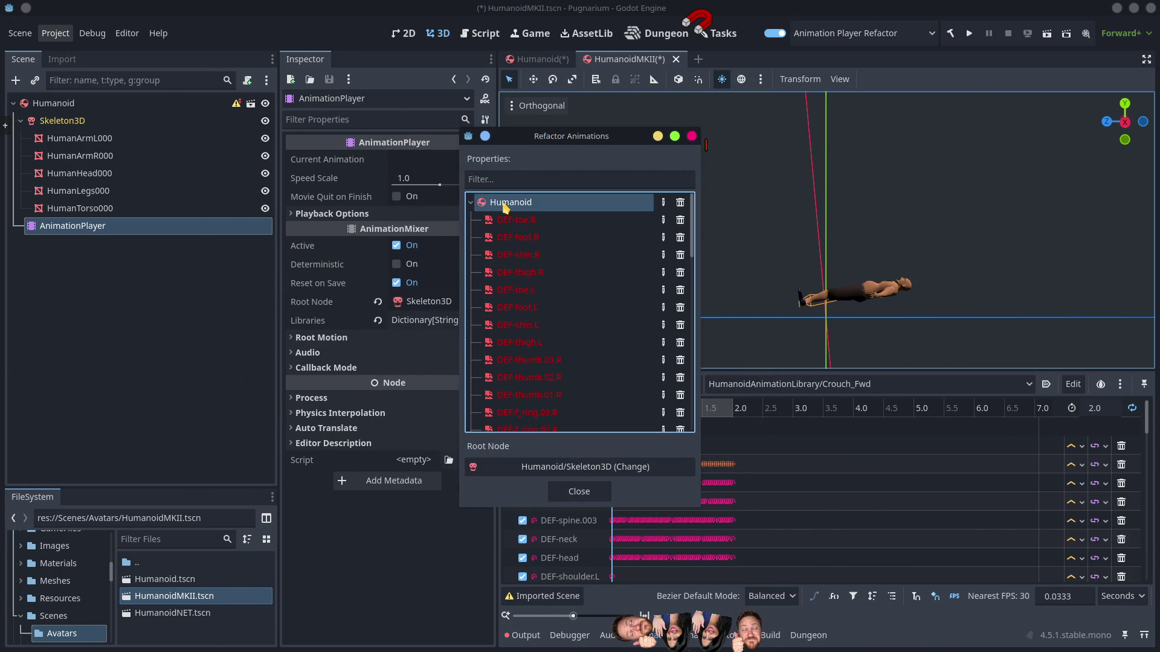
{"action": "double_click", "coordinate": [504, 204]}
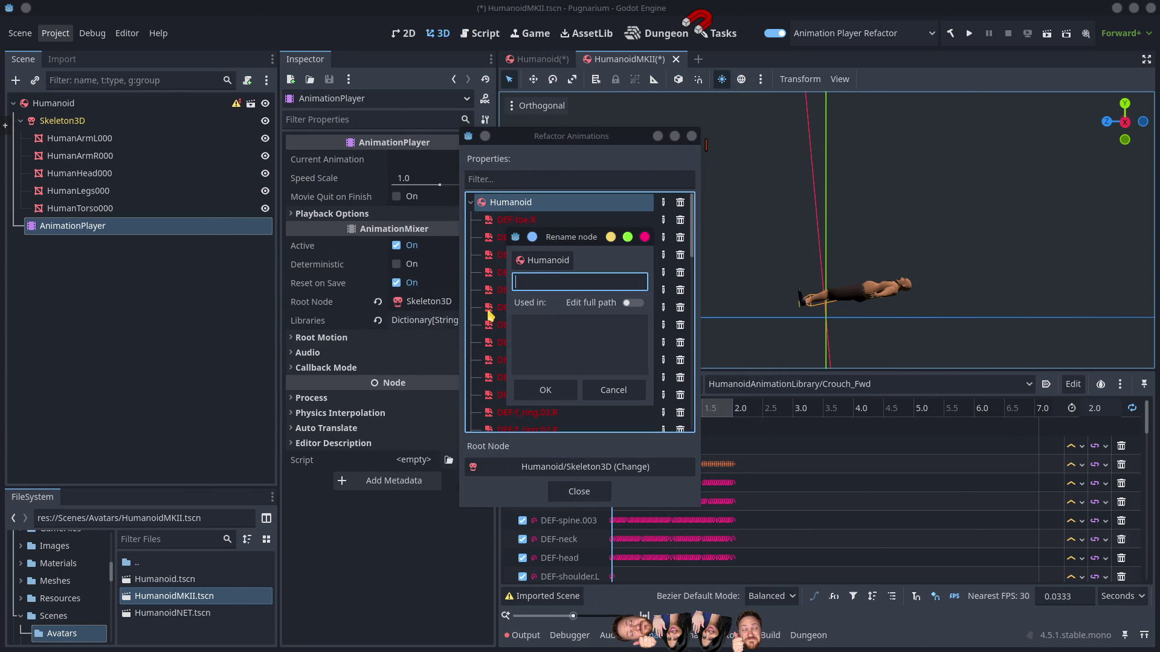
{"action": "left_click", "coordinate": [559, 392]}
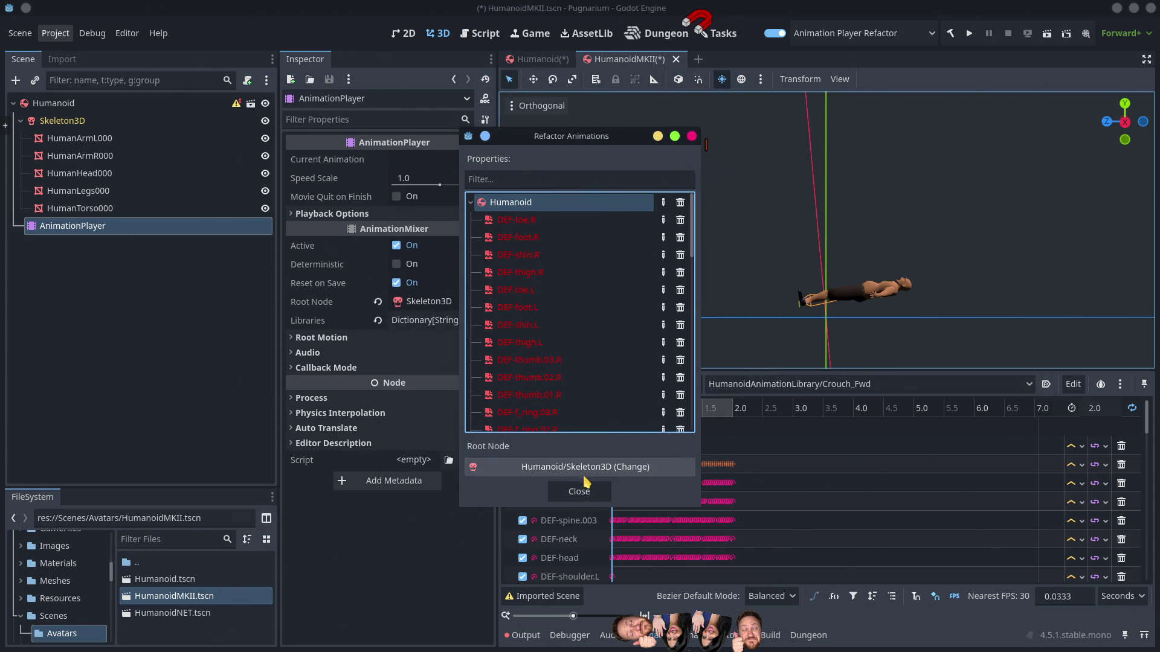
{"action": "double_click", "coordinate": [505, 206]}
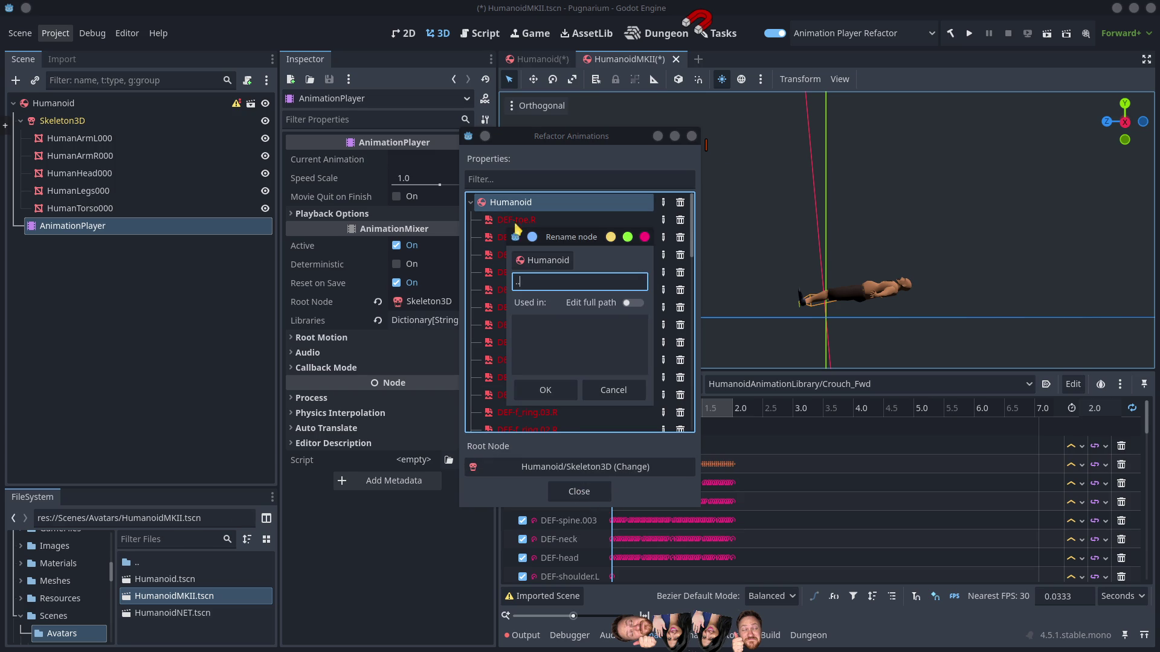
{"action": "left_click", "coordinate": [634, 303]}
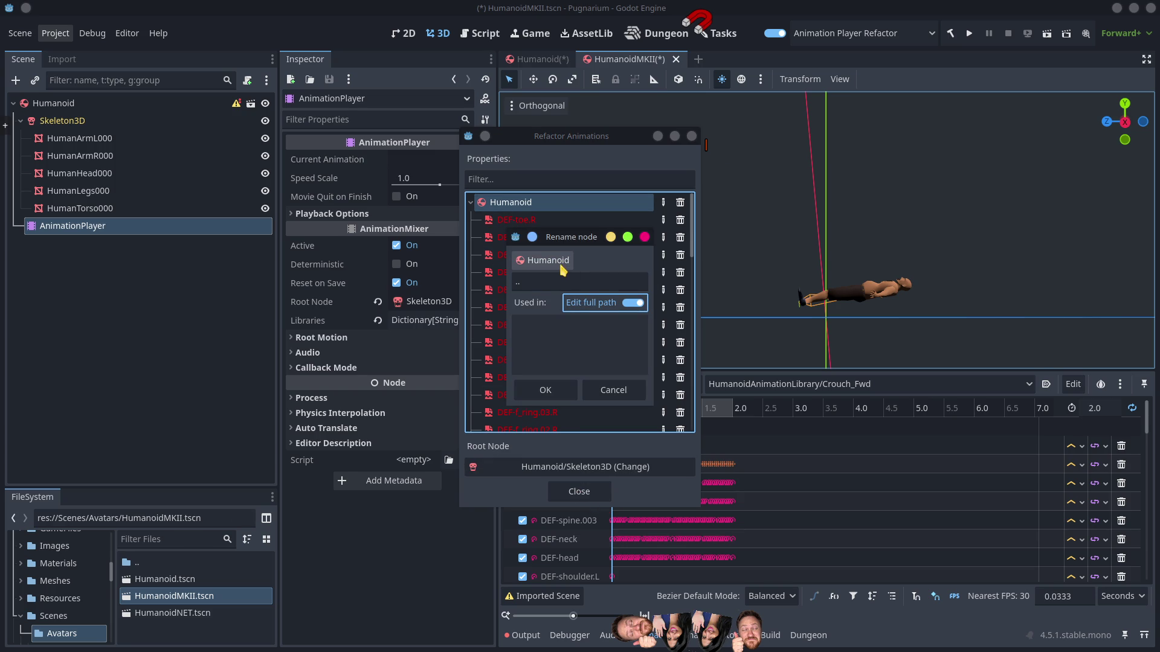
{"action": "left_click", "coordinate": [525, 289]}
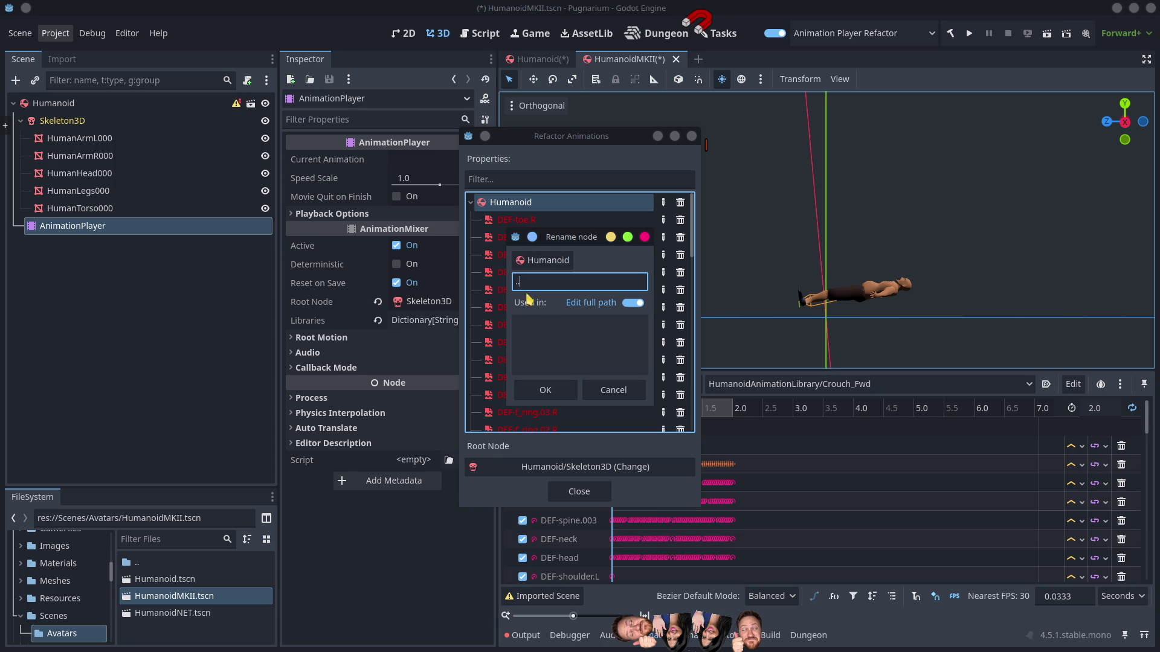
{"action": "left_click", "coordinate": [547, 389]}
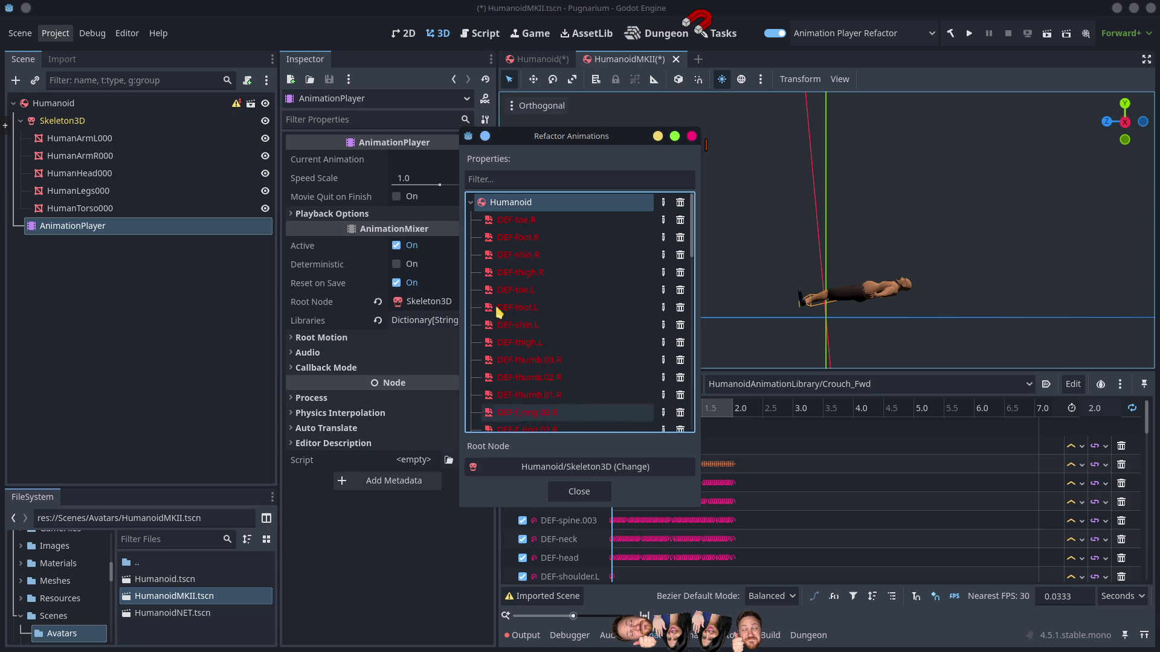
{"action": "left_click", "coordinate": [580, 492]}
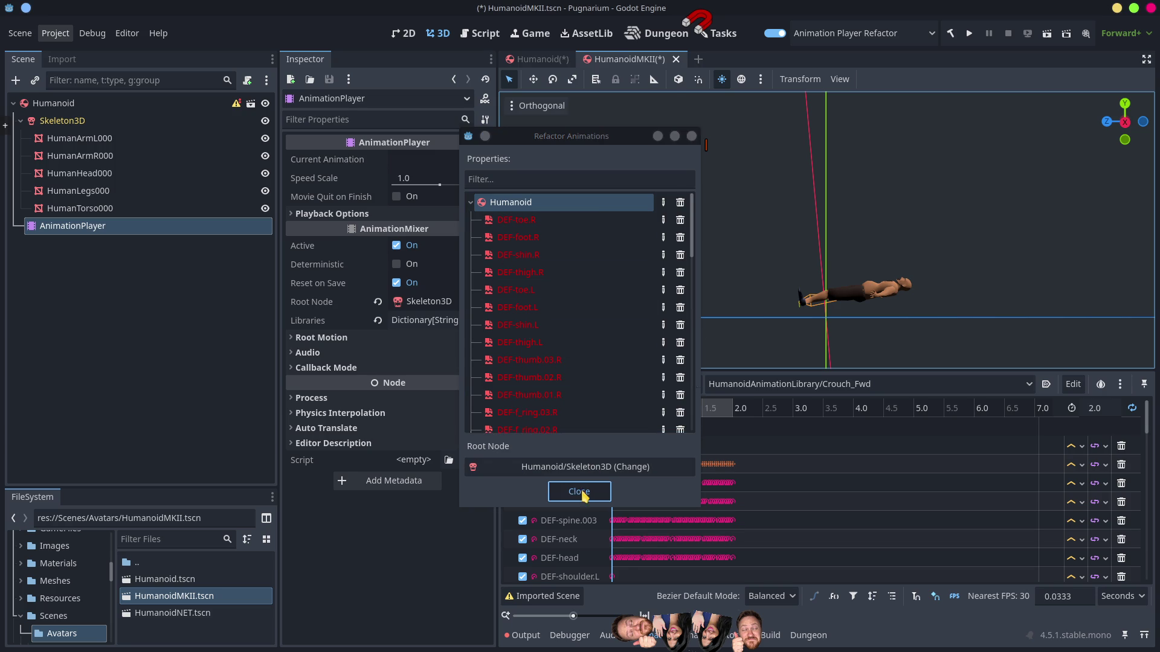
{"action": "left_click", "coordinate": [547, 429]}
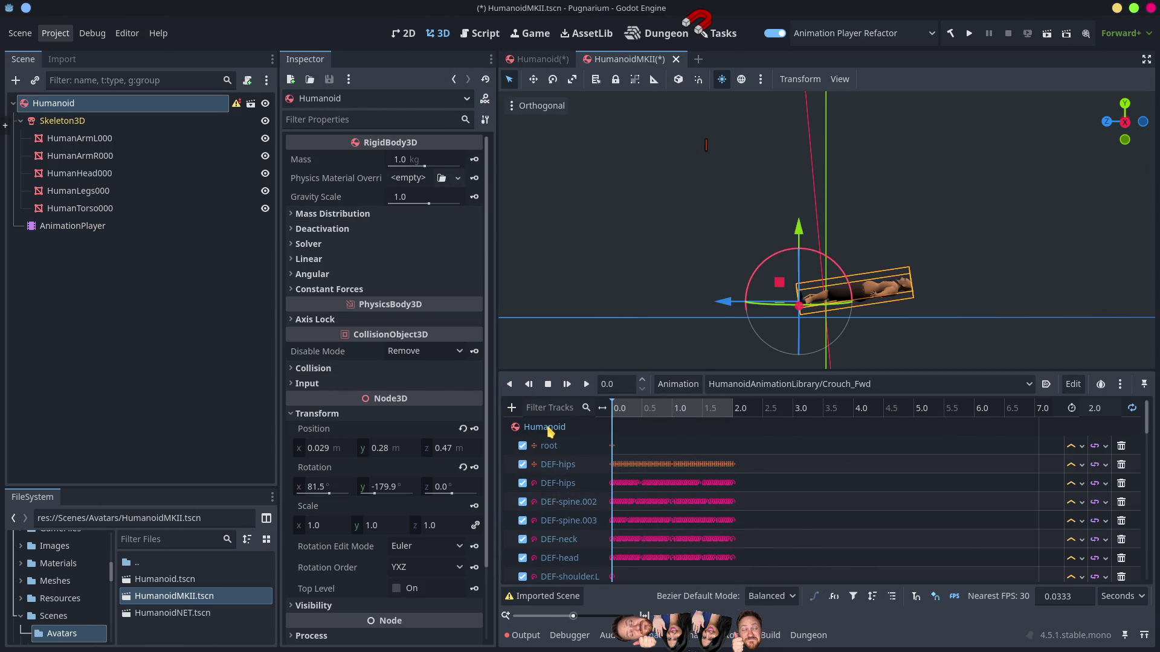
Step: With Skeleton3D selected, refactor the Crouch_Fwd animations' root node to Humanoid
{"action": "left_click", "coordinate": [153, 320]}
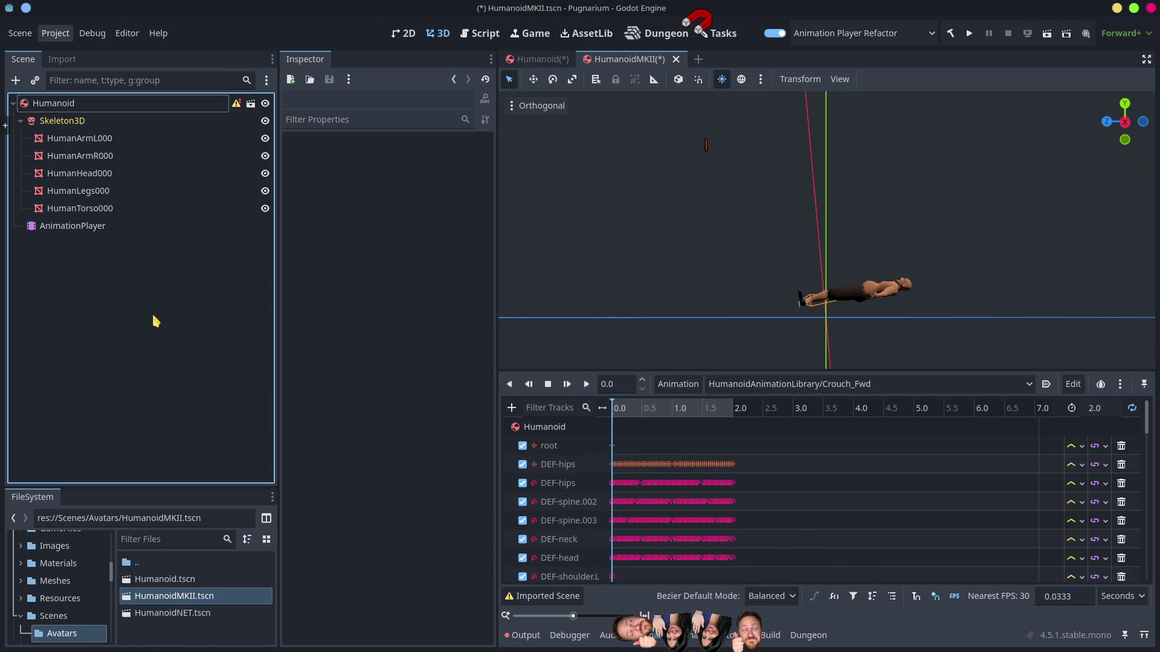
{"action": "left_click", "coordinate": [61, 124]}
{"action": "left_click", "coordinate": [678, 385]}
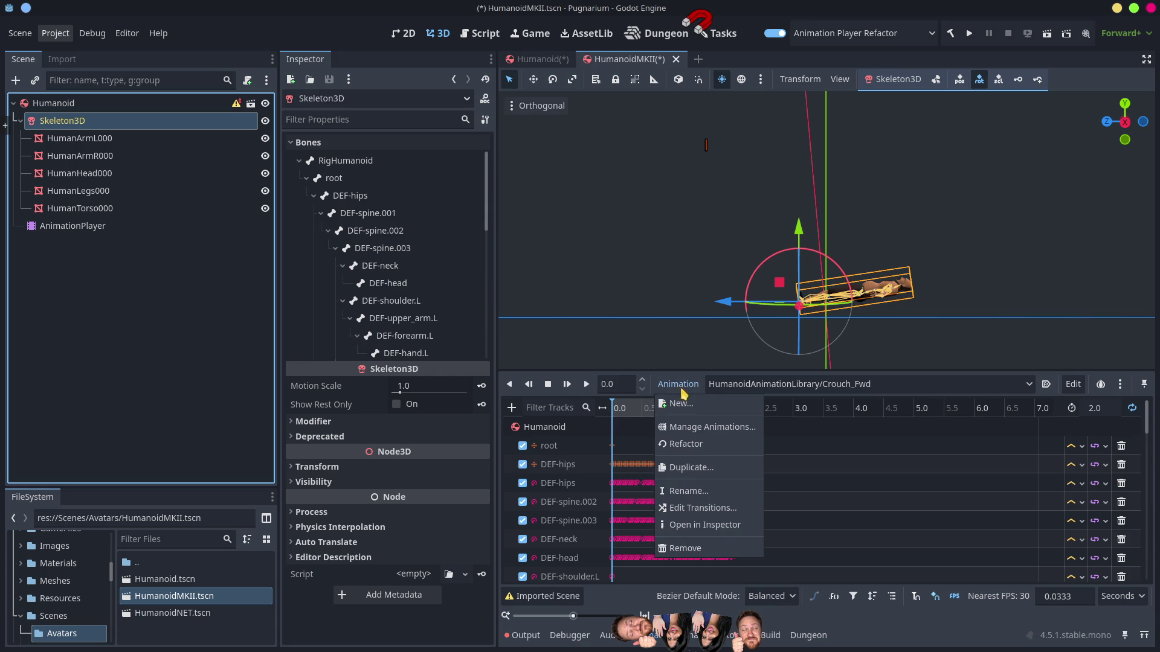
{"action": "left_click", "coordinate": [687, 446]}
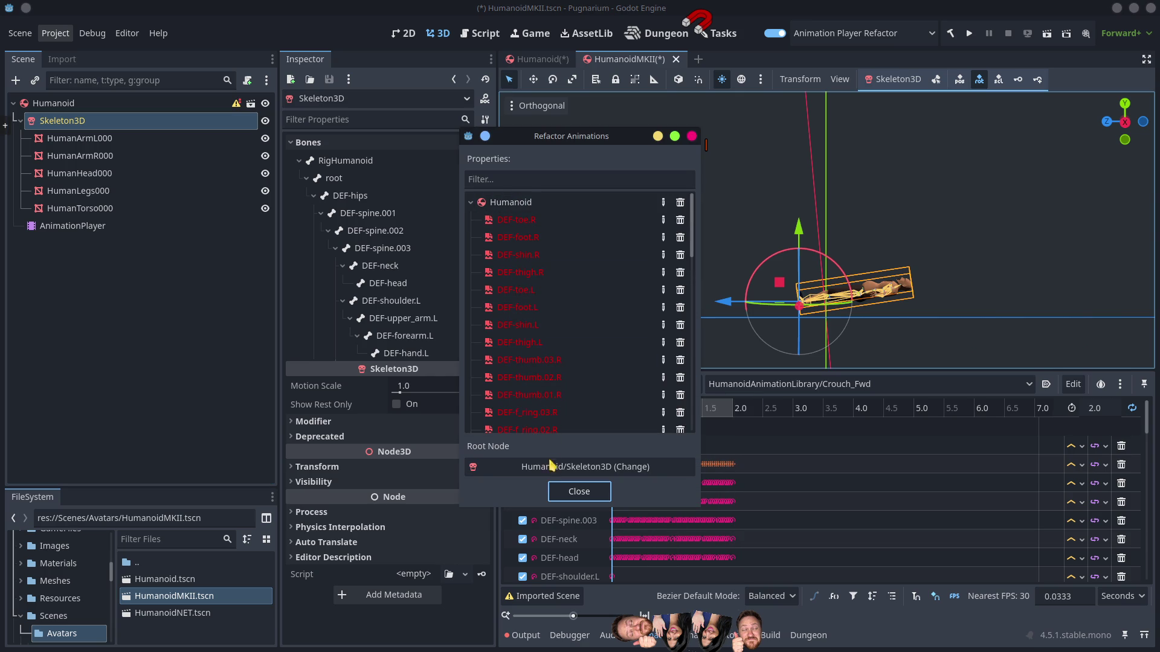
{"action": "left_click", "coordinate": [554, 470]}
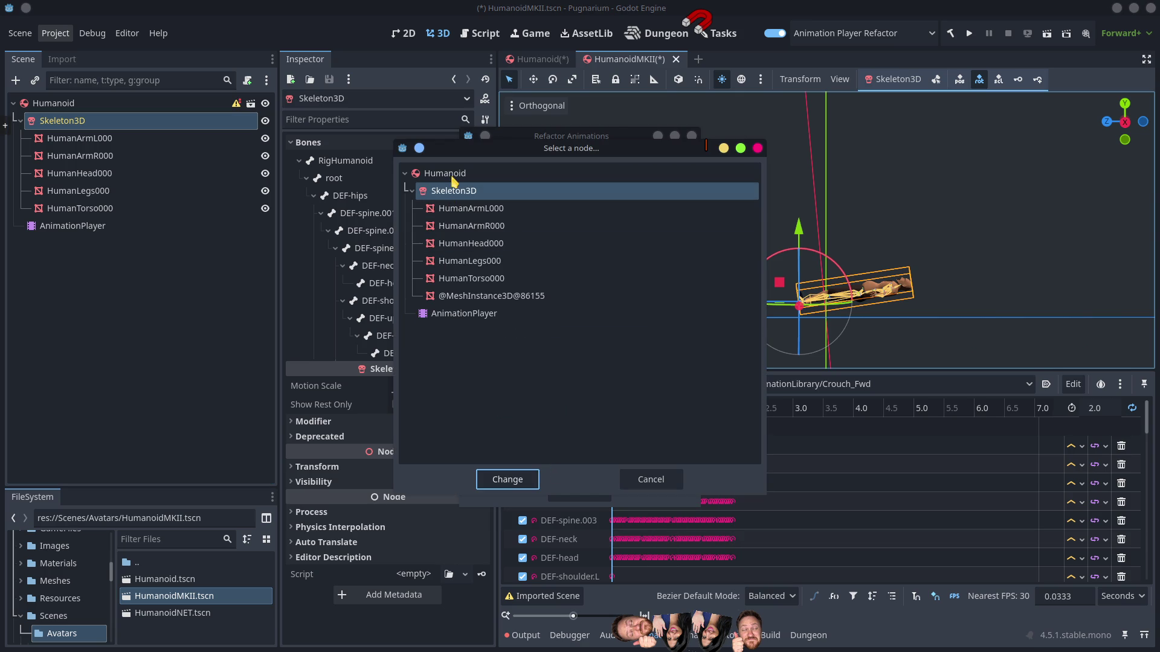
{"action": "left_click", "coordinate": [450, 174]}
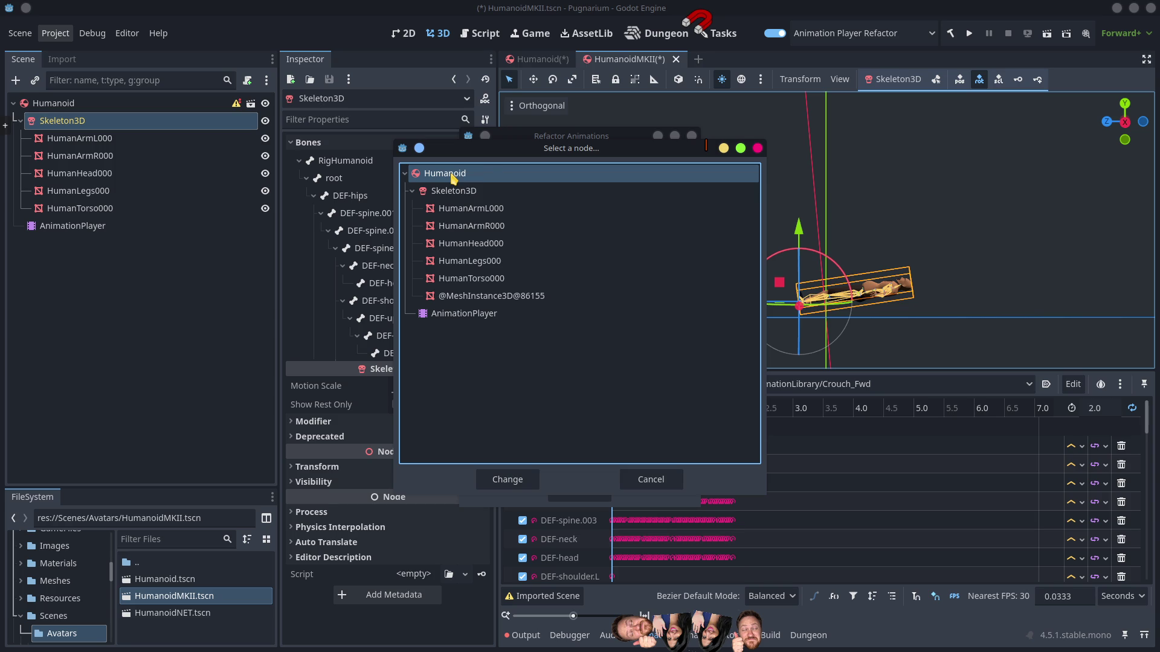
{"action": "left_click", "coordinate": [509, 479]}
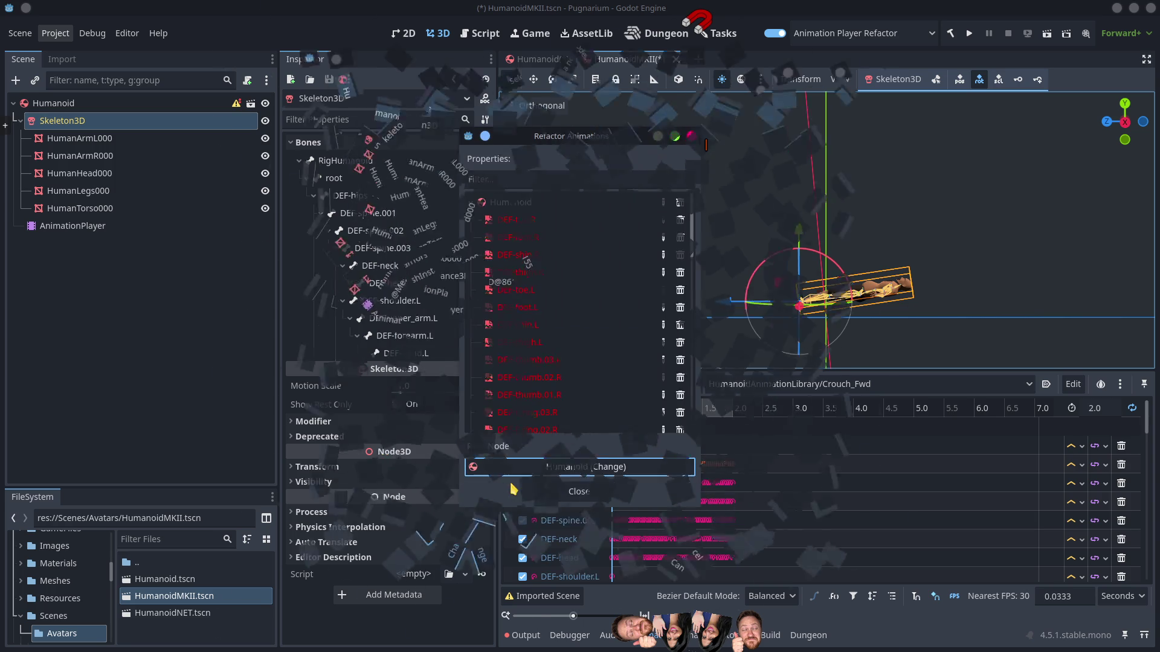
{"action": "left_click", "coordinate": [584, 494]}
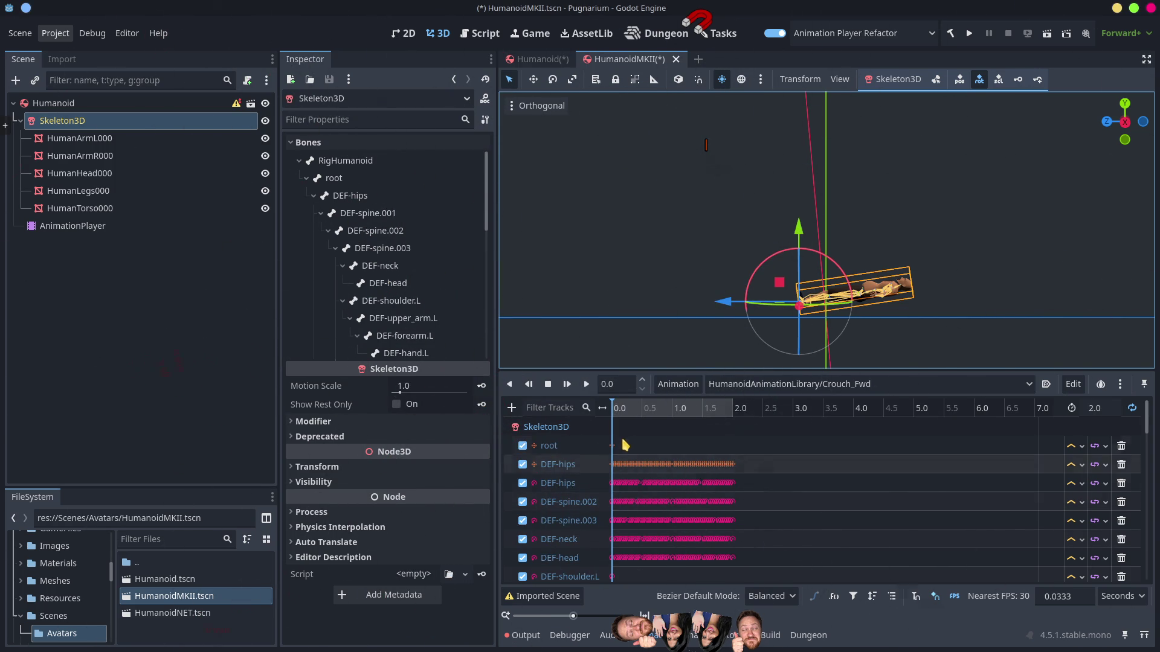
{"action": "key", "text": "d"}
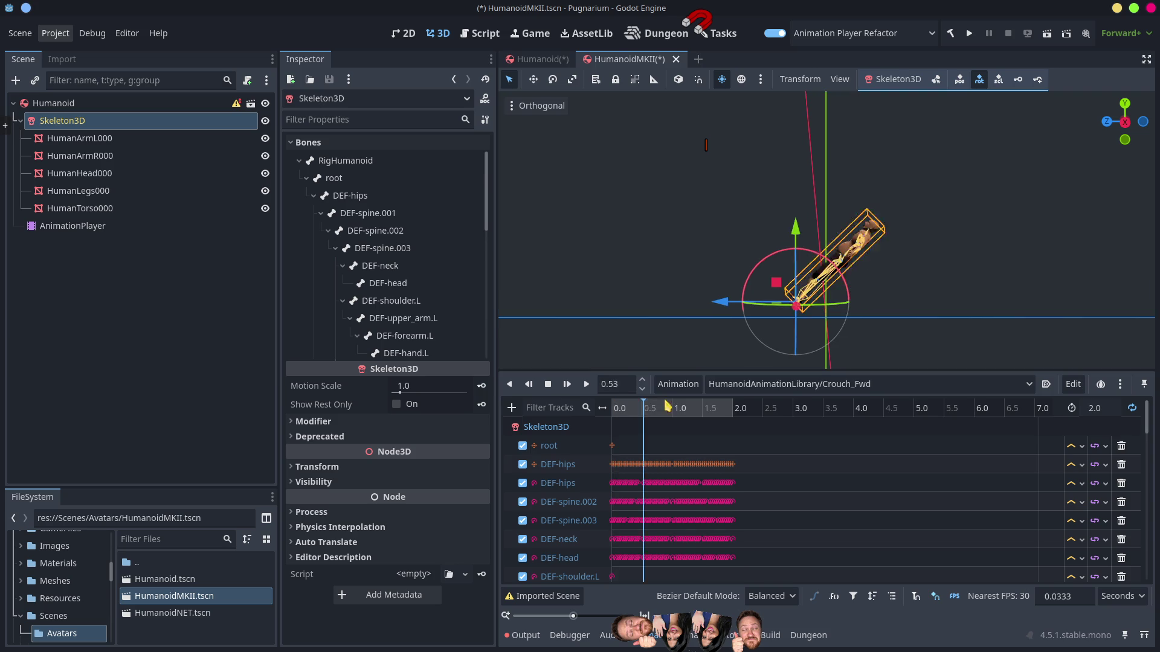
{"action": "left_click", "coordinate": [699, 412]}
{"action": "mouse_move", "coordinate": [701, 418]}
{"action": "left_mouse_down"}
{"action": "mouse_move", "coordinate": [619, 409]}
{"action": "mouse_move", "coordinate": [685, 416]}
{"action": "mouse_move", "coordinate": [632, 435]}
{"action": "mouse_move", "coordinate": [698, 452]}
{"action": "mouse_move", "coordinate": [630, 448]}
{"action": "mouse_move", "coordinate": [699, 454]}
{"action": "mouse_move", "coordinate": [657, 457]}
{"action": "left_mouse_up"}
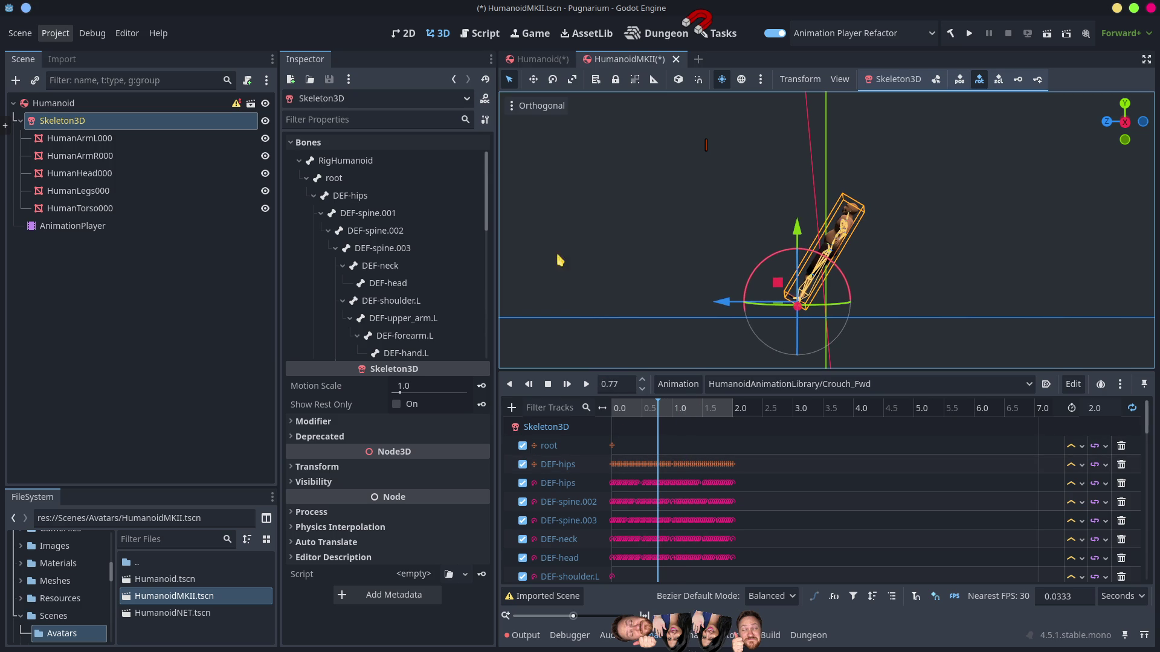
{"action": "left_click", "coordinate": [85, 104]}
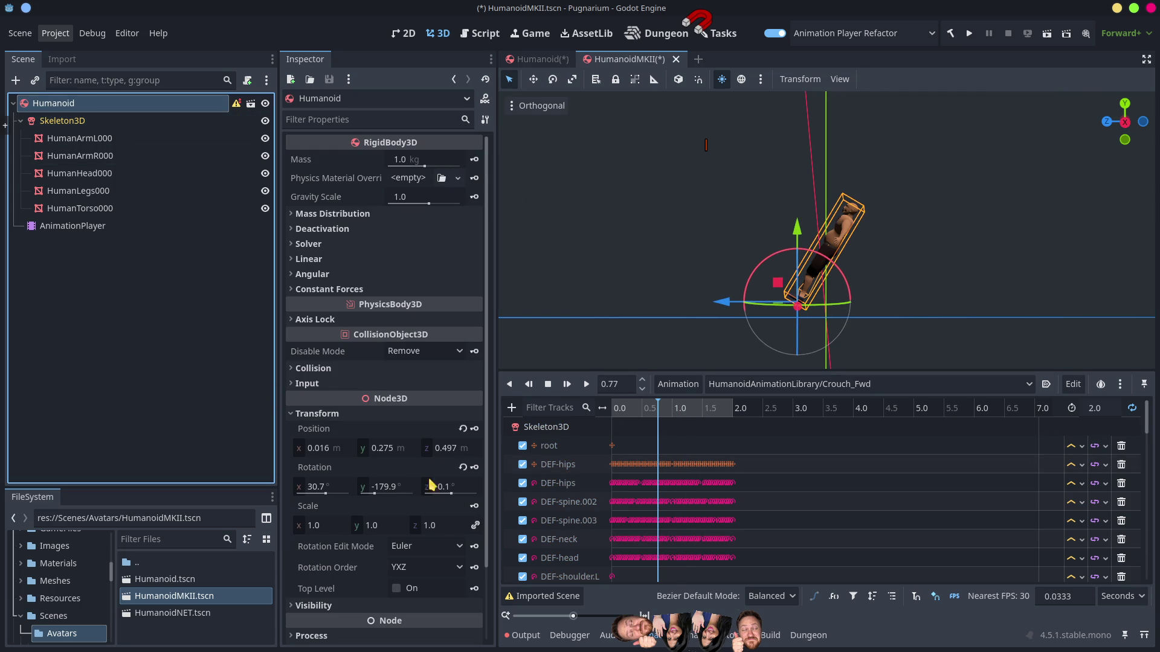
{"action": "left_click", "coordinate": [463, 429]}
{"action": "left_click", "coordinate": [462, 467]}
{"action": "mouse_move", "coordinate": [657, 411]}
{"action": "left_mouse_down"}
{"action": "mouse_move", "coordinate": [592, 414]}
{"action": "mouse_move", "coordinate": [713, 422]}
{"action": "mouse_move", "coordinate": [555, 433]}
{"action": "left_mouse_up"}
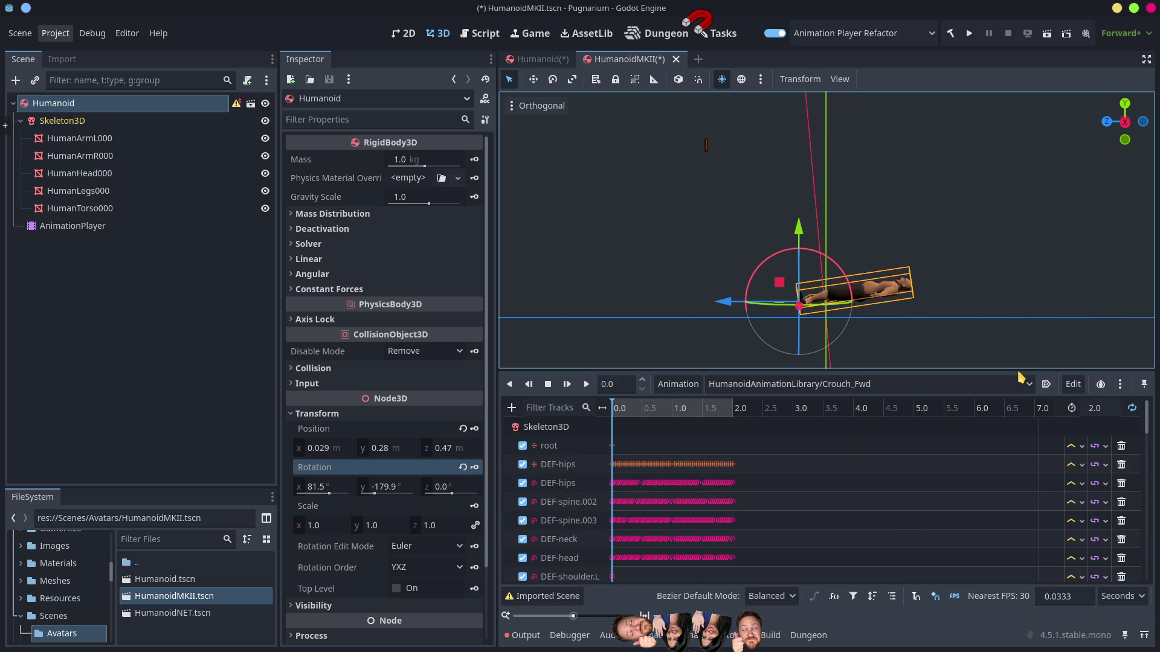
Step: In the Humanoid scene's Refactor Animations window, pick Skeleton3D as the animations' root node
{"action": "left_click", "coordinate": [535, 59]}
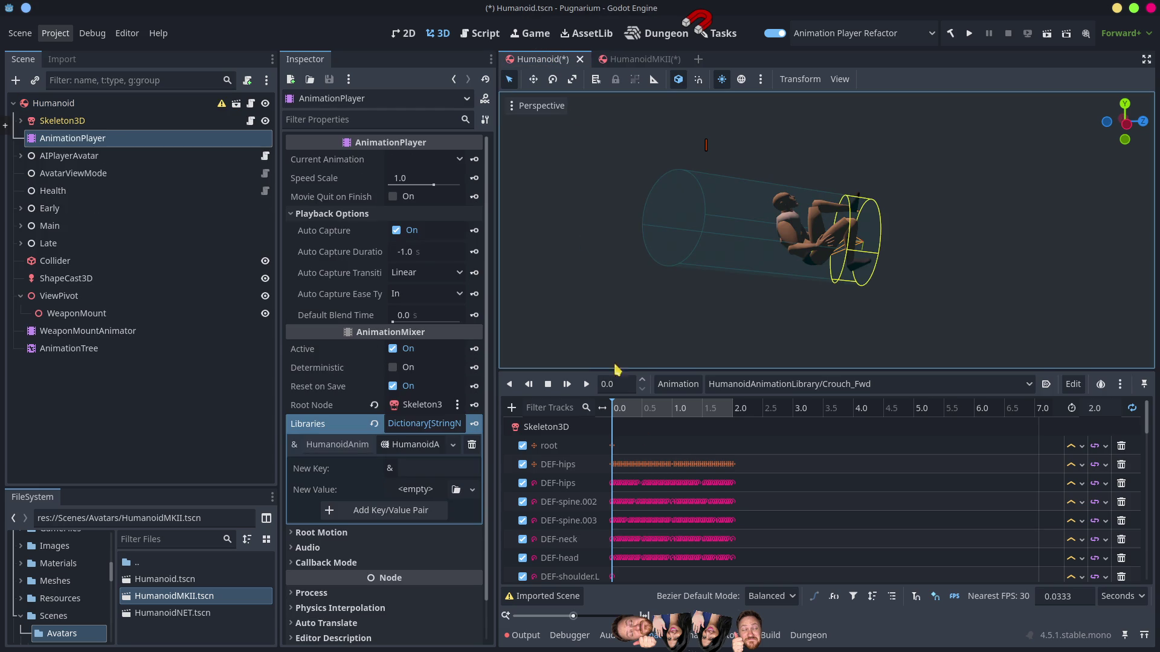
{"action": "left_click", "coordinate": [679, 385]}
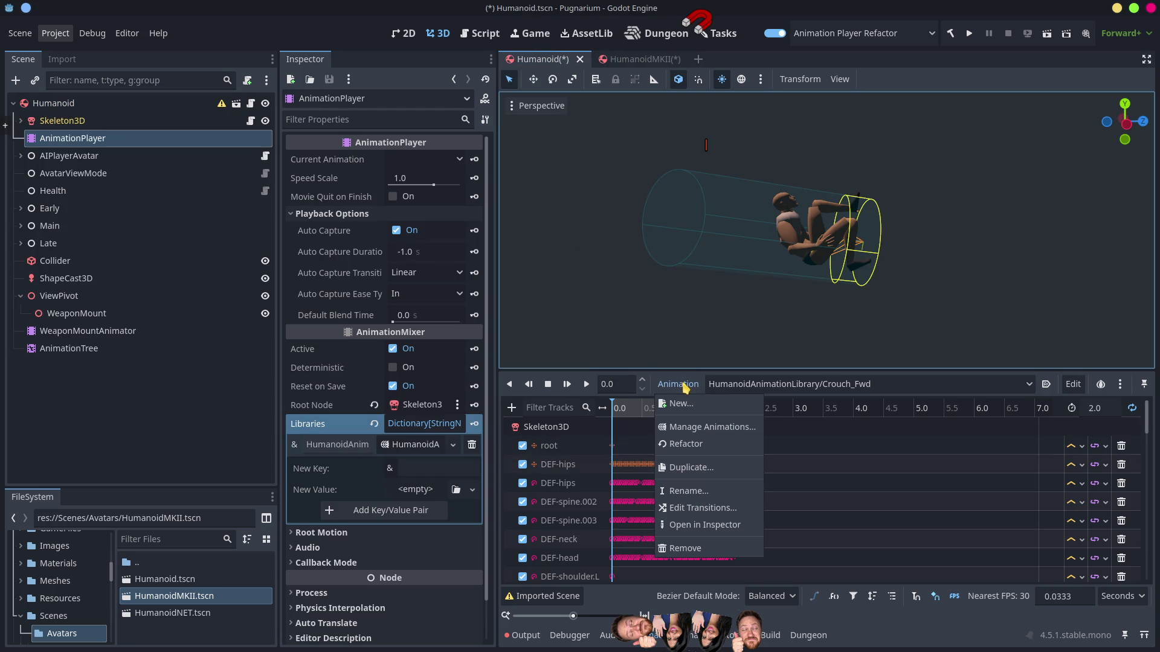
{"action": "left_click", "coordinate": [693, 447]}
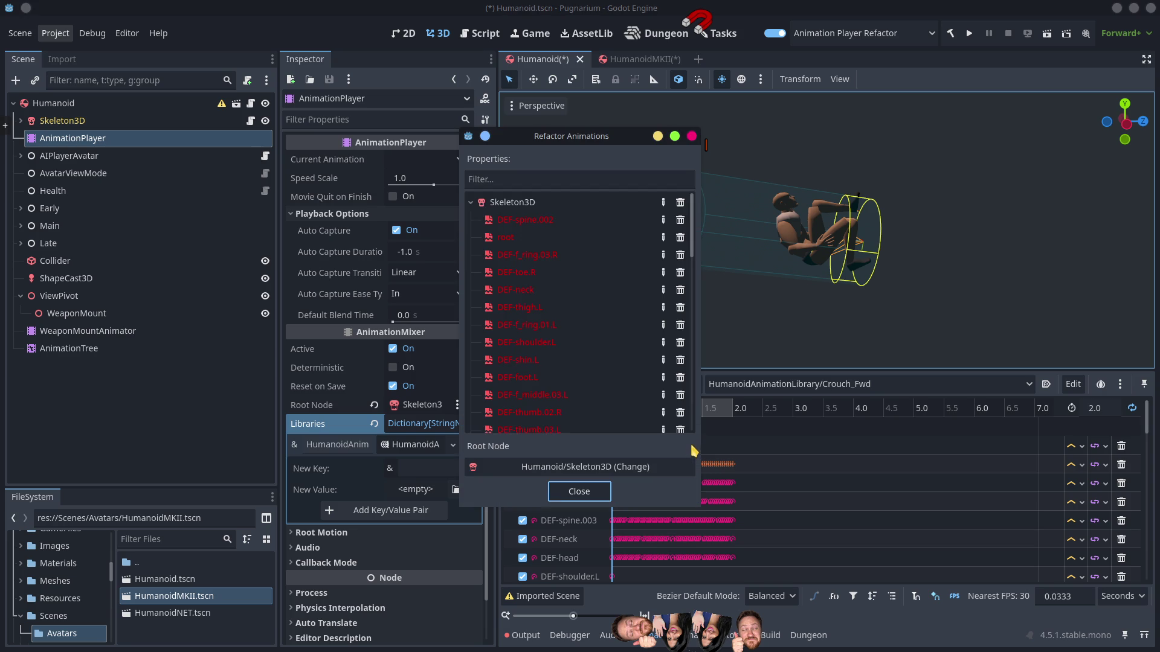
{"action": "left_click", "coordinate": [528, 204]}
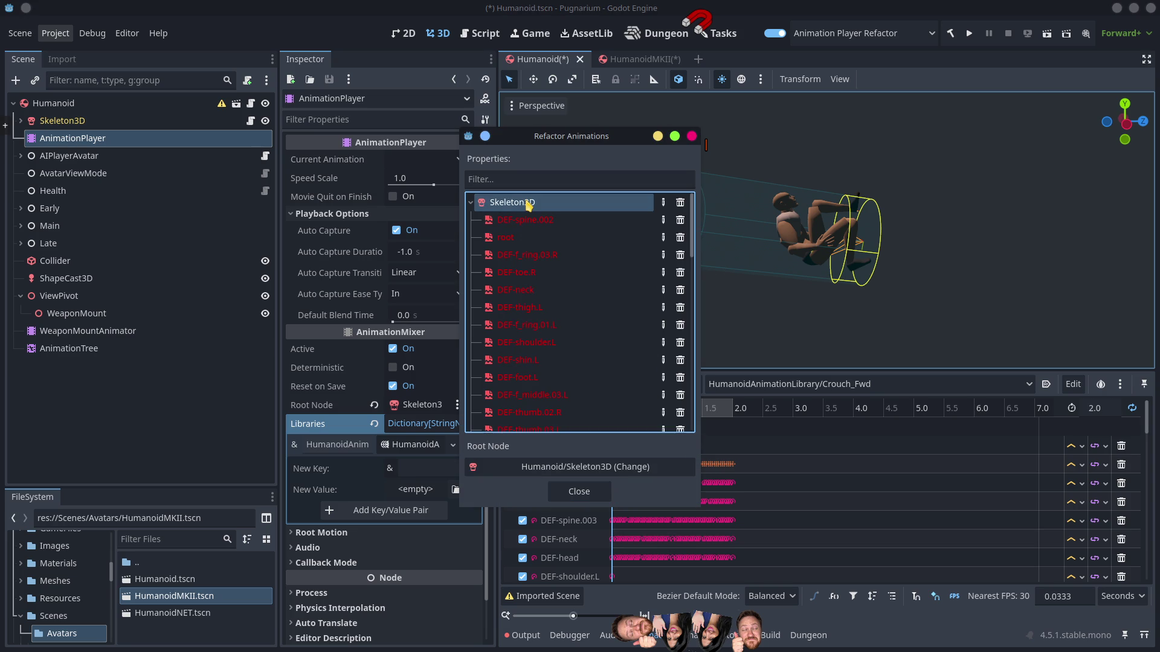
{"action": "left_click", "coordinate": [563, 468]}
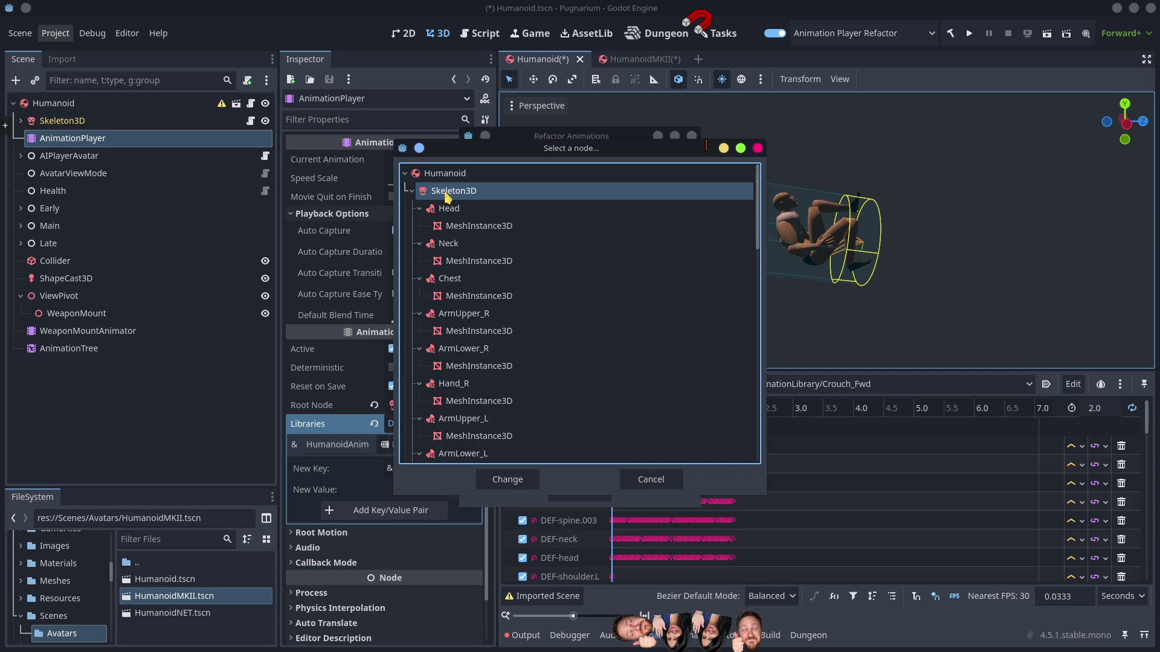
{"action": "left_click", "coordinate": [510, 480]}
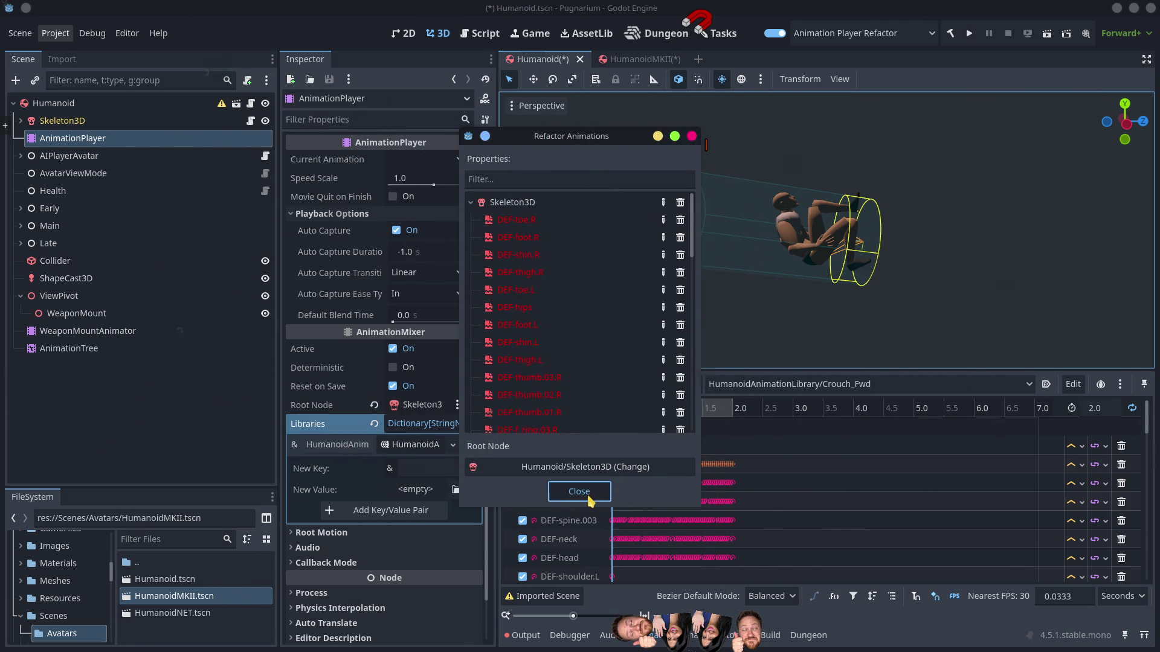
Step: Close the refactor window, scrub through Crouch_Fwd, and select the Humanoid root node
{"action": "left_click", "coordinate": [578, 499]}
{"action": "mouse_move", "coordinate": [636, 410]}
{"action": "left_mouse_down"}
{"action": "mouse_move", "coordinate": [708, 408]}
{"action": "mouse_move", "coordinate": [607, 409]}
{"action": "mouse_move", "coordinate": [740, 428]}
{"action": "mouse_move", "coordinate": [590, 425]}
{"action": "mouse_move", "coordinate": [729, 411]}
{"action": "left_mouse_up"}
{"action": "left_click", "coordinate": [146, 105]}
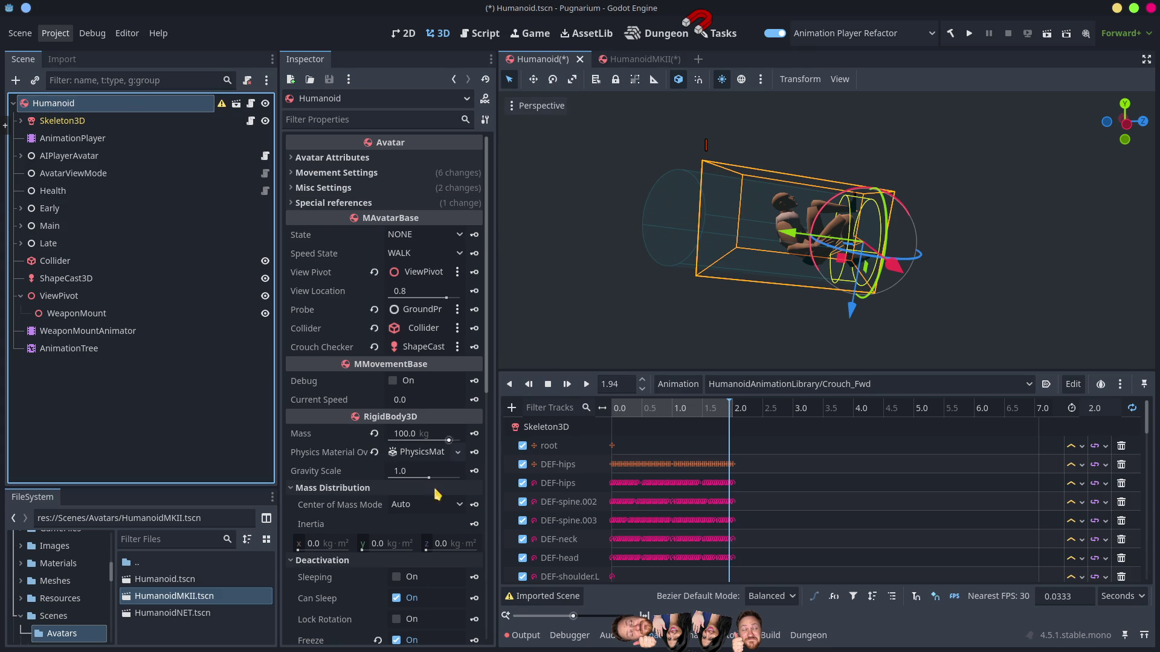
{"action": "scroll", "coordinate": [450, 501], "scroll_direction": "down", "scroll_amount": 6}
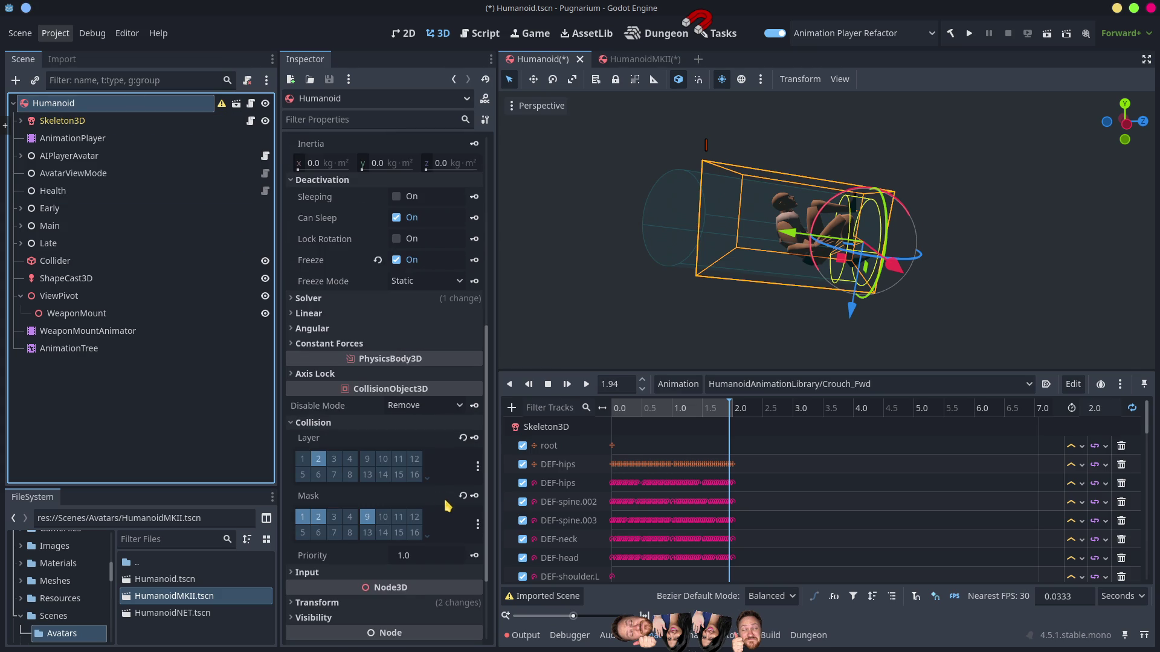
{"action": "scroll", "coordinate": [422, 585], "scroll_direction": "down", "scroll_amount": 2}
Step: Revert the Humanoid root's position and rotation to zero, then play Crouch_Fwd to check the pose
{"action": "left_click", "coordinate": [366, 487]}
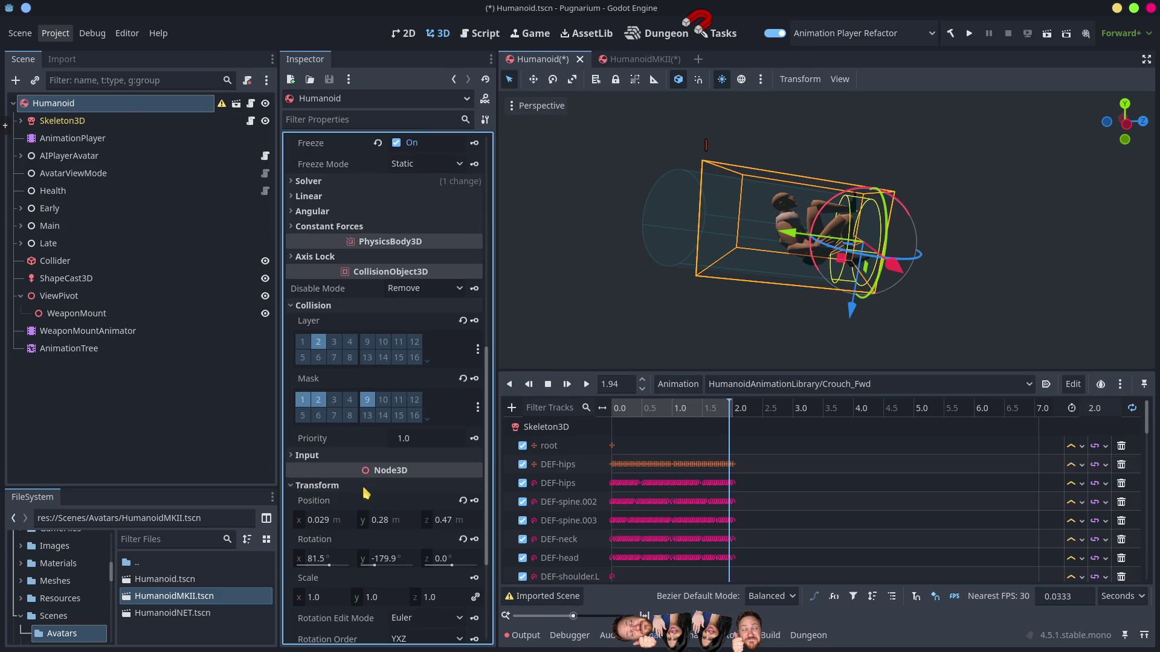
{"action": "left_click", "coordinate": [462, 539]}
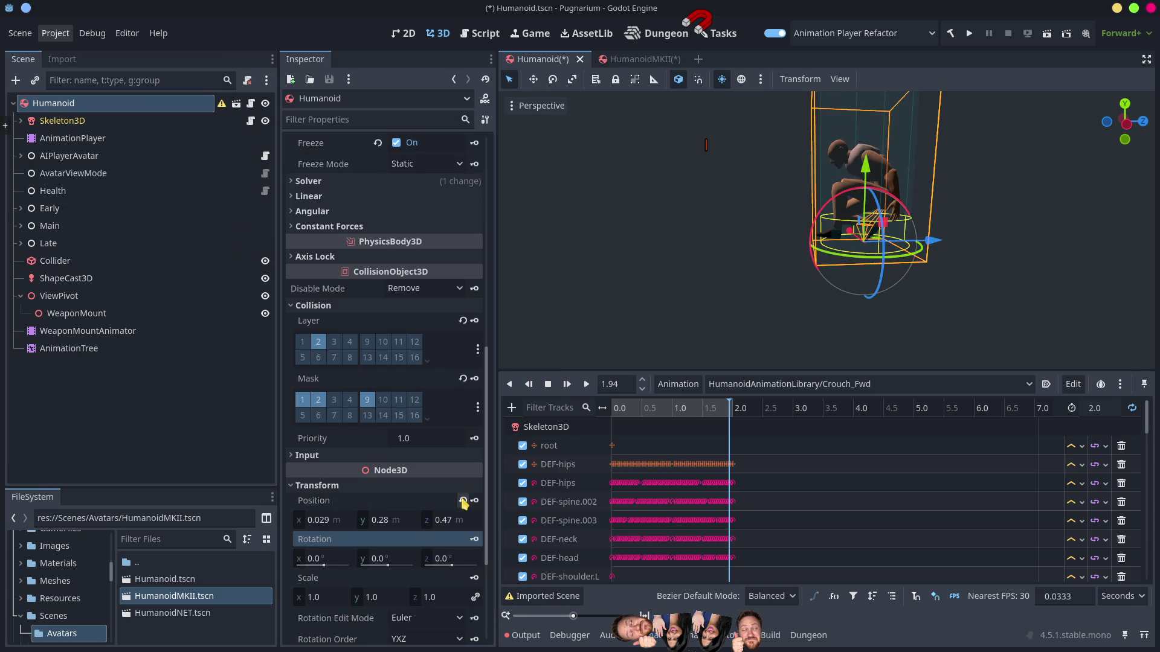
{"action": "left_click", "coordinate": [463, 501]}
{"action": "left_click", "coordinate": [705, 408]}
{"action": "key", "text": "shift+d"}
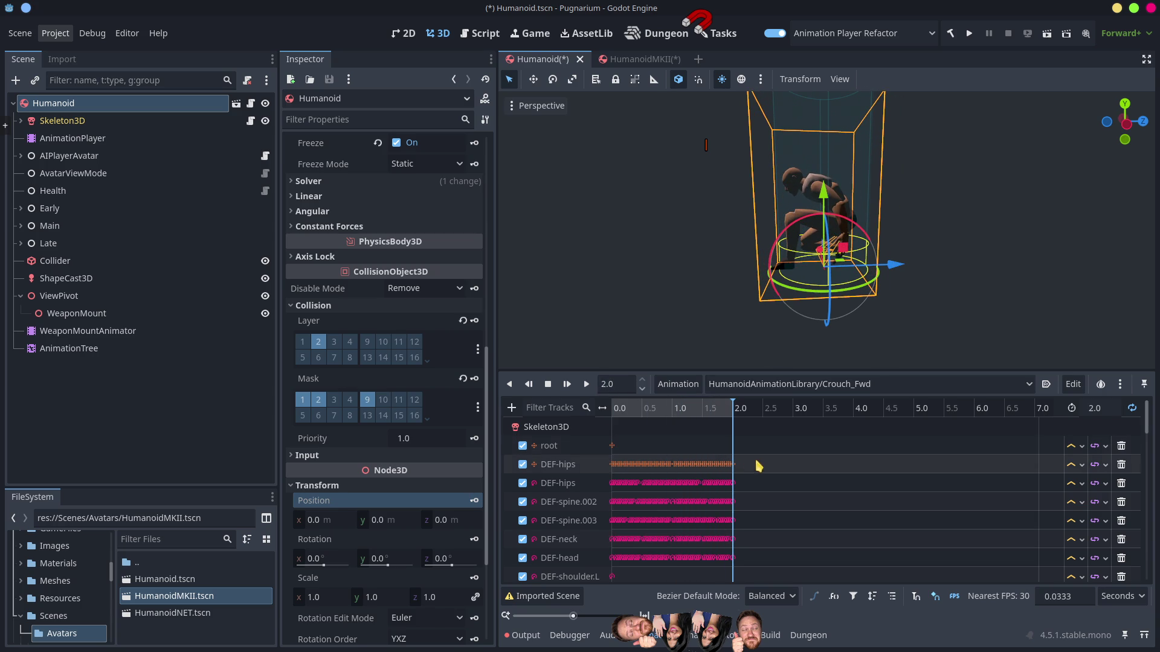
{"action": "left_click", "coordinate": [684, 456]}
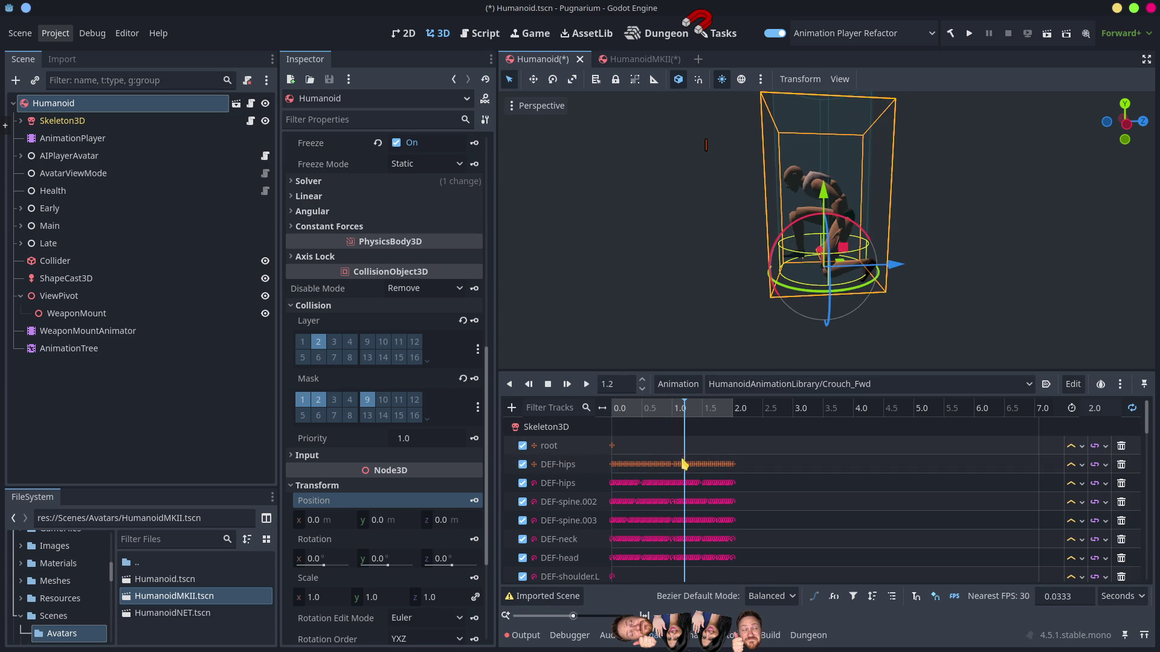
{"action": "left_click", "coordinate": [91, 121]}
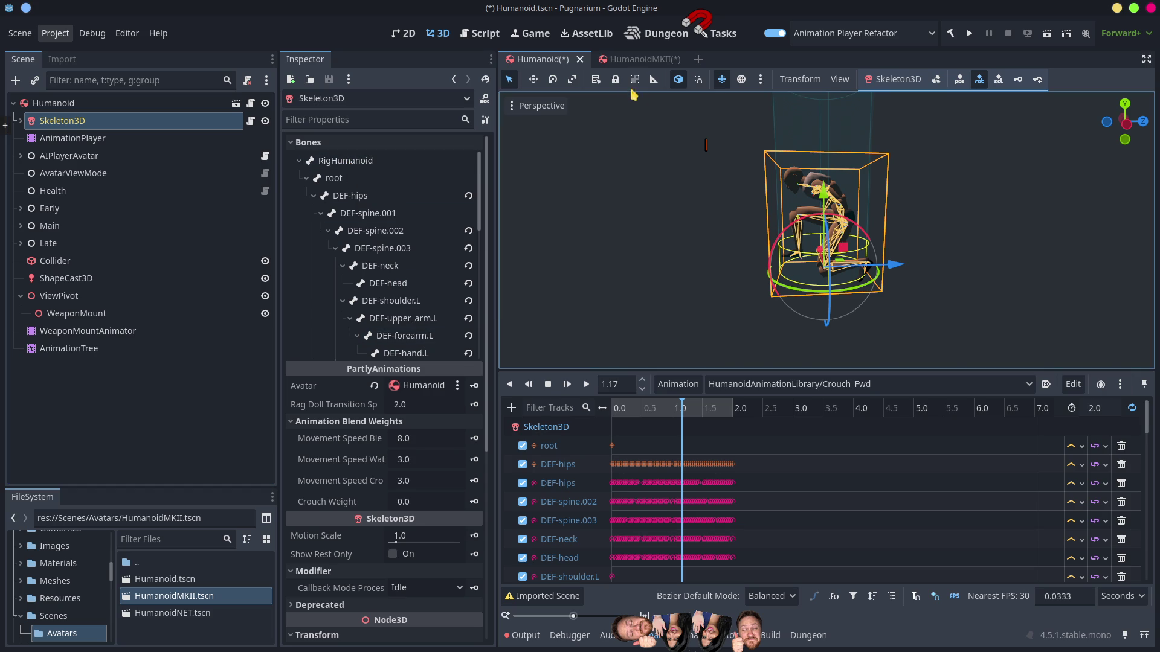
Step: Compare the Humanoid and HumanoidMKII scenes by switching back and forth between them
{"action": "left_click", "coordinate": [631, 59]}
{"action": "left_click", "coordinate": [95, 122]}
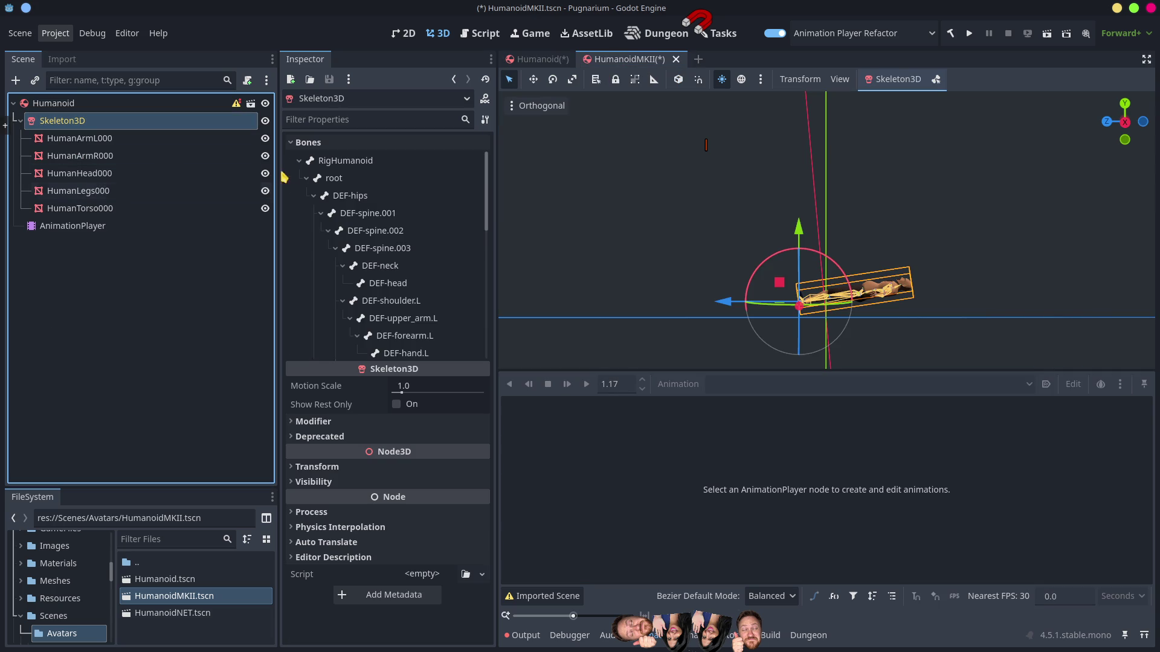
{"action": "left_click", "coordinate": [554, 60]}
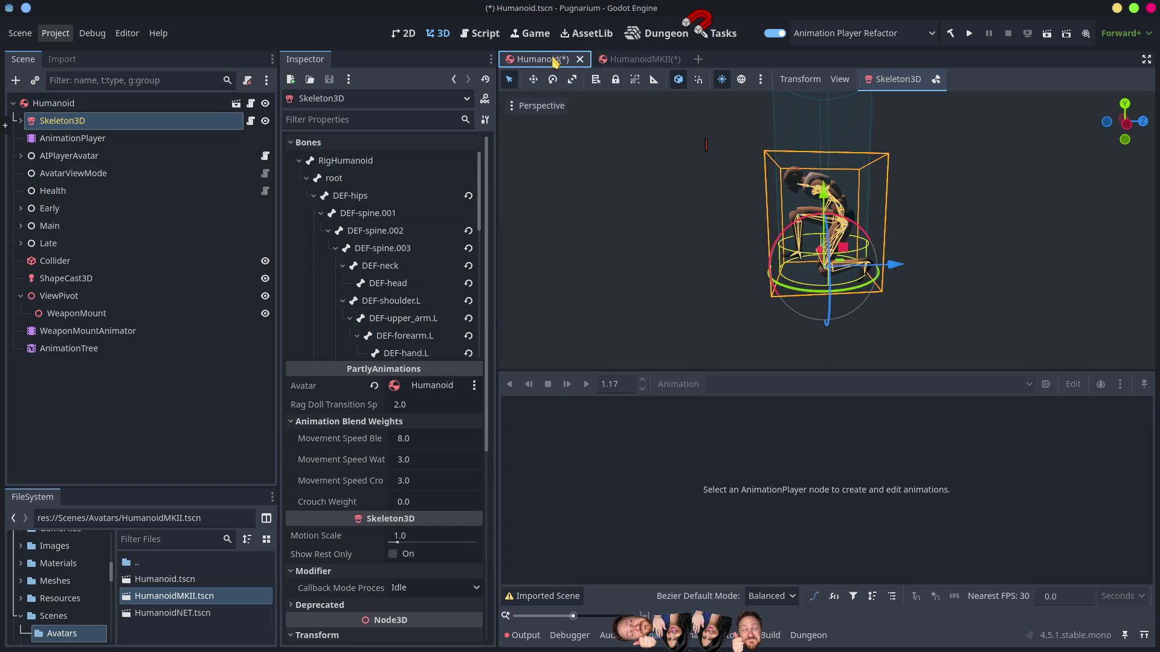
{"action": "left_click", "coordinate": [634, 59]}
{"action": "left_click", "coordinate": [542, 60]}
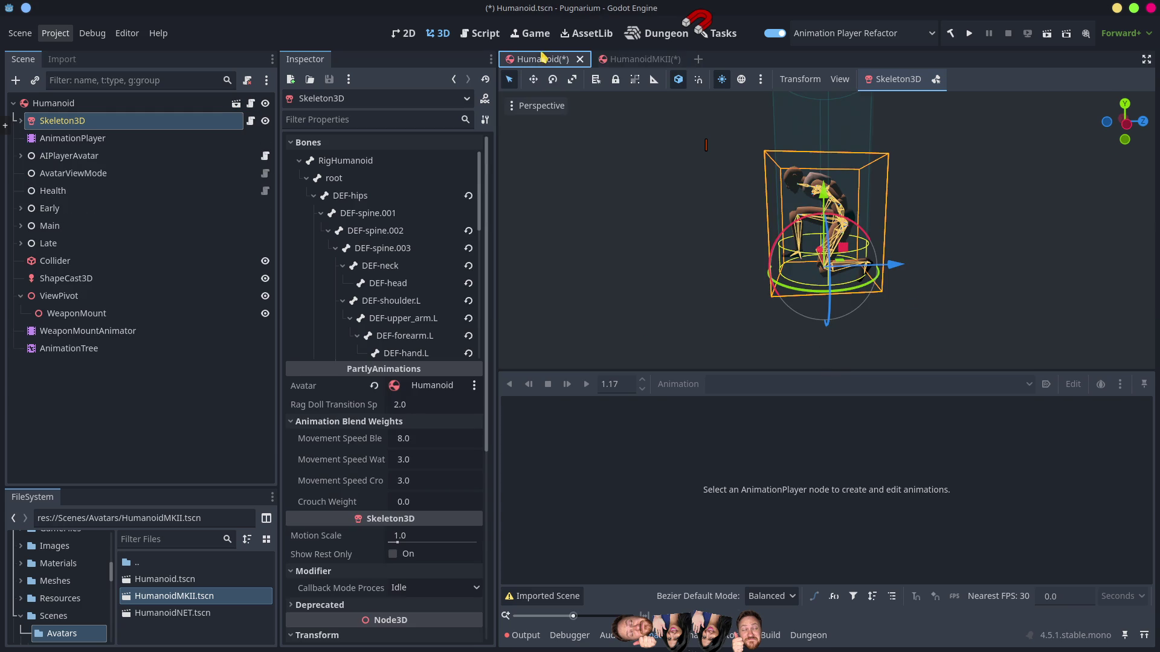
{"action": "left_click", "coordinate": [645, 60]}
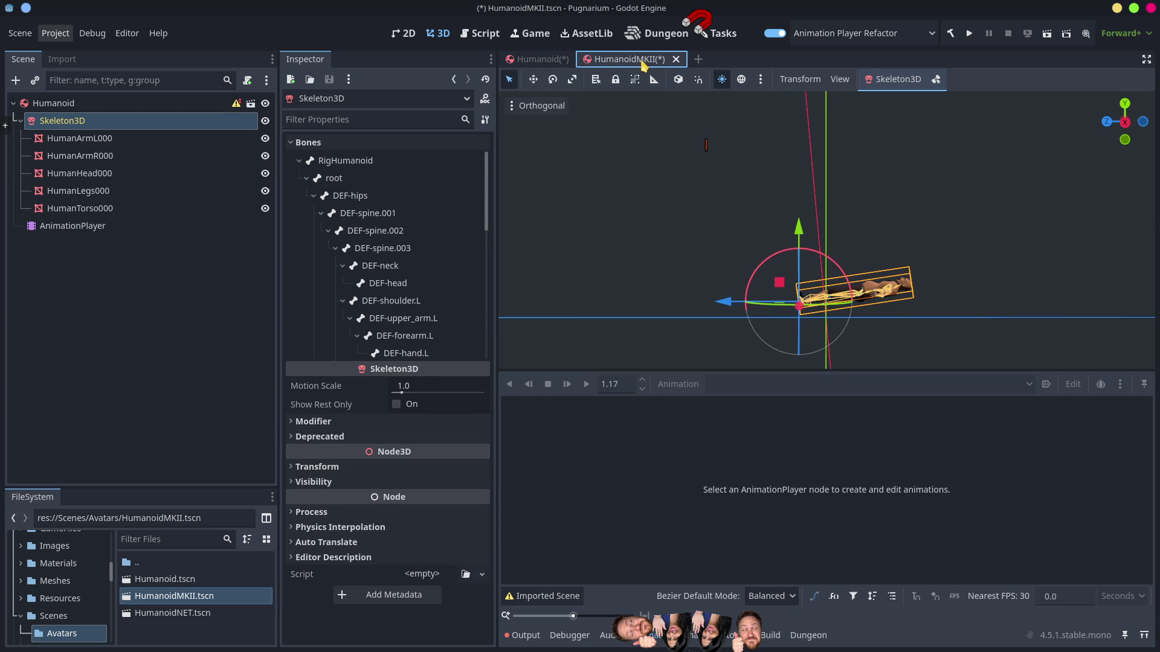
{"action": "left_click", "coordinate": [537, 61]}
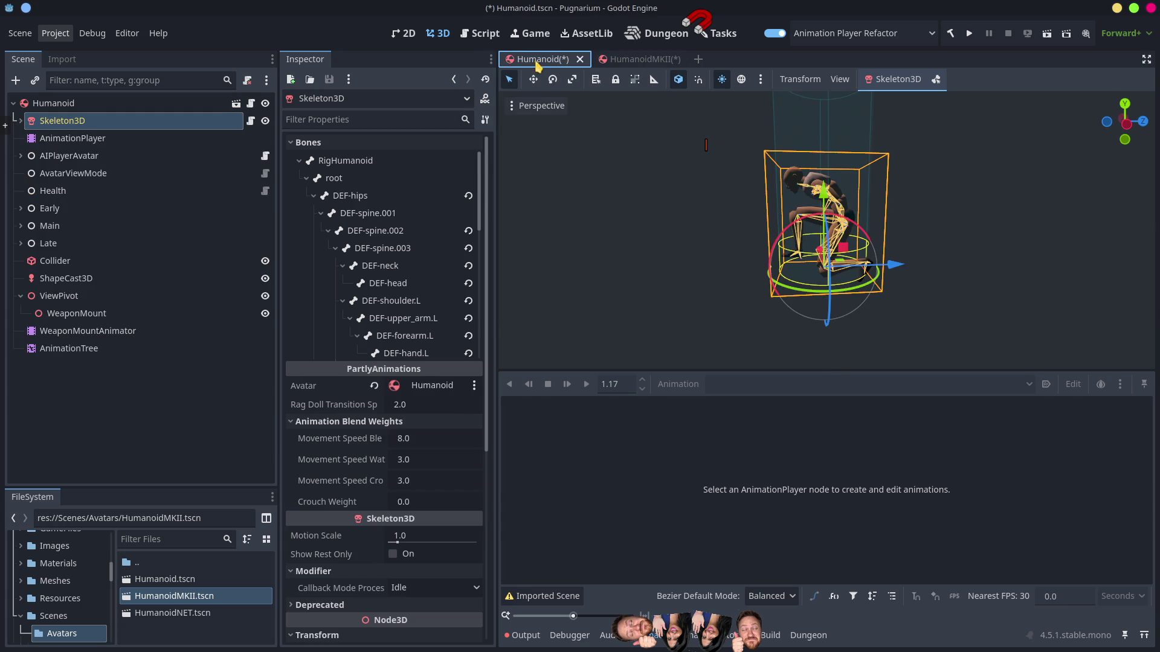
{"action": "left_click", "coordinate": [630, 60]}
{"action": "left_click", "coordinate": [562, 61]}
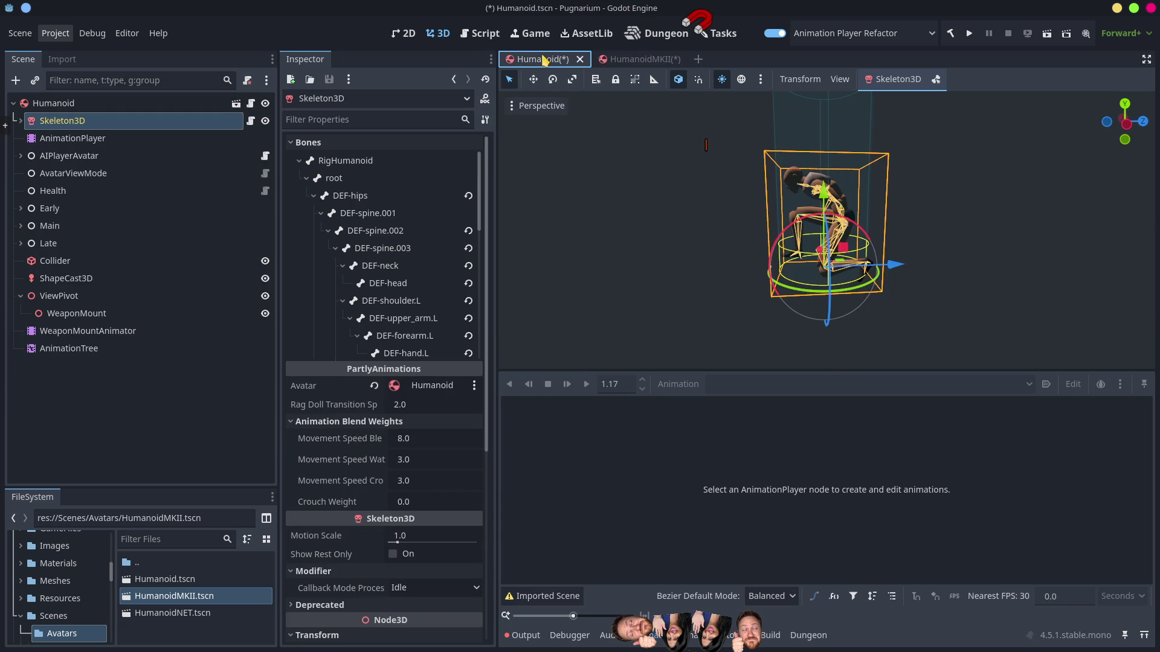
{"action": "left_click", "coordinate": [653, 61]}
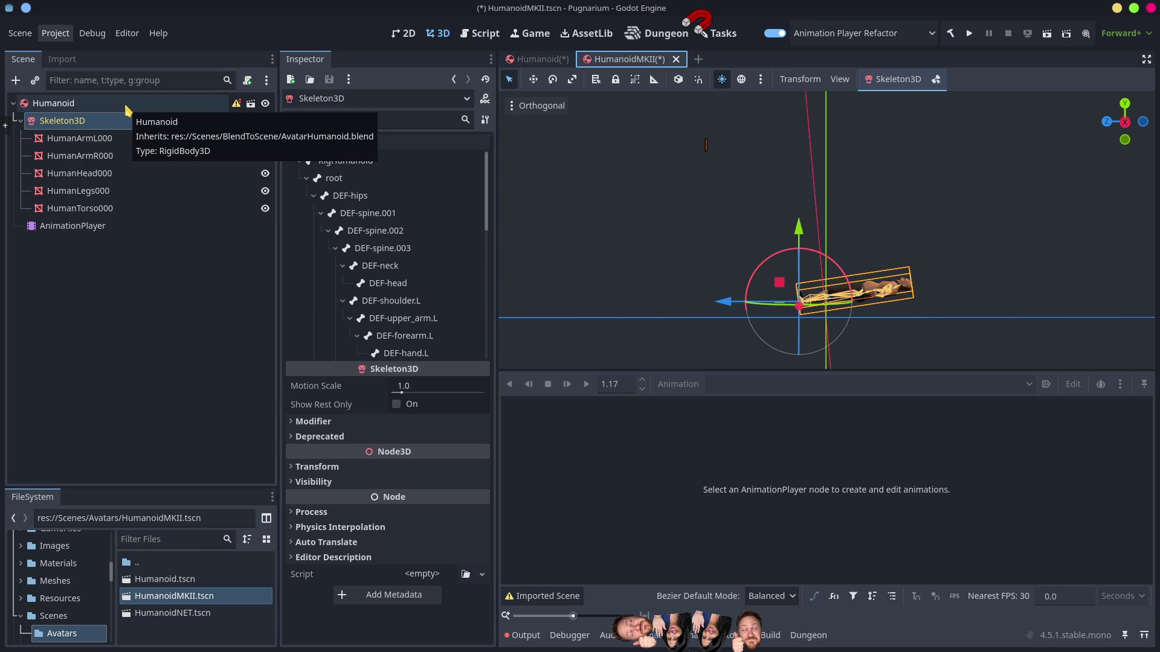
{"action": "left_click", "coordinate": [556, 61]}
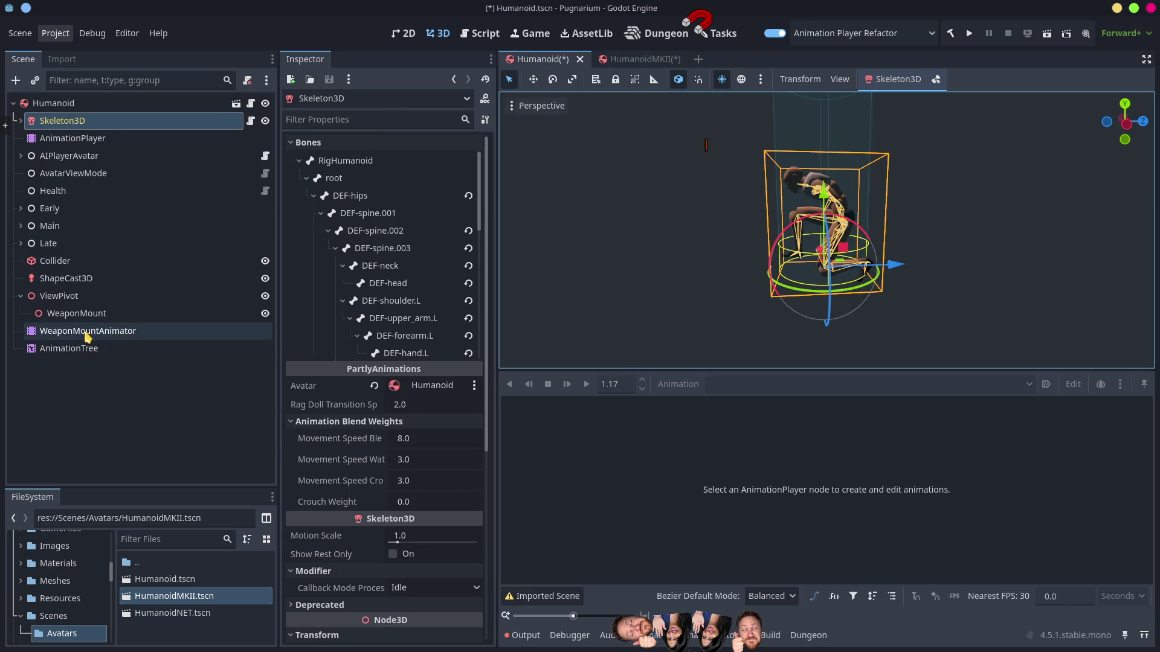
Step: Select HumanoidMKII's AnimationPlayer and open its Refactor Animations tool
{"action": "left_click", "coordinate": [87, 331]}
{"action": "left_click", "coordinate": [92, 140]}
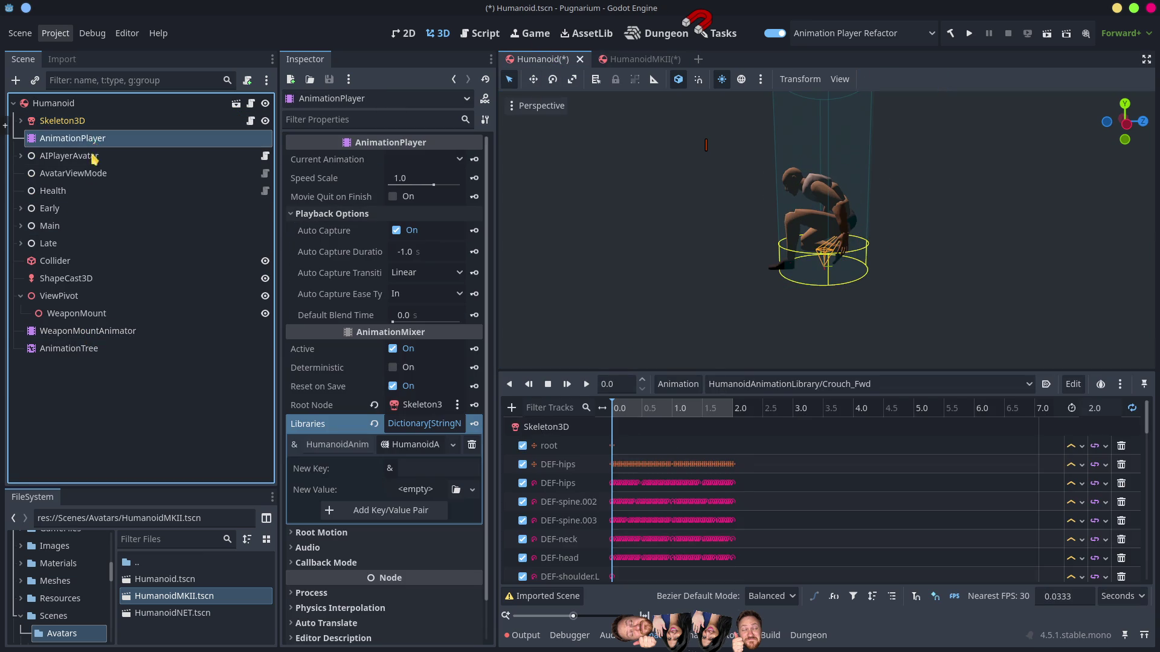
{"action": "left_click", "coordinate": [634, 60]}
{"action": "left_click", "coordinate": [80, 227]}
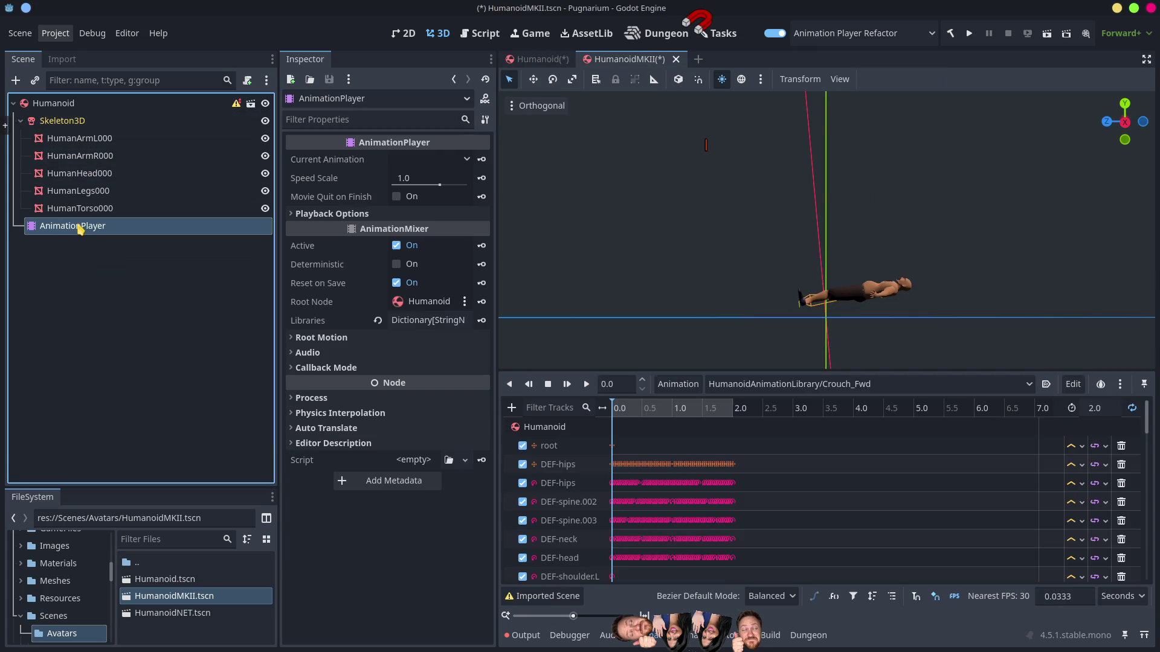
{"action": "left_click", "coordinate": [678, 384]}
{"action": "left_click", "coordinate": [689, 444]}
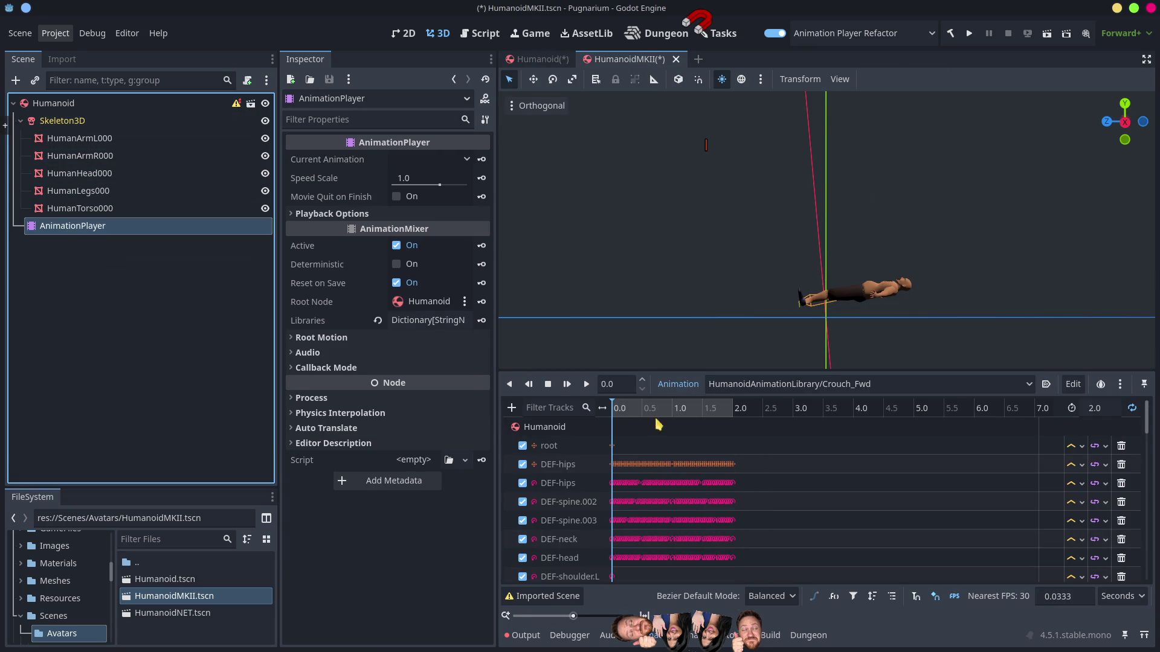
Step: Set HumanoidMKII's refactor root node to Skeleton3D and close the window
{"action": "left_click", "coordinate": [597, 468]}
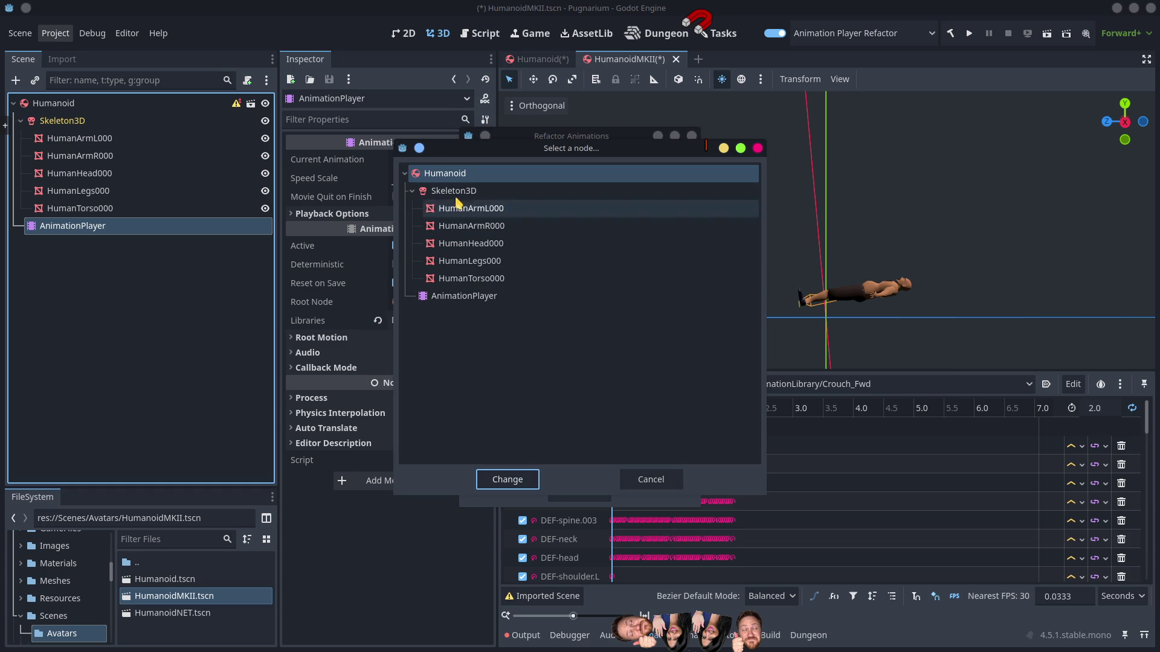
{"action": "left_click", "coordinate": [459, 192]}
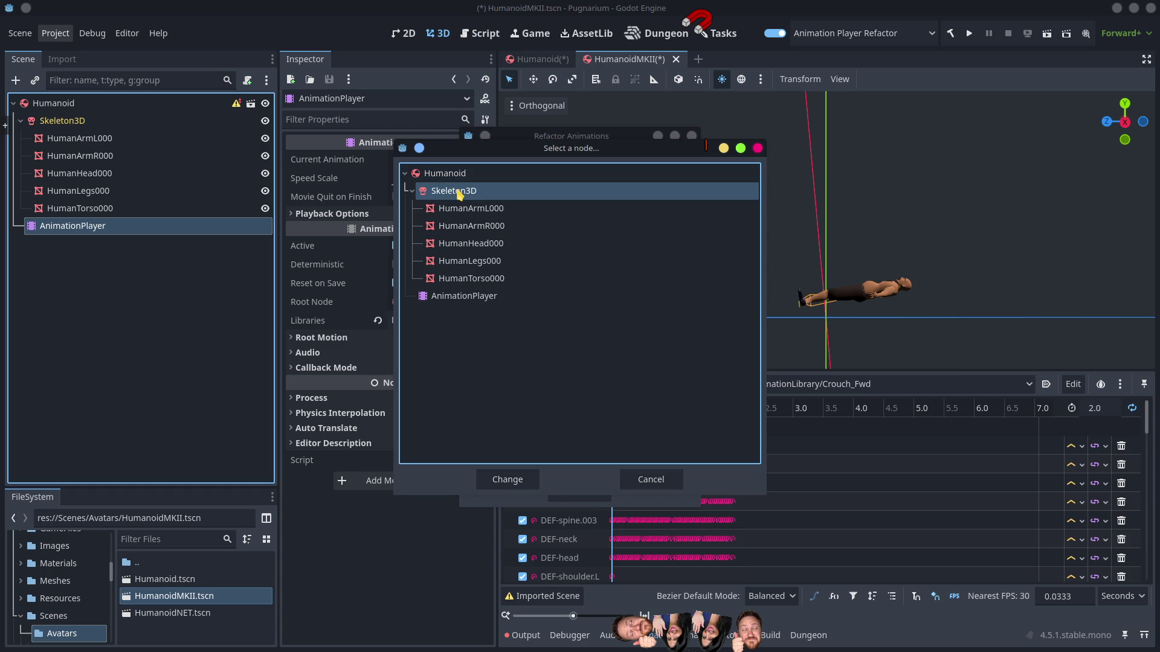
{"action": "left_click", "coordinate": [509, 483]}
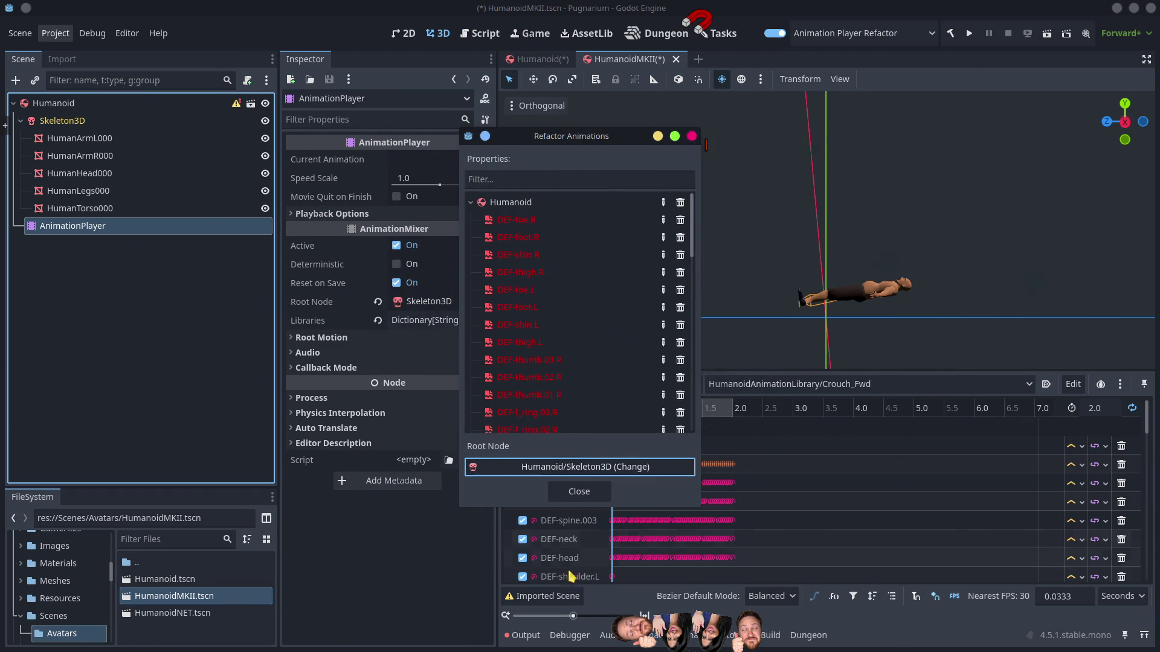
{"action": "left_click", "coordinate": [563, 492]}
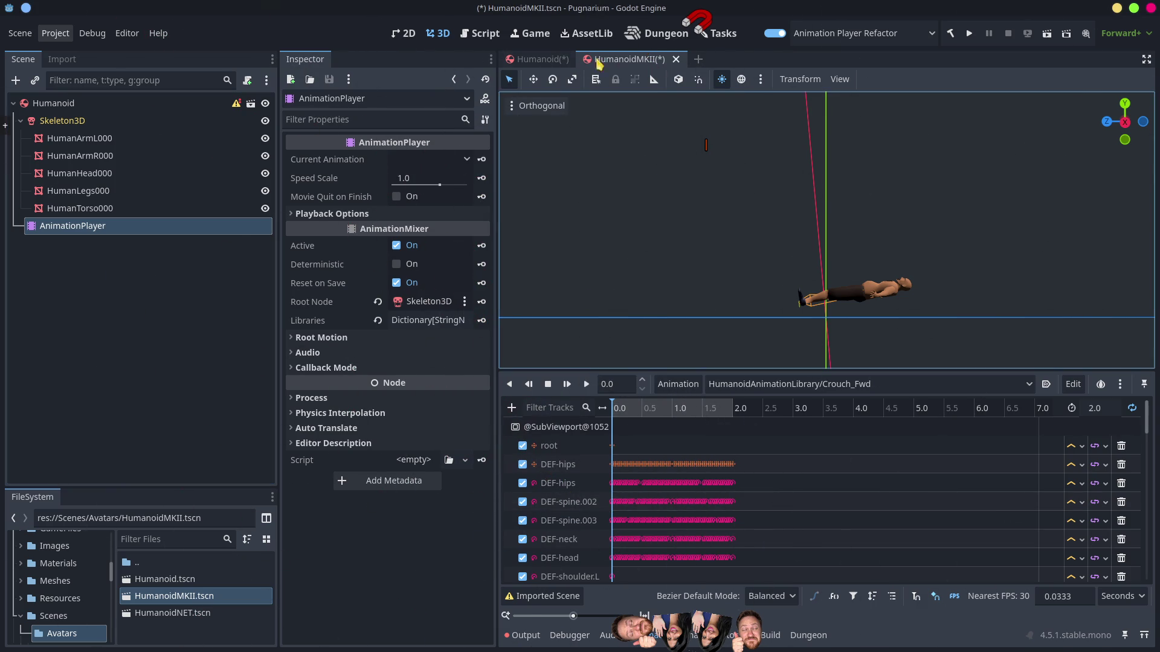
Step: In the Humanoid scene, rename the Humanoid track path through Refactor Animations
{"action": "left_click", "coordinate": [541, 59]}
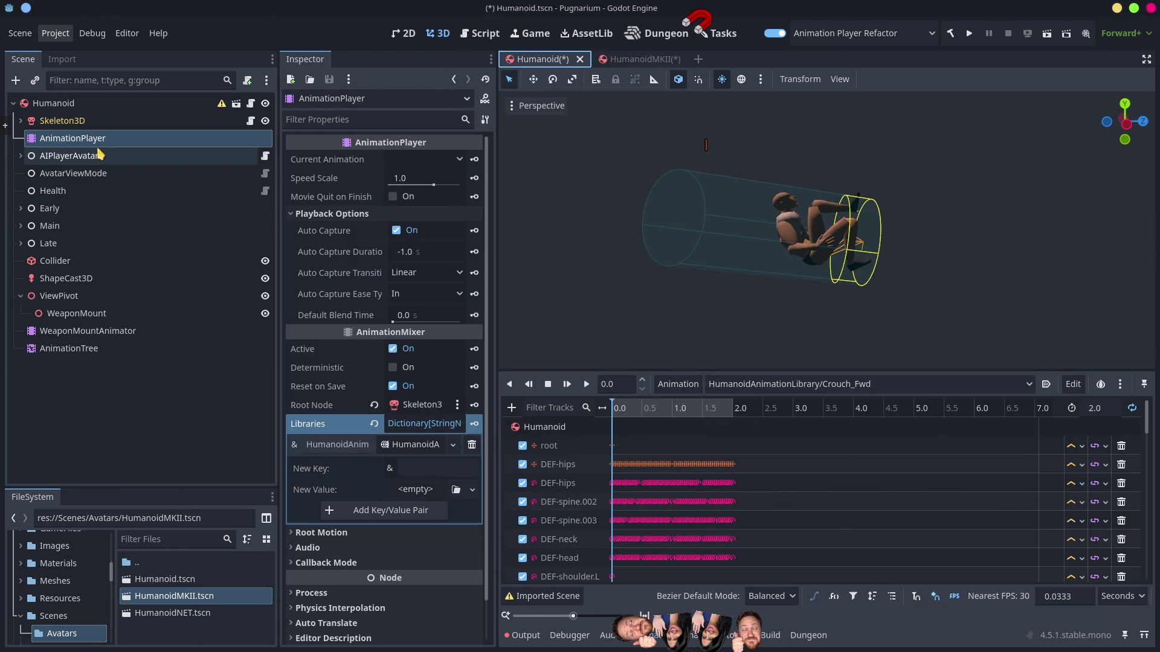
{"action": "left_click", "coordinate": [678, 385]}
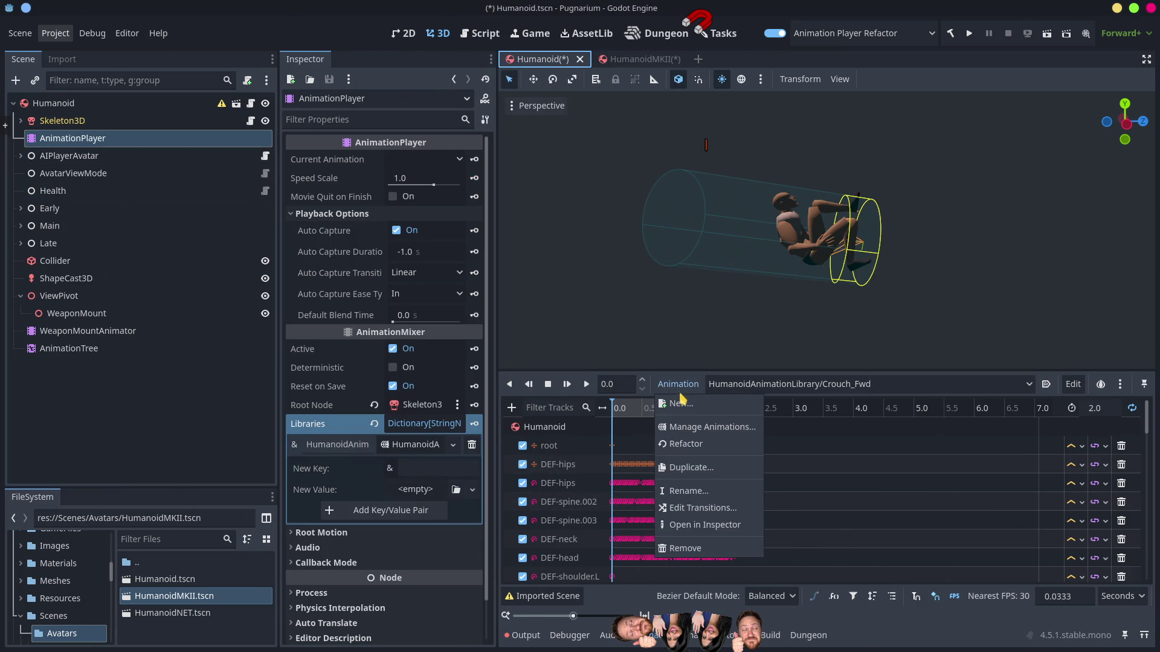
{"action": "left_click", "coordinate": [683, 447]}
{"action": "left_click", "coordinate": [527, 207]}
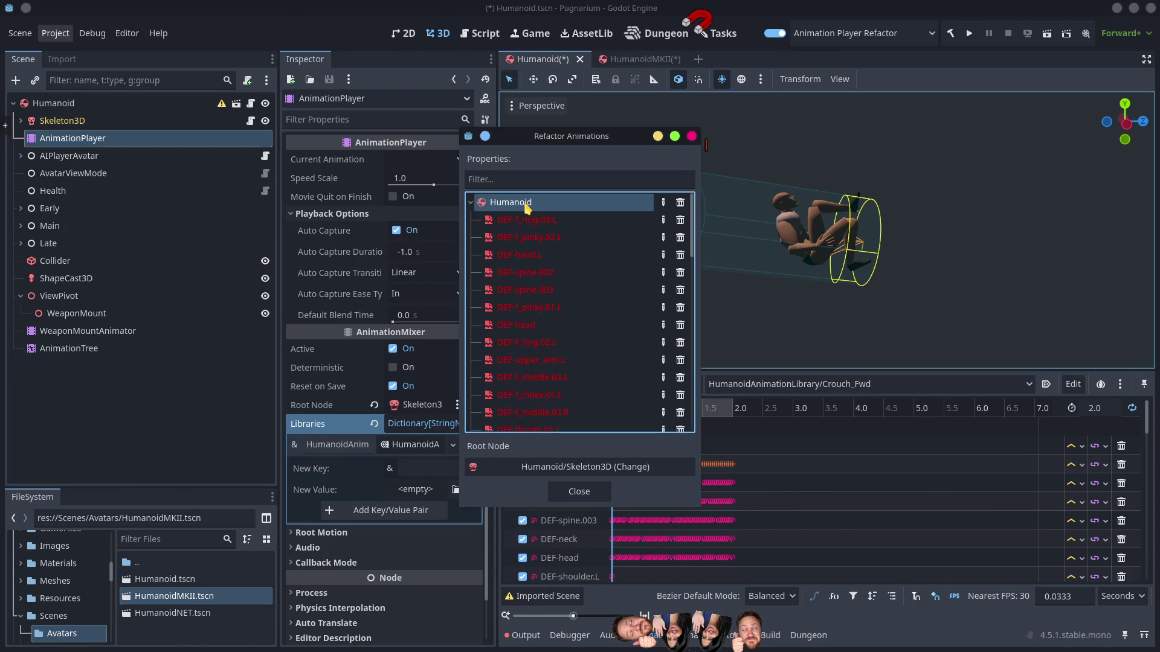
{"action": "double_click", "coordinate": [526, 204]}
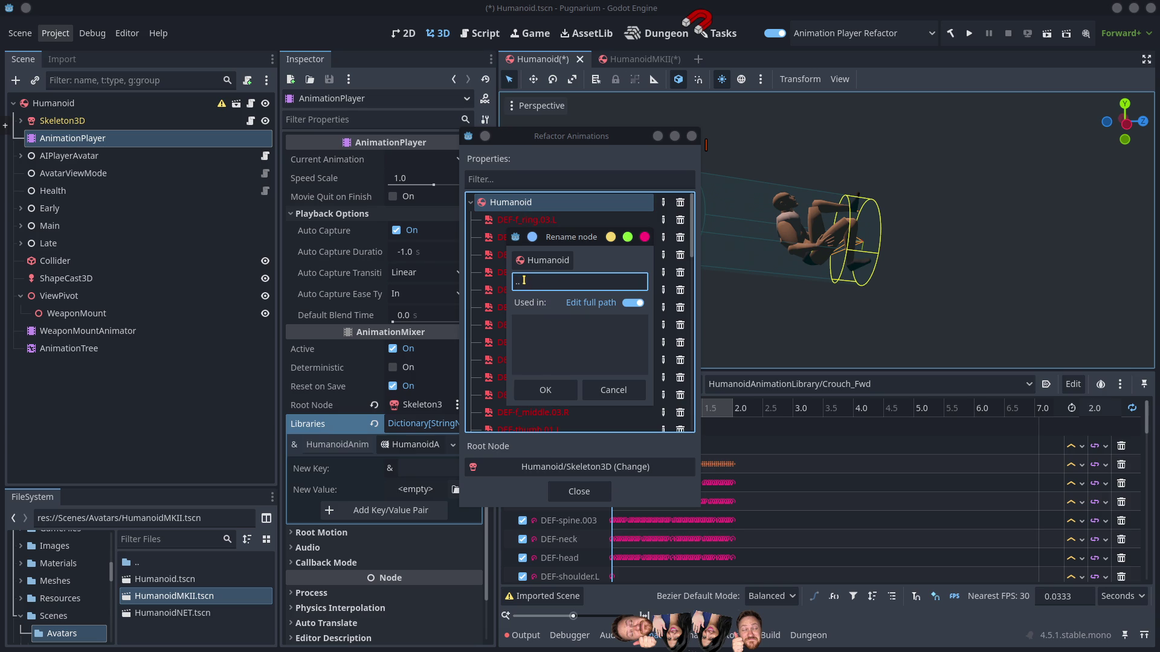
{"action": "left_click", "coordinate": [549, 391]}
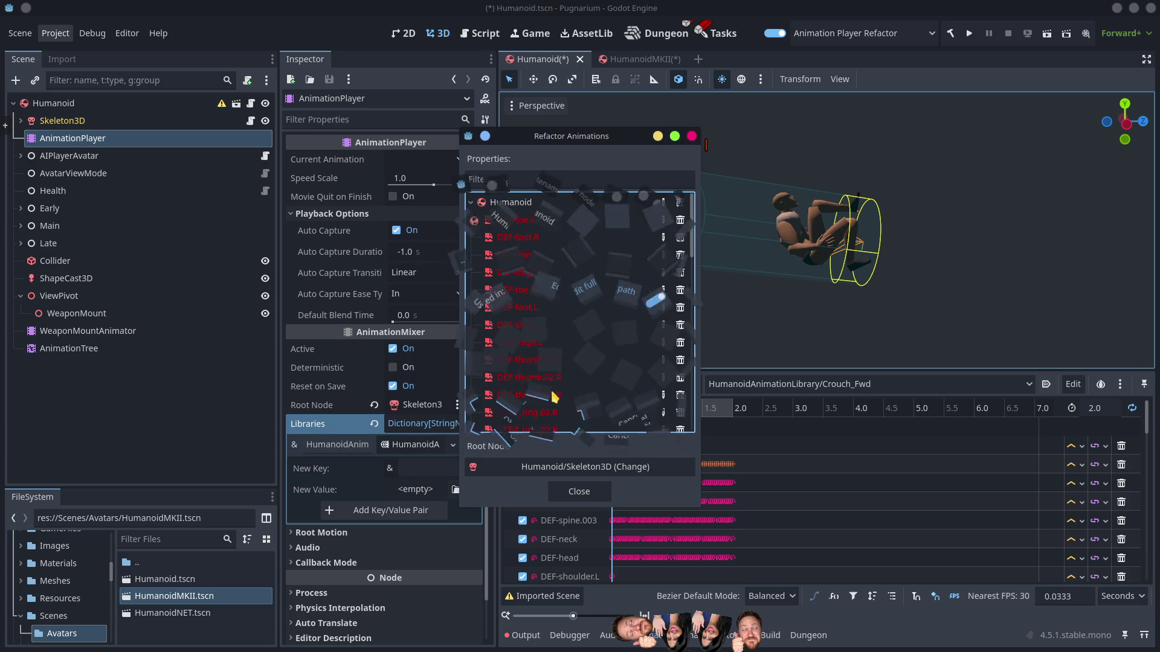
{"action": "left_click", "coordinate": [579, 491]}
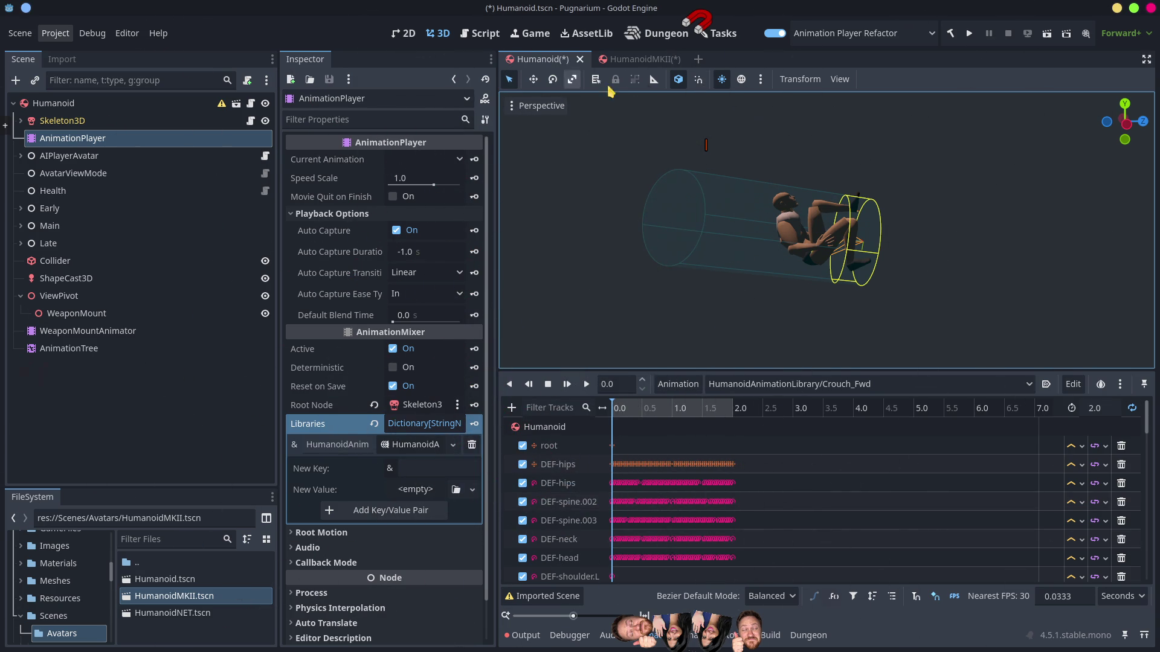
Step: Back in HumanoidMKII, rename the Humanoid root track path to '.' and close the refactor tool
{"action": "left_click", "coordinate": [642, 60]}
{"action": "left_click", "coordinate": [678, 385]}
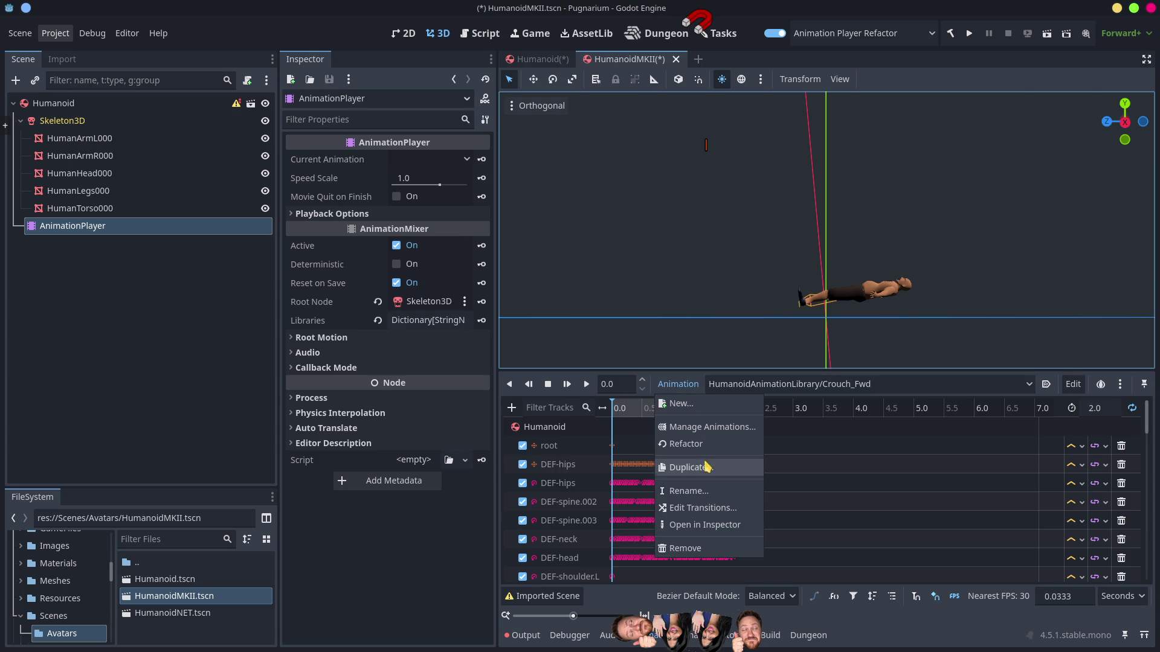
{"action": "left_click", "coordinate": [693, 450]}
{"action": "left_click", "coordinate": [534, 203]}
{"action": "double_click", "coordinate": [534, 204]}
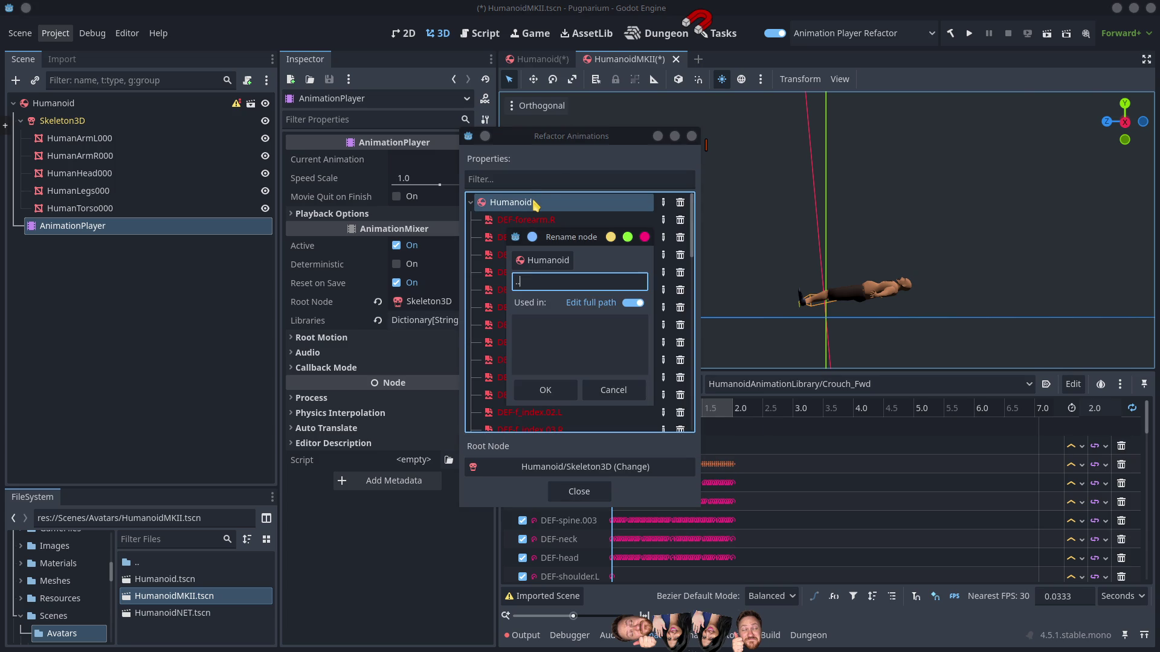
{"action": "left_click", "coordinate": [550, 389]}
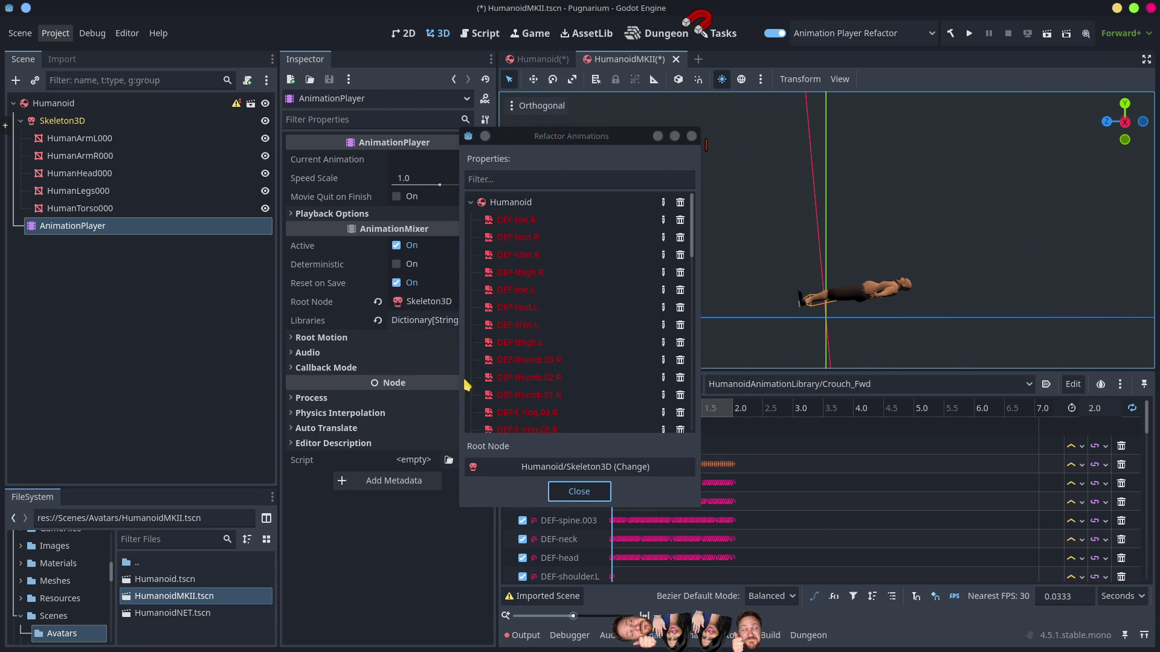
{"action": "key", "text": "Escape"}
{"action": "left_click", "coordinate": [109, 103]}
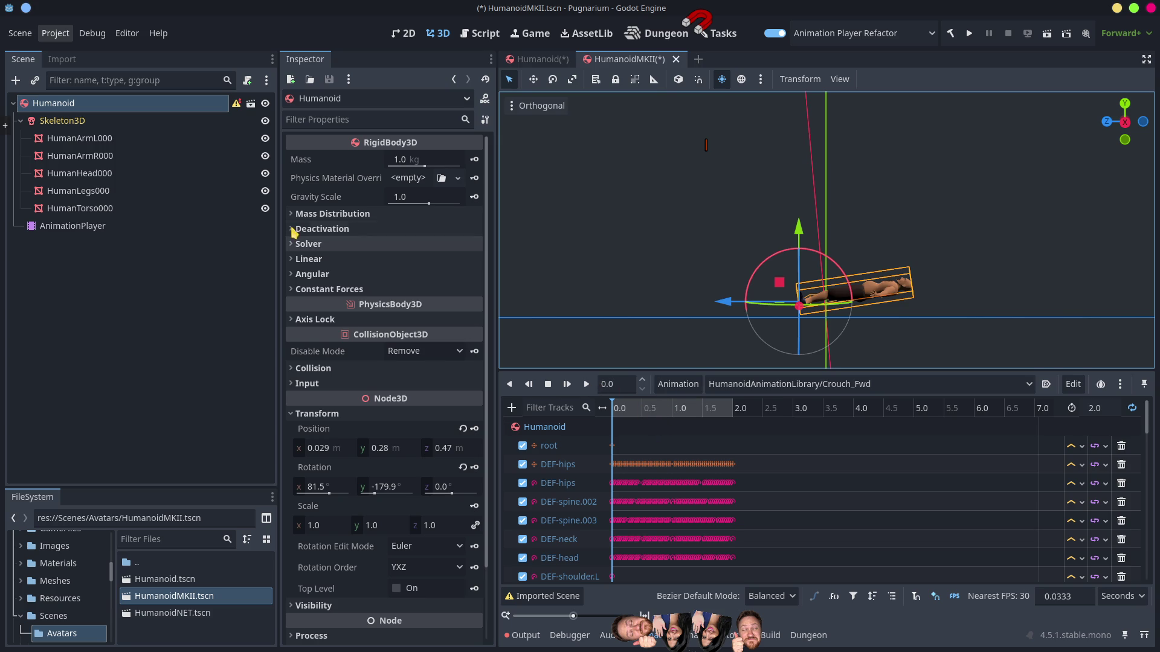
Step: Revert the root's position and rotation, test the animation, then scrub Humanoid's Crouch_Fwd to 1.88 s
{"action": "left_click", "coordinate": [463, 428]}
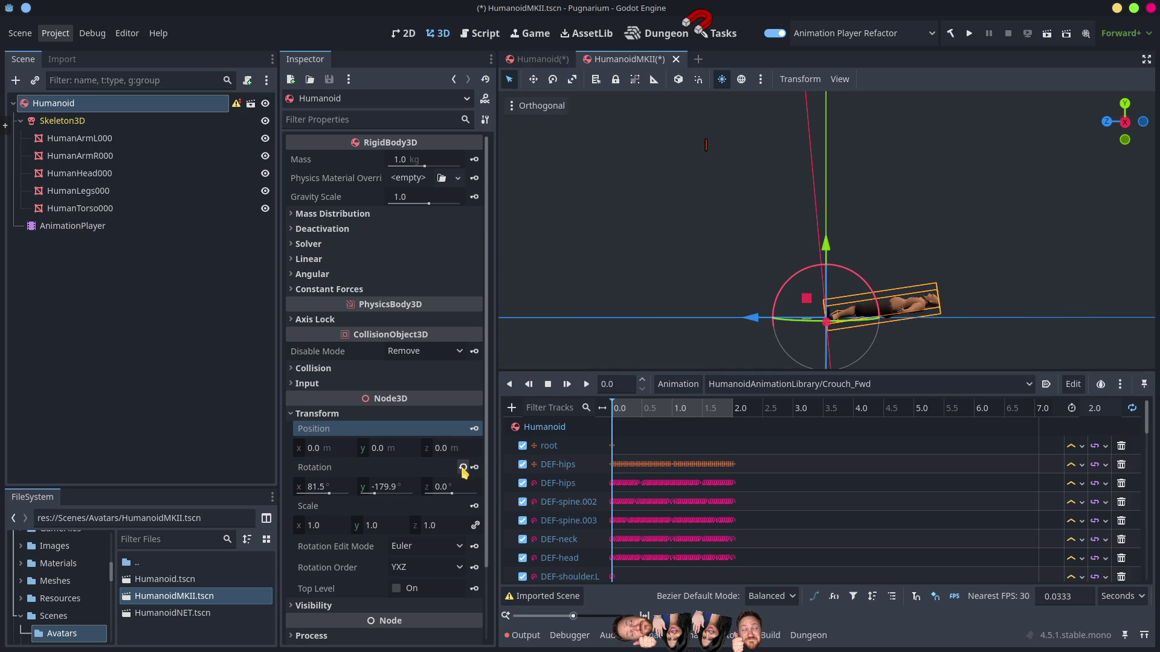
{"action": "left_click", "coordinate": [462, 467]}
{"action": "mouse_move", "coordinate": [659, 409]}
{"action": "left_mouse_down"}
{"action": "mouse_move", "coordinate": [713, 410]}
{"action": "mouse_move", "coordinate": [593, 424]}
{"action": "left_mouse_up"}
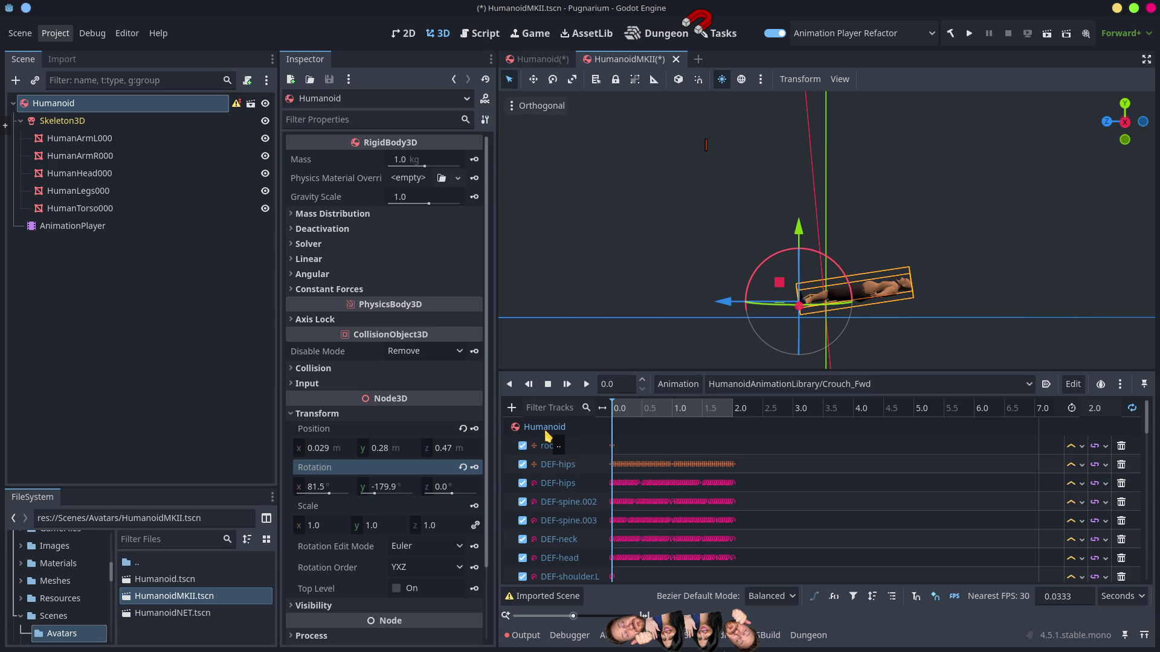
{"action": "left_click", "coordinate": [543, 59]}
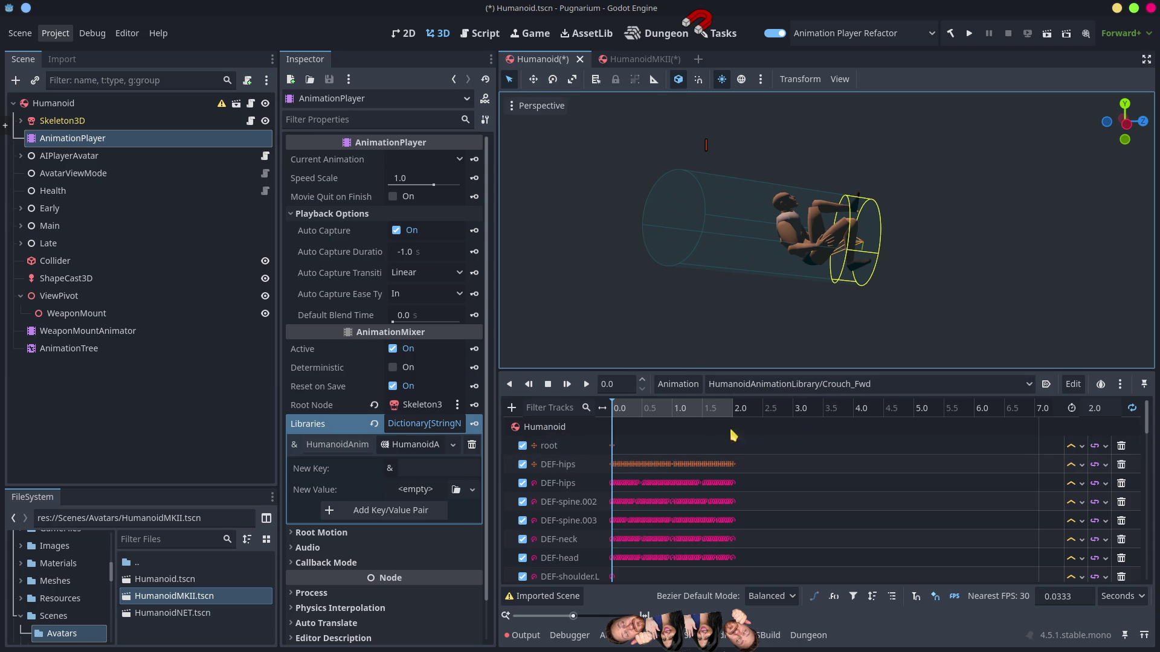
{"action": "mouse_move", "coordinate": [629, 408]}
{"action": "left_mouse_down"}
{"action": "mouse_move", "coordinate": [727, 427]}
{"action": "mouse_move", "coordinate": [620, 431]}
{"action": "left_mouse_up"}
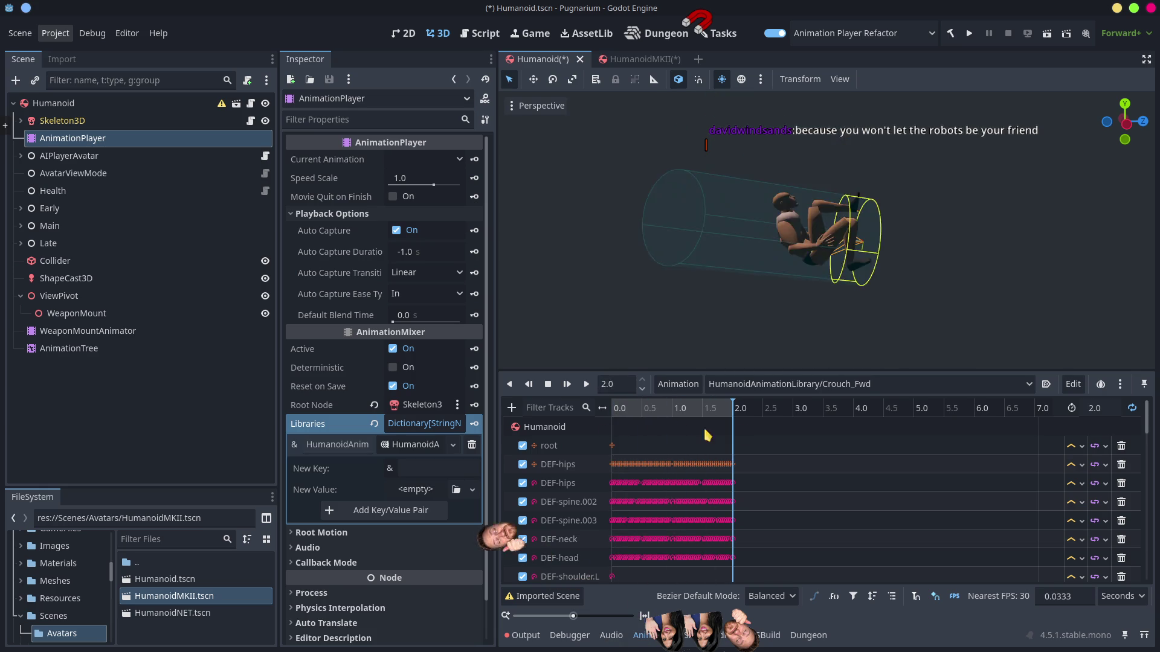
Step: Set the Humanoid scene's refactor root node to Skeleton3D
{"action": "left_click", "coordinate": [674, 384]}
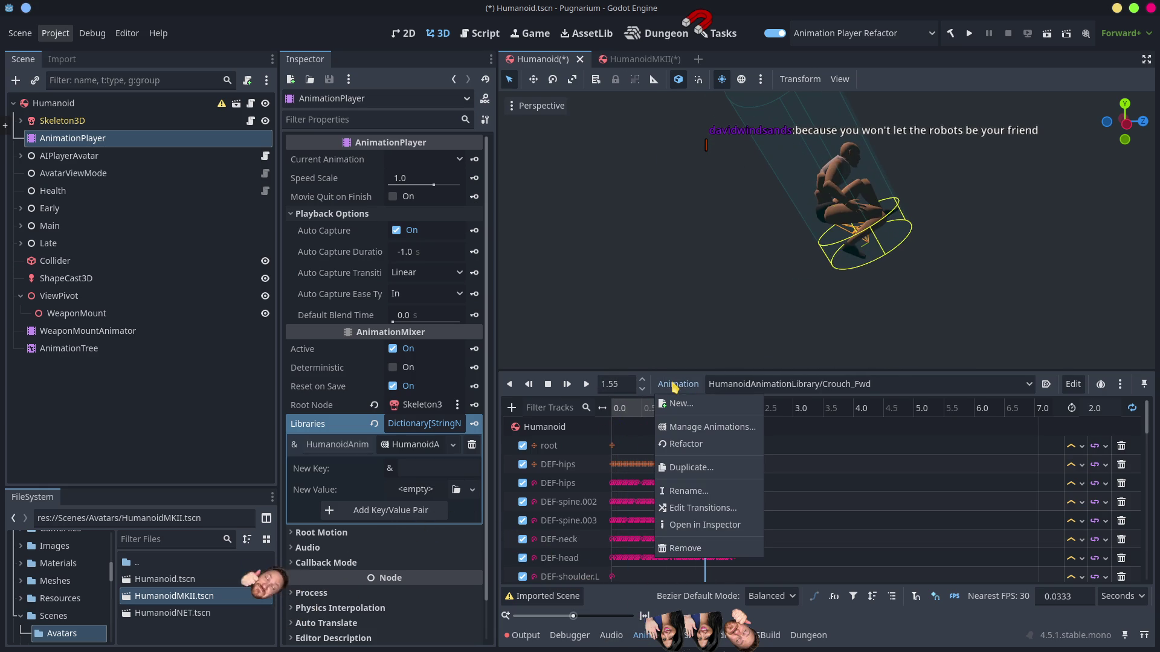
{"action": "left_click", "coordinate": [686, 445]}
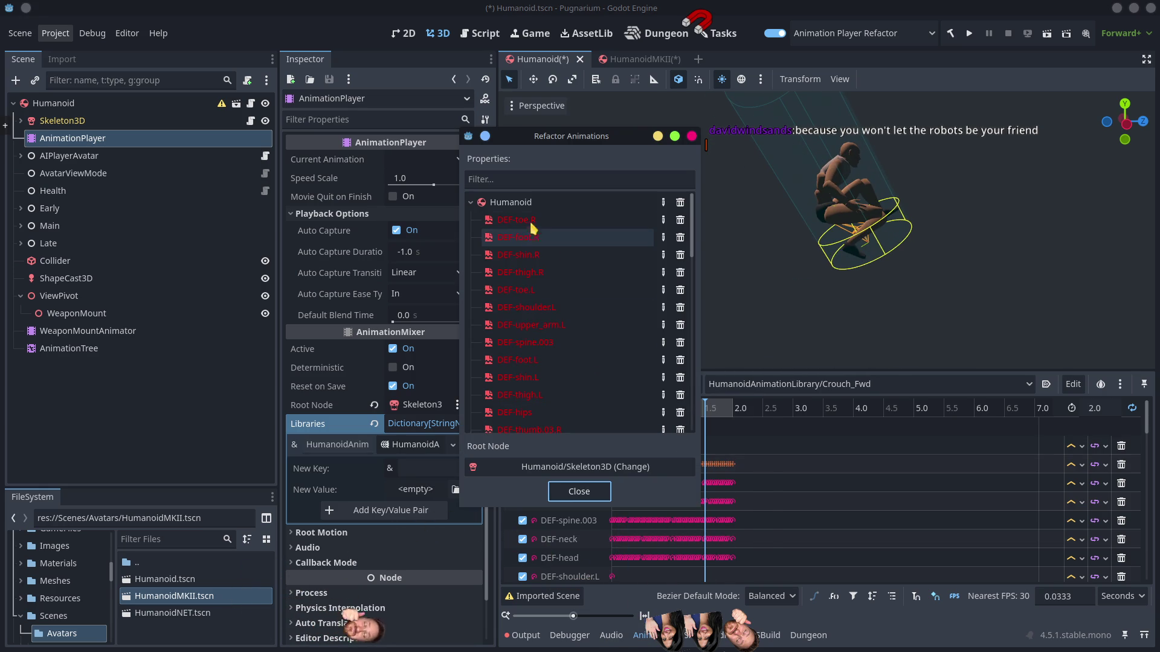
{"action": "left_click", "coordinate": [591, 472]}
{"action": "left_click", "coordinate": [590, 472]}
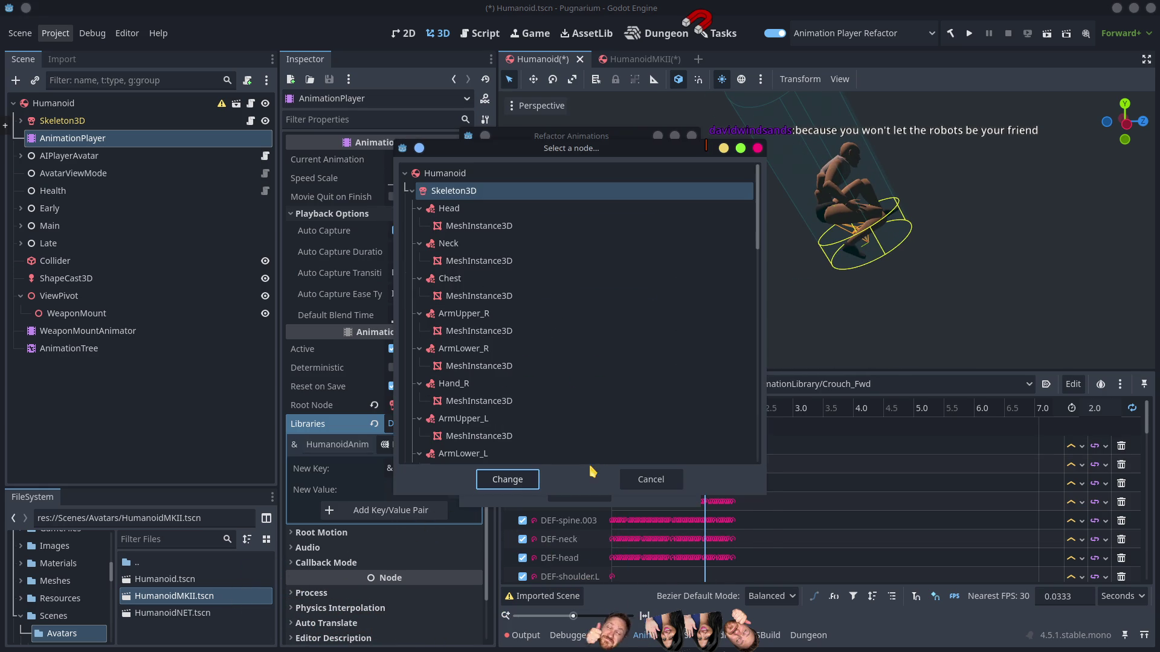
{"action": "left_click", "coordinate": [457, 192]}
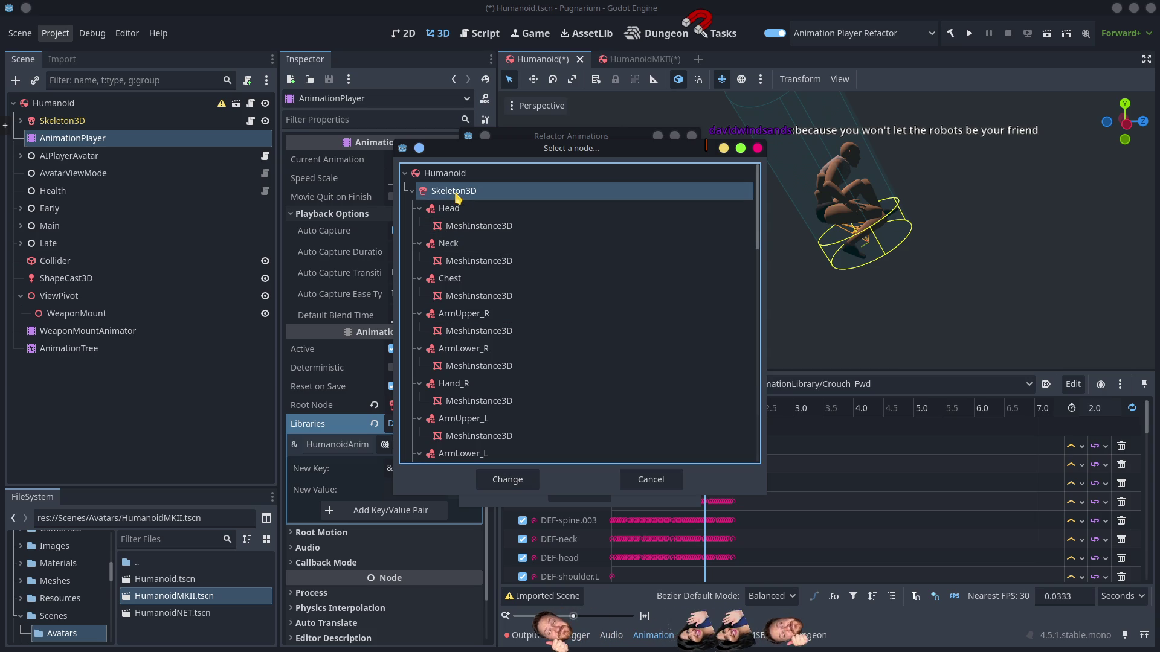
{"action": "left_click", "coordinate": [499, 482]}
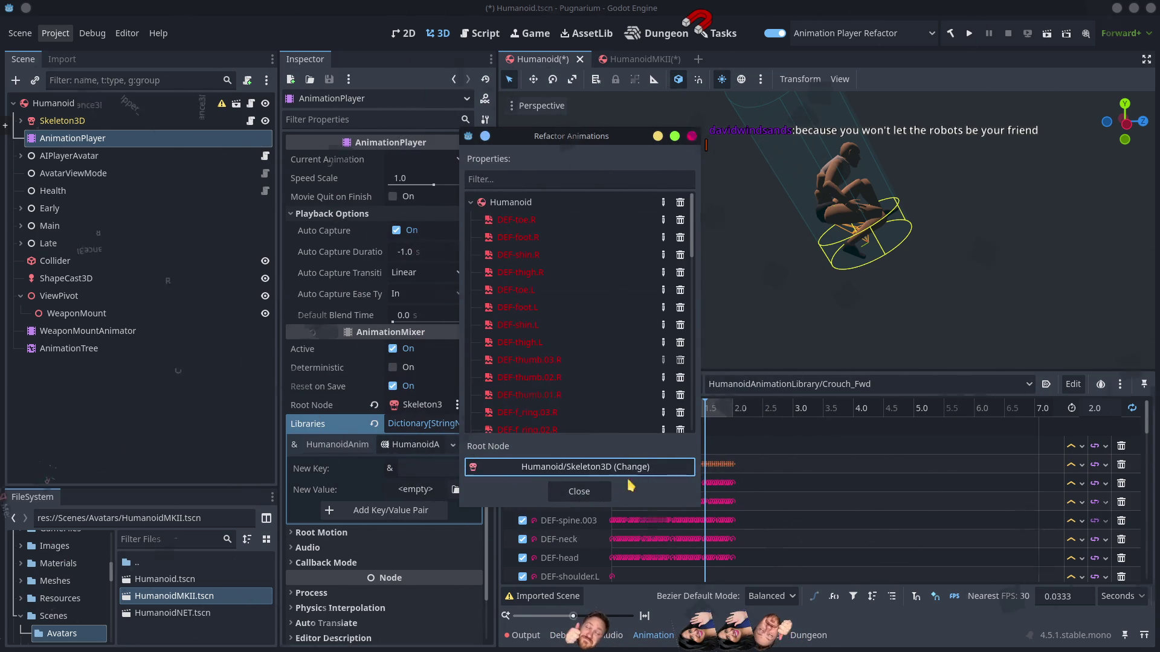
Step: Clear the '..' prefix from the Humanoid track path and preview the end pose at 2.0 s
{"action": "left_click", "coordinate": [505, 203]}
{"action": "double_click", "coordinate": [505, 202]}
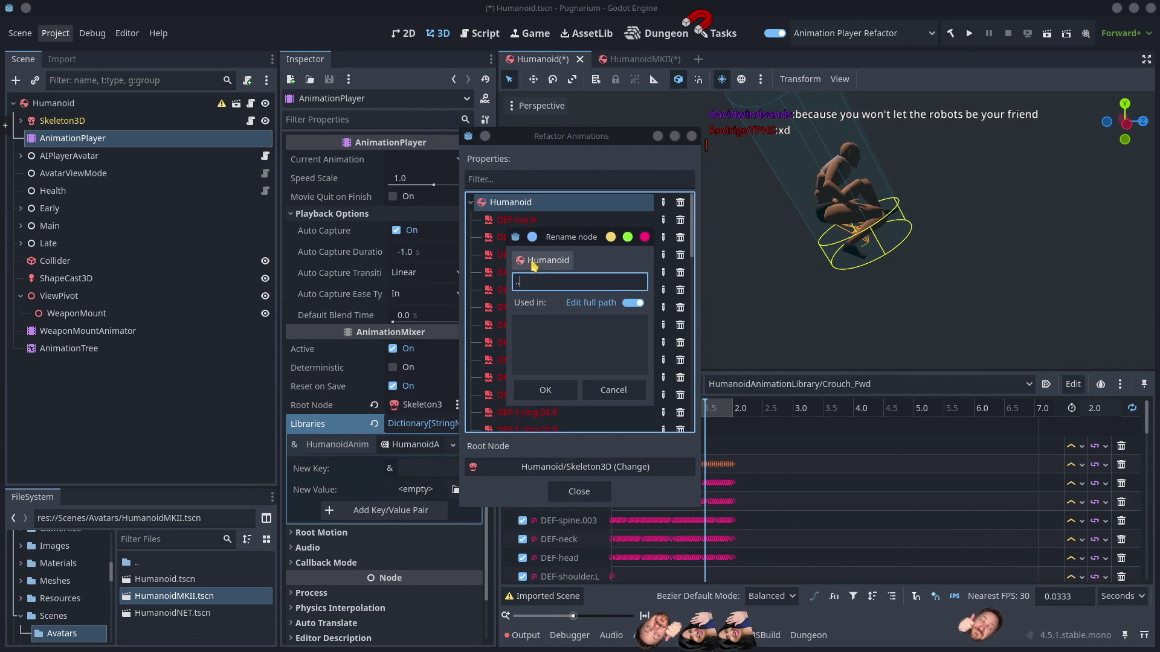
{"action": "key", "text": "BackSpace"}
{"action": "key", "text": "BackSpace"}
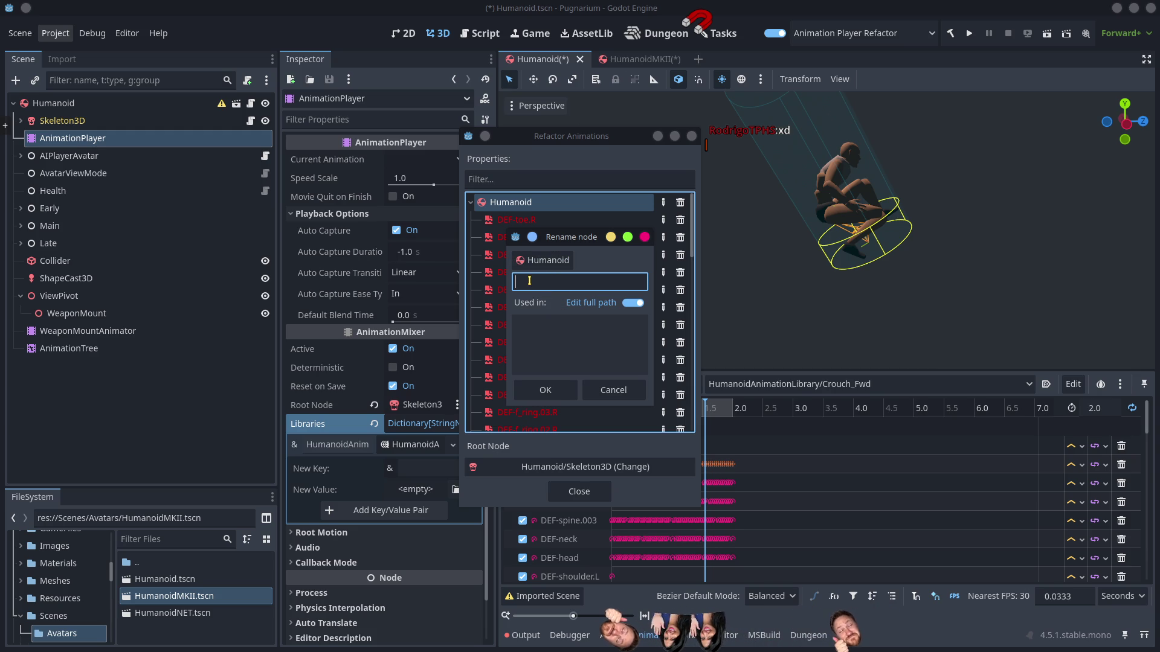
{"action": "left_click", "coordinate": [545, 391]}
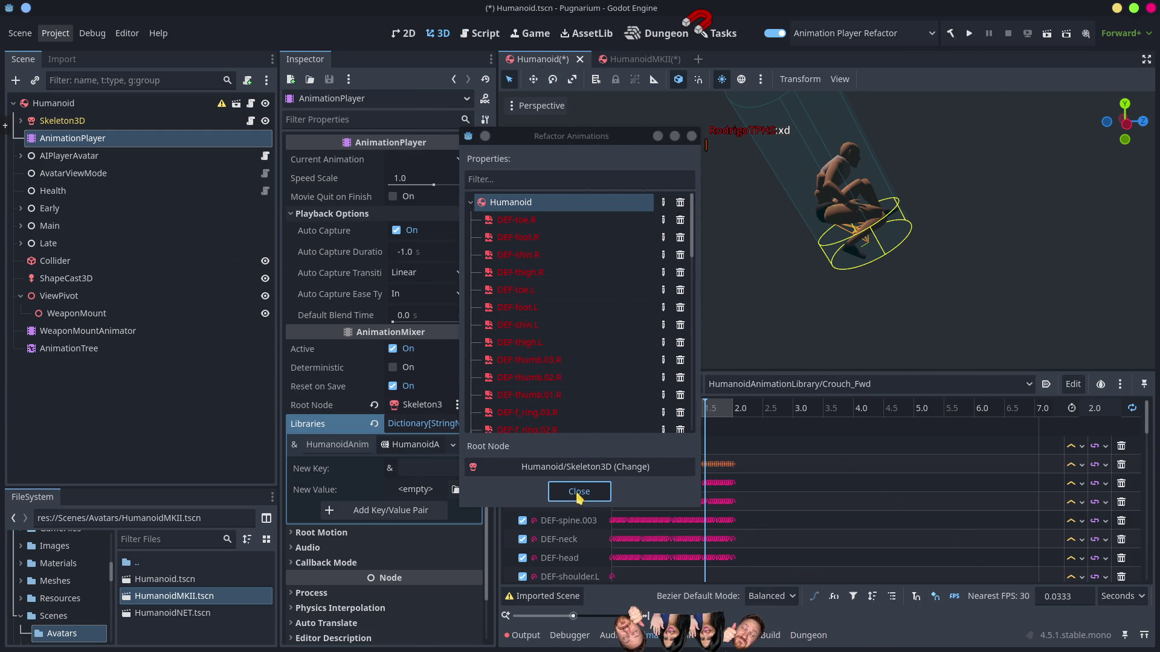
{"action": "left_click", "coordinate": [579, 491]}
{"action": "left_click_drag", "start_coordinate": [636, 408], "coordinate": [755, 425]}
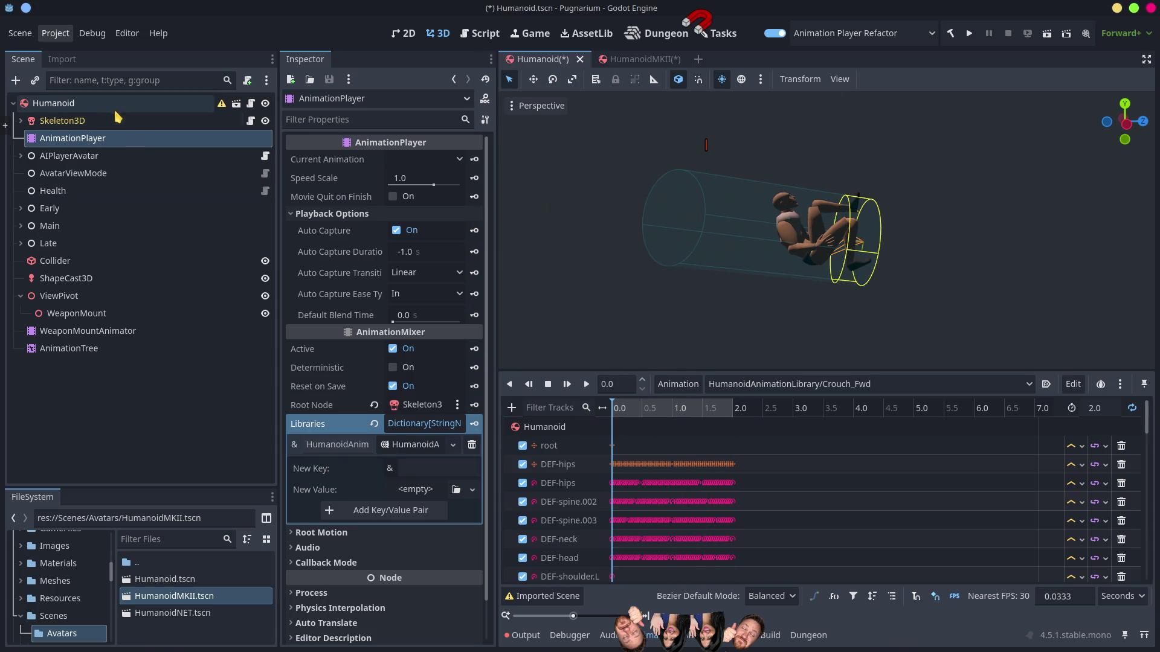
{"action": "left_click", "coordinate": [55, 104]}
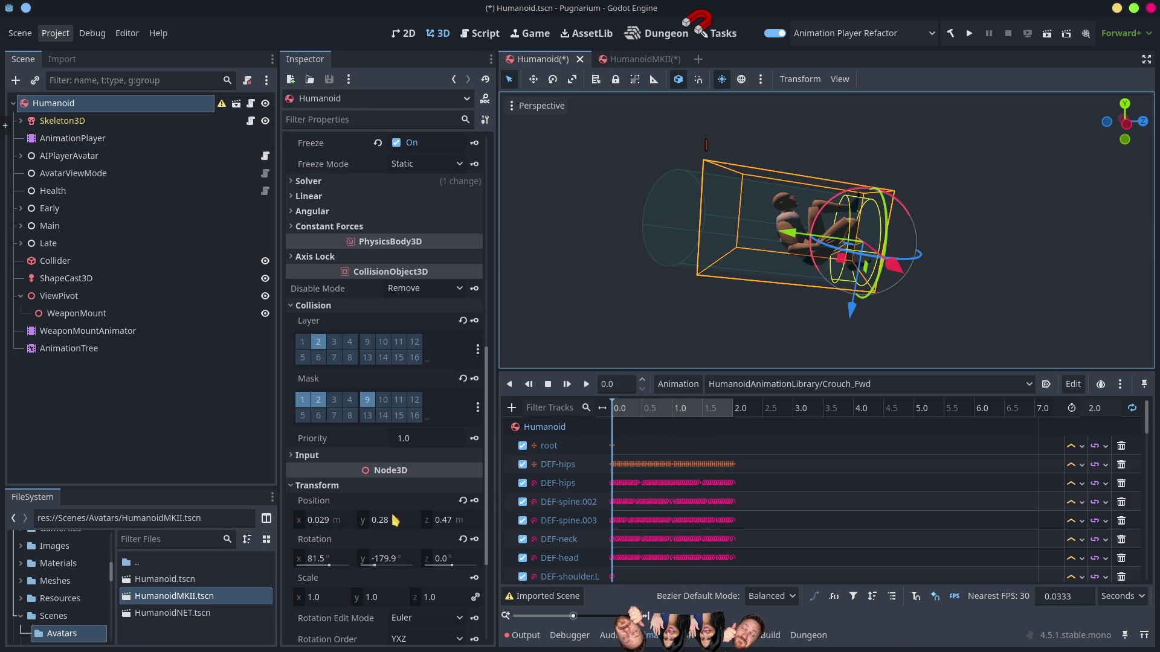
Step: Revert the Humanoid root's position and rotation, then scrub Crouch_Fwd back to its start
{"action": "left_click", "coordinate": [463, 501]}
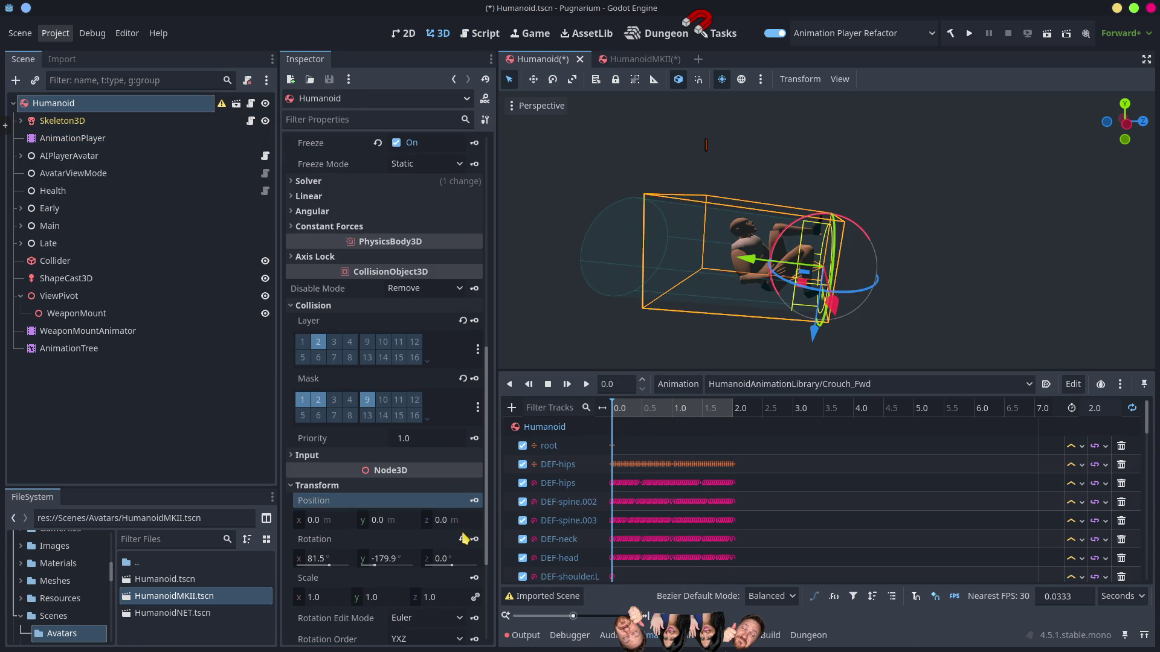
{"action": "left_click", "coordinate": [463, 539]}
{"action": "mouse_move", "coordinate": [635, 414]}
{"action": "left_mouse_down"}
{"action": "mouse_move", "coordinate": [708, 411]}
{"action": "mouse_move", "coordinate": [577, 426]}
{"action": "mouse_move", "coordinate": [704, 420]}
{"action": "left_mouse_up"}
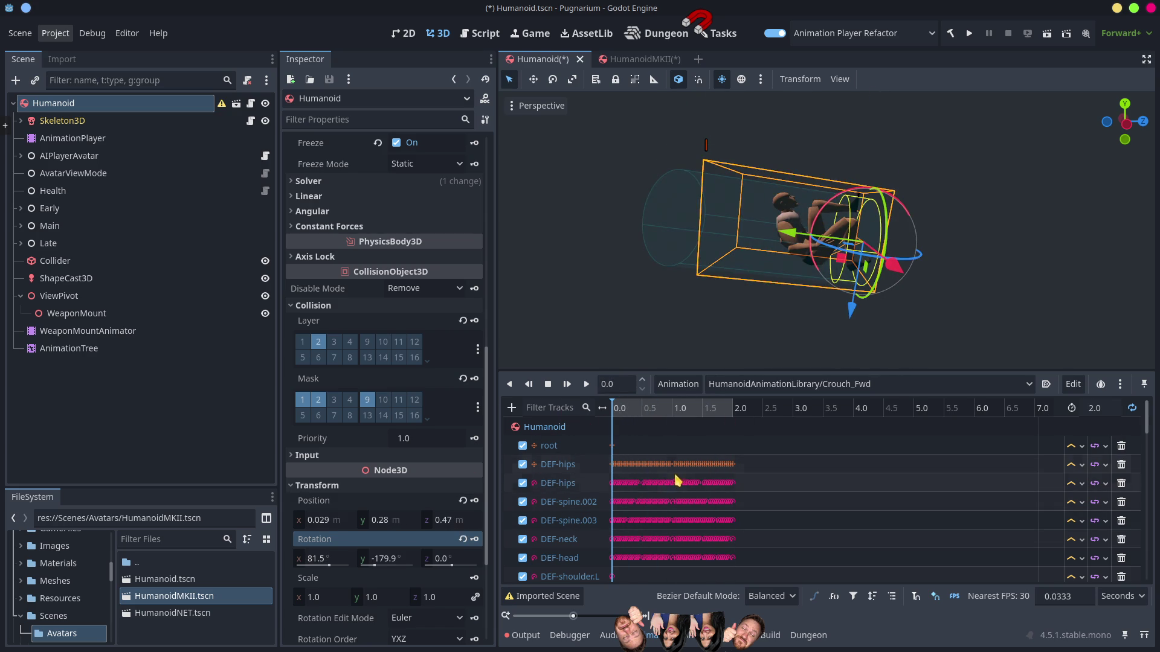
{"action": "left_click", "coordinate": [637, 409]}
{"action": "left_click_drag", "start_coordinate": [687, 411], "coordinate": [612, 410]}
{"action": "left_click", "coordinate": [767, 387]}
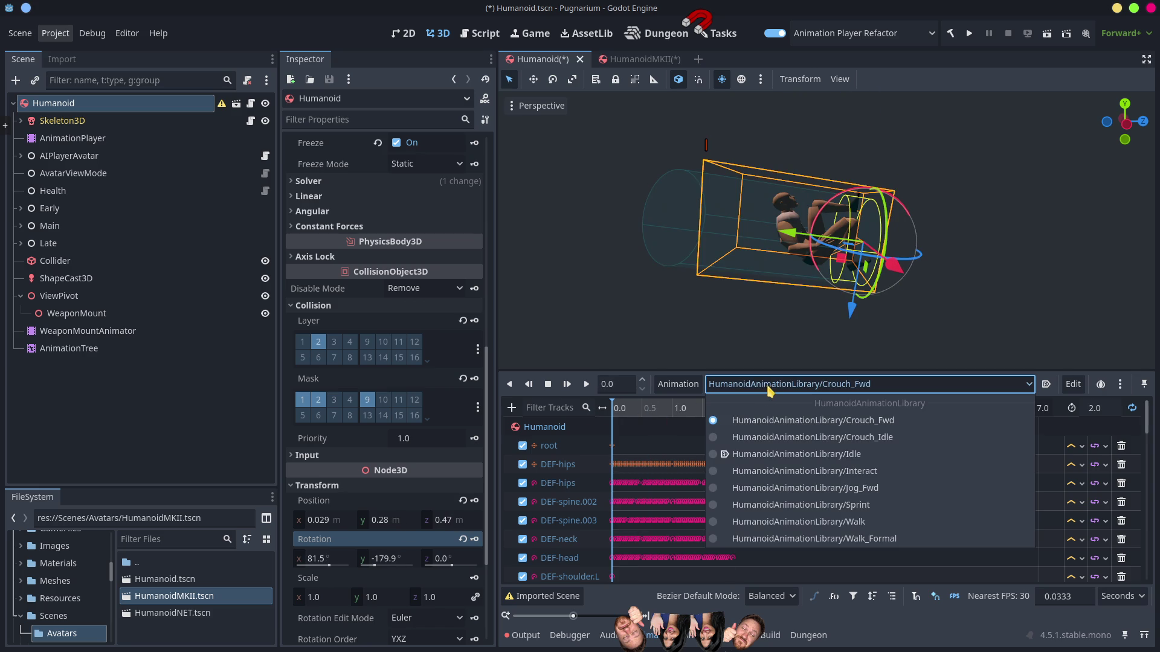
Step: Load and play HumanoidAnimationLibrary/Idle, and enlarge the track panel to show more bone tracks
{"action": "left_click", "coordinate": [765, 458]}
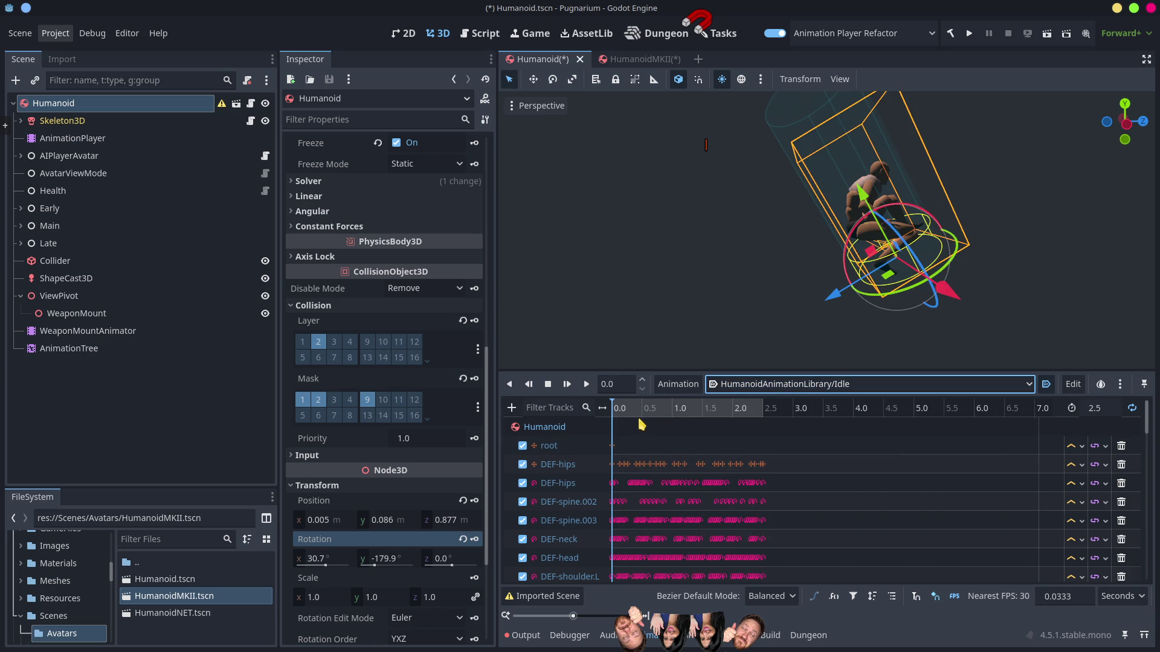
{"action": "key", "text": "d"}
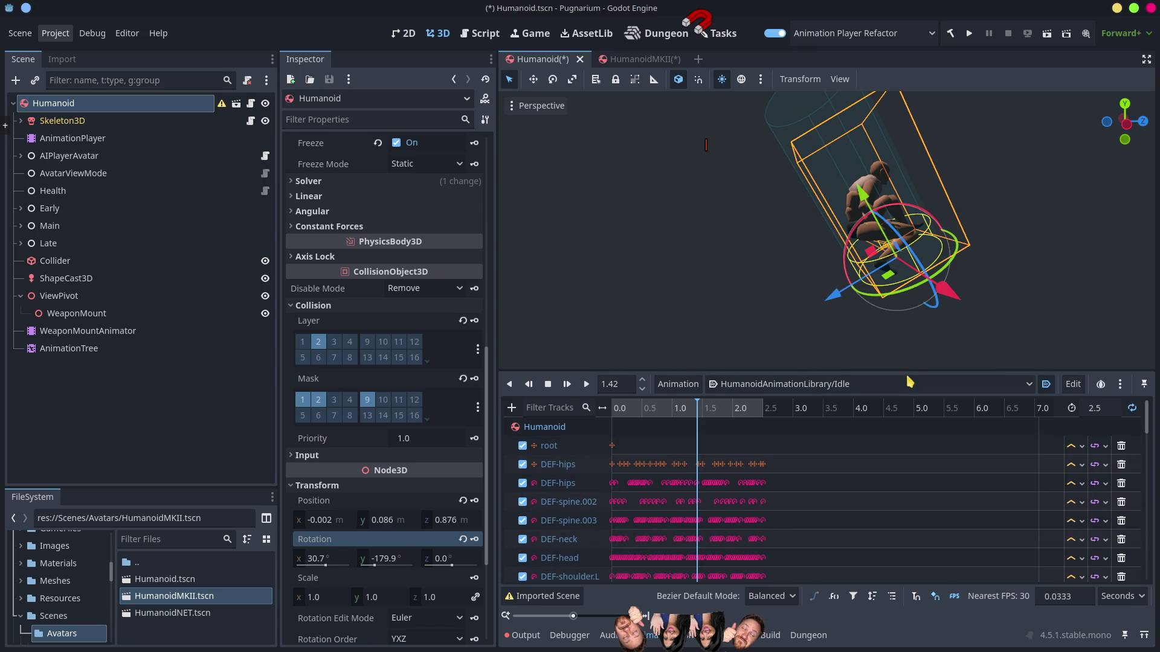
{"action": "left_click_drag", "start_coordinate": [905, 370], "coordinate": [905, 235]}
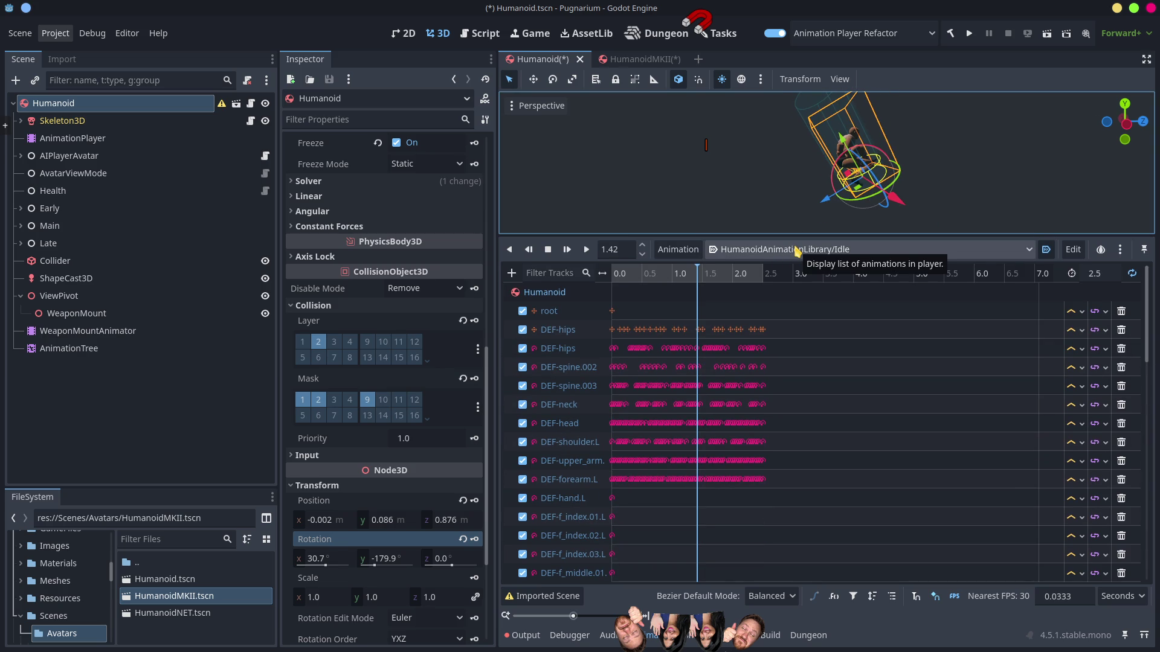
{"action": "left_click", "coordinate": [796, 250]}
{"action": "left_click", "coordinate": [796, 249]}
{"action": "left_click", "coordinate": [796, 249]}
{"action": "left_click", "coordinate": [546, 298]}
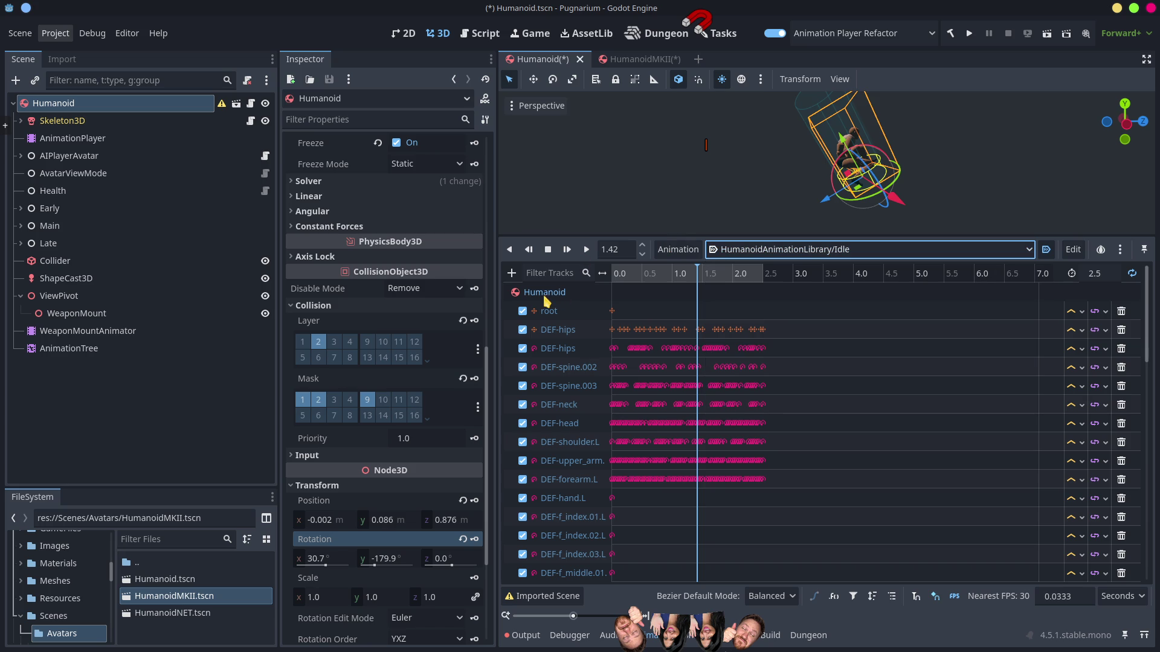
{"action": "left_click", "coordinate": [682, 248]}
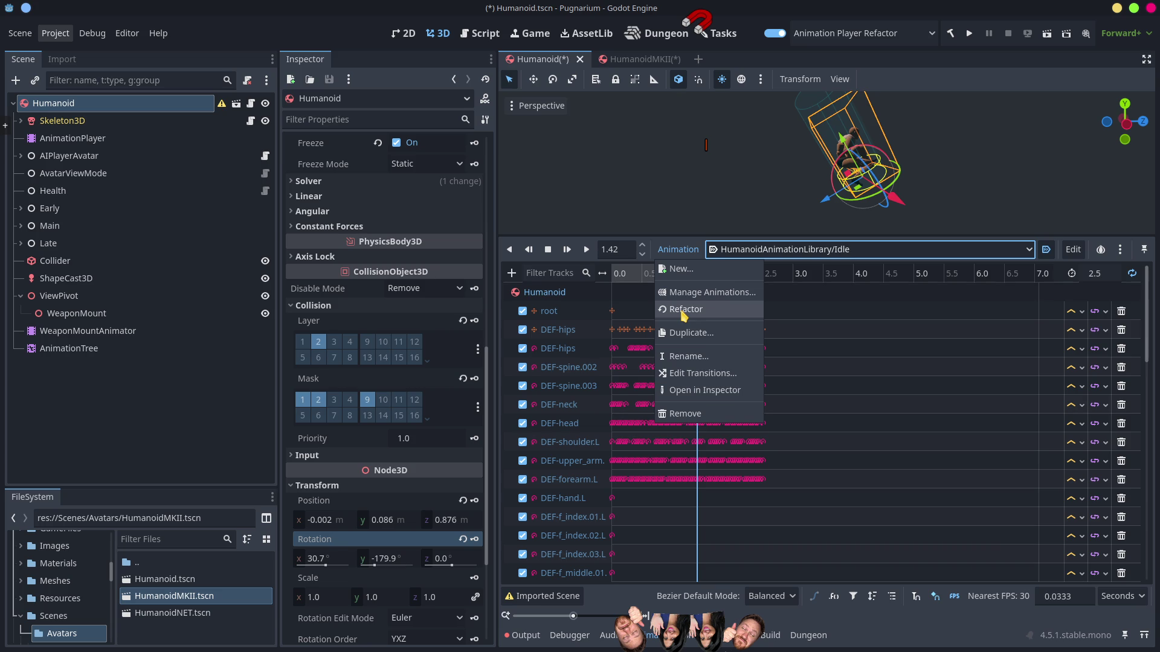
Step: Change the refactor root node from Humanoid/Skeleton3D to Humanoid and close Refactor Animations
{"action": "left_click", "coordinate": [684, 311]}
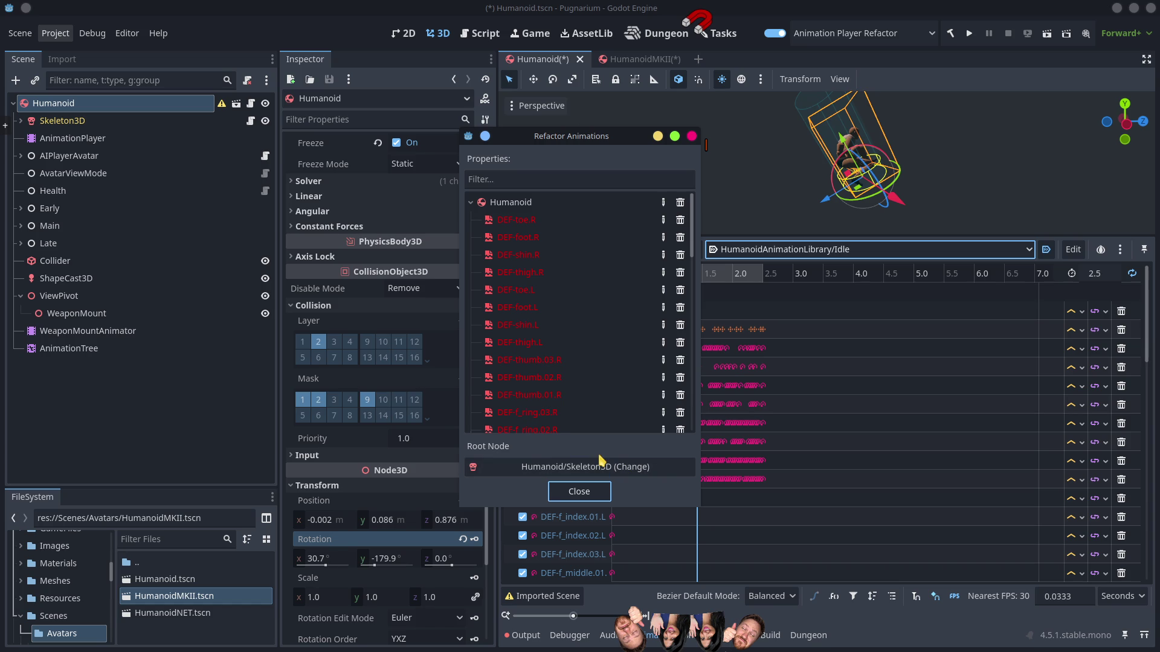
{"action": "left_click", "coordinate": [471, 203]}
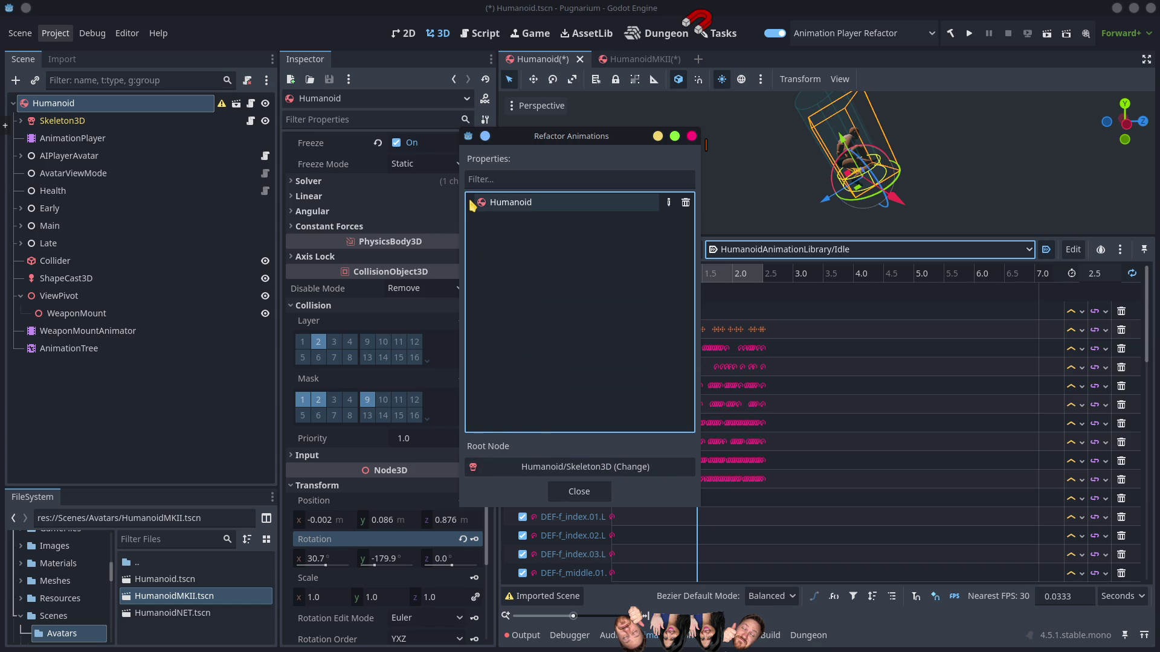
{"action": "left_click", "coordinate": [472, 203]}
{"action": "left_click_drag", "start_coordinate": [692, 225], "coordinate": [683, 427]}
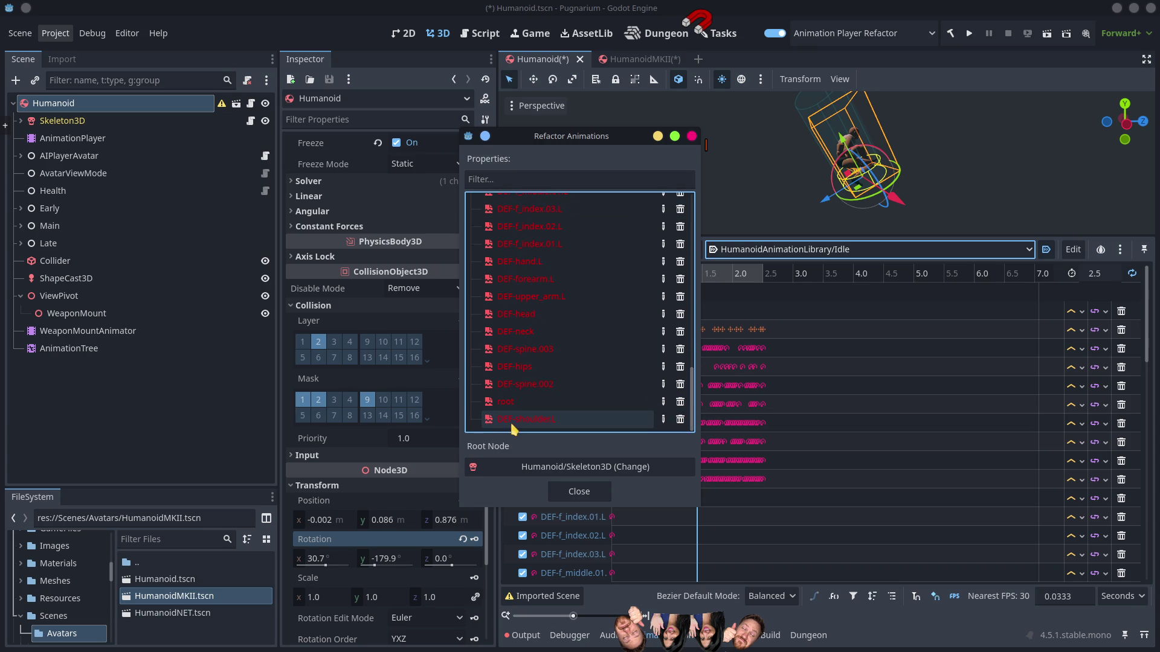
{"action": "left_click", "coordinate": [583, 469]}
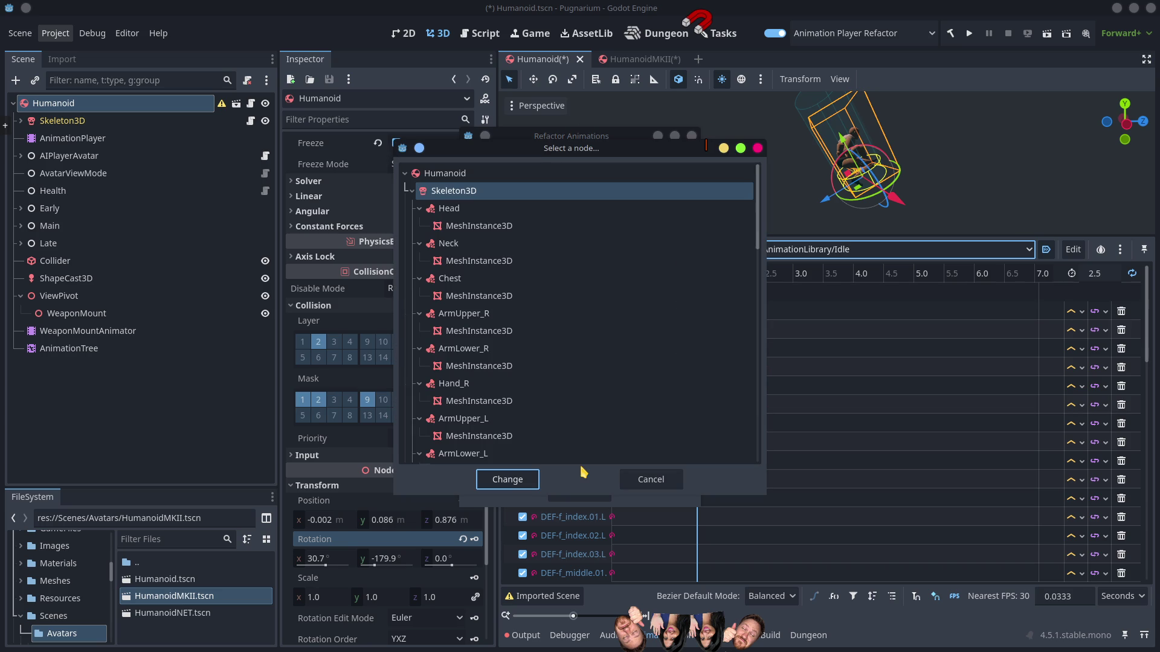
{"action": "left_click", "coordinate": [444, 175]}
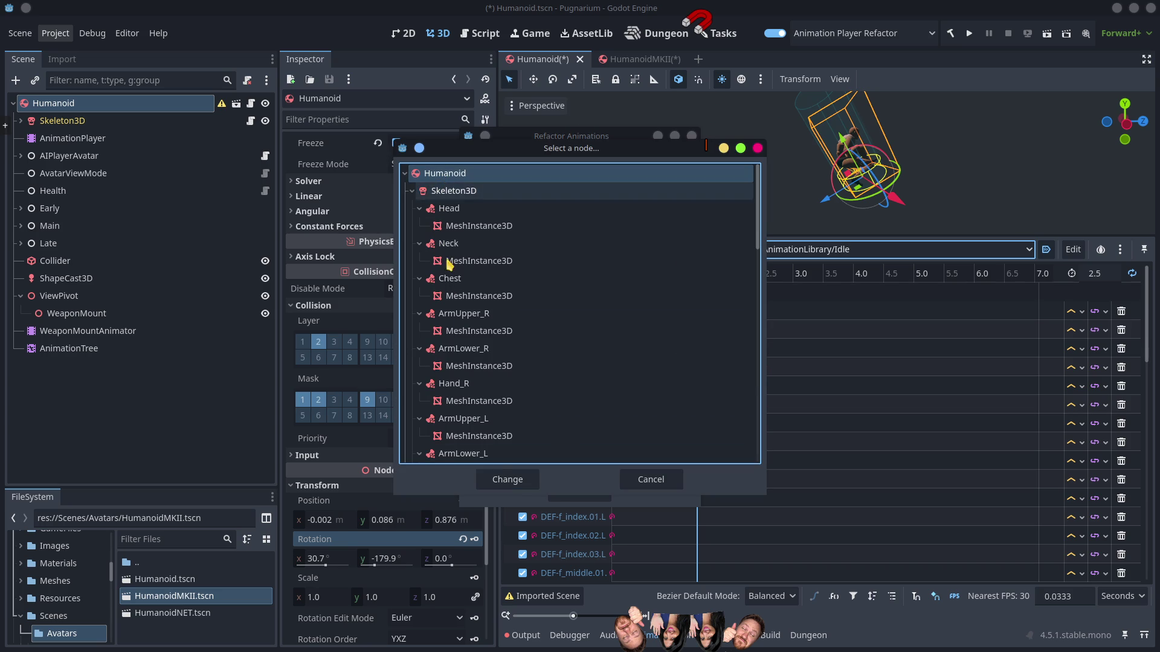
{"action": "left_click", "coordinate": [507, 487]}
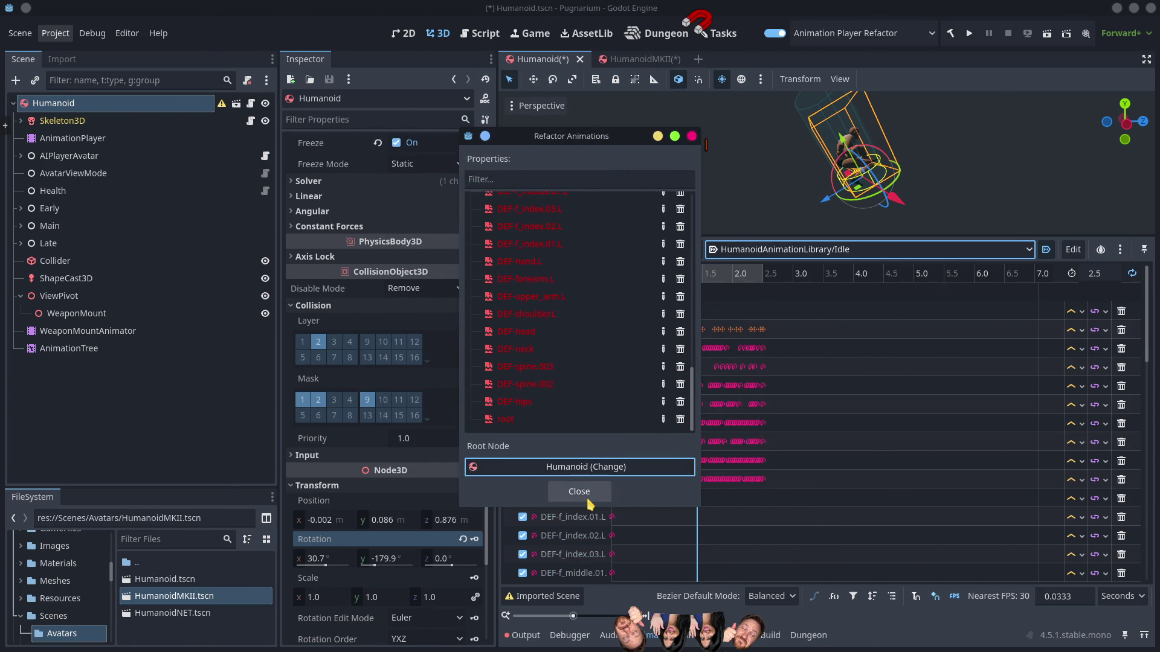
{"action": "left_click", "coordinate": [578, 493]}
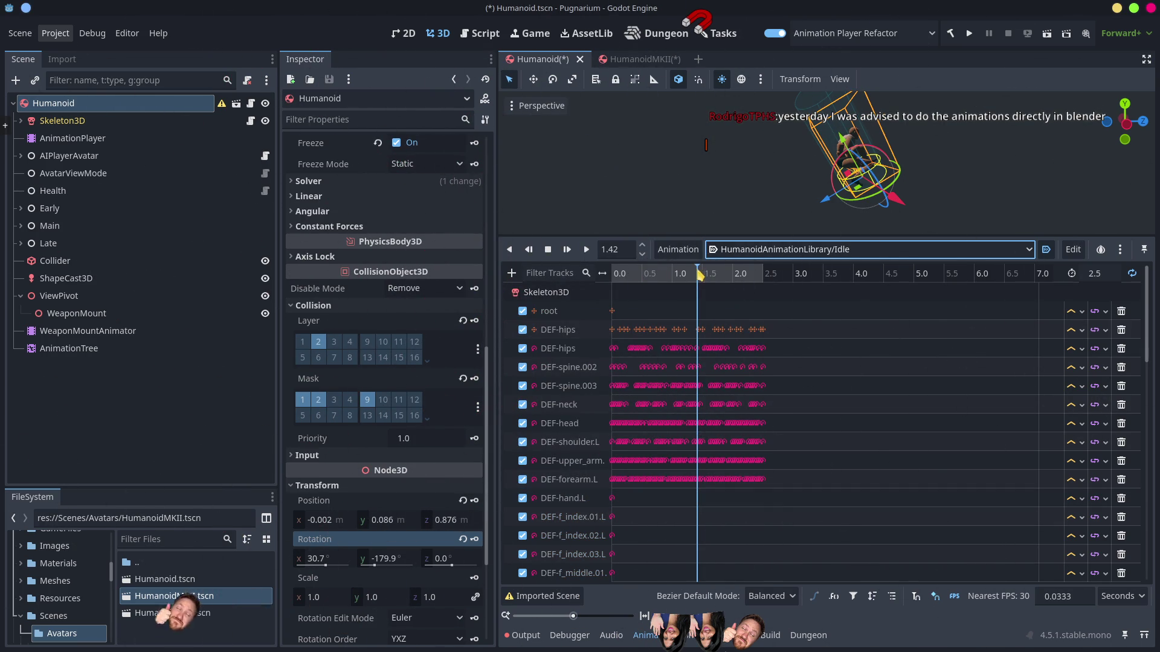
Step: Scrub through the Idle animation, then enlarge the 3D viewport above the animation tracks
{"action": "mouse_move", "coordinate": [640, 275]}
{"action": "left_mouse_down"}
{"action": "mouse_move", "coordinate": [755, 302]}
{"action": "mouse_move", "coordinate": [611, 299]}
{"action": "left_mouse_up"}
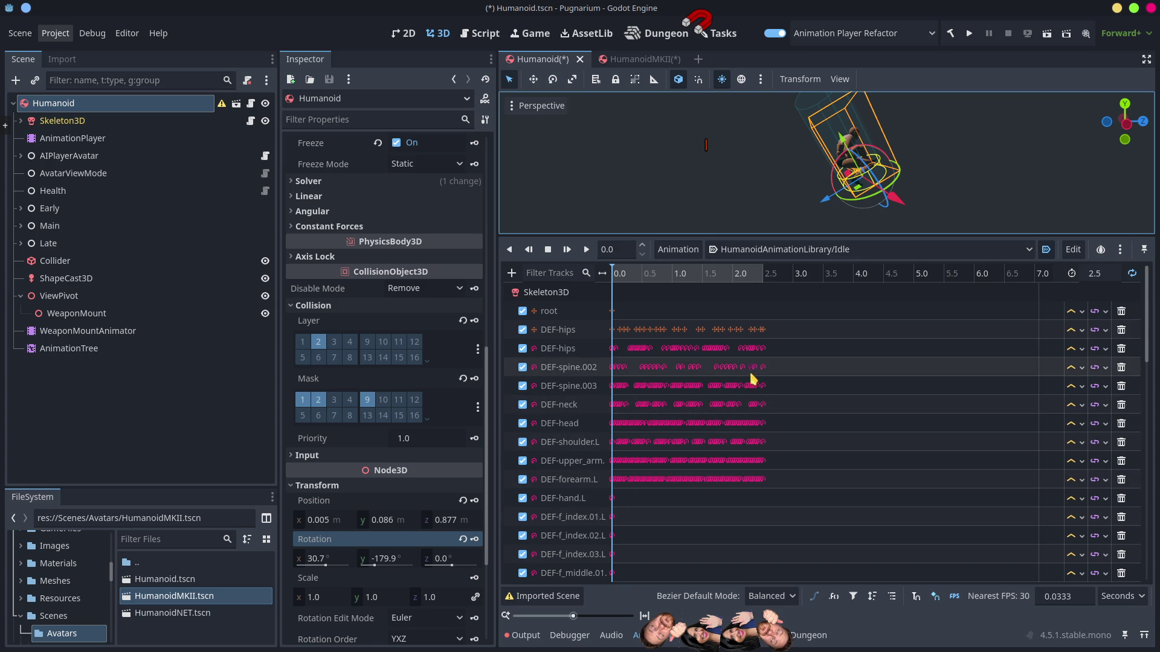
{"action": "mouse_move", "coordinate": [747, 397]}
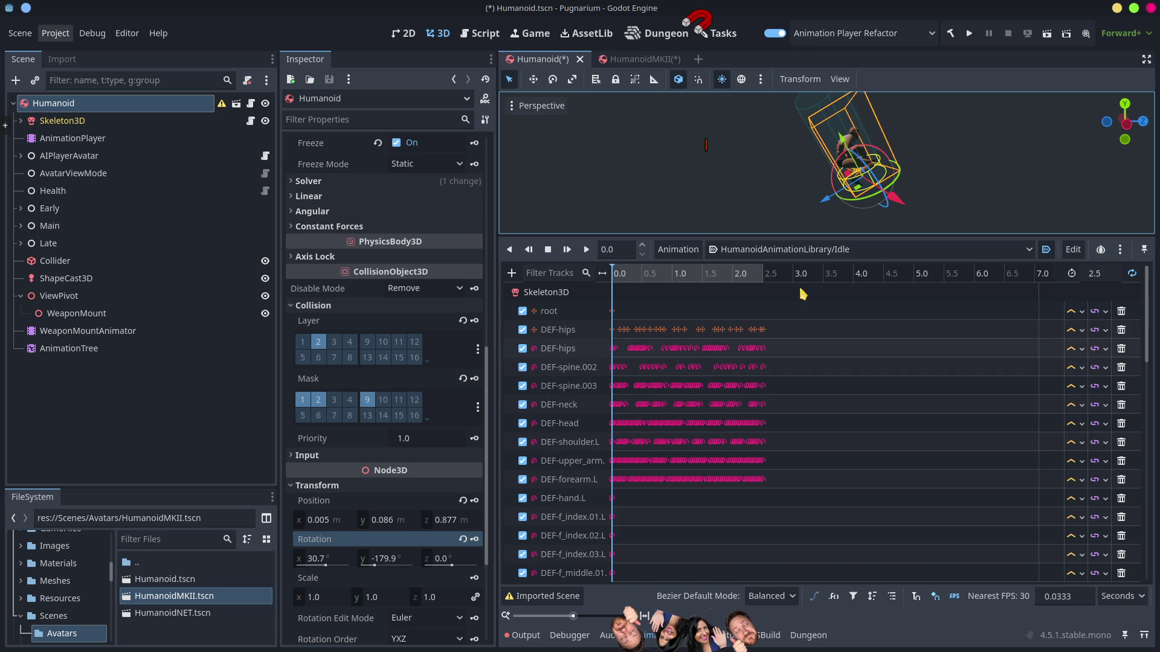
{"action": "mouse_move", "coordinate": [628, 279]}
{"action": "left_mouse_down"}
{"action": "mouse_move", "coordinate": [743, 278]}
{"action": "mouse_move", "coordinate": [641, 288]}
{"action": "mouse_move", "coordinate": [713, 278]}
{"action": "mouse_move", "coordinate": [613, 278]}
{"action": "left_mouse_up"}
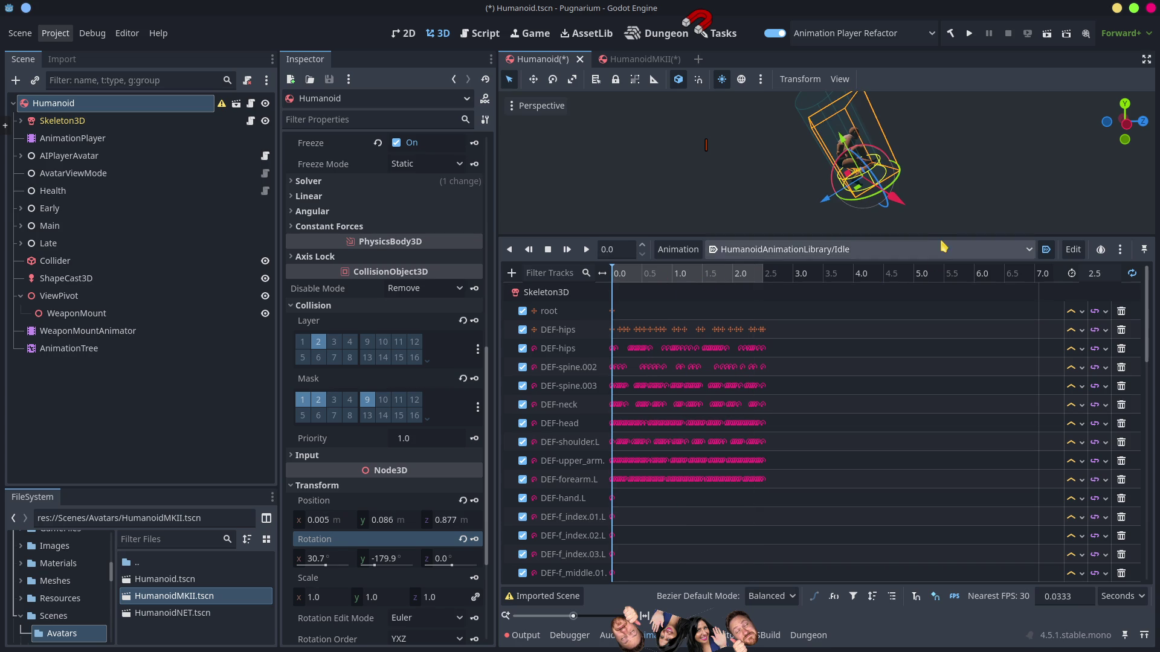
{"action": "left_click_drag", "start_coordinate": [942, 235], "coordinate": [942, 358]}
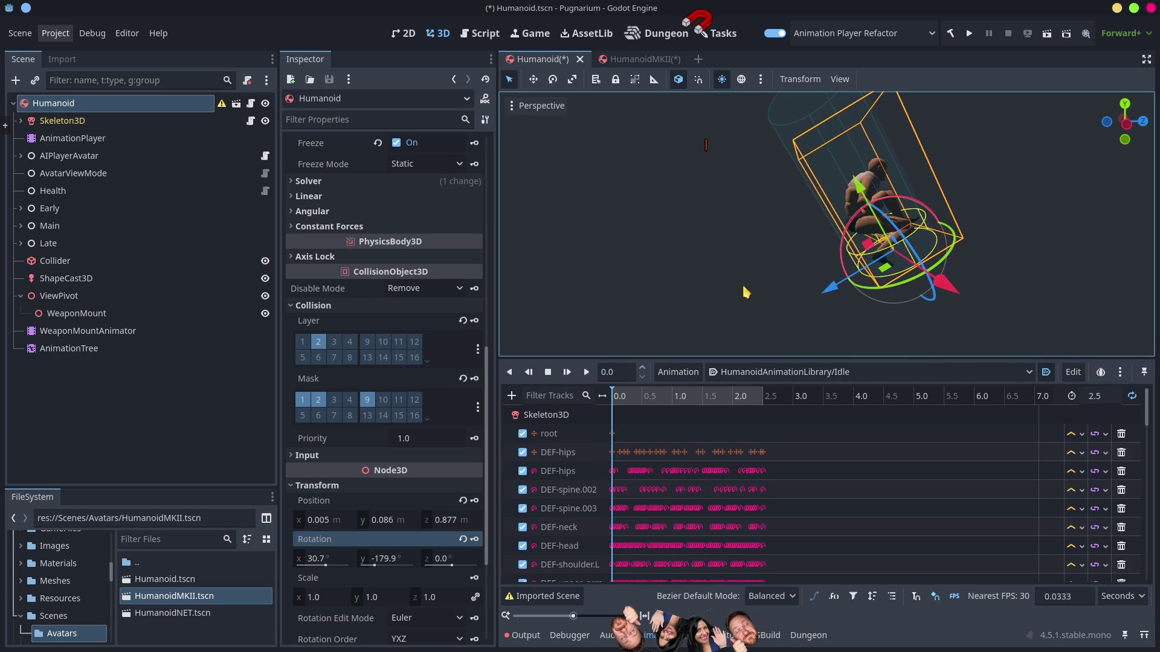
{"action": "left_click", "coordinate": [53, 123]}
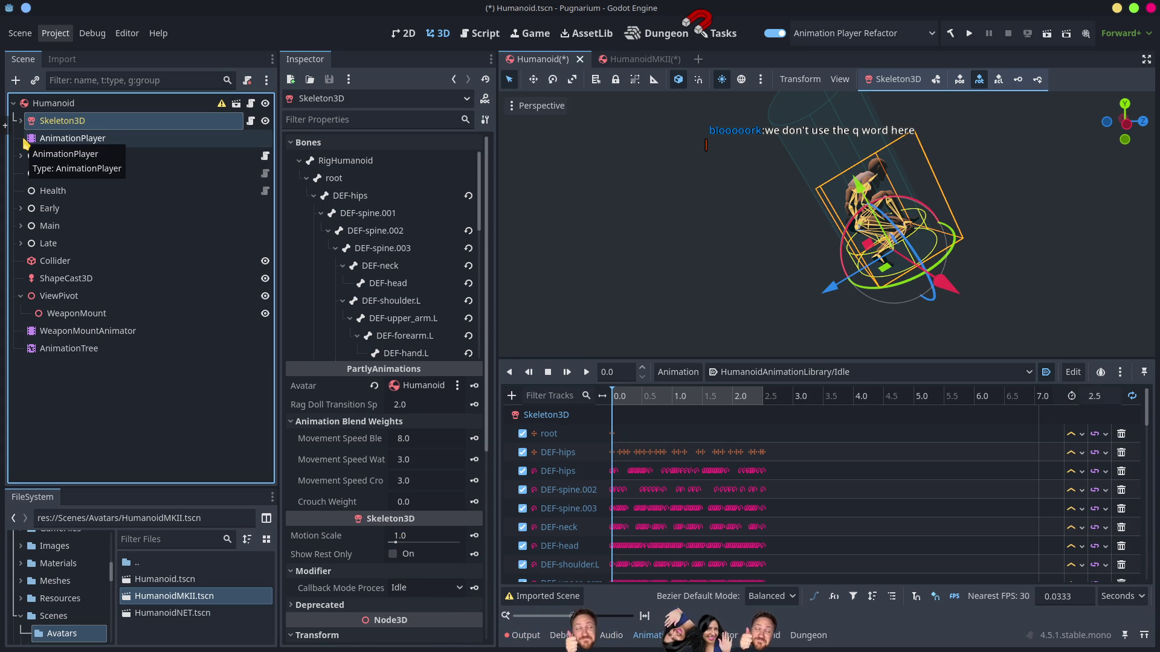
{"action": "left_click", "coordinate": [104, 393]}
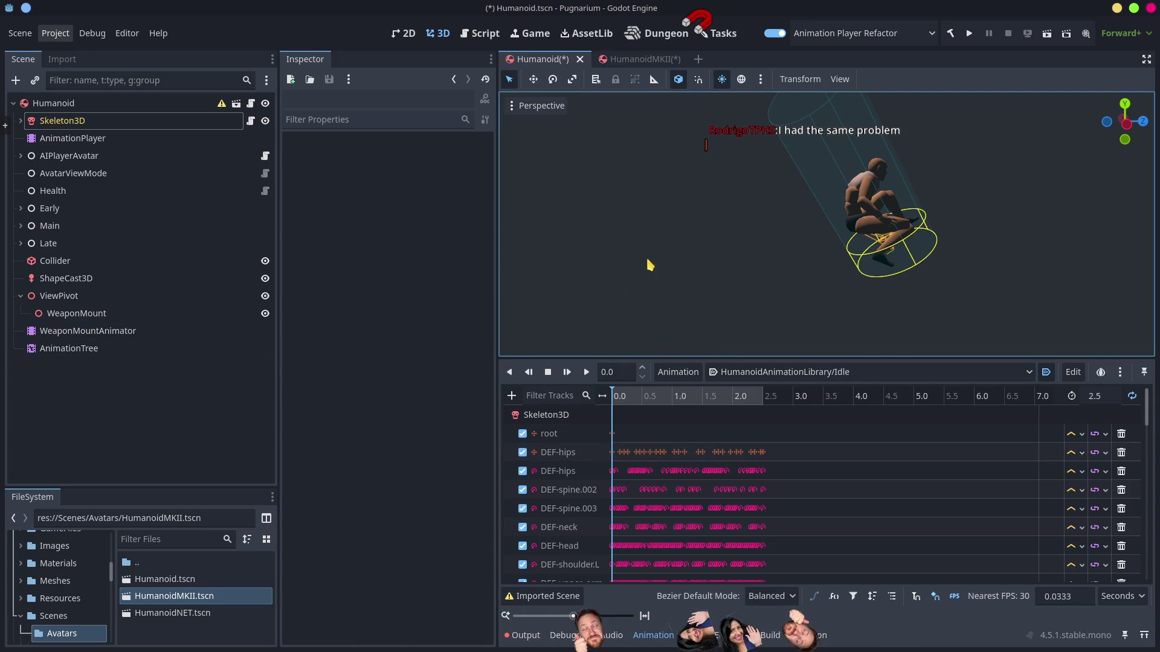
{"action": "mouse_move", "coordinate": [379, 231]}
{"action": "left_mouse_down"}
{"action": "mouse_move", "coordinate": [344, 414]}
{"action": "mouse_move", "coordinate": [426, 239]}
{"action": "mouse_move", "coordinate": [364, 242]}
{"action": "mouse_move", "coordinate": [453, 316]}
{"action": "mouse_move", "coordinate": [446, 325]}
{"action": "left_mouse_up"}
{"action": "left_click_drag", "start_coordinate": [562, 403], "coordinate": [573, 391]}
{"action": "mouse_move", "coordinate": [443, 334]}
{"action": "left_mouse_down"}
{"action": "mouse_move", "coordinate": [474, 355]}
{"action": "mouse_move", "coordinate": [406, 426]}
{"action": "left_mouse_up"}
{"action": "left_click_drag", "start_coordinate": [462, 338], "coordinate": [476, 341]}
{"action": "mouse_move", "coordinate": [310, 316]}
{"action": "left_mouse_down"}
{"action": "mouse_move", "coordinate": [420, 353]}
{"action": "mouse_move", "coordinate": [441, 337]}
{"action": "mouse_move", "coordinate": [446, 349]}
{"action": "left_mouse_up"}
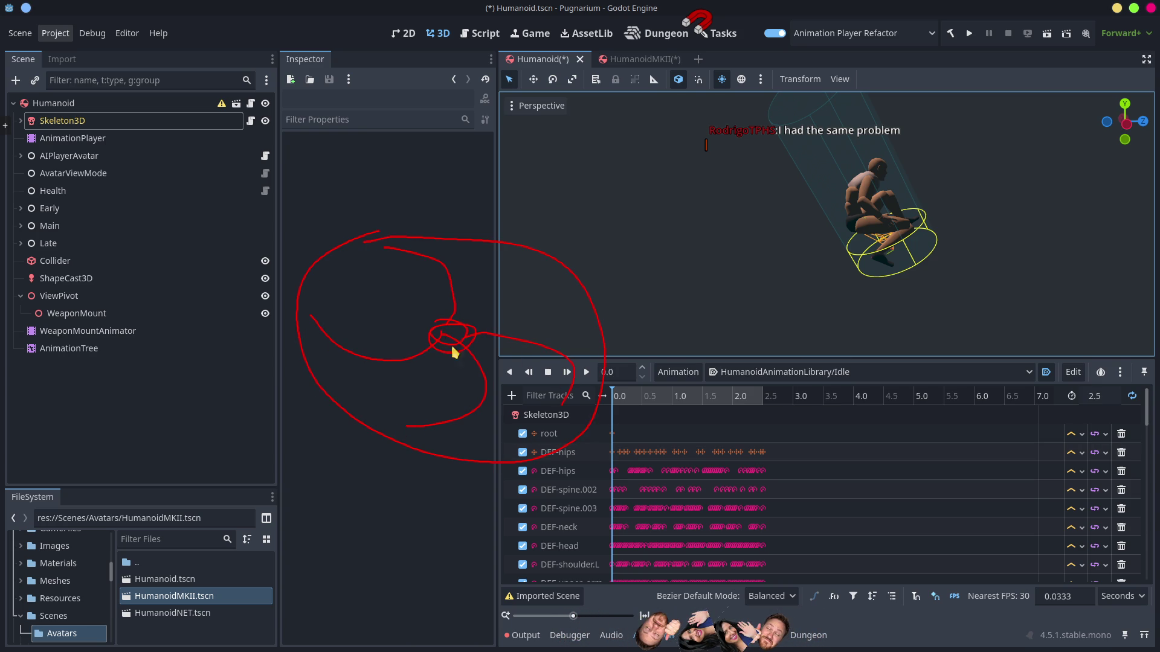
{"action": "left_click_drag", "start_coordinate": [453, 261], "coordinate": [574, 384]}
{"action": "mouse_move", "coordinate": [496, 475]}
{"action": "left_mouse_down"}
{"action": "mouse_move", "coordinate": [315, 423]}
{"action": "mouse_move", "coordinate": [485, 262]}
{"action": "mouse_move", "coordinate": [496, 271]}
{"action": "mouse_move", "coordinate": [455, 267]}
{"action": "mouse_move", "coordinate": [465, 251]}
{"action": "mouse_move", "coordinate": [464, 266]}
{"action": "mouse_move", "coordinate": [490, 251]}
{"action": "mouse_move", "coordinate": [476, 250]}
{"action": "left_mouse_up"}
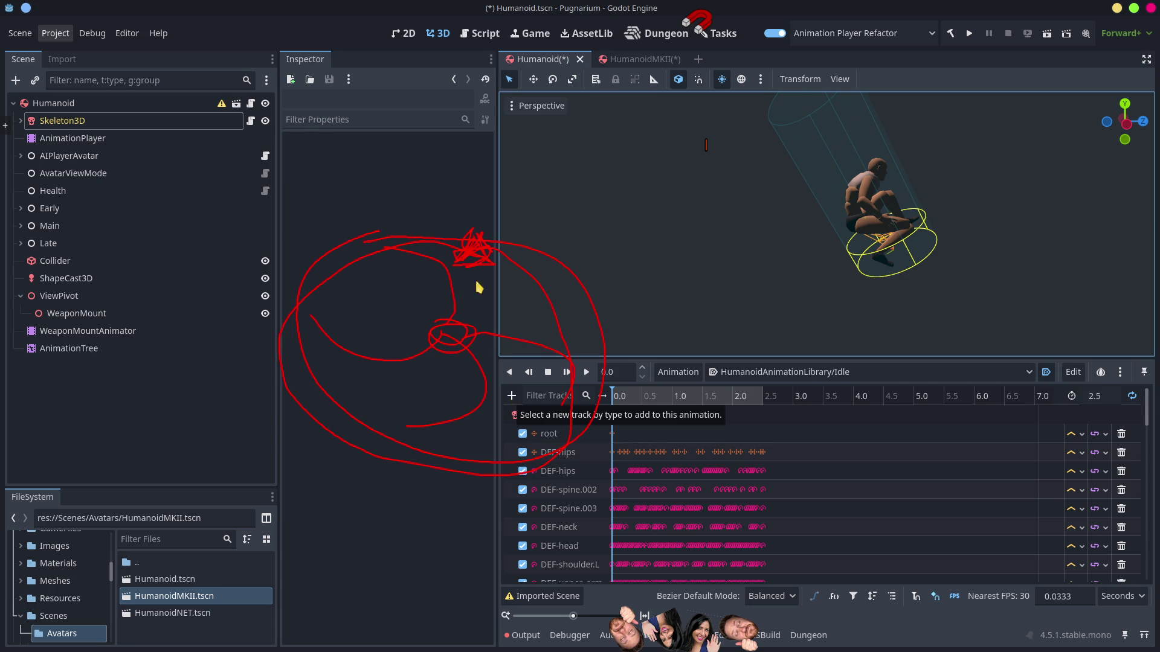
{"action": "mouse_move", "coordinate": [638, 180]}
{"action": "left_mouse_down"}
{"action": "mouse_move", "coordinate": [973, 207]}
{"action": "mouse_move", "coordinate": [618, 175]}
{"action": "left_mouse_up"}
{"action": "mouse_move", "coordinate": [831, 153]}
{"action": "left_mouse_down"}
{"action": "mouse_move", "coordinate": [754, 165]}
{"action": "mouse_move", "coordinate": [723, 346]}
{"action": "mouse_move", "coordinate": [816, 418]}
{"action": "left_mouse_up"}
{"action": "left_click_drag", "start_coordinate": [803, 281], "coordinate": [747, 153]}
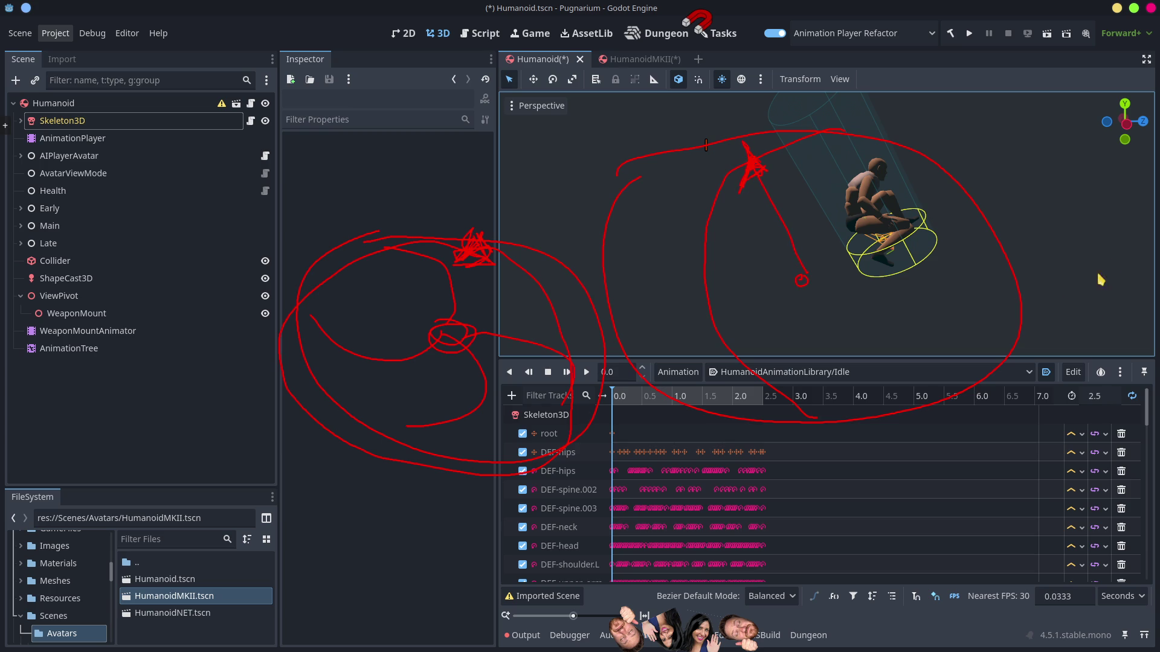
{"action": "mouse_move", "coordinate": [1119, 269]}
{"action": "left_mouse_down"}
{"action": "mouse_move", "coordinate": [1131, 262]}
{"action": "mouse_move", "coordinate": [1113, 276]}
{"action": "mouse_move", "coordinate": [1106, 316]}
{"action": "mouse_move", "coordinate": [1119, 321]}
{"action": "mouse_move", "coordinate": [1102, 297]}
{"action": "mouse_move", "coordinate": [1135, 319]}
{"action": "mouse_move", "coordinate": [1141, 309]}
{"action": "mouse_move", "coordinate": [1125, 296]}
{"action": "mouse_move", "coordinate": [1144, 290]}
{"action": "mouse_move", "coordinate": [1149, 201]}
{"action": "mouse_move", "coordinate": [1137, 176]}
{"action": "left_mouse_up"}
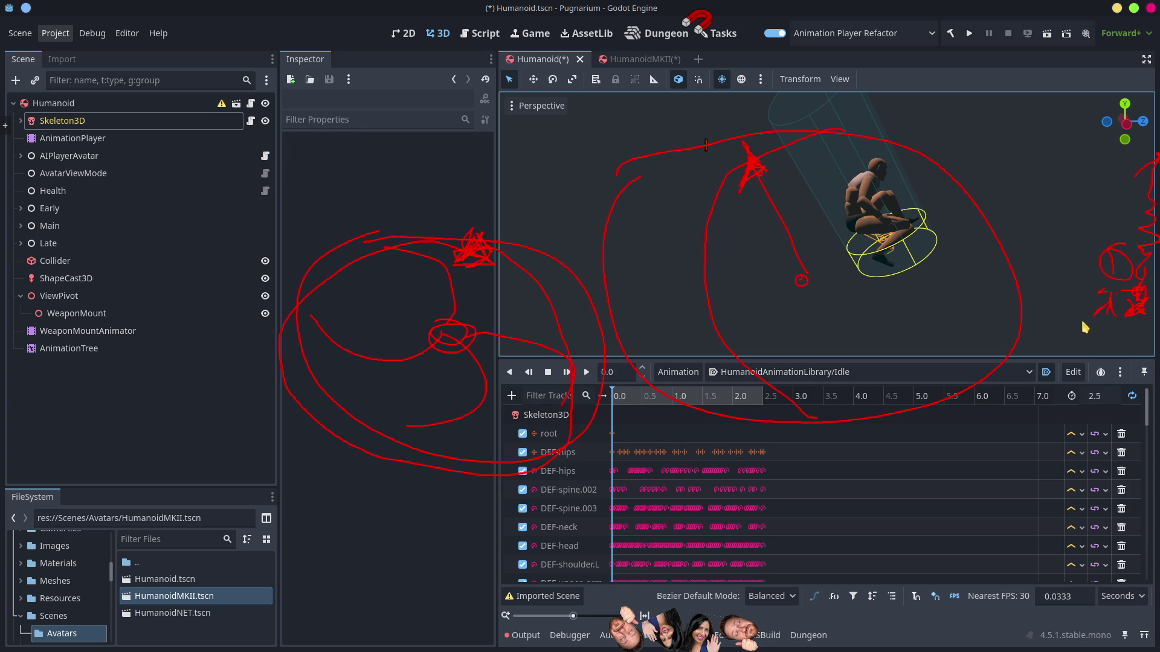
{"action": "mouse_move", "coordinate": [755, 159]}
{"action": "left_mouse_down"}
{"action": "mouse_move", "coordinate": [960, 224]}
{"action": "mouse_move", "coordinate": [1007, 285]}
{"action": "left_mouse_up"}
{"action": "mouse_move", "coordinate": [813, 280]}
{"action": "left_mouse_down"}
{"action": "mouse_move", "coordinate": [991, 285]}
{"action": "mouse_move", "coordinate": [991, 266]}
{"action": "mouse_move", "coordinate": [976, 288]}
{"action": "mouse_move", "coordinate": [995, 267]}
{"action": "left_mouse_up"}
{"action": "mouse_move", "coordinate": [748, 163]}
{"action": "left_mouse_down"}
{"action": "mouse_move", "coordinate": [929, 211]}
{"action": "mouse_move", "coordinate": [1013, 282]}
{"action": "left_mouse_up"}
{"action": "mouse_move", "coordinate": [801, 284]}
{"action": "left_mouse_down"}
{"action": "mouse_move", "coordinate": [747, 342]}
{"action": "mouse_move", "coordinate": [756, 360]}
{"action": "left_mouse_up"}
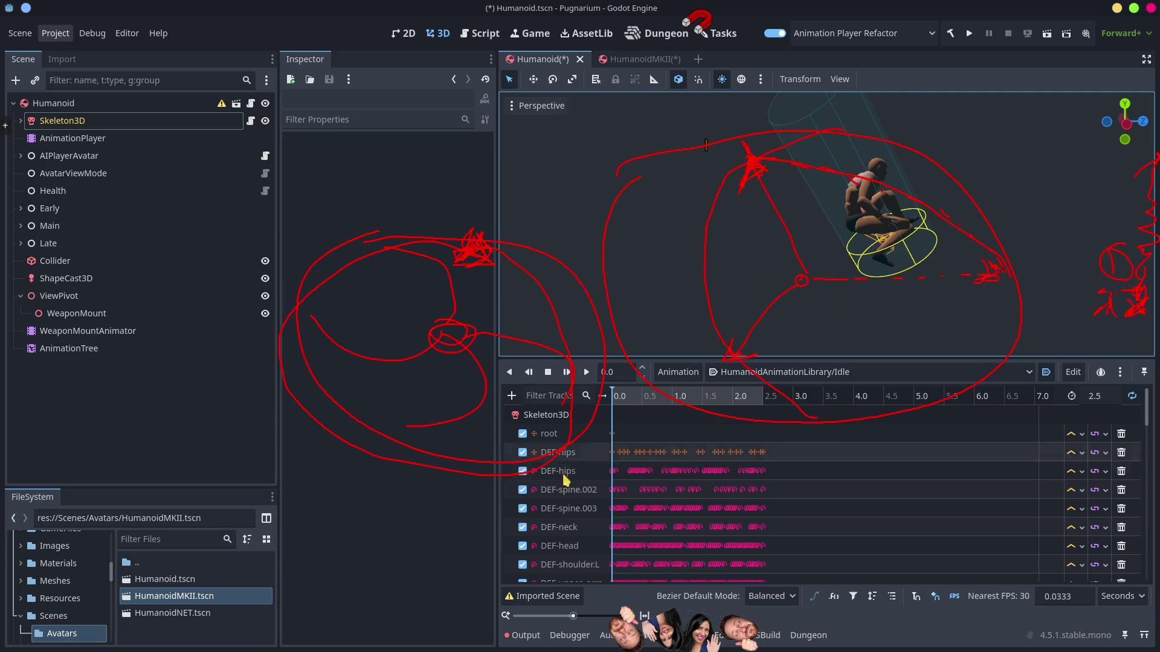
{"action": "left_click_drag", "start_coordinate": [527, 519], "coordinate": [527, 511]}
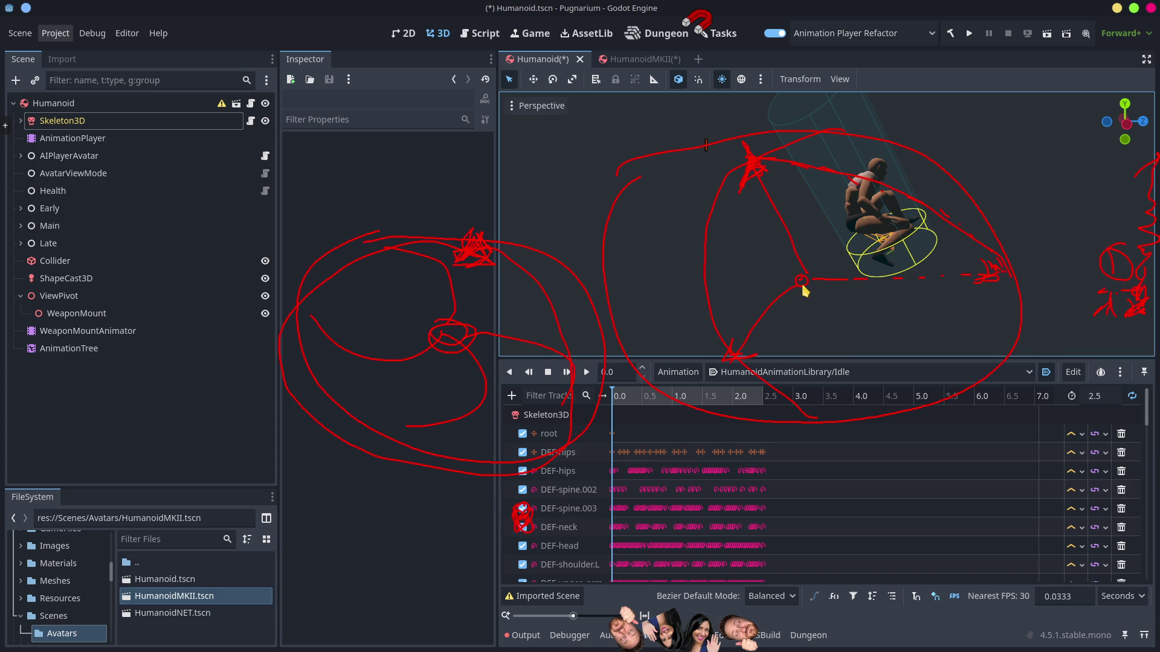
{"action": "mouse_move", "coordinate": [802, 274]}
{"action": "left_mouse_down"}
{"action": "mouse_move", "coordinate": [725, 369]}
{"action": "mouse_move", "coordinate": [752, 355]}
{"action": "mouse_move", "coordinate": [733, 357]}
{"action": "left_mouse_up"}
{"action": "left_click_drag", "start_coordinate": [752, 165], "coordinate": [1002, 267]}
{"action": "key", "text": "Escape"}
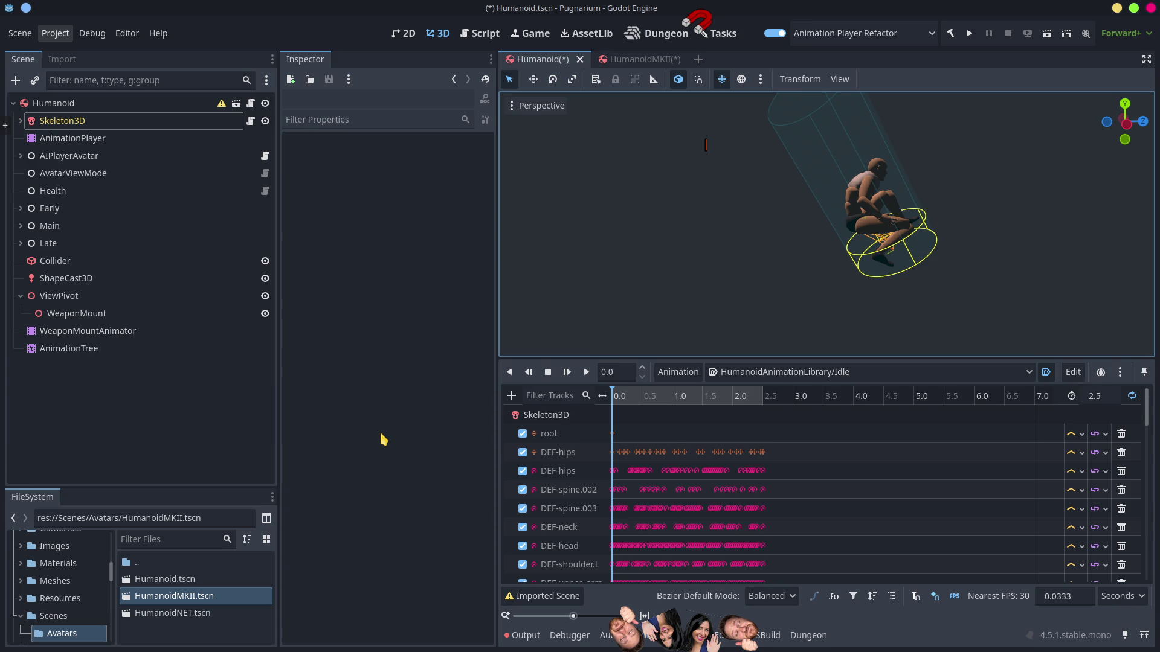
Step: In HumanoidMKII, inspect AnimationPlayer, collapse Skeleton3D and enlarge the FileSystem dock
{"action": "left_click", "coordinate": [632, 59]}
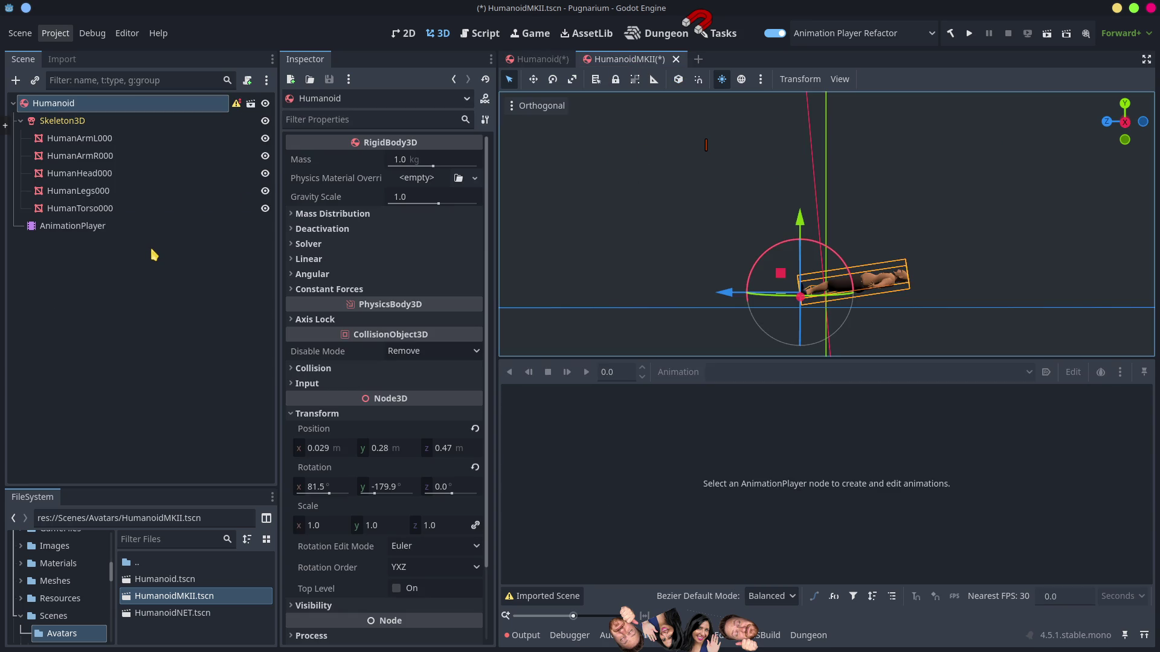
{"action": "left_click", "coordinate": [61, 228]}
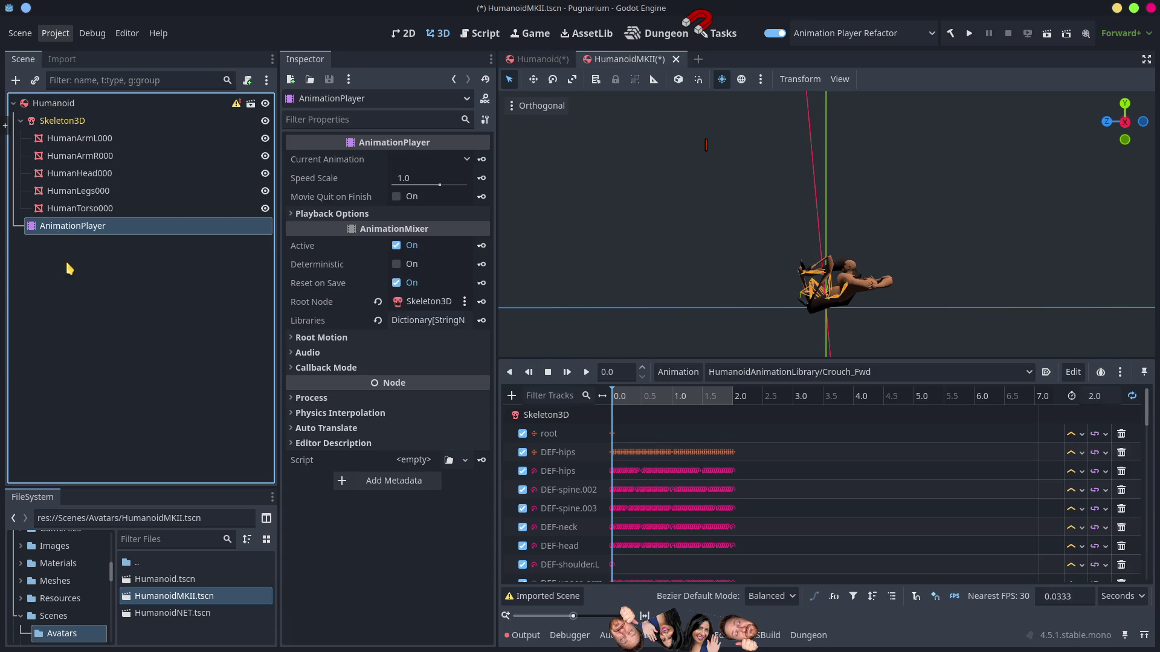
{"action": "left_click", "coordinate": [21, 121]}
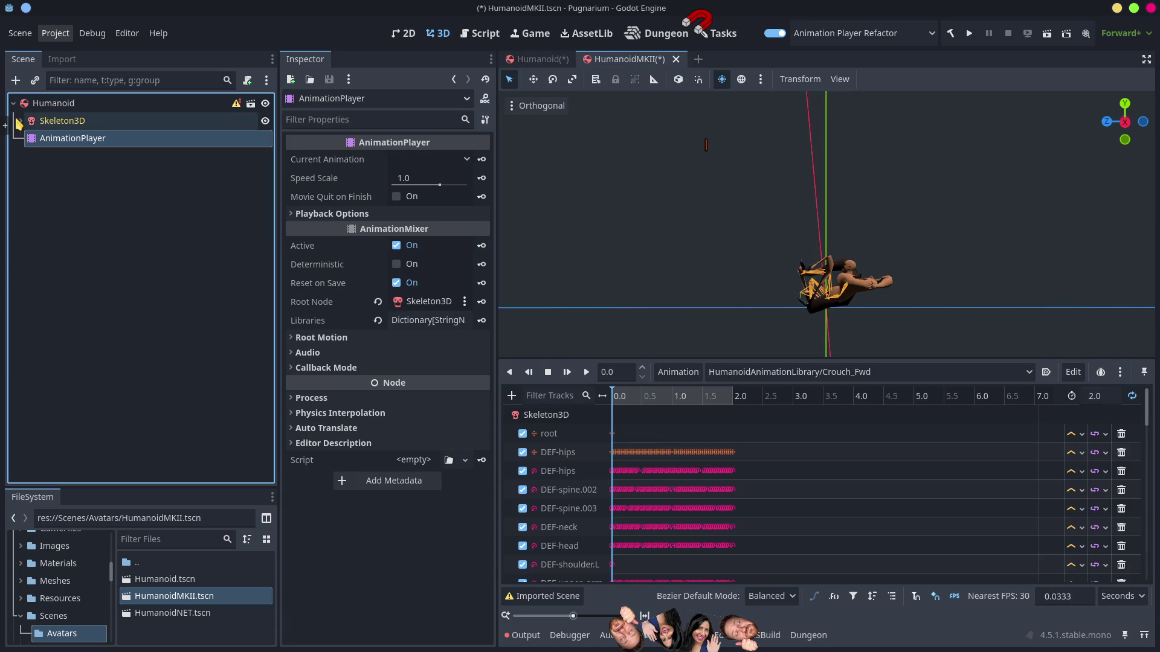
{"action": "left_click", "coordinate": [47, 154]}
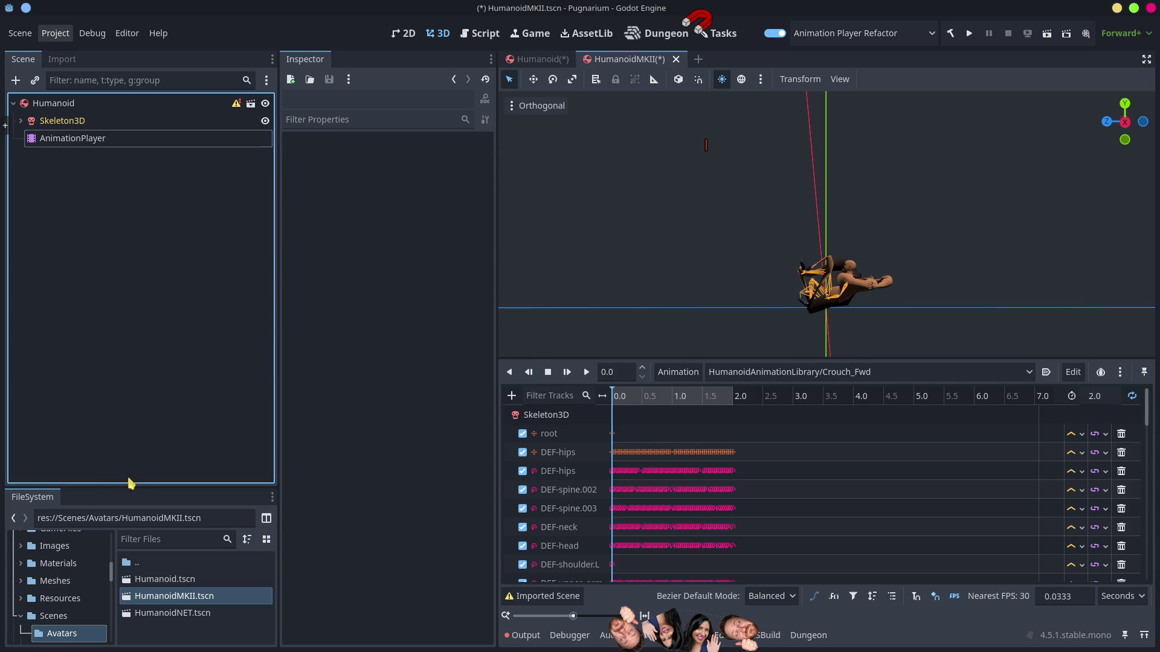
{"action": "left_click_drag", "start_coordinate": [148, 485], "coordinate": [135, 384]}
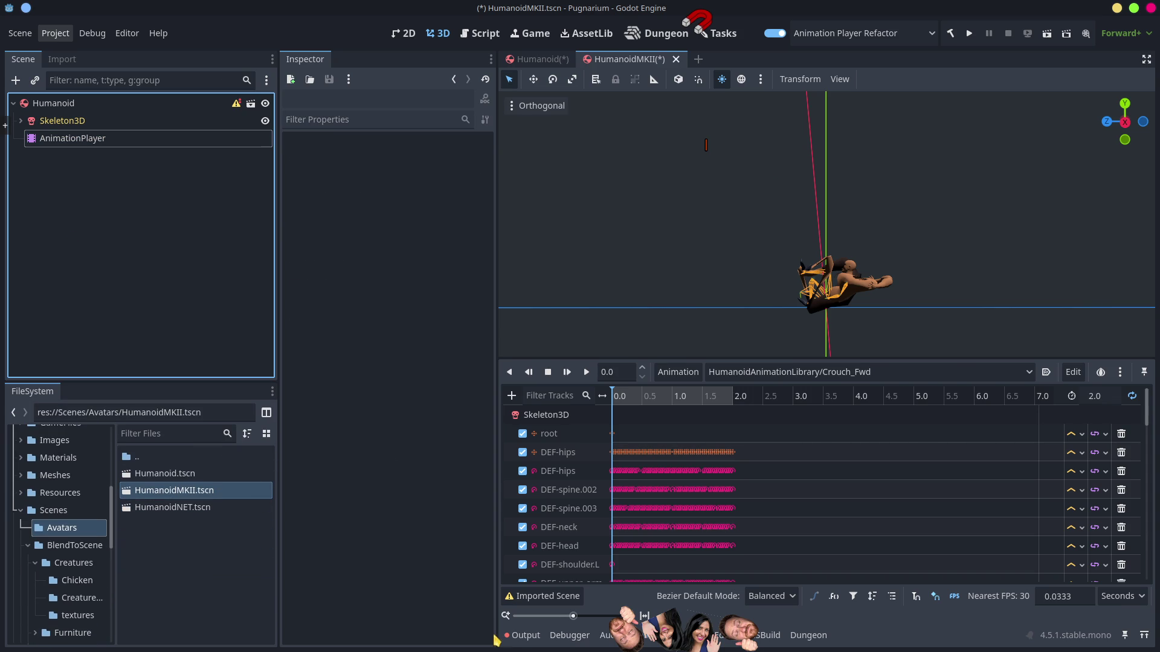
Step: Clear all messages from Godot's Output log
{"action": "left_click", "coordinate": [523, 635]}
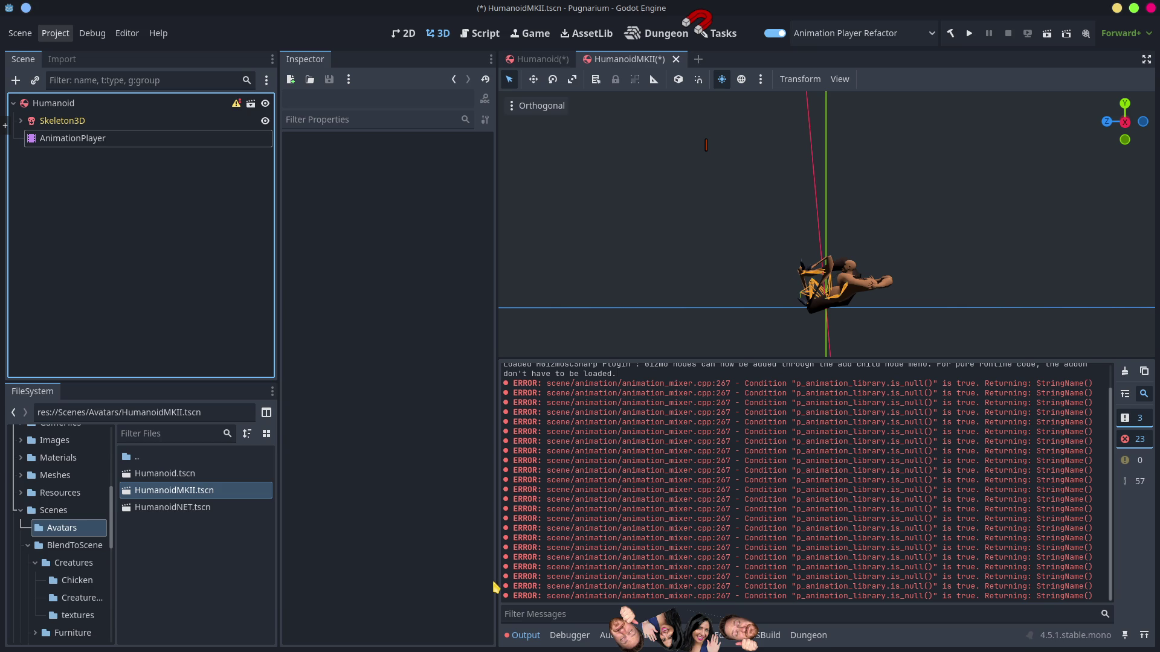
{"action": "left_click_drag", "start_coordinate": [616, 642], "coordinate": [679, 572]}
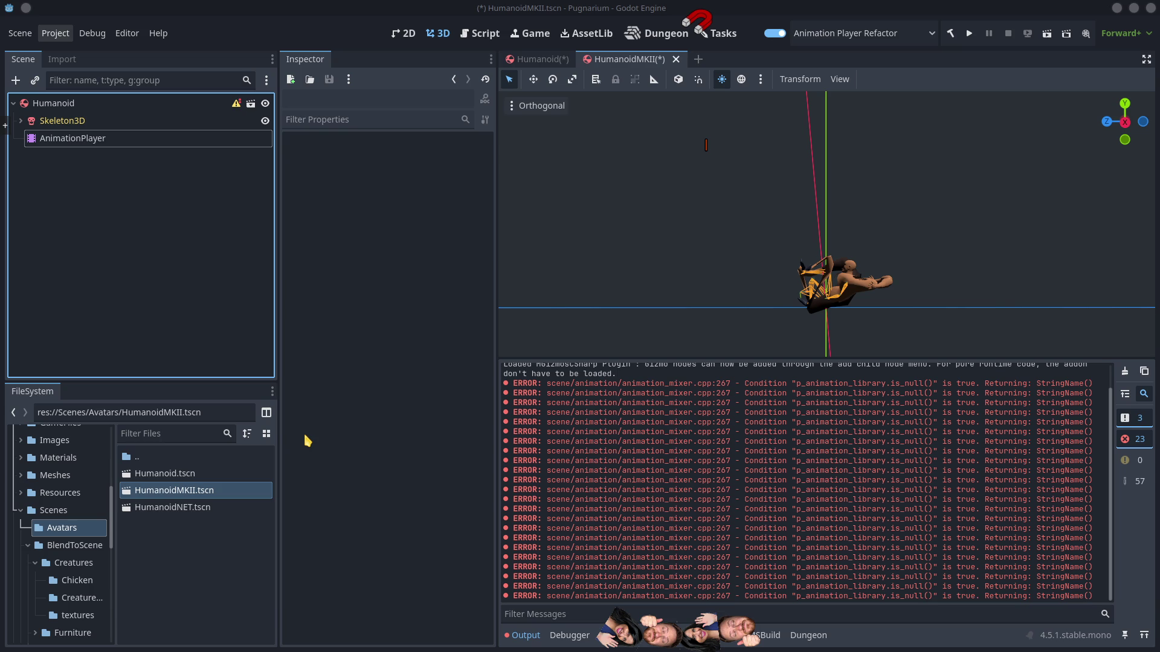
{"action": "left_click", "coordinate": [1126, 371]}
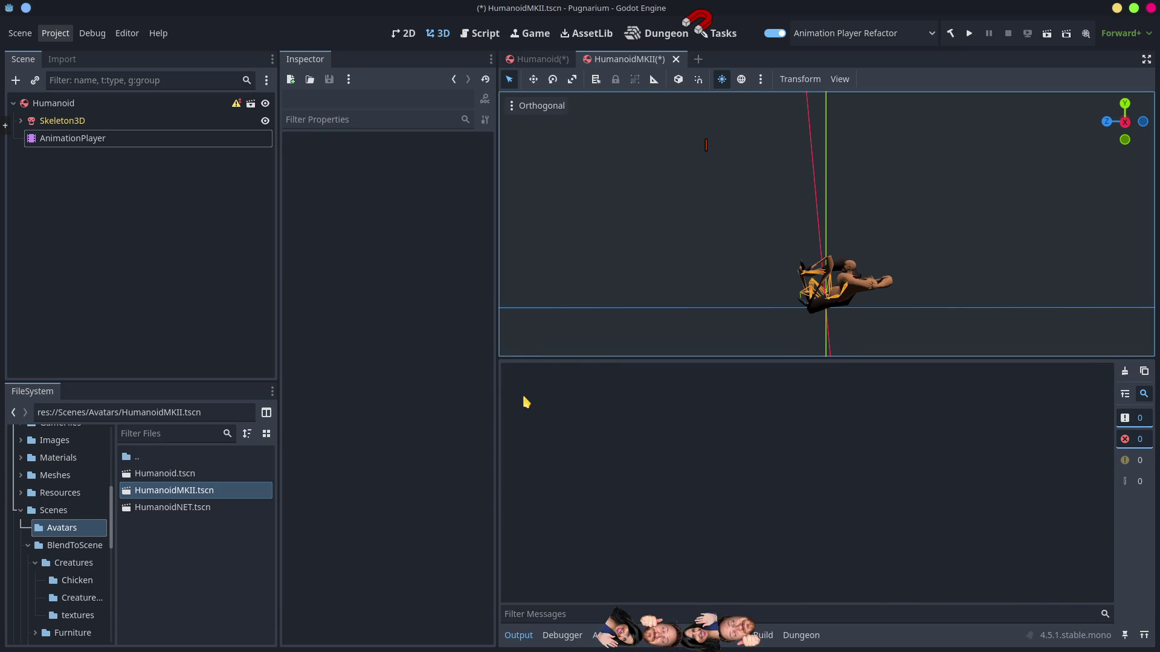
Step: Save HumanoidMKII.tscn, return to the Humanoid scene and switch over to Blender
{"action": "key", "text": "ctrl+s"}
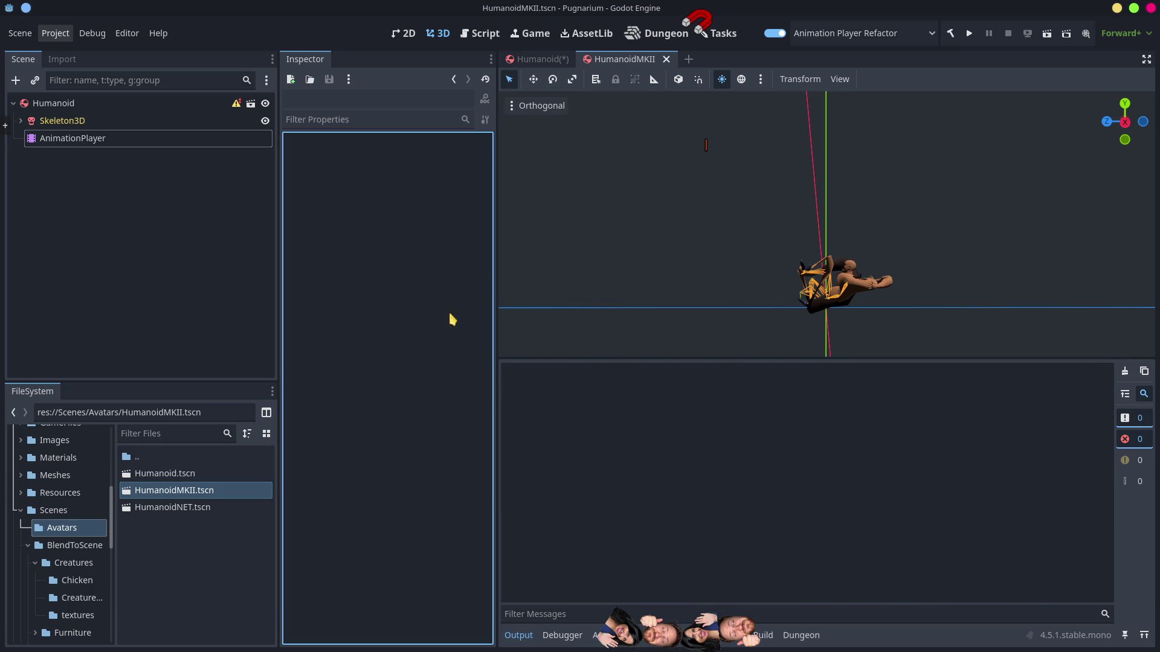
{"action": "left_click", "coordinate": [533, 61]}
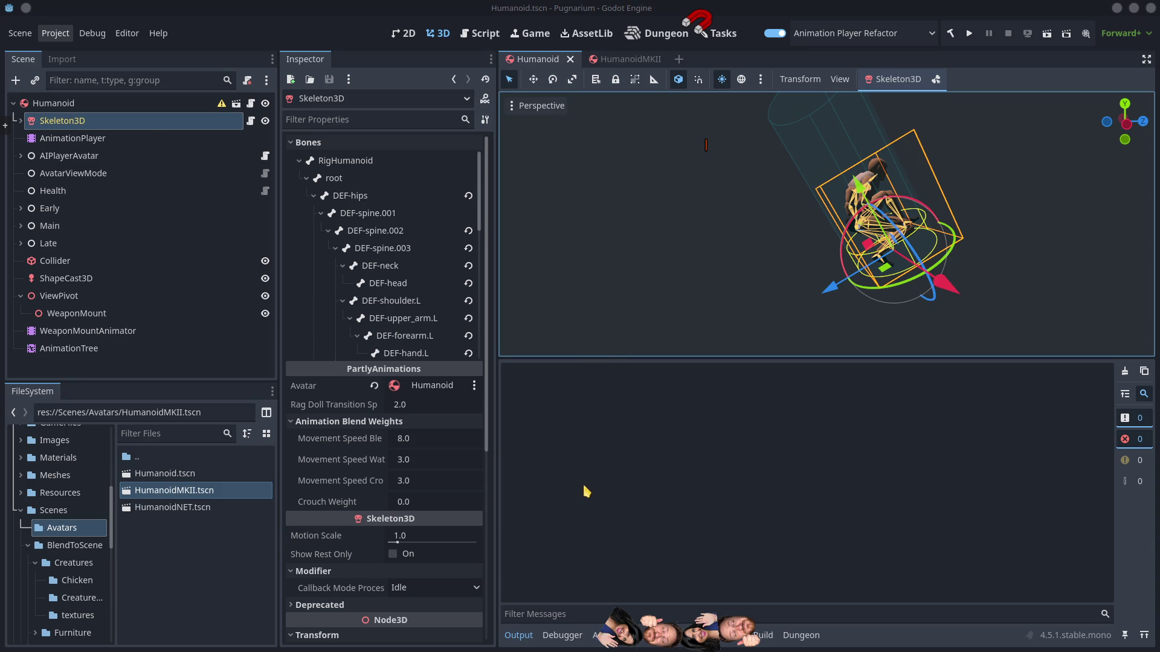
{"action": "key", "text": "alt+Tab"}
{"action": "key", "text": "alt+Tab"}
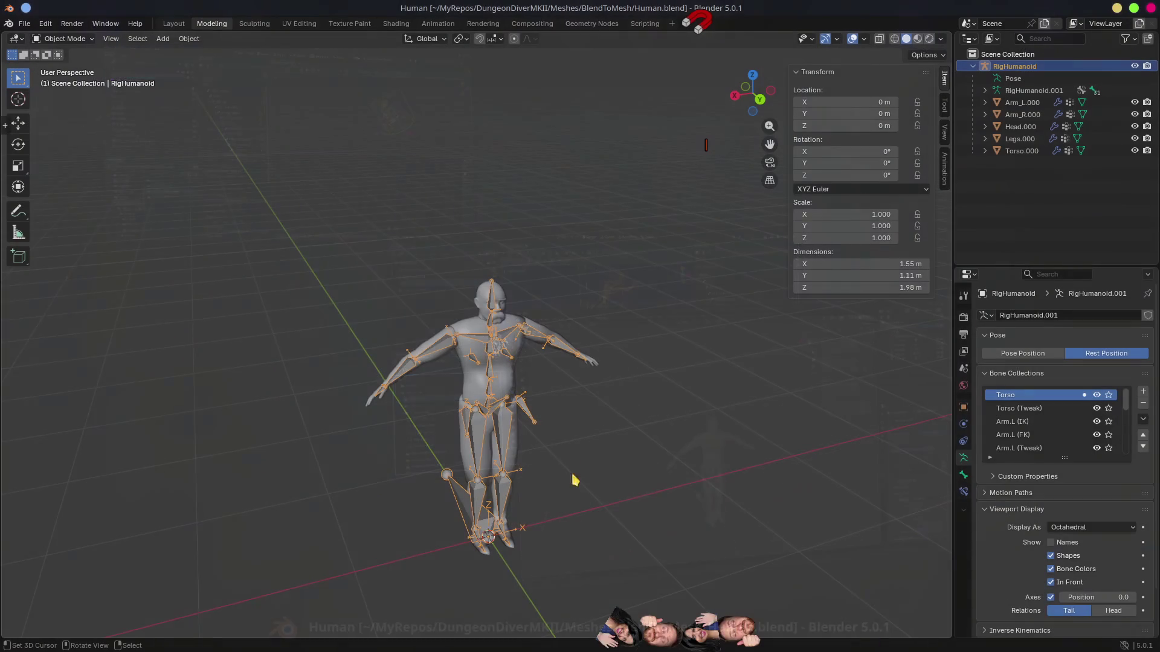
Step: Switch to the Animation workspace with the Dope Sheet in Action Editor mode
{"action": "left_click_drag", "start_coordinate": [731, 556], "coordinate": [670, 317]}
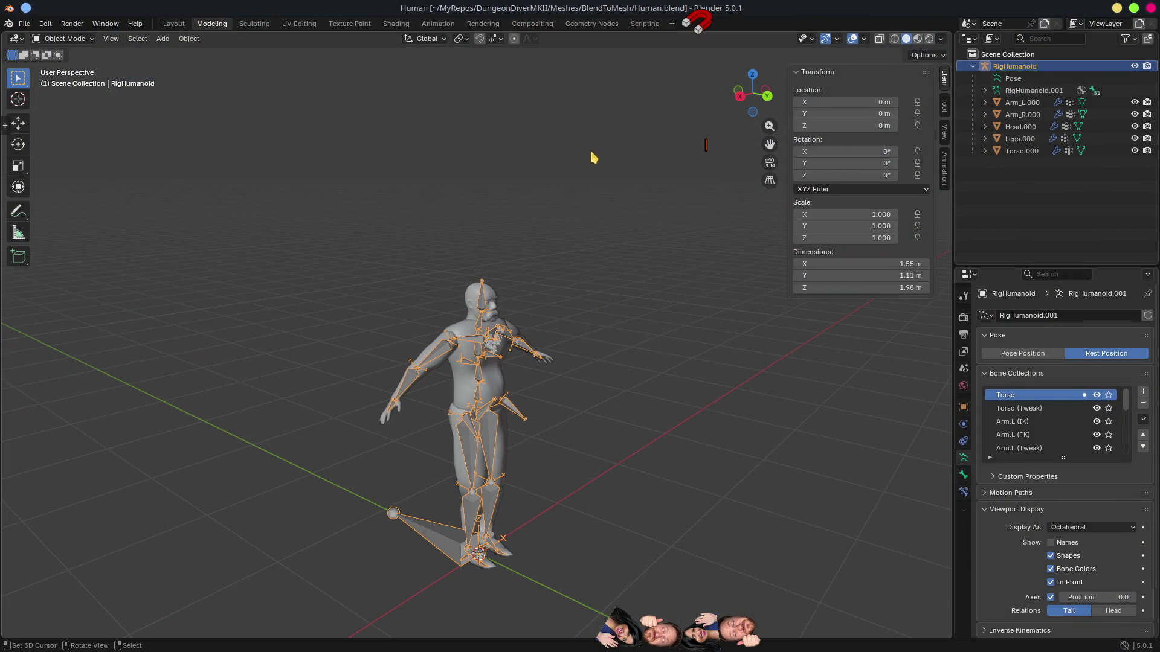
{"action": "left_click", "coordinate": [438, 23]}
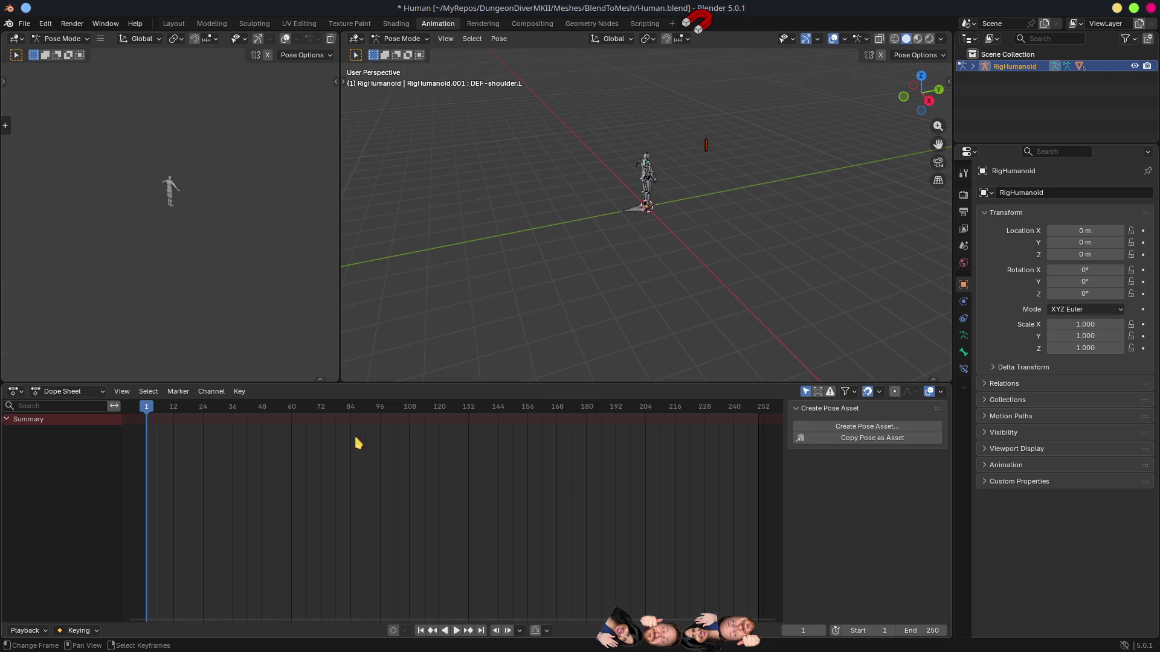
{"action": "left_click", "coordinate": [70, 391]}
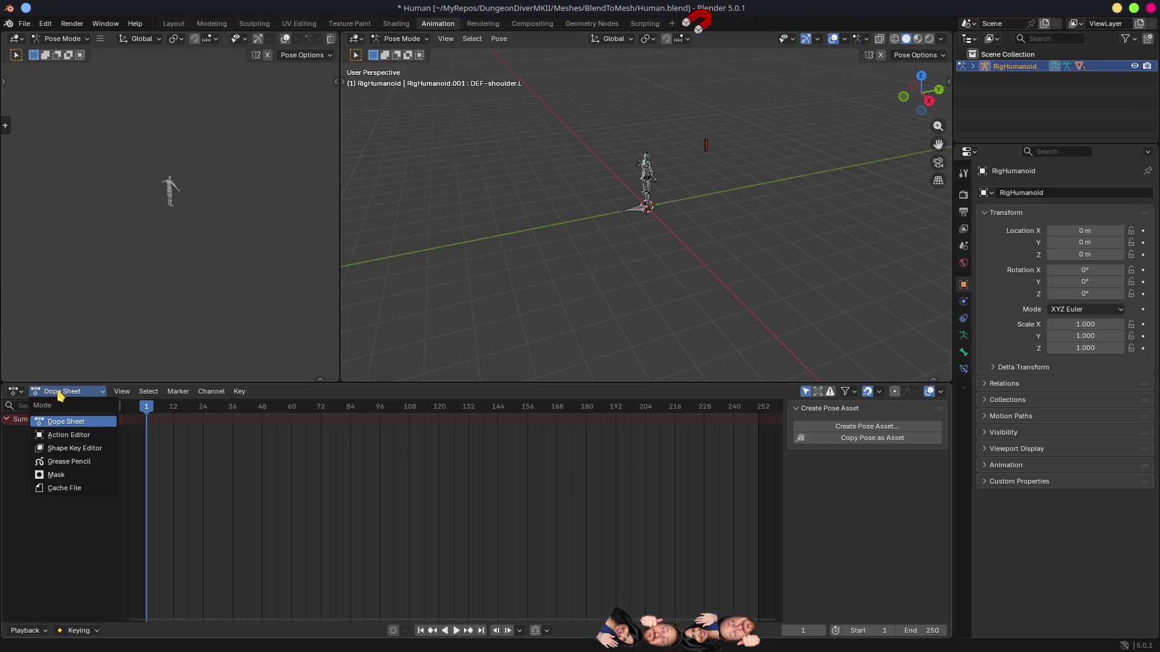
{"action": "left_click", "coordinate": [66, 431]}
Step: Create a new action for the rig and name it 'Jiggle'
{"action": "left_click", "coordinate": [466, 392]}
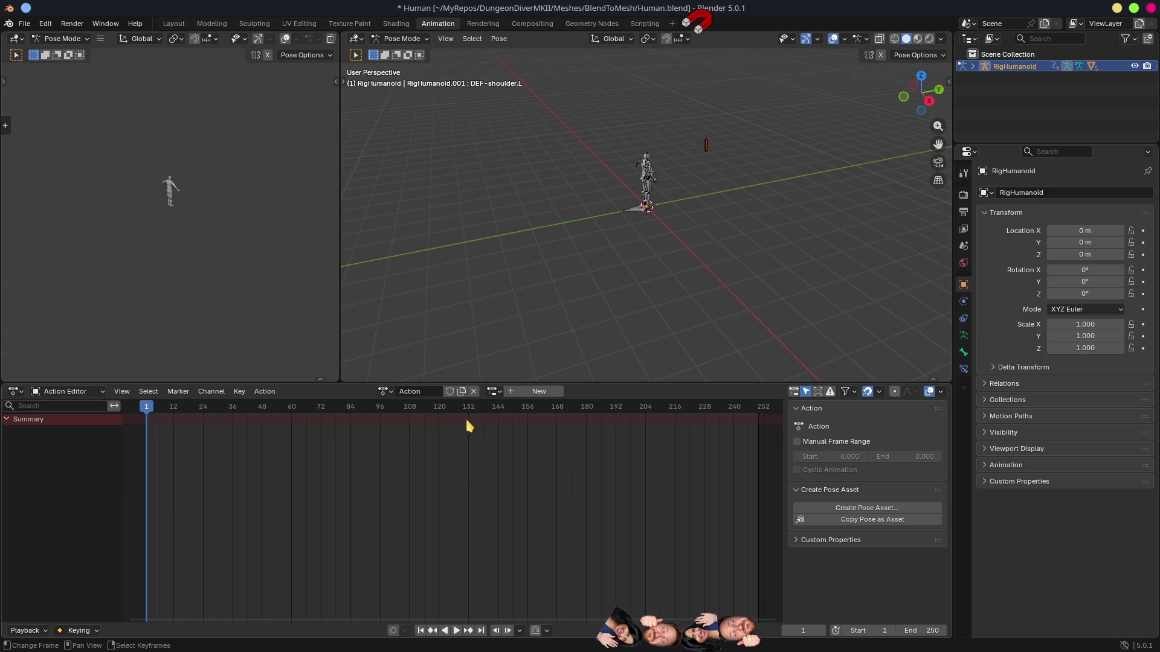
{"action": "double_click", "coordinate": [432, 392]}
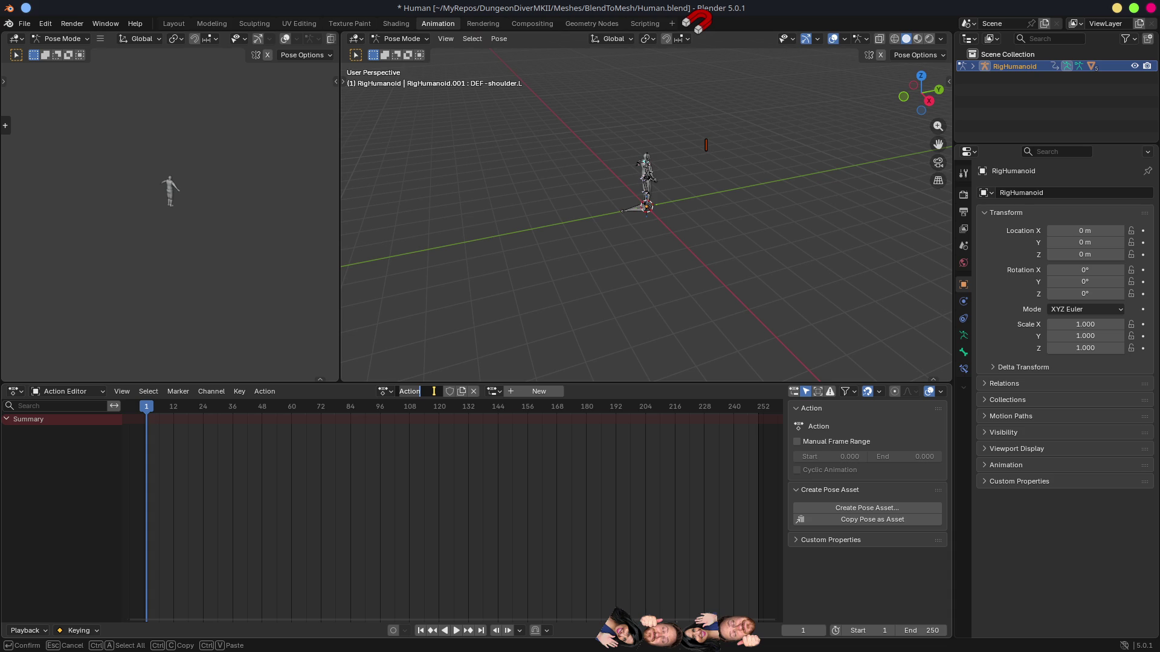
{"action": "key", "text": "BackSpace"}
{"action": "type", "text": "Jiggle"}
{"action": "key", "text": "Return"}
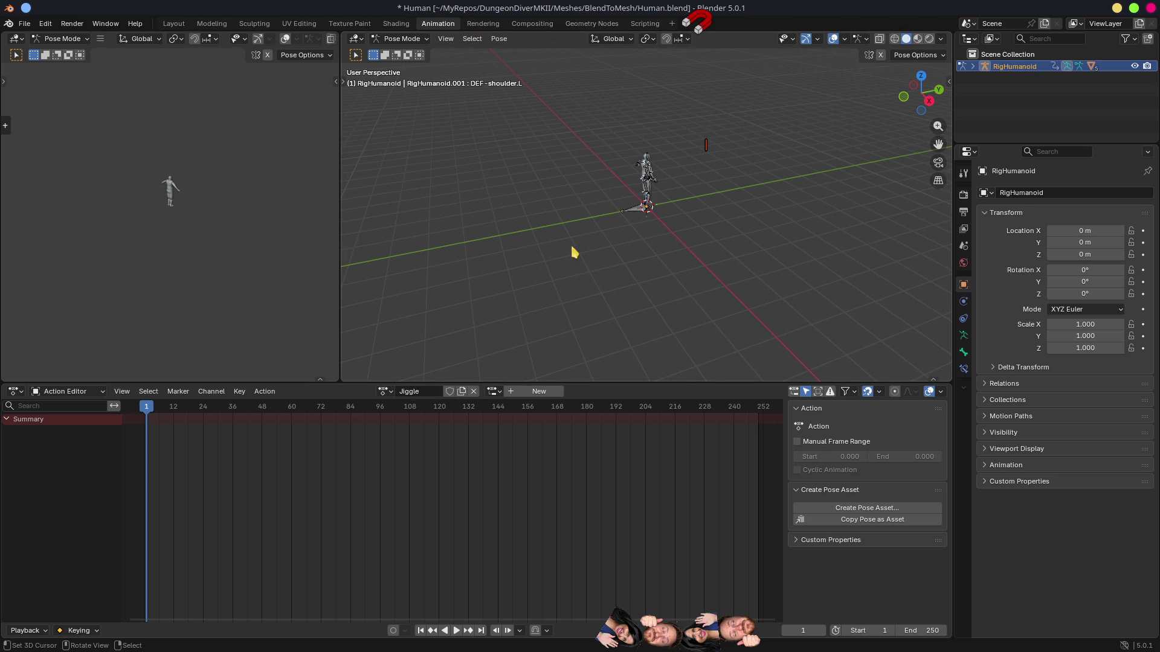
{"action": "scroll", "coordinate": [543, 259], "scroll_direction": "up", "scroll_amount": 5}
{"action": "mouse_move", "coordinate": [582, 251]}
{"action": "left_mouse_down"}
{"action": "mouse_move", "coordinate": [575, 275]}
{"action": "mouse_move", "coordinate": [539, 257]}
{"action": "left_mouse_up"}
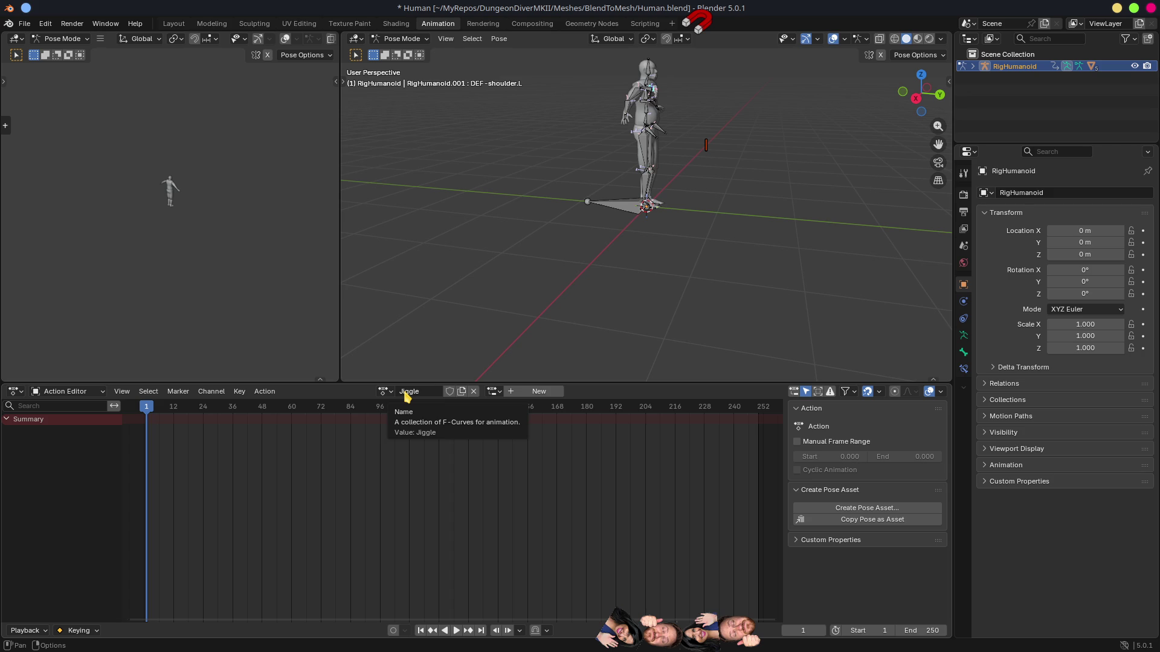
Step: Enable Fake User on Jiggle and keyframe the DEF-hips bone at frame 1
{"action": "left_click", "coordinate": [450, 393]}
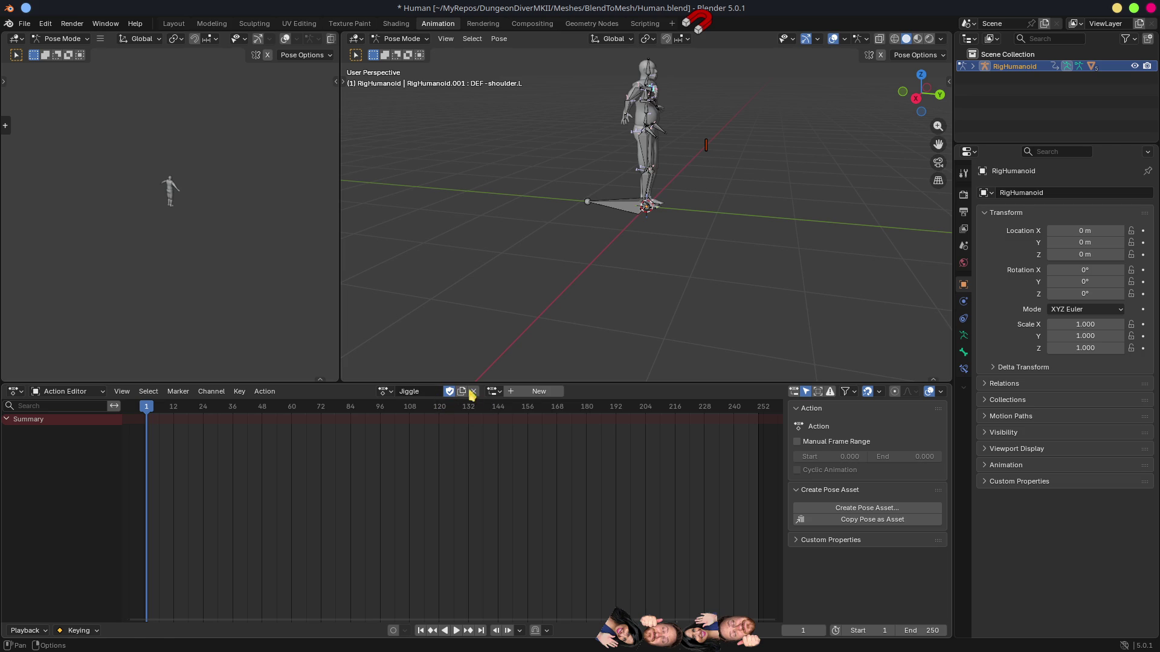
{"action": "key", "text": "Home"}
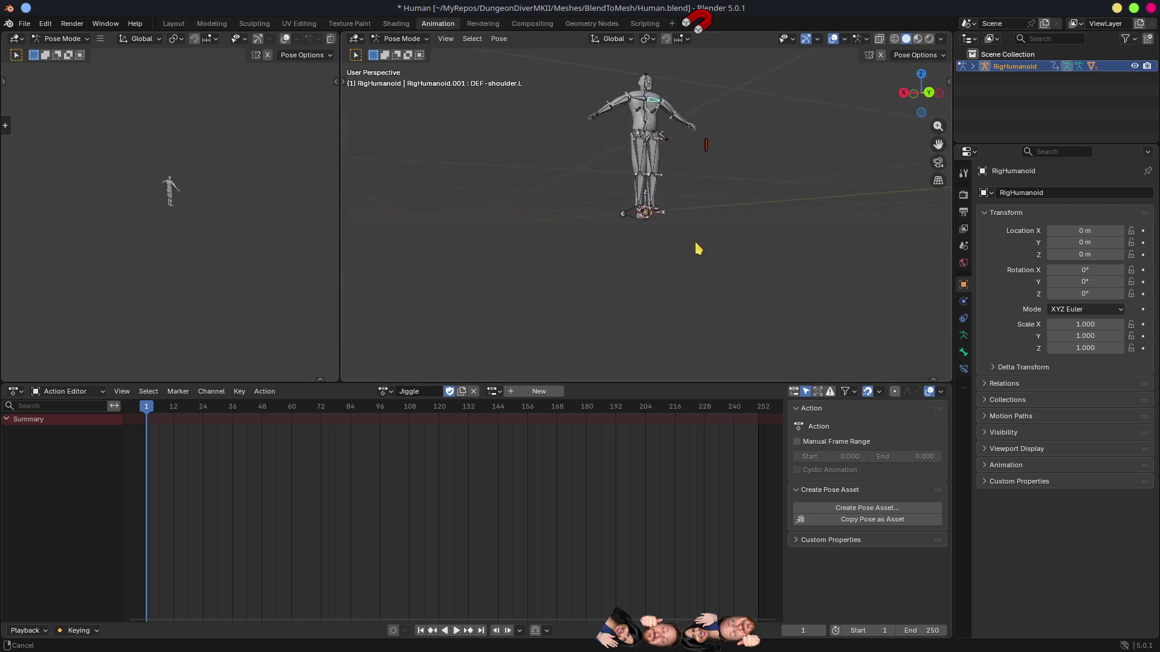
{"action": "scroll", "coordinate": [691, 239], "scroll_direction": "up", "scroll_amount": 2}
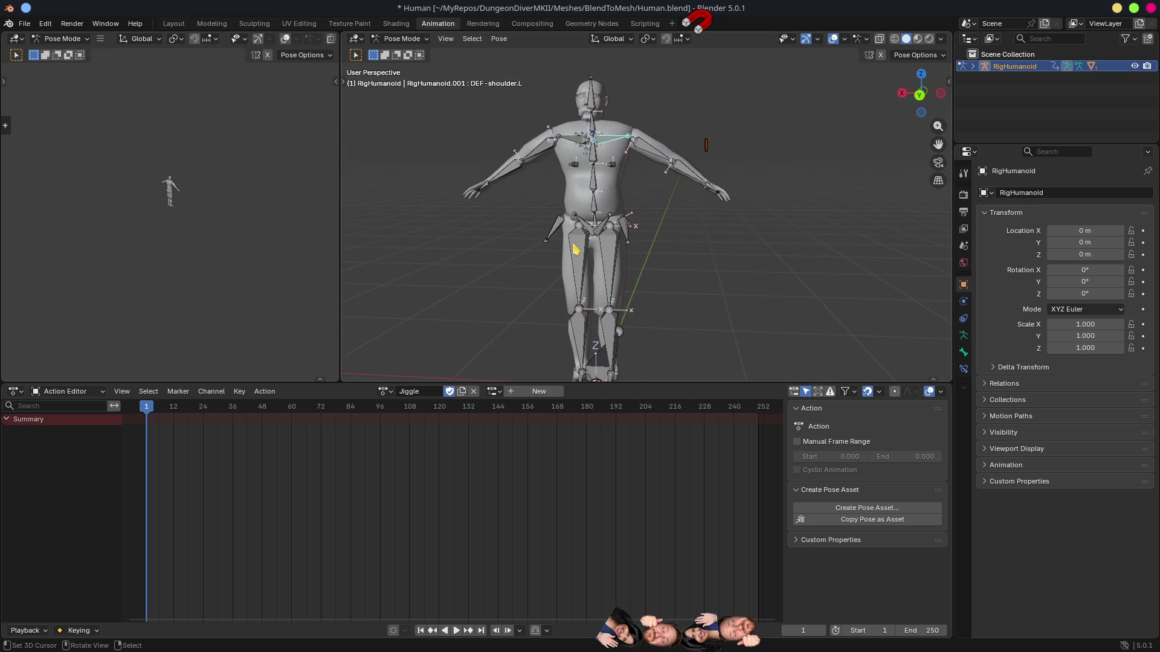
{"action": "left_click", "coordinate": [597, 224]}
{"action": "scroll", "coordinate": [736, 251], "scroll_direction": "down", "scroll_amount": 3}
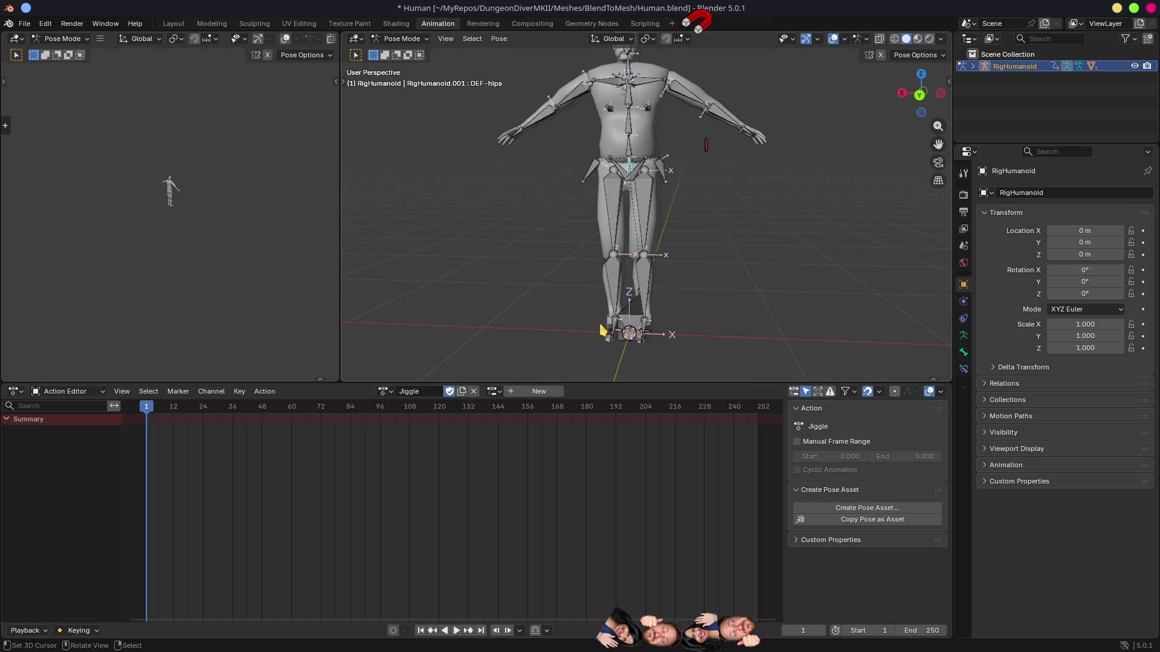
{"action": "key", "text": "i"}
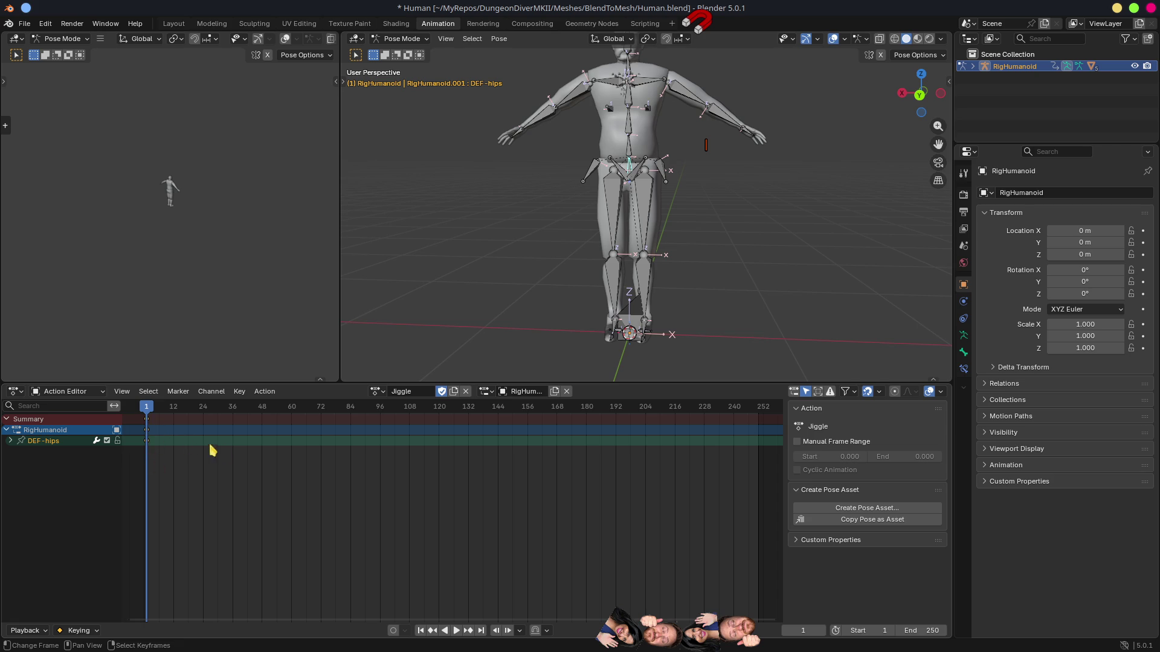
{"action": "left_click", "coordinate": [921, 630]}
Step: Set the scene end frame to 60
{"action": "type", "text": "60"}
{"action": "key", "text": "Return"}
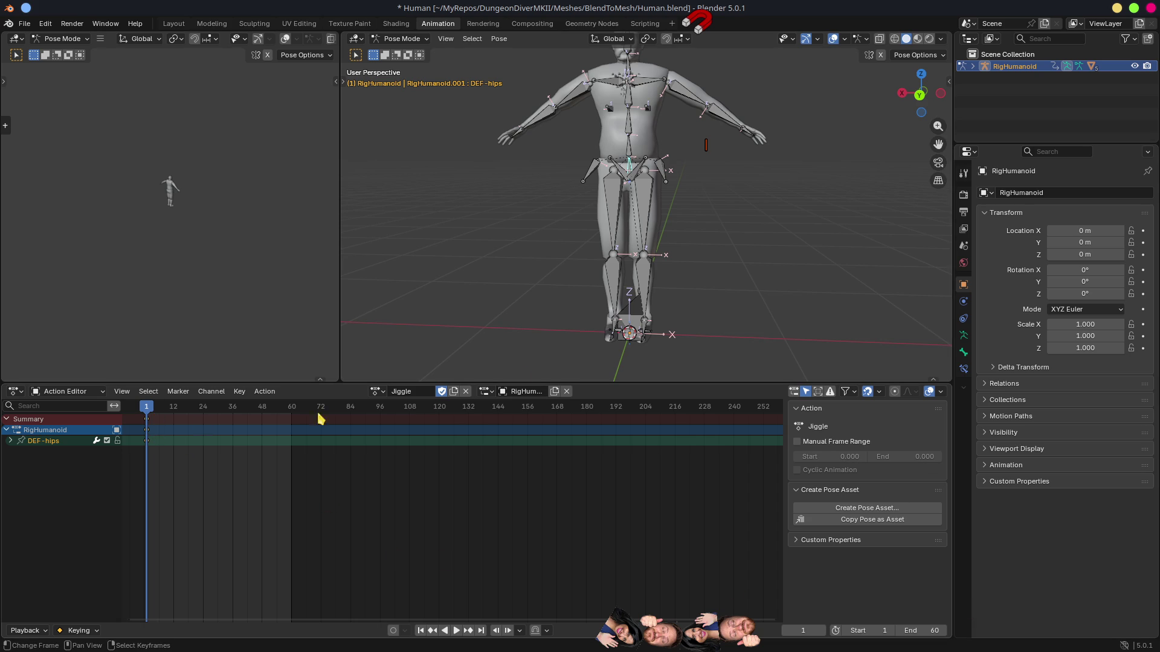
{"action": "left_click_drag", "start_coordinate": [602, 251], "coordinate": [691, 241]}
{"action": "scroll", "coordinate": [222, 443], "scroll_direction": "up", "scroll_amount": 2}
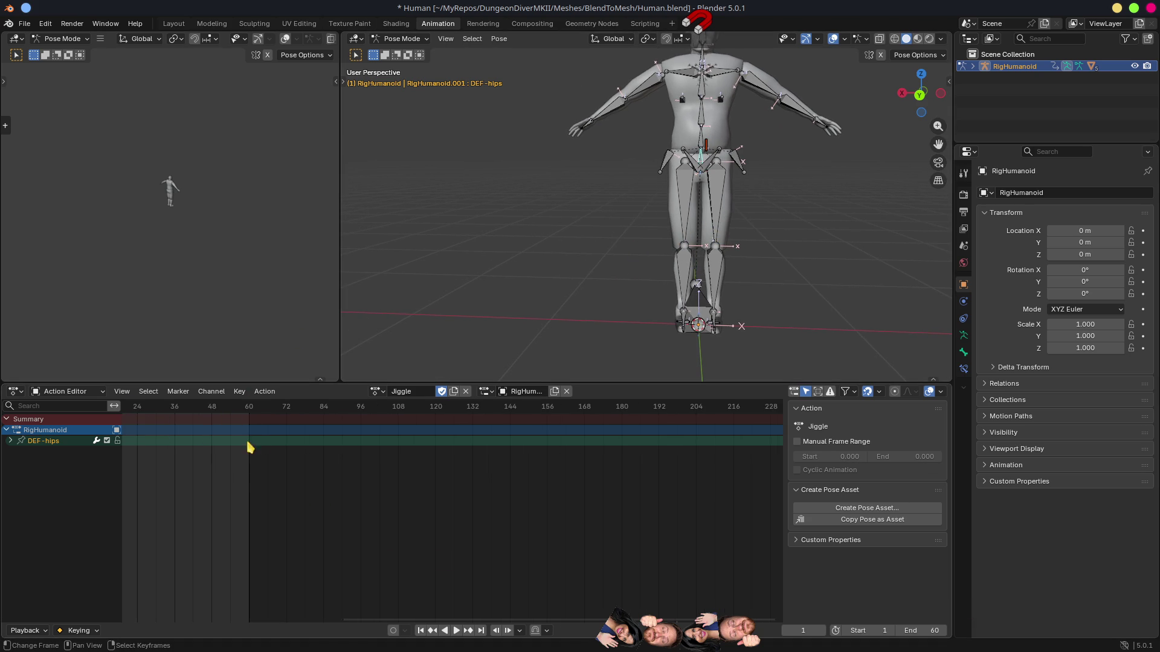
{"action": "scroll", "coordinate": [221, 443], "scroll_direction": "down", "scroll_amount": 2}
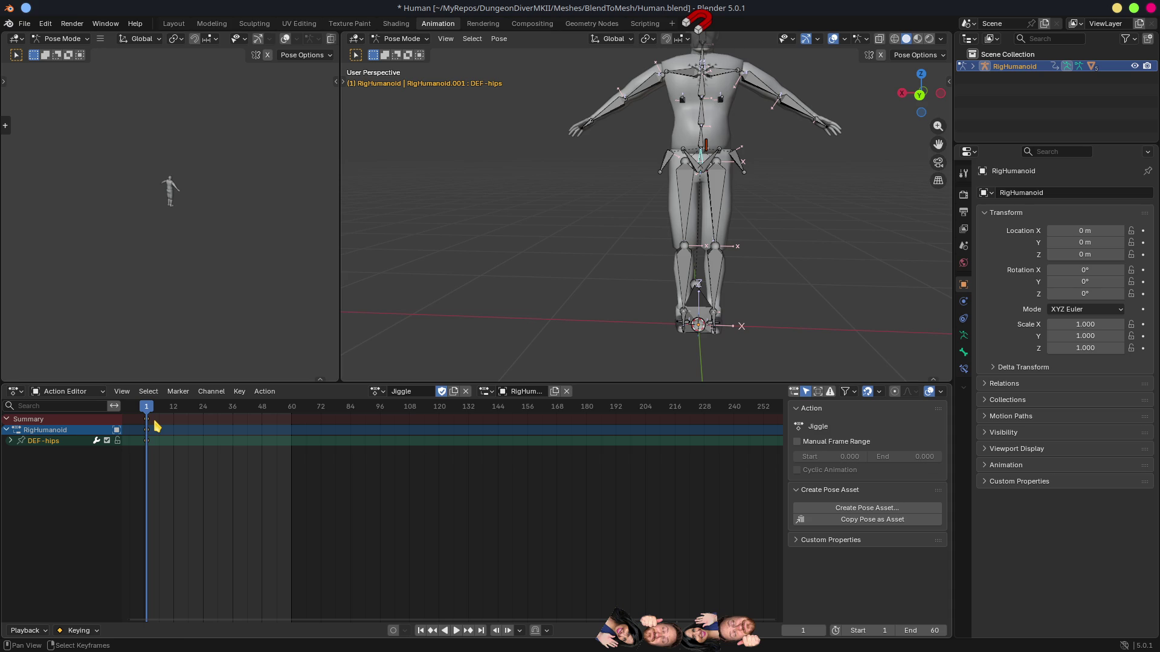
Step: Duplicate the frame-1 DEF-hips keys onto frame 60 and move to frame 30
{"action": "key", "text": "shift+d"}
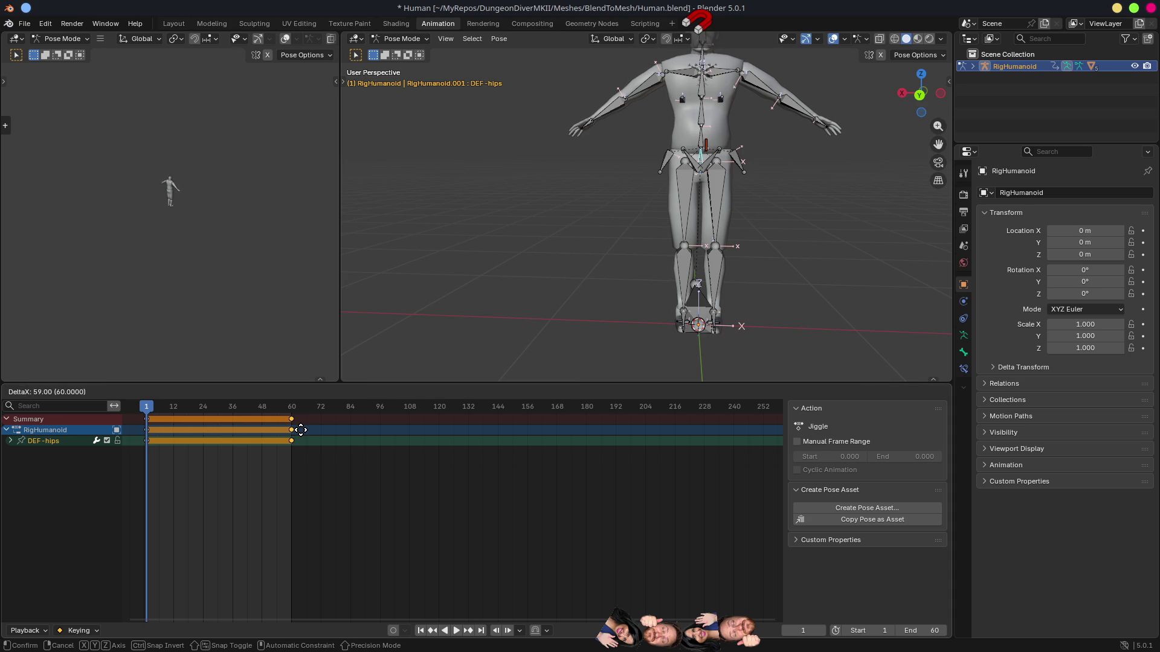
{"action": "left_click", "coordinate": [299, 432]}
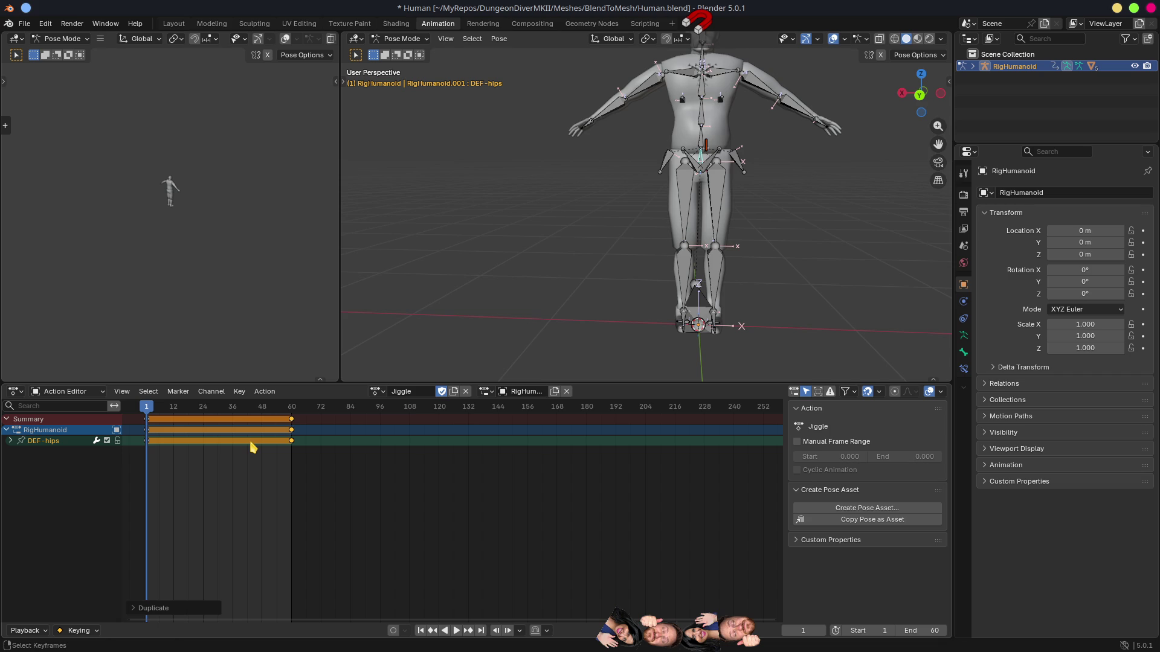
{"action": "key", "text": "alt+a"}
{"action": "key", "text": "a"}
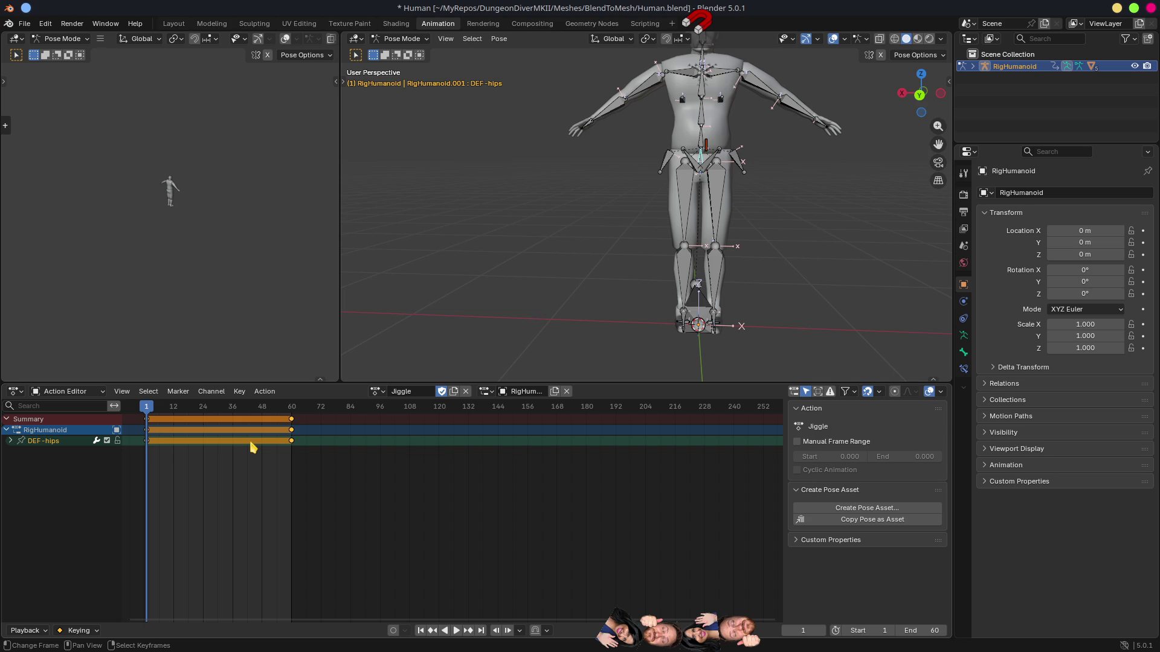
{"action": "key", "text": "Home"}
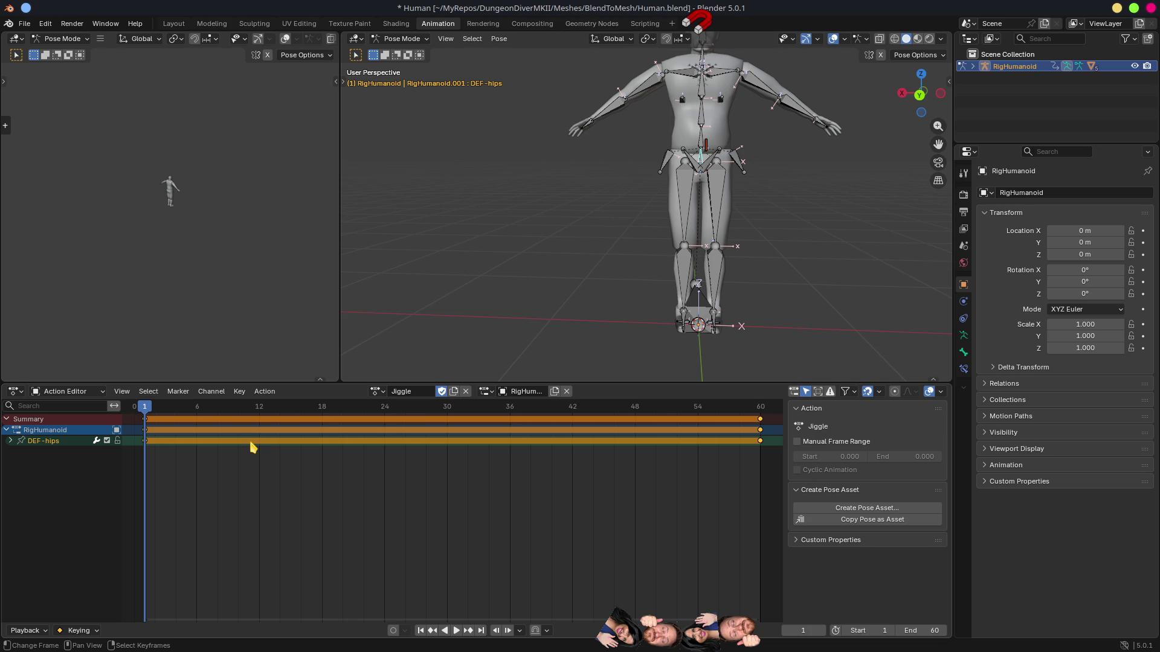
{"action": "key", "text": "space"}
{"action": "mouse_move", "coordinate": [381, 410]}
{"action": "left_mouse_down"}
{"action": "mouse_move", "coordinate": [394, 426]}
{"action": "mouse_move", "coordinate": [453, 436]}
{"action": "left_mouse_up"}
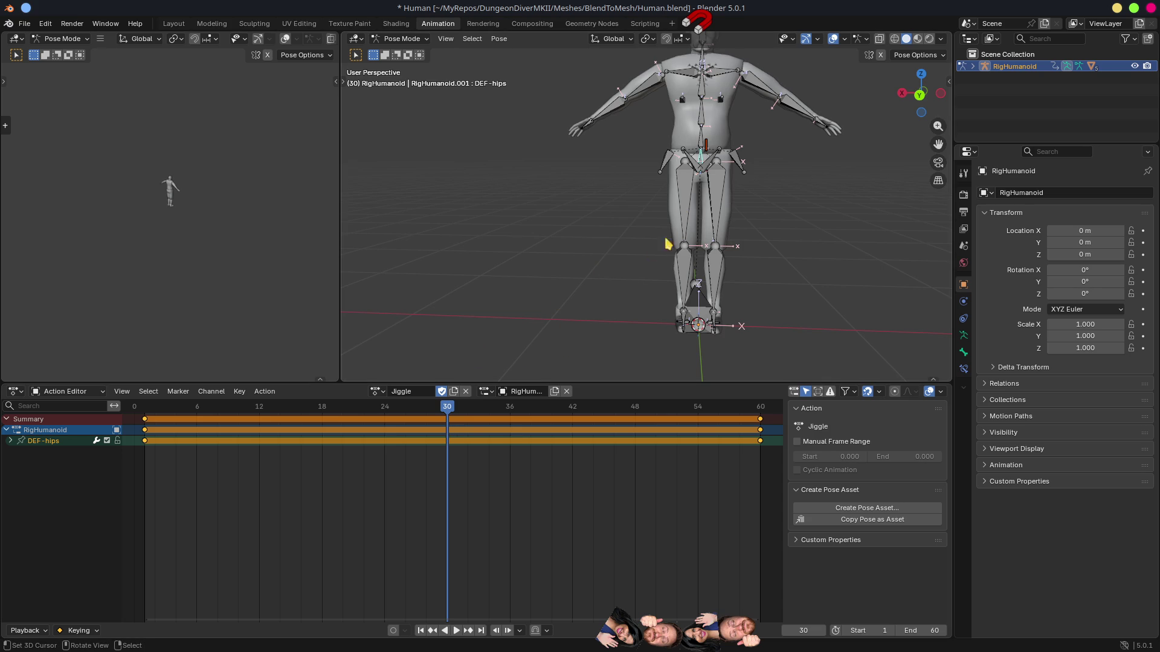
Step: Switch the armature to Pose Position so the bones can be moved
{"action": "key", "text": "g"}
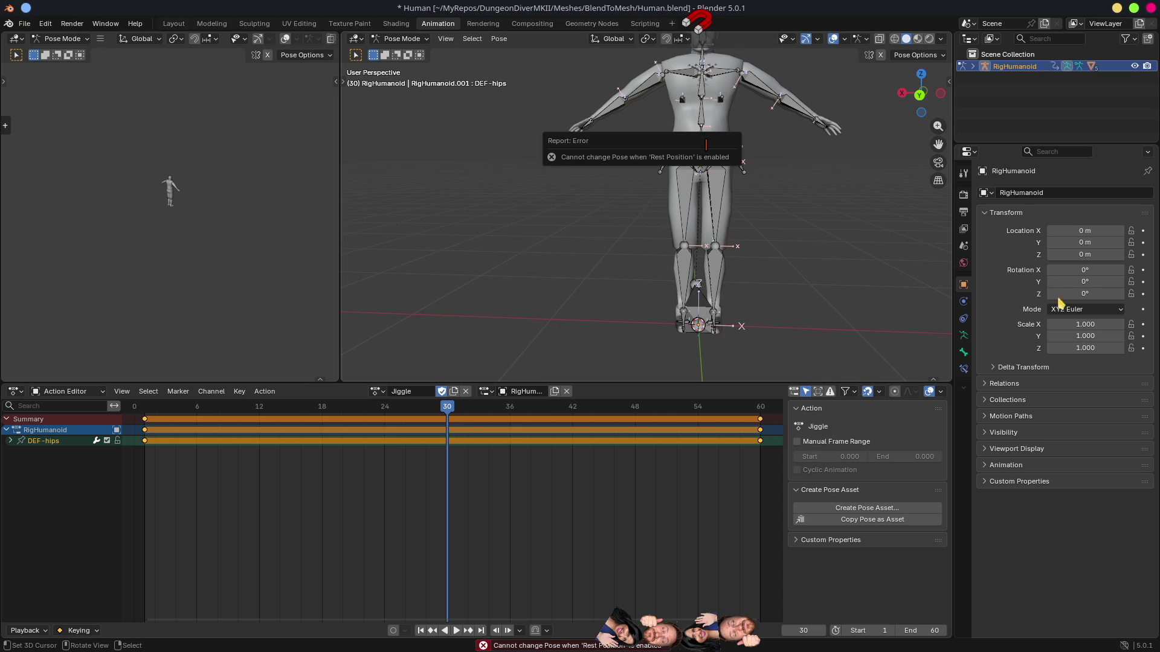
{"action": "left_click", "coordinate": [963, 336]}
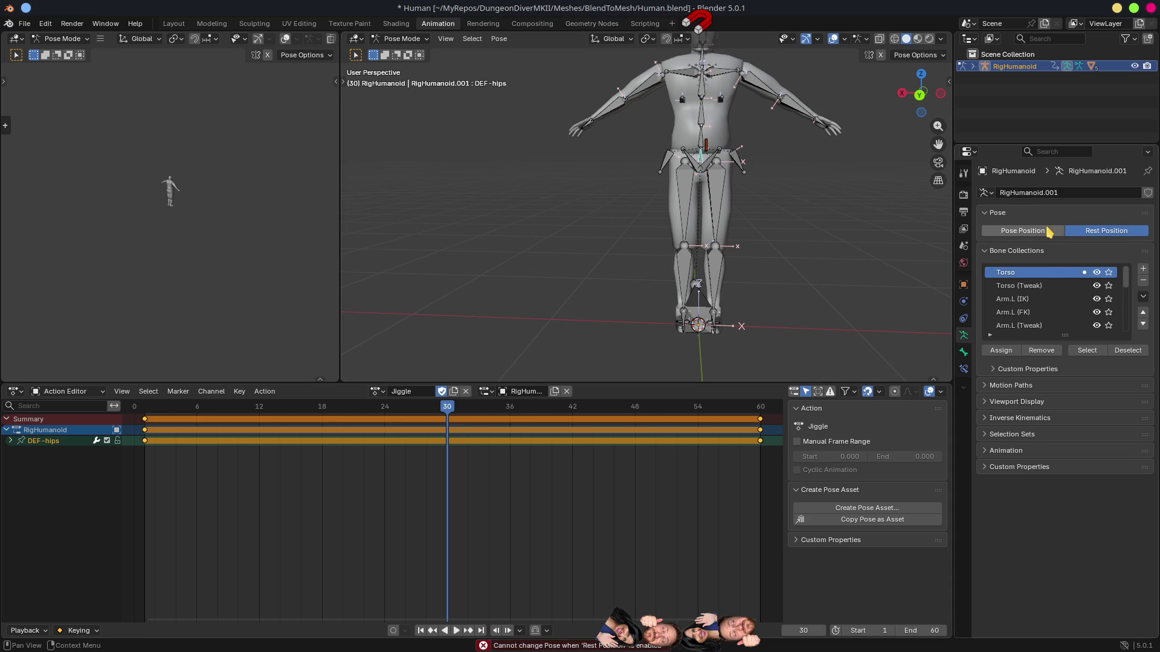
{"action": "left_click", "coordinate": [1038, 235]}
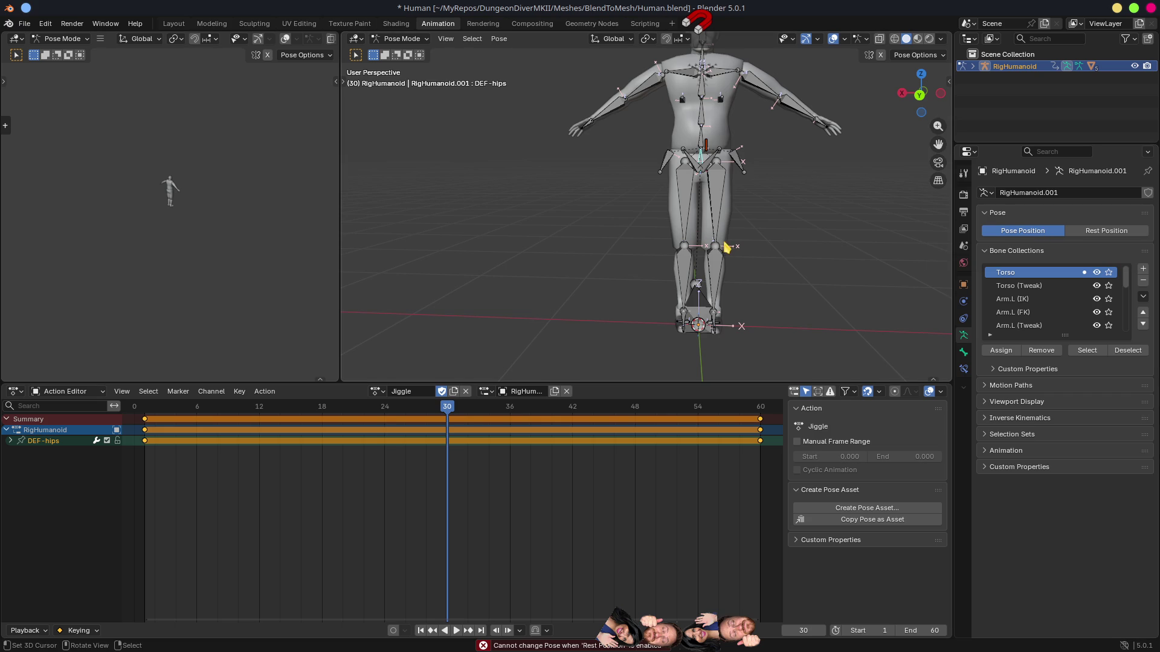
{"action": "key", "text": "g"}
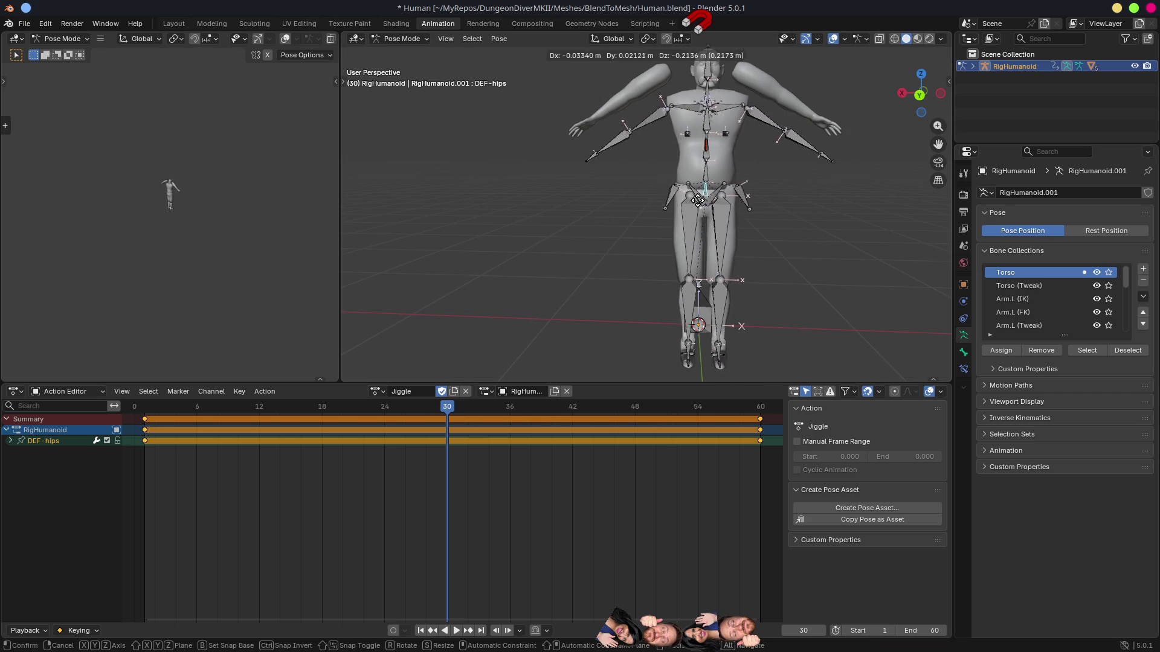
{"action": "right_click", "coordinate": [718, 171]}
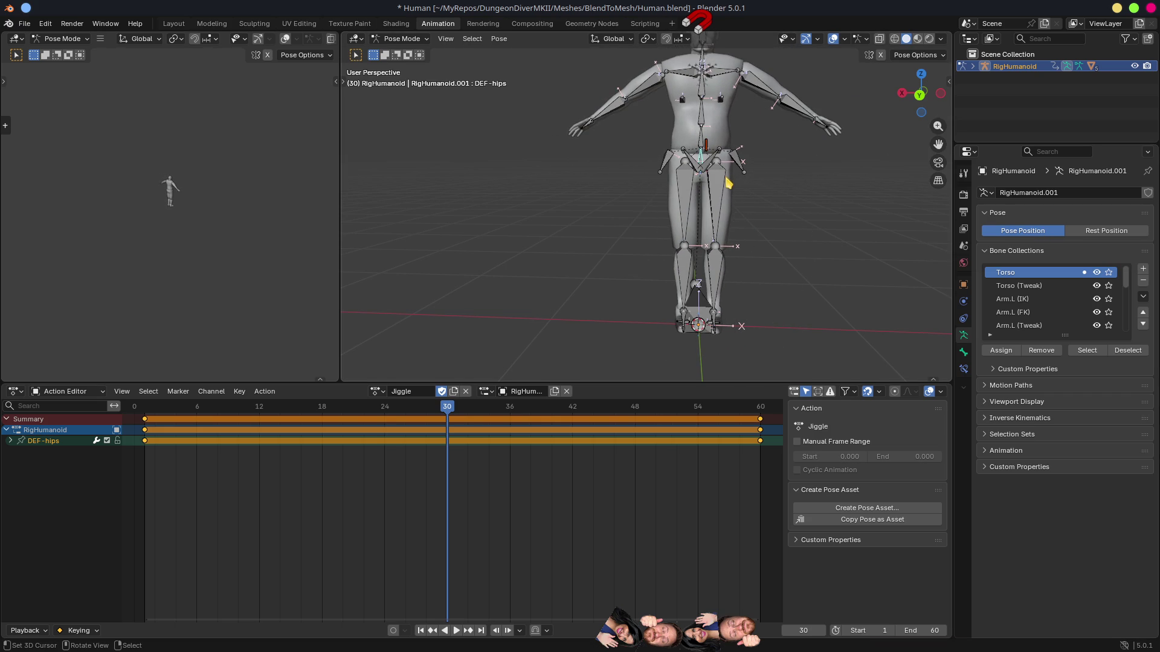
{"action": "mouse_move", "coordinate": [734, 193]}
{"action": "left_mouse_down"}
{"action": "mouse_move", "coordinate": [939, 222]}
{"action": "mouse_move", "coordinate": [737, 212]}
{"action": "mouse_move", "coordinate": [736, 191]}
{"action": "left_mouse_up"}
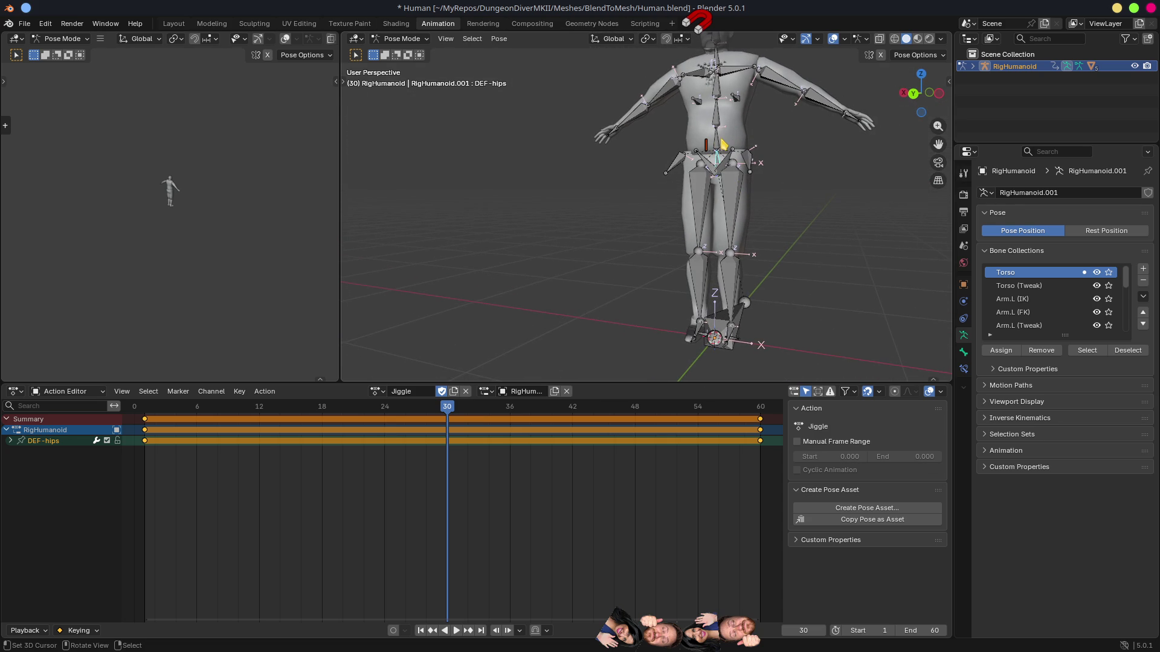
Step: Raise the hips bone and keyframe that pose at frame 30
{"action": "key", "text": "g"}
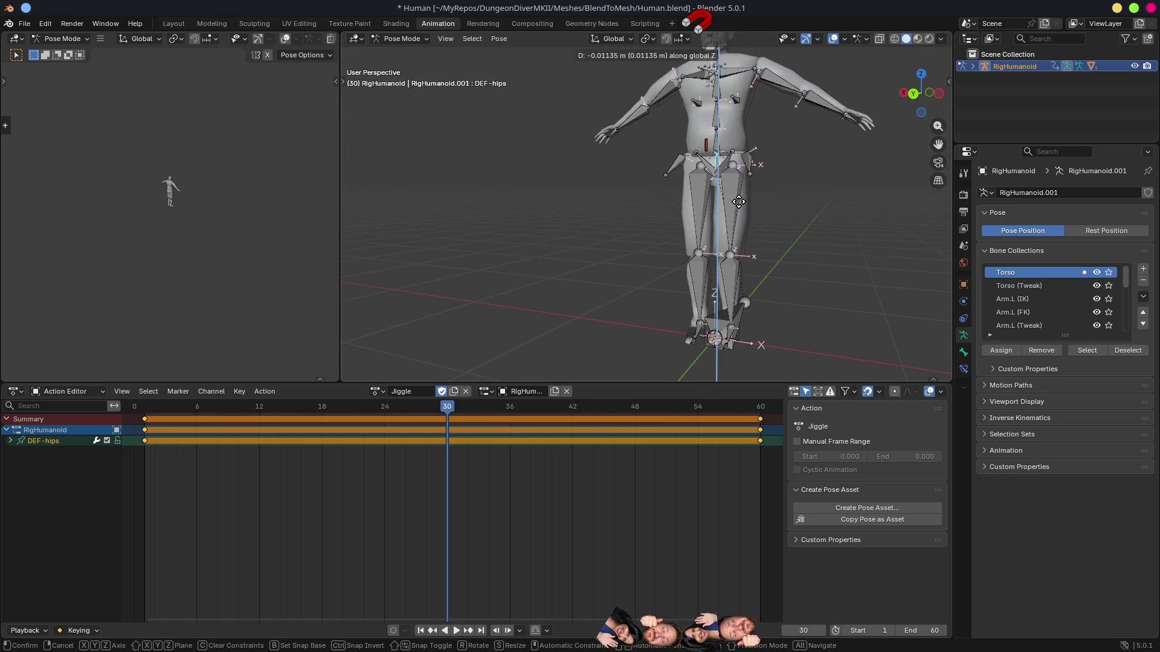
{"action": "left_click", "coordinate": [736, 256]}
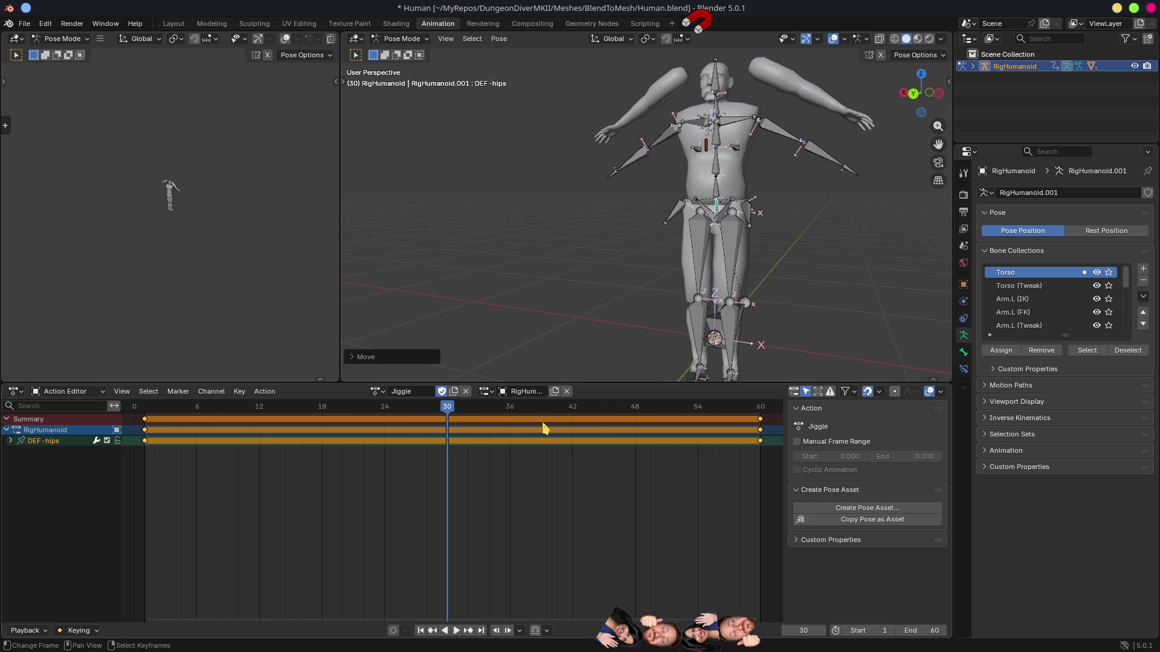
{"action": "key", "text": "i"}
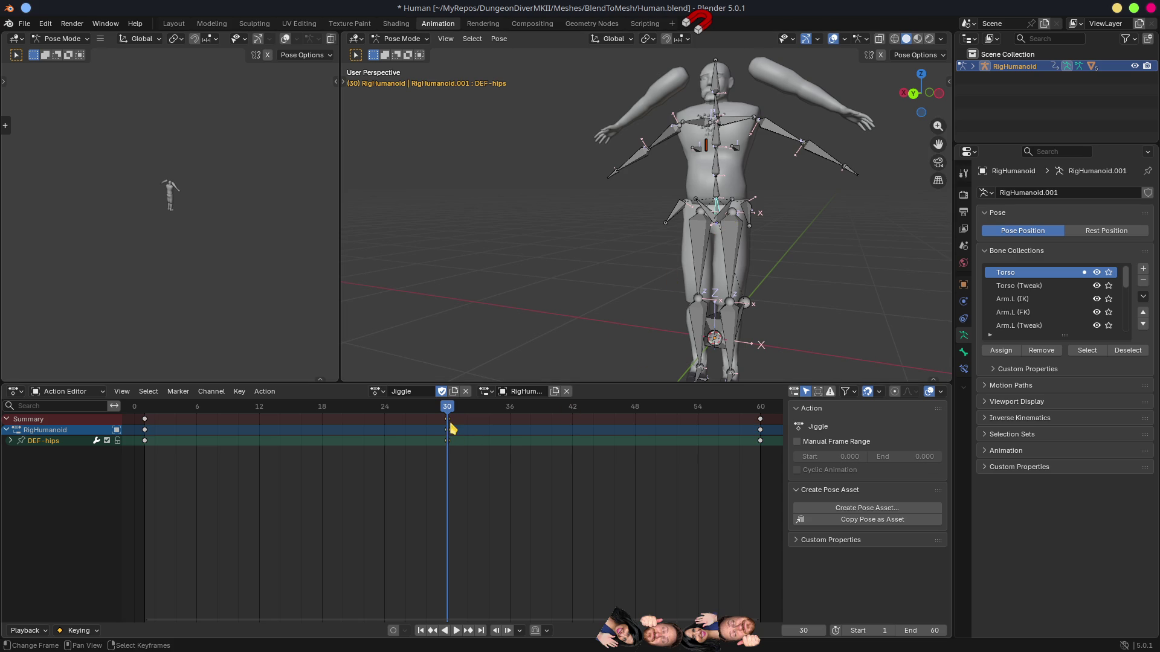
{"action": "key", "text": "g"}
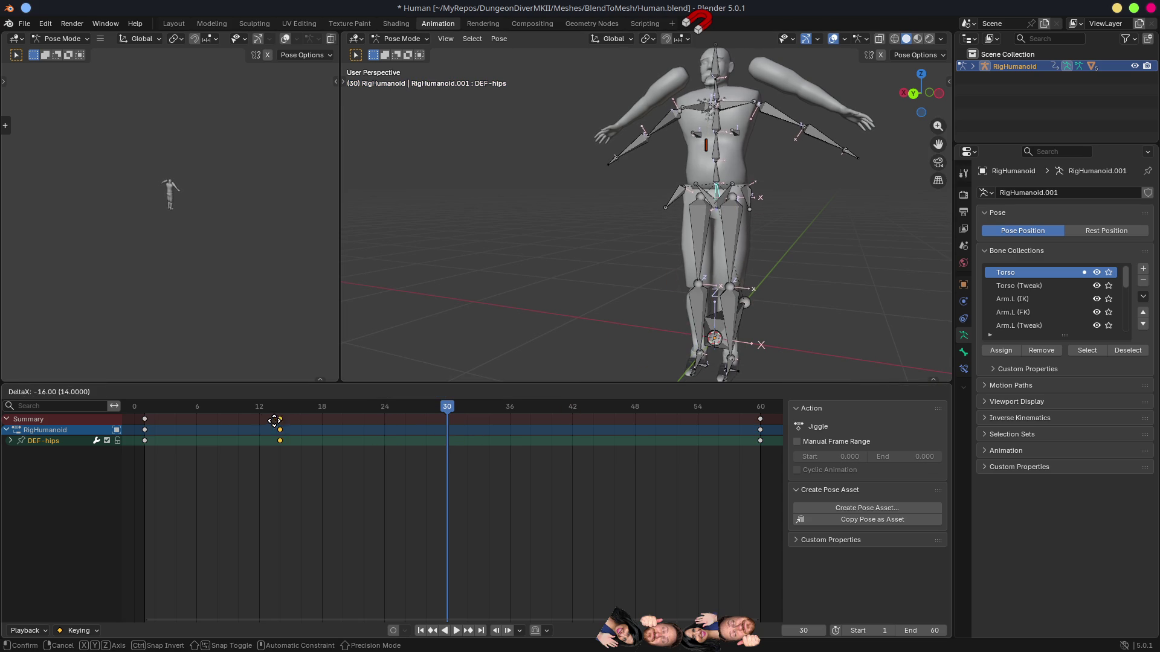
Step: Move the raised-hips keys to frame 12, then delete misplaced copied keys and preview
{"action": "left_click", "coordinate": [257, 430]}
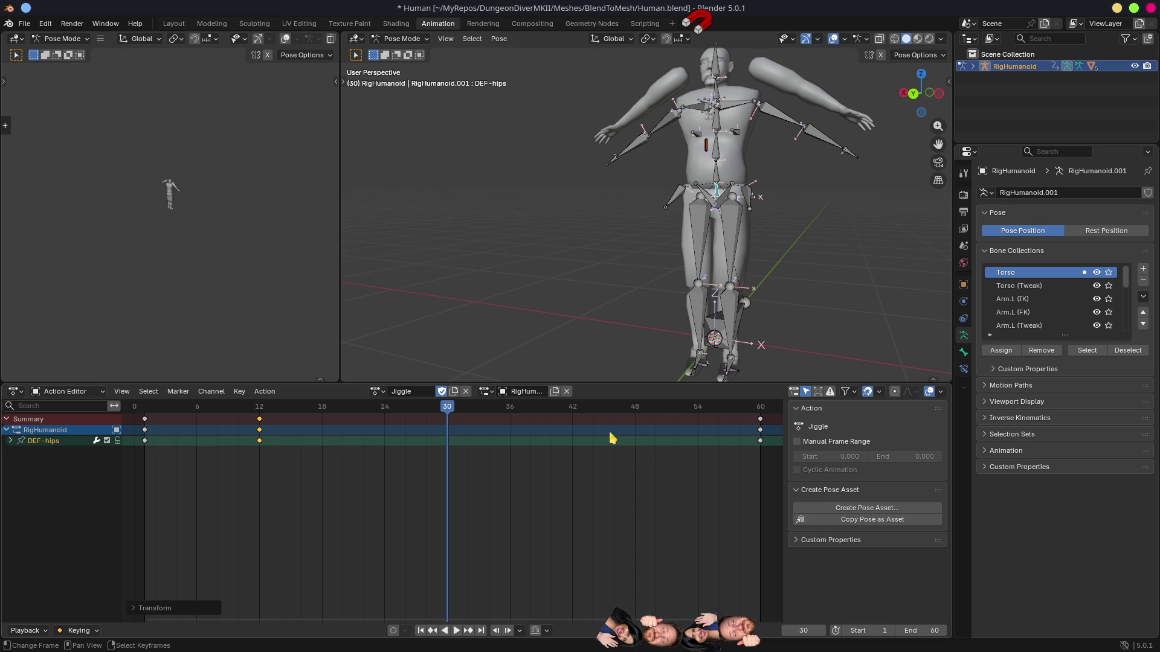
{"action": "left_click", "coordinate": [144, 420]}
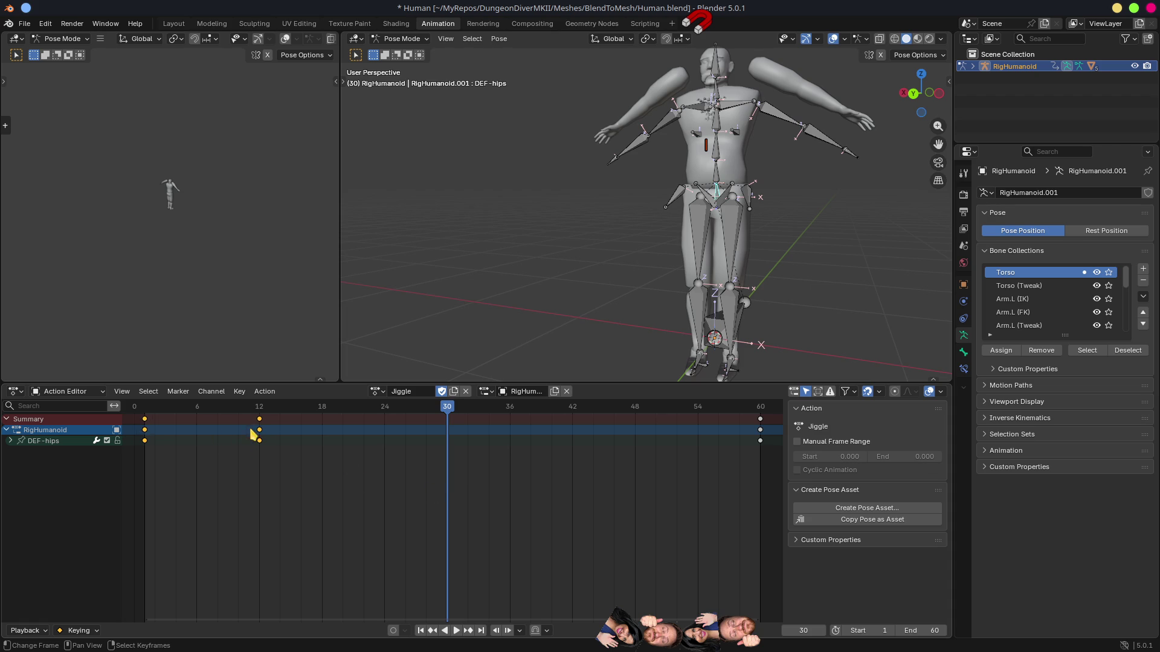
{"action": "key", "text": "shift+d"}
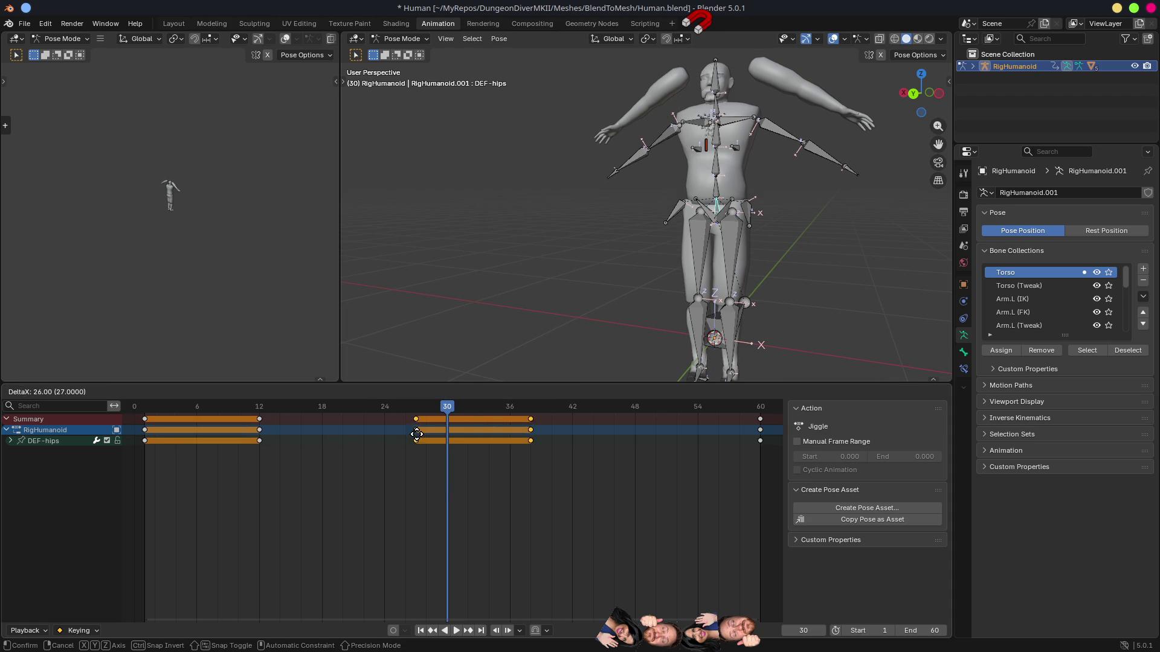
{"action": "left_click", "coordinate": [393, 443]}
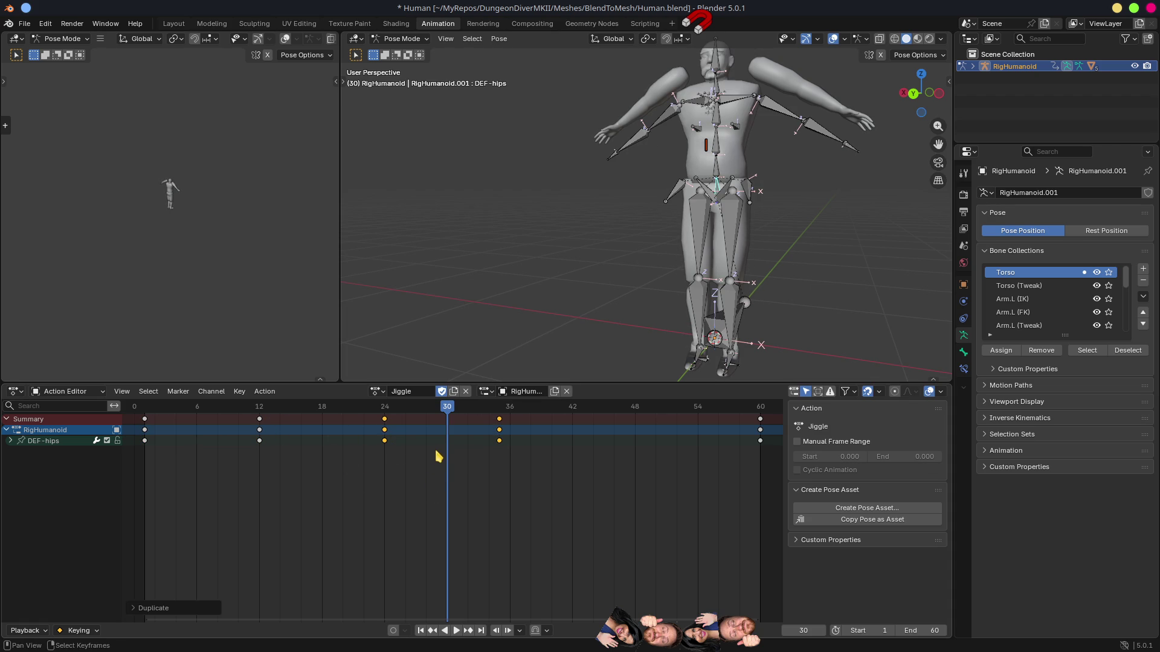
{"action": "key", "text": "shift+d"}
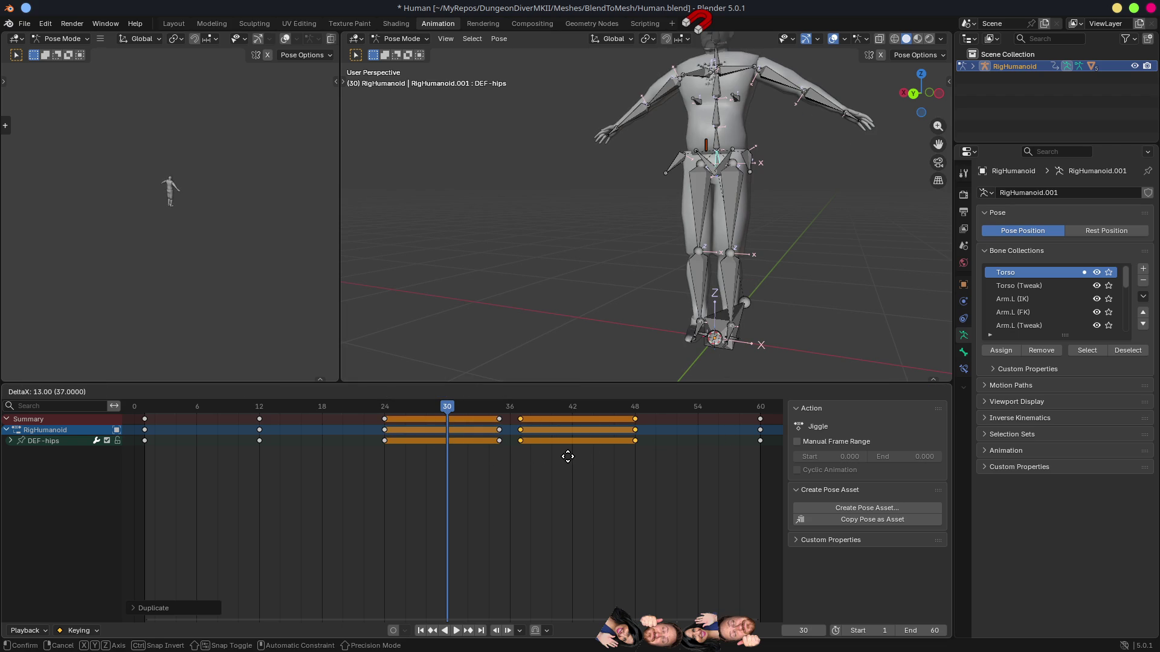
{"action": "right_click", "coordinate": [625, 499]}
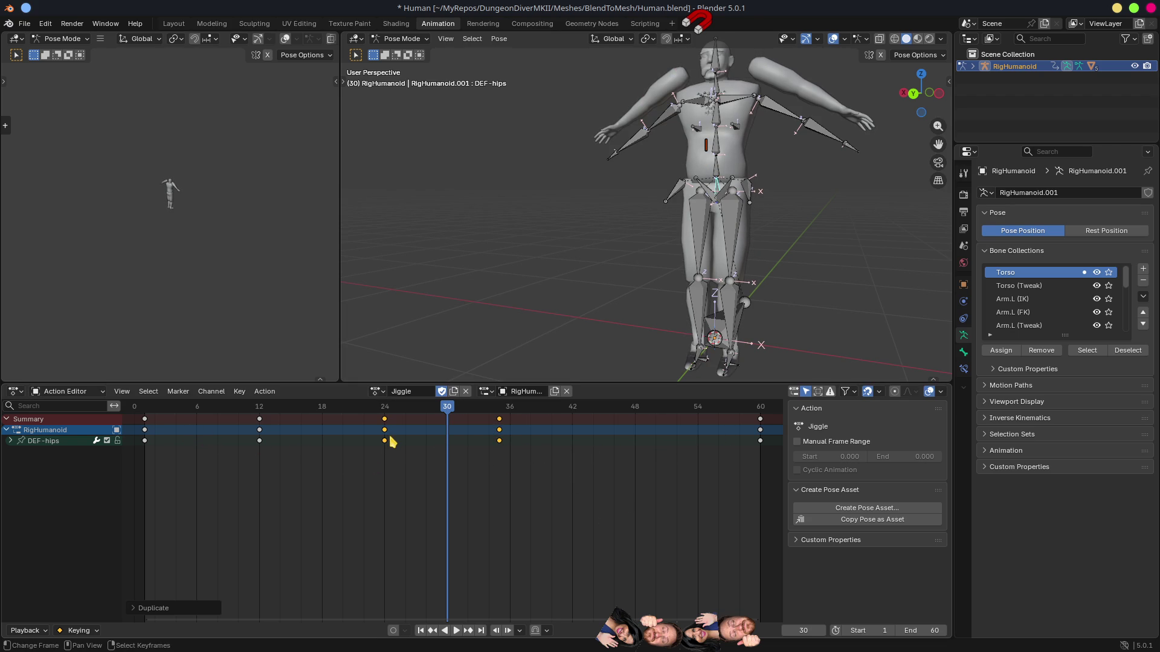
{"action": "key", "text": "x"}
{"action": "left_click", "coordinate": [503, 457]}
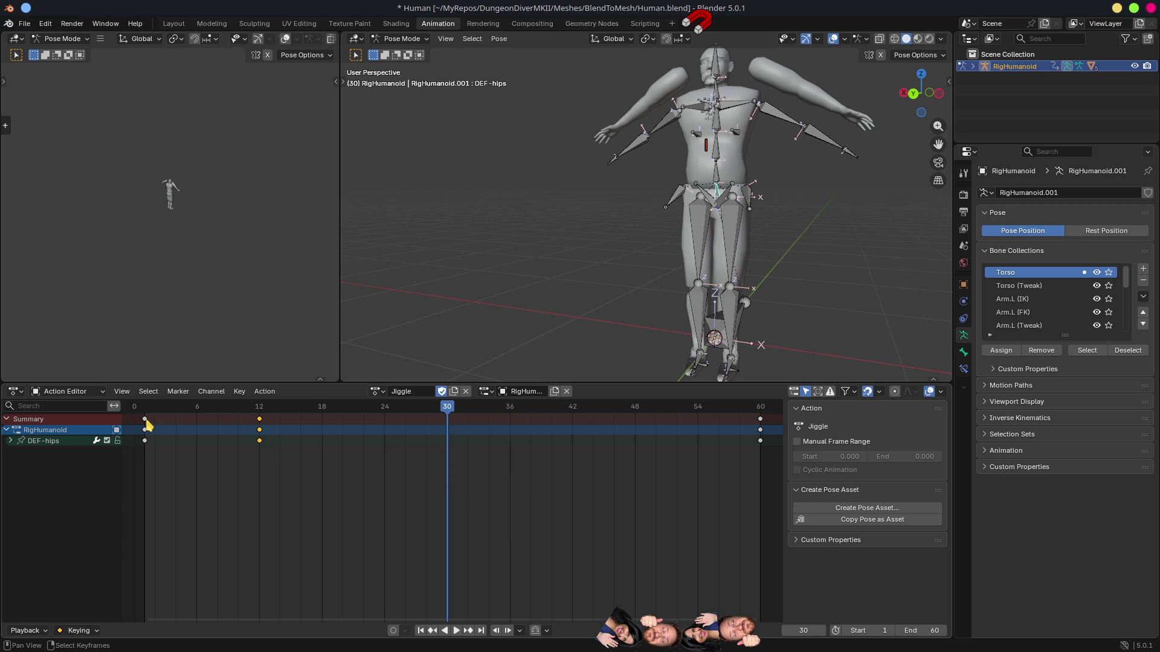
{"action": "key", "text": "space"}
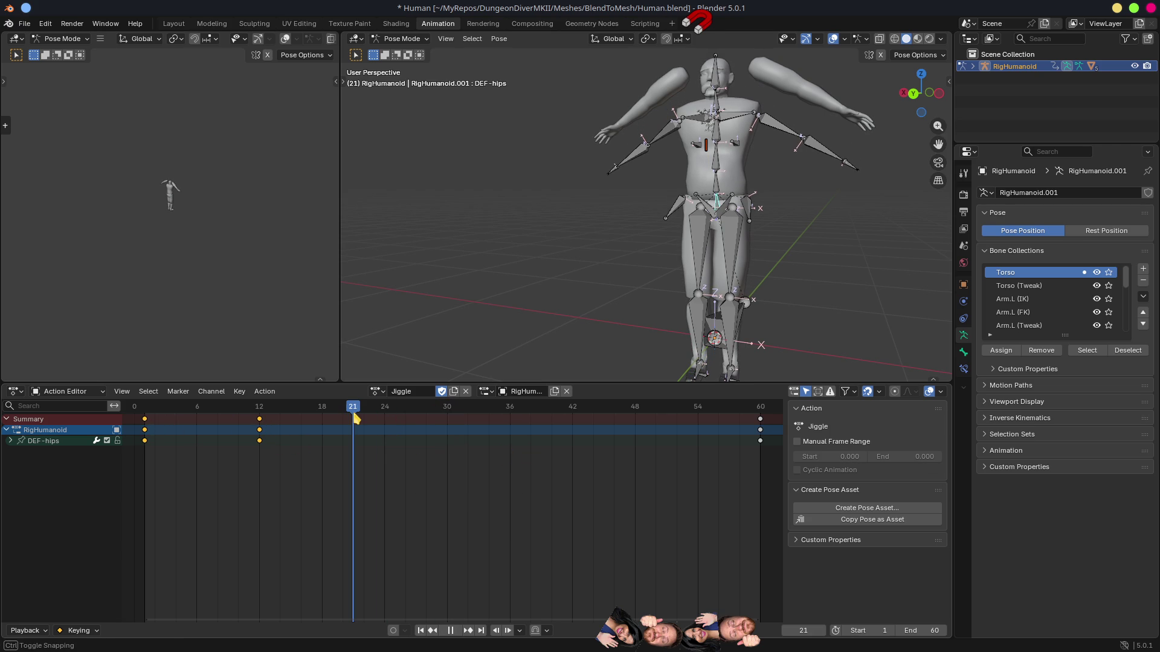
{"action": "key", "text": "space"}
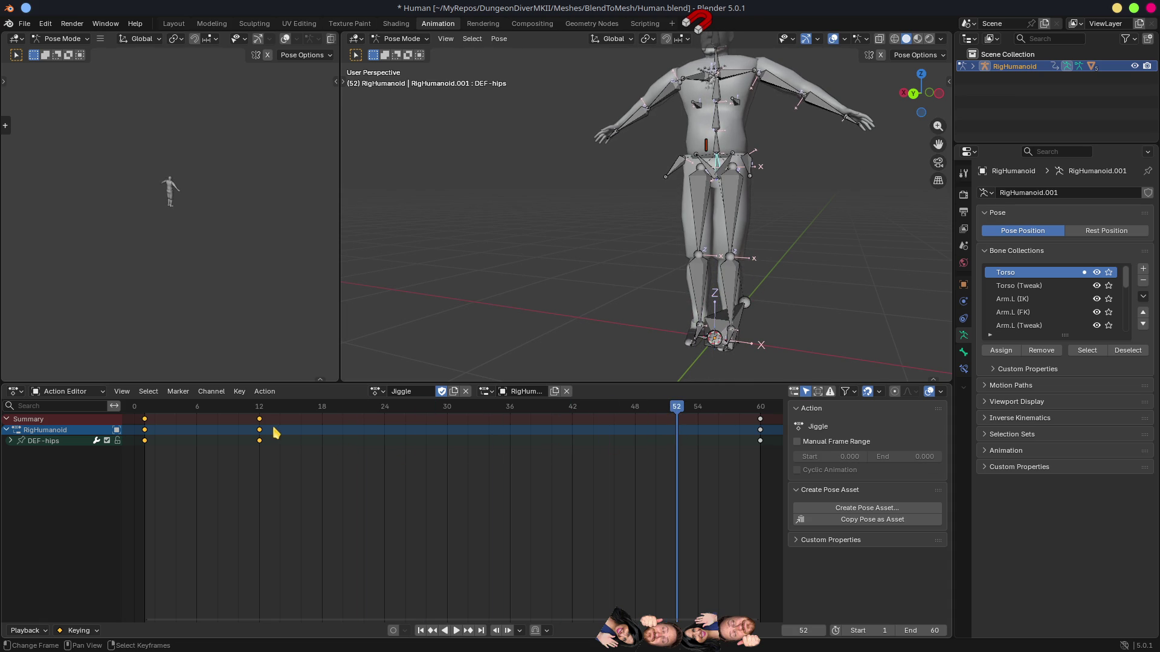
Step: Copy the bounce keys to frames 24 and 35, then shift keys to frames 0 and 36
{"action": "key", "text": "shift+d"}
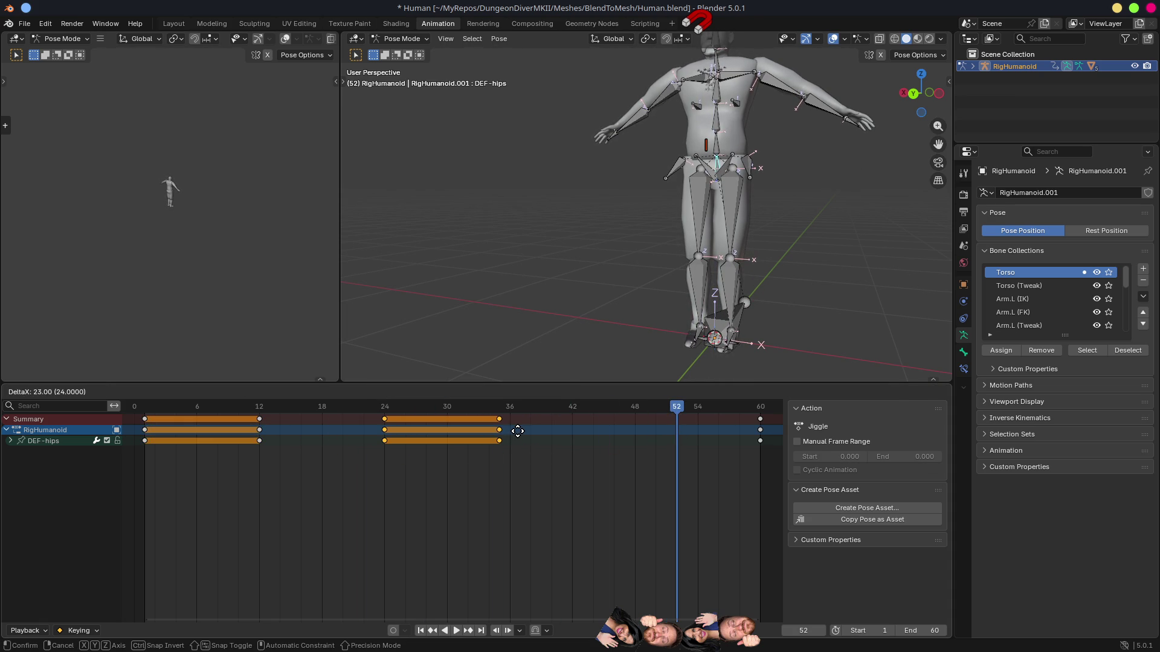
{"action": "left_click", "coordinate": [518, 431]}
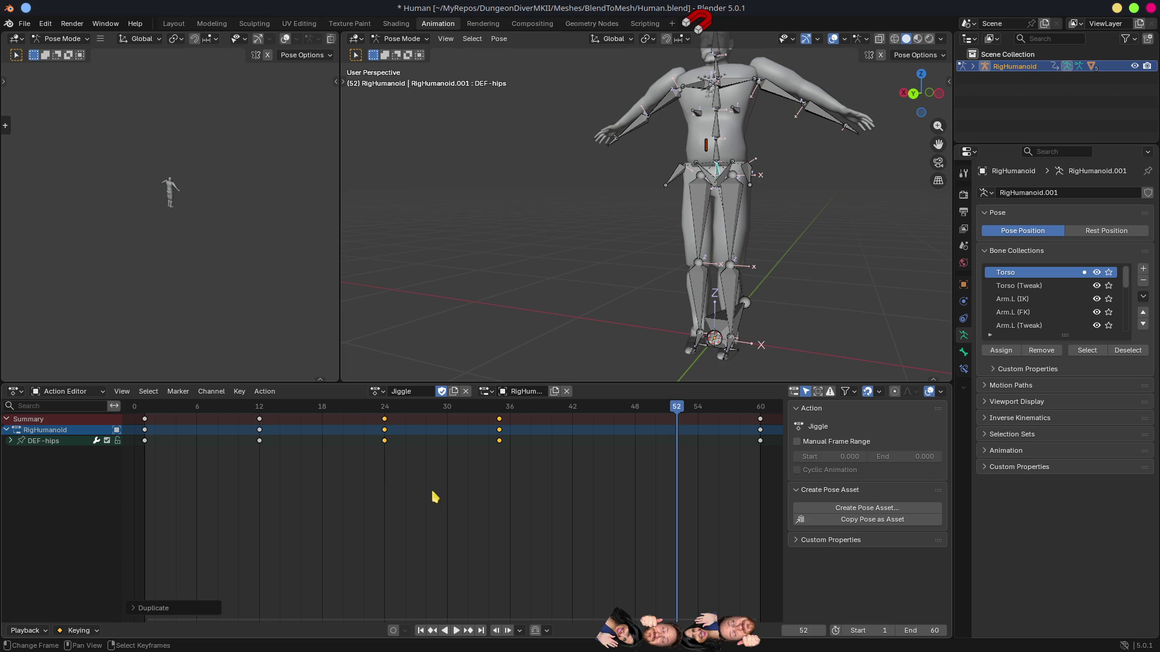
{"action": "left_click", "coordinate": [145, 419]}
{"action": "key", "text": "g"}
{"action": "left_click", "coordinate": [159, 428]}
{"action": "key", "text": "g"}
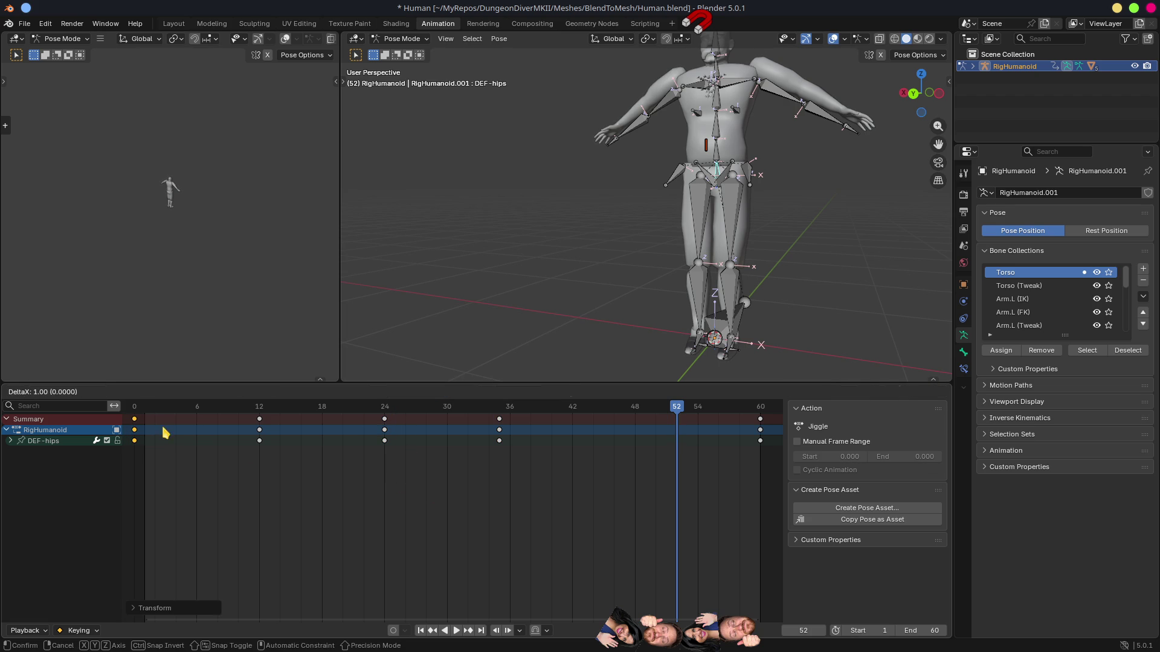
{"action": "right_click", "coordinate": [163, 428]}
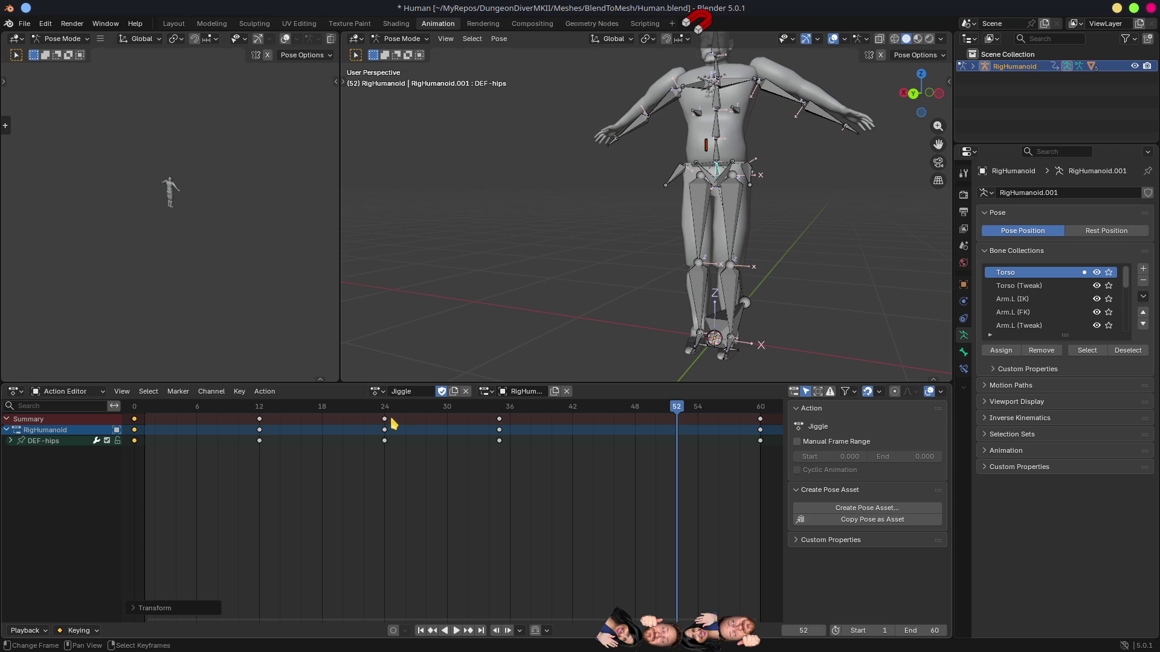
{"action": "left_click", "coordinate": [499, 420]}
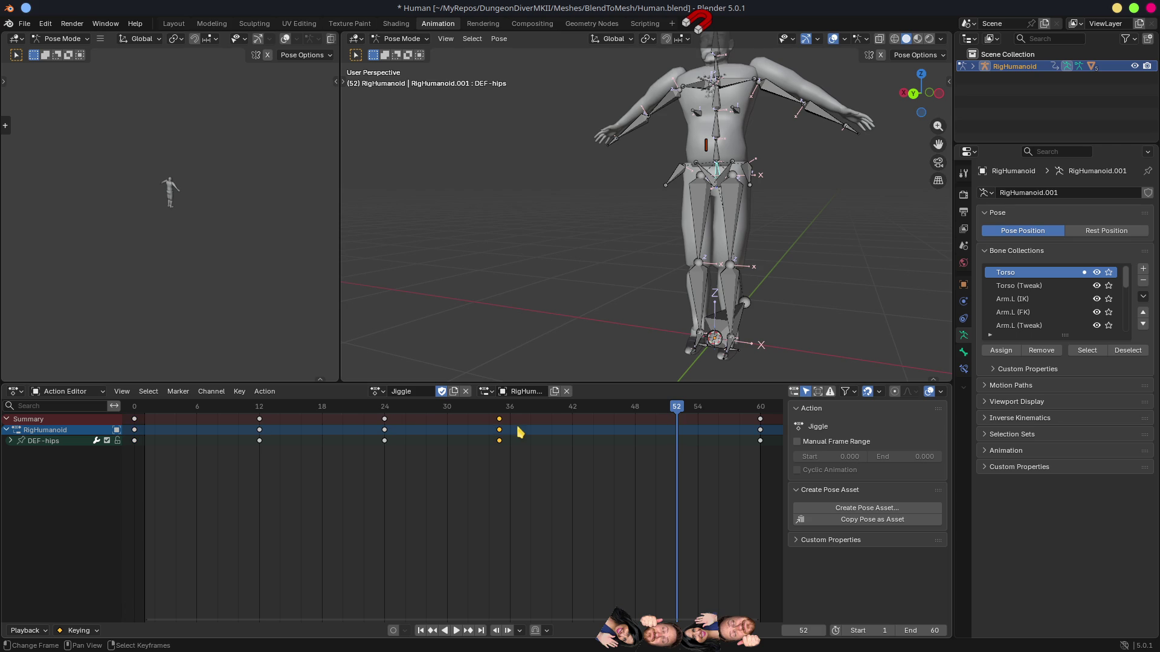
{"action": "key", "text": "g"}
{"action": "left_click", "coordinate": [533, 431]}
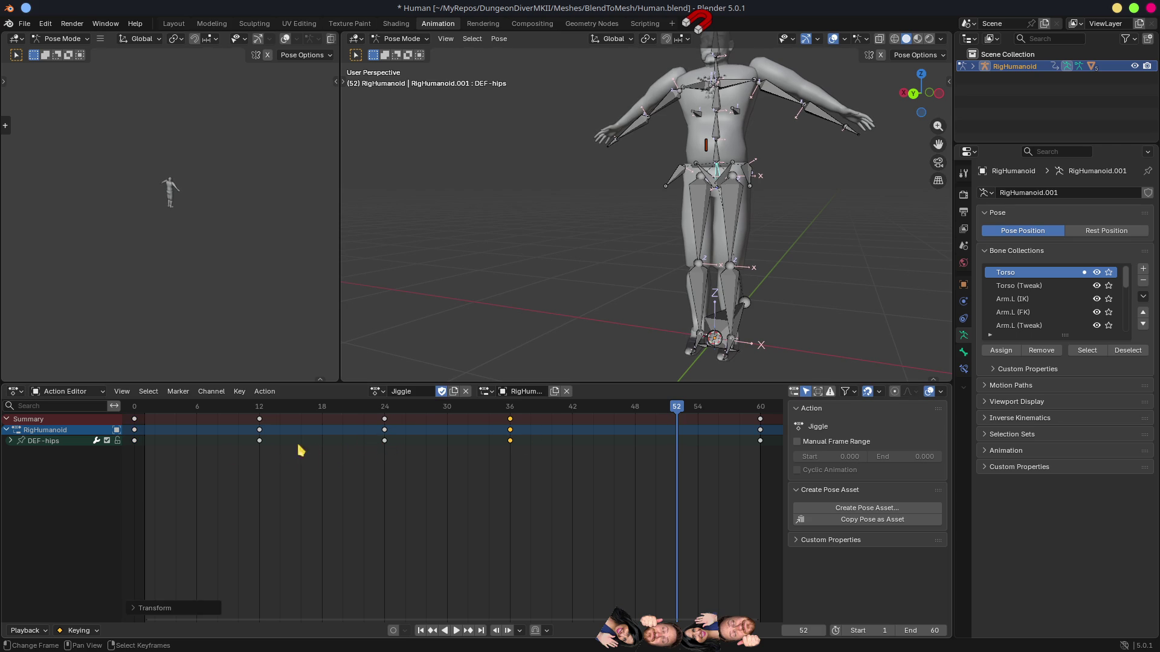
Step: Duplicate the frame-0 bounce keys onto frames 48 and 60 and scrub to check
{"action": "left_click", "coordinate": [135, 420]}
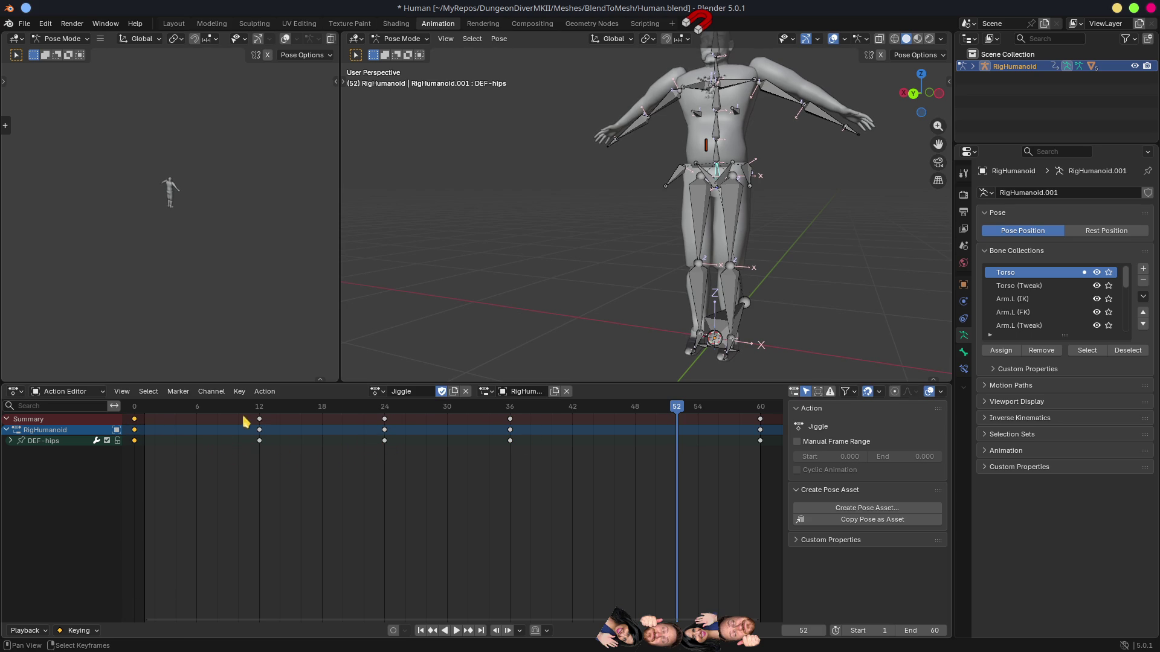
{"action": "key", "text": "shift+d"}
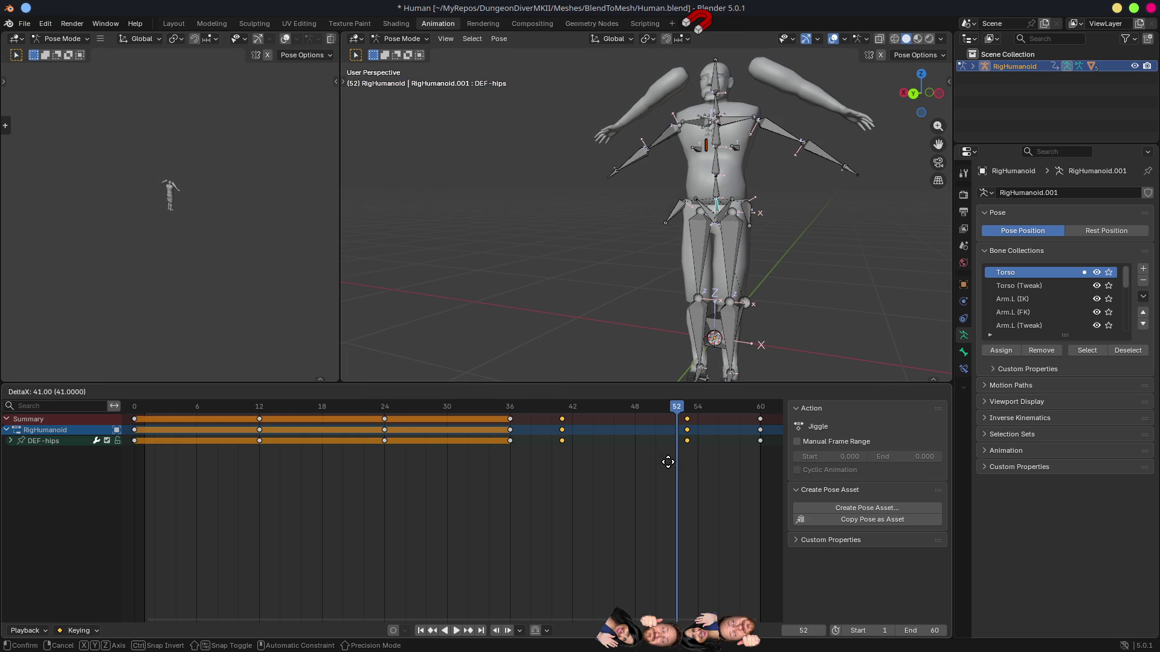
{"action": "left_click", "coordinate": [746, 467]}
{"action": "left_click_drag", "start_coordinate": [681, 409], "coordinate": [343, 411]}
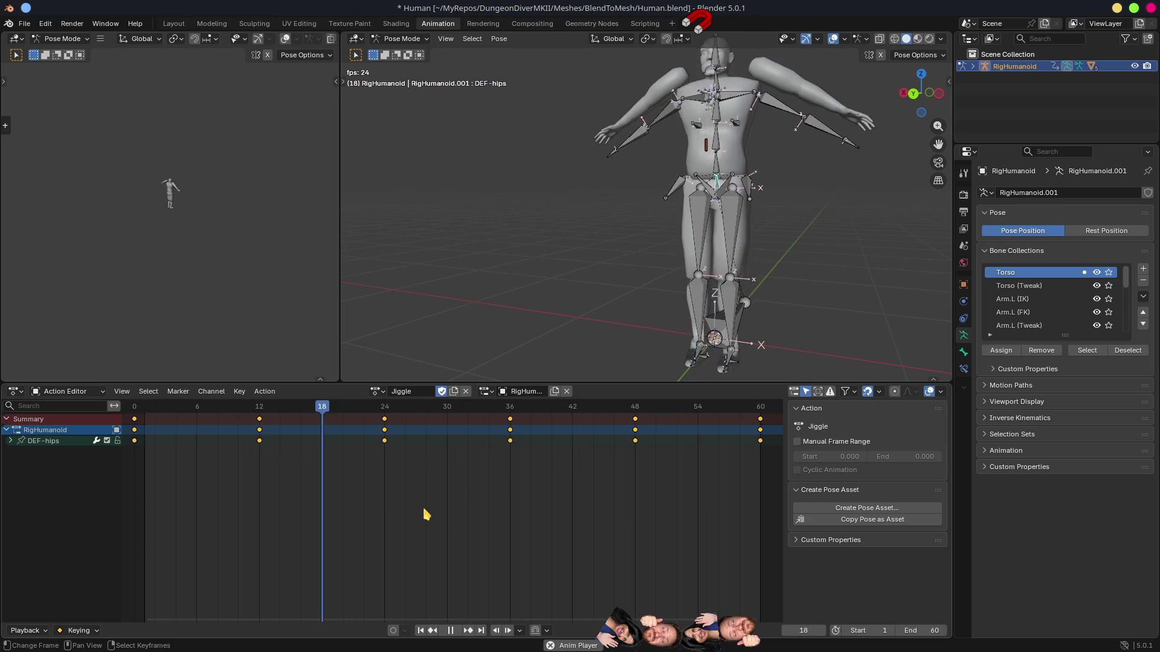
{"action": "key", "text": "t"}
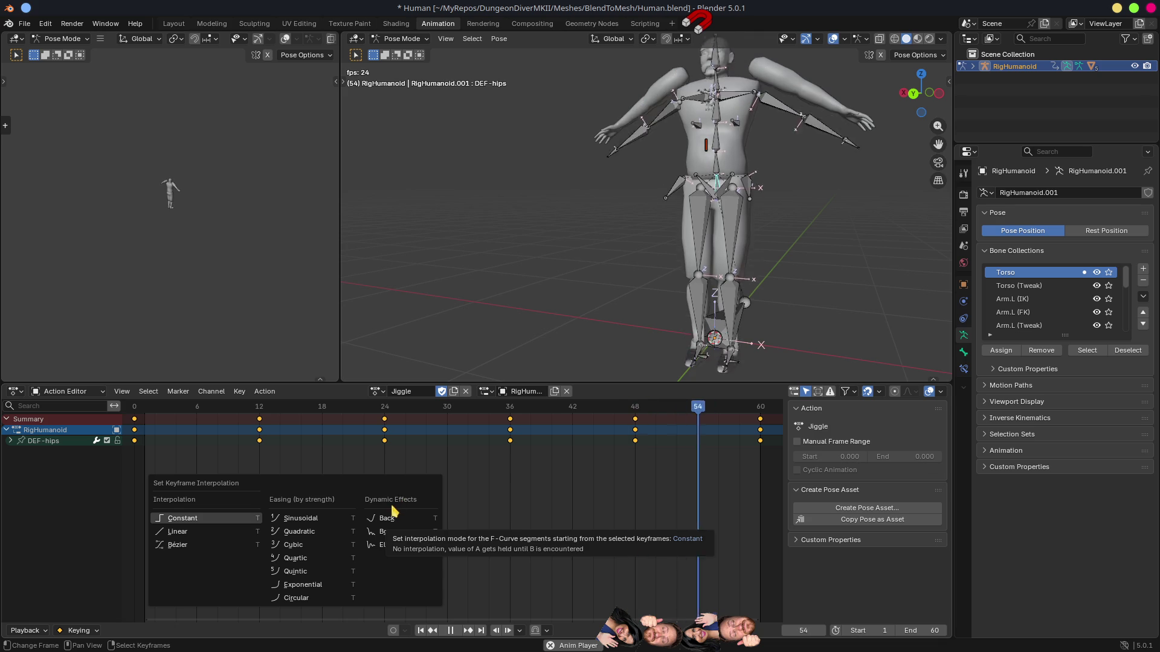
Step: Set all Jiggle keyframes to Linear interpolation and scrub to frame 60
{"action": "left_click", "coordinate": [194, 532]}
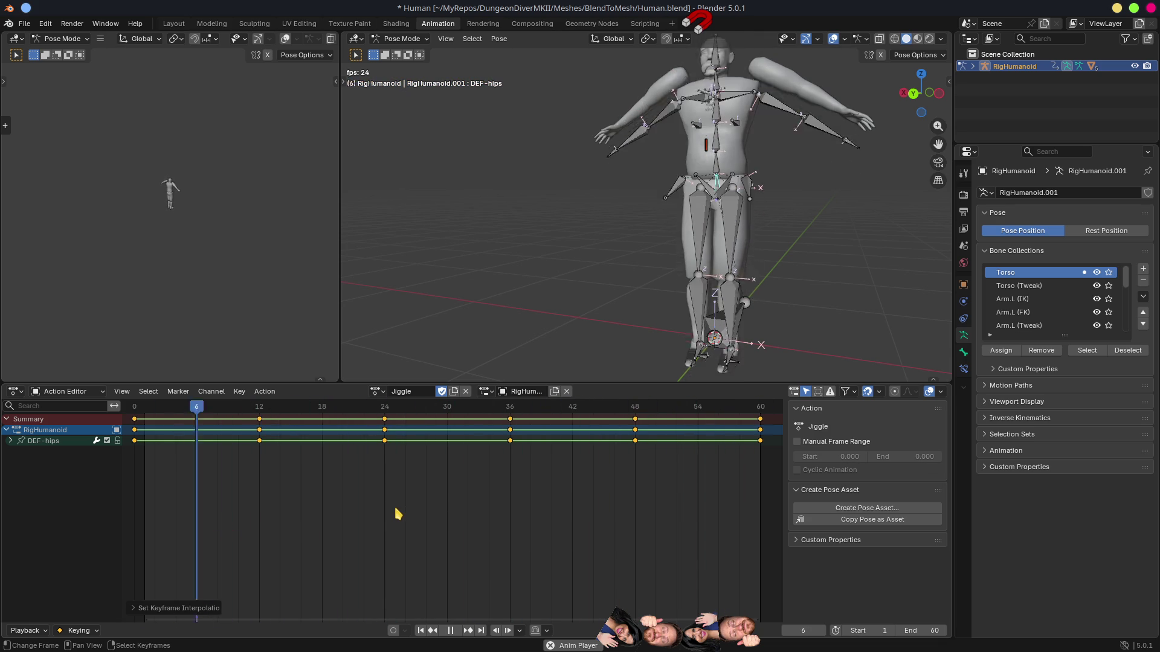
{"action": "key", "text": "space"}
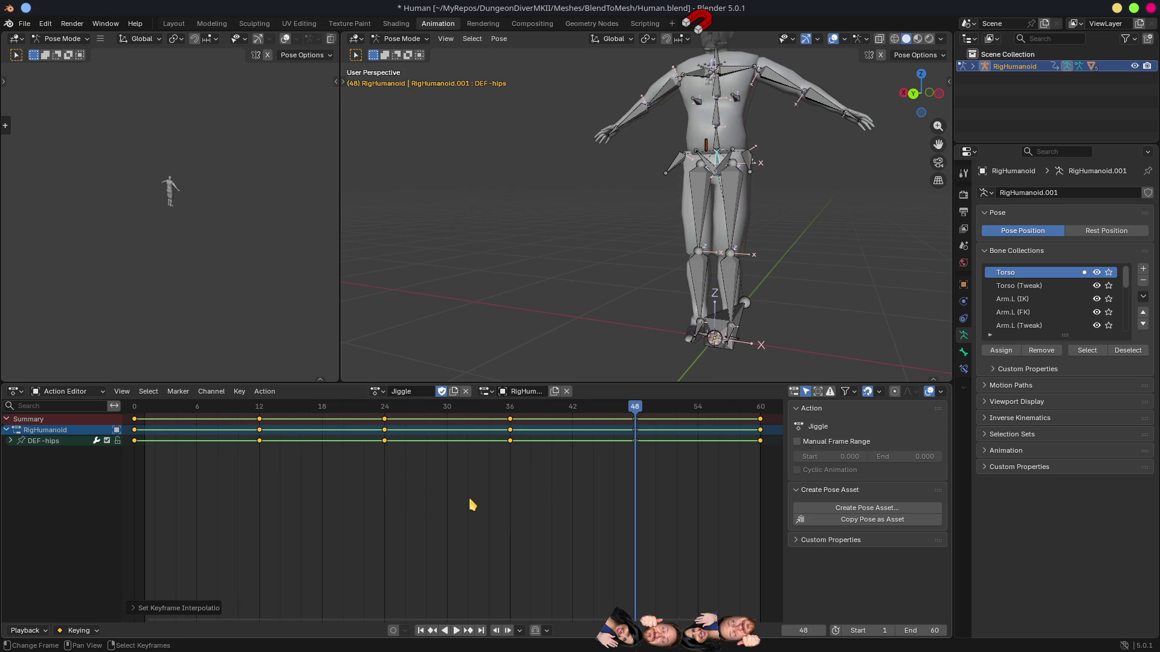
{"action": "mouse_move", "coordinate": [652, 411]}
{"action": "left_mouse_down"}
{"action": "mouse_move", "coordinate": [641, 416]}
{"action": "mouse_move", "coordinate": [765, 427]}
{"action": "mouse_move", "coordinate": [761, 438]}
{"action": "mouse_move", "coordinate": [262, 451]}
{"action": "mouse_move", "coordinate": [777, 455]}
{"action": "mouse_move", "coordinate": [135, 460]}
{"action": "left_mouse_up"}
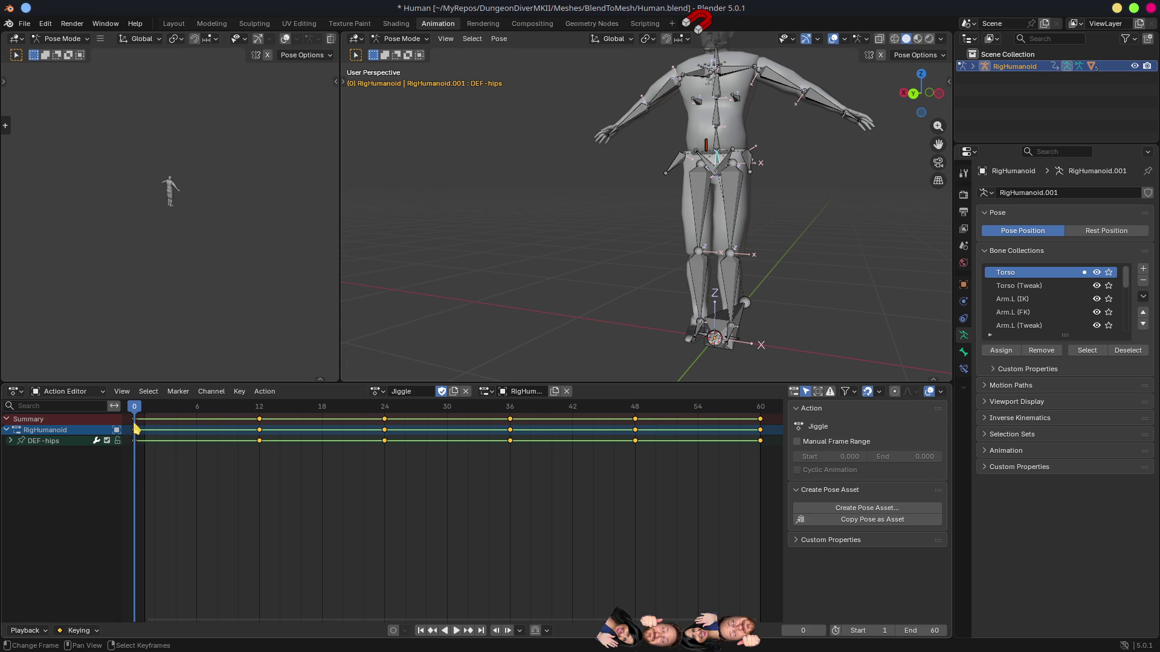
Step: Shift all keys one frame later and duplicate the frame-48 keys onto frame 72
{"action": "key", "text": "g"}
{"action": "left_click", "coordinate": [206, 469]}
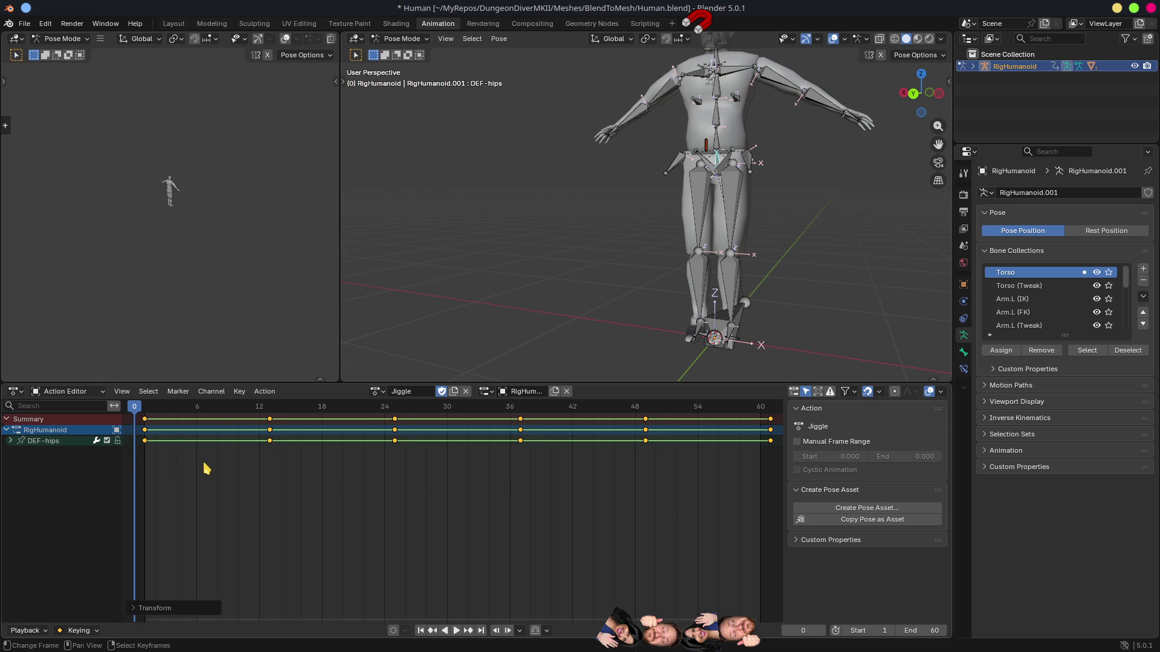
{"action": "key", "text": "Home"}
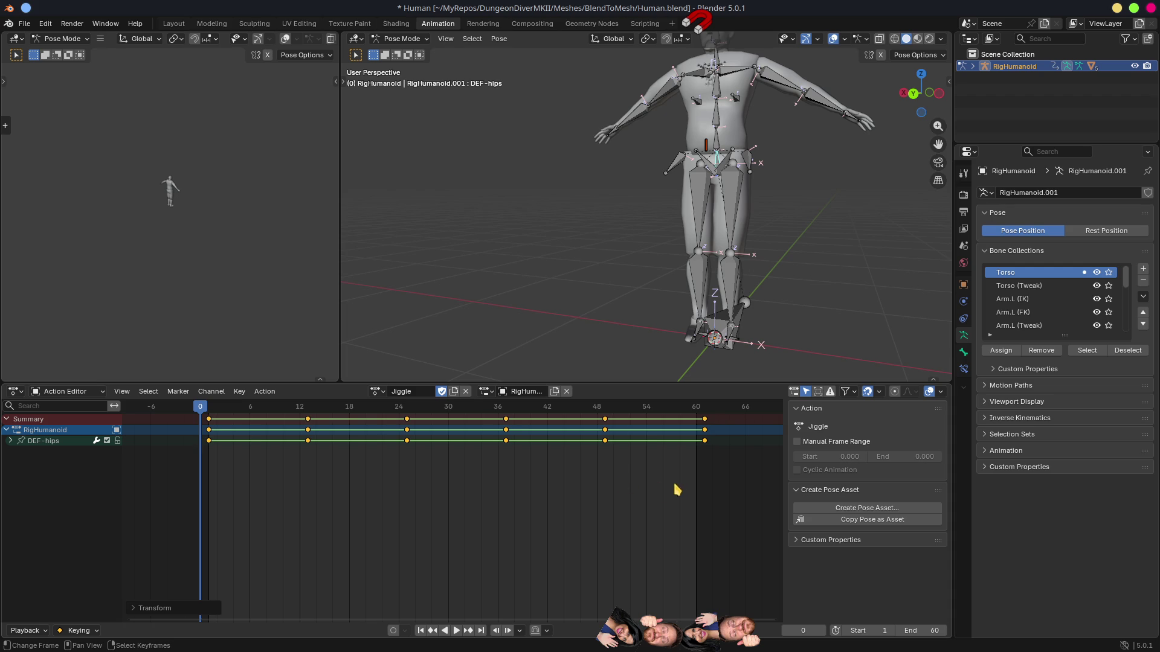
{"action": "scroll", "coordinate": [687, 488], "scroll_direction": "down", "scroll_amount": 2}
{"action": "left_click", "coordinate": [583, 423]}
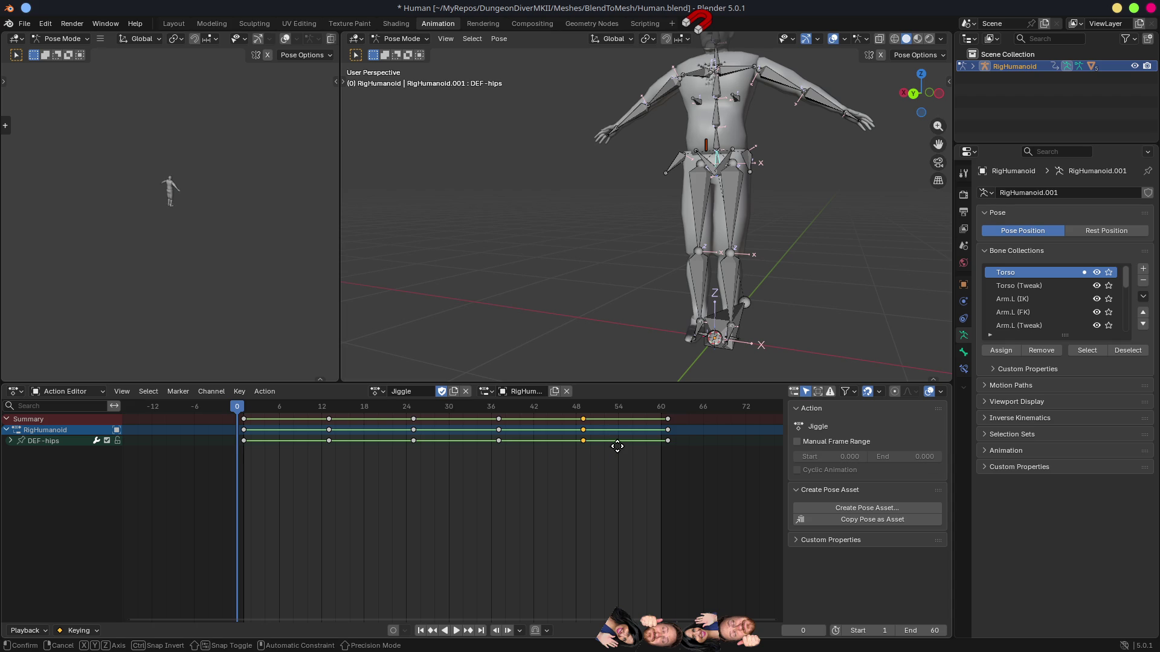
{"action": "key", "text": "shift+d"}
{"action": "left_click", "coordinate": [140, 452]}
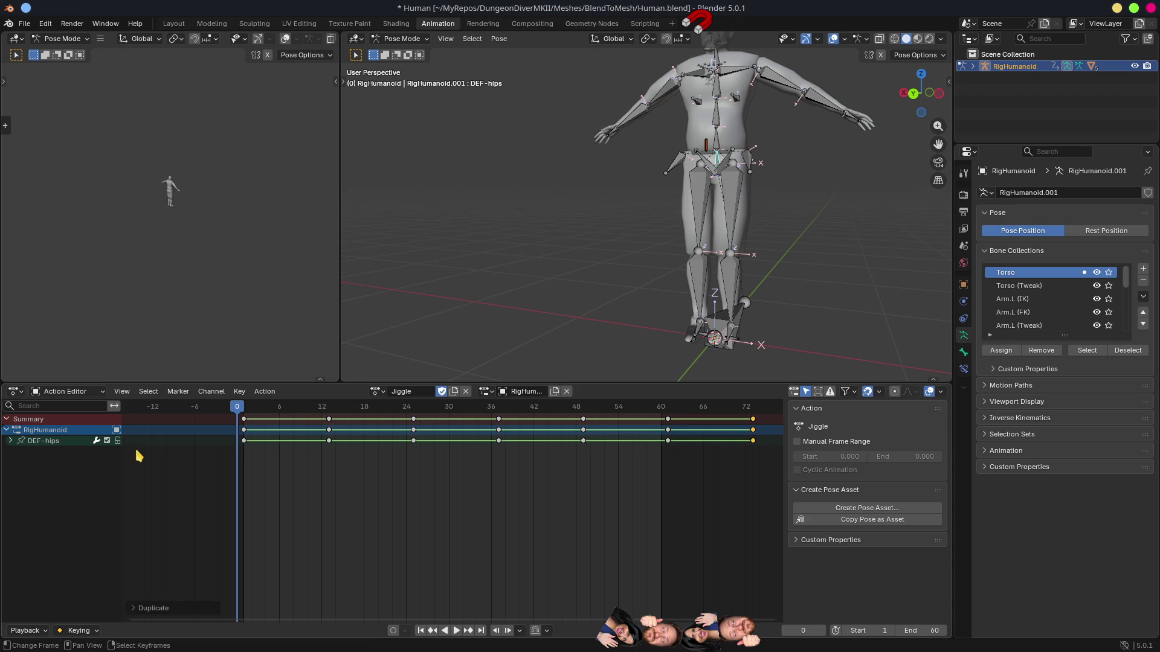
Step: Scale all keyframes from frame 1 so they end at frame 60, then preview playback
{"action": "key", "text": "a"}
{"action": "left_click_drag", "start_coordinate": [243, 410], "coordinate": [247, 410]}
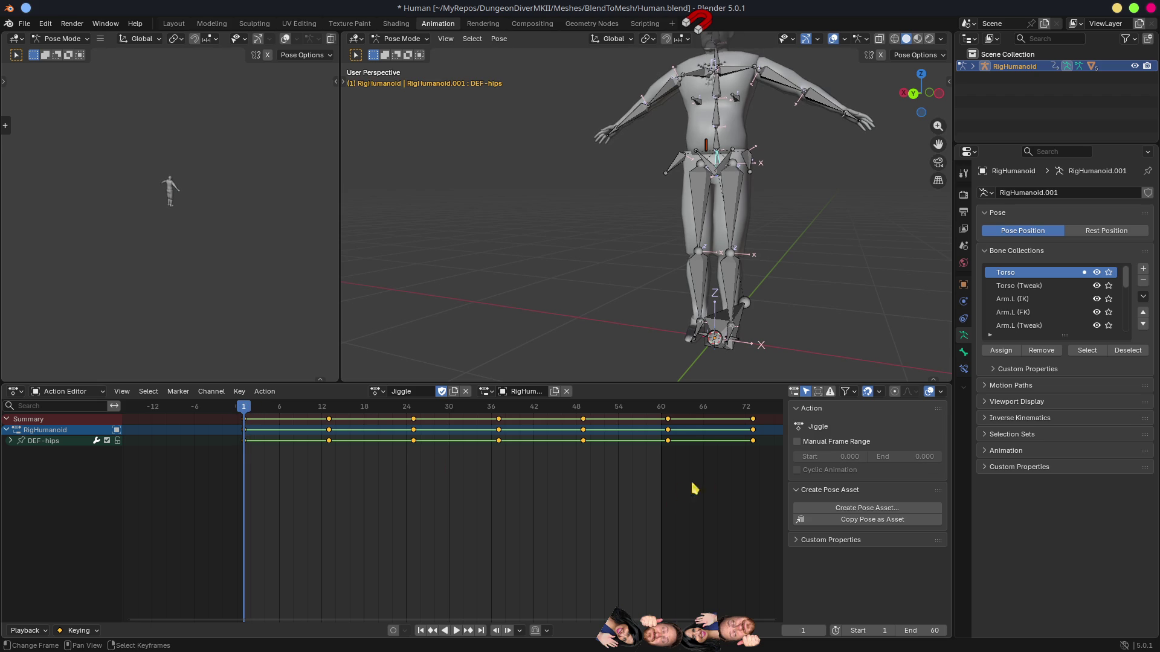
{"action": "key", "text": "s"}
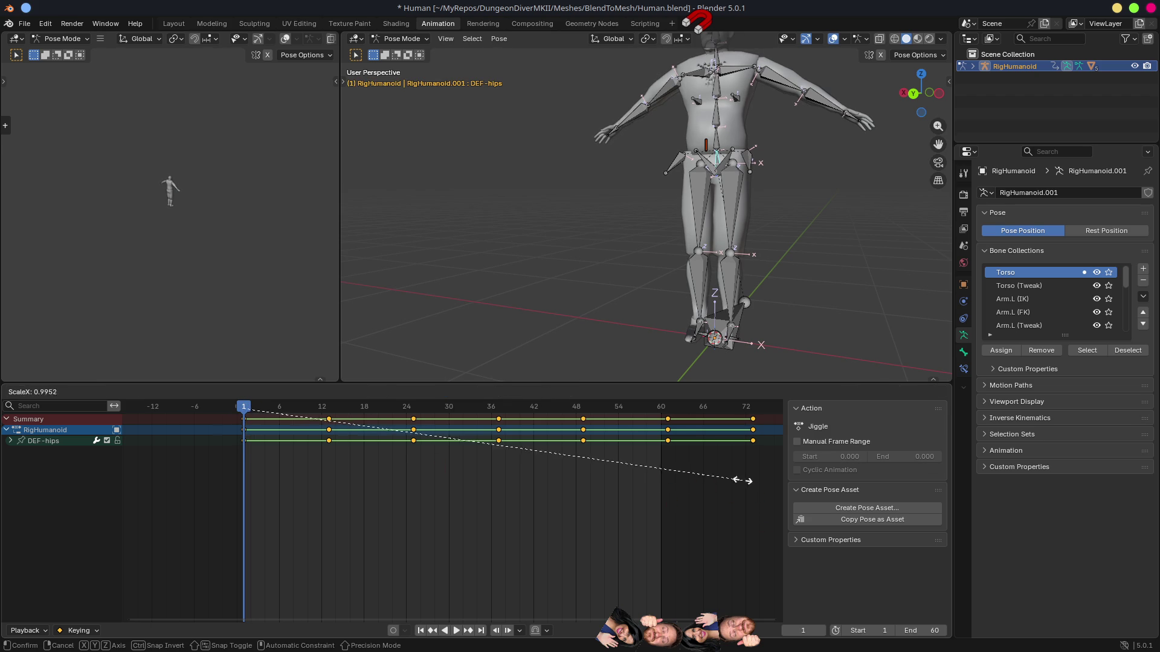
{"action": "key", "text": "Escape"}
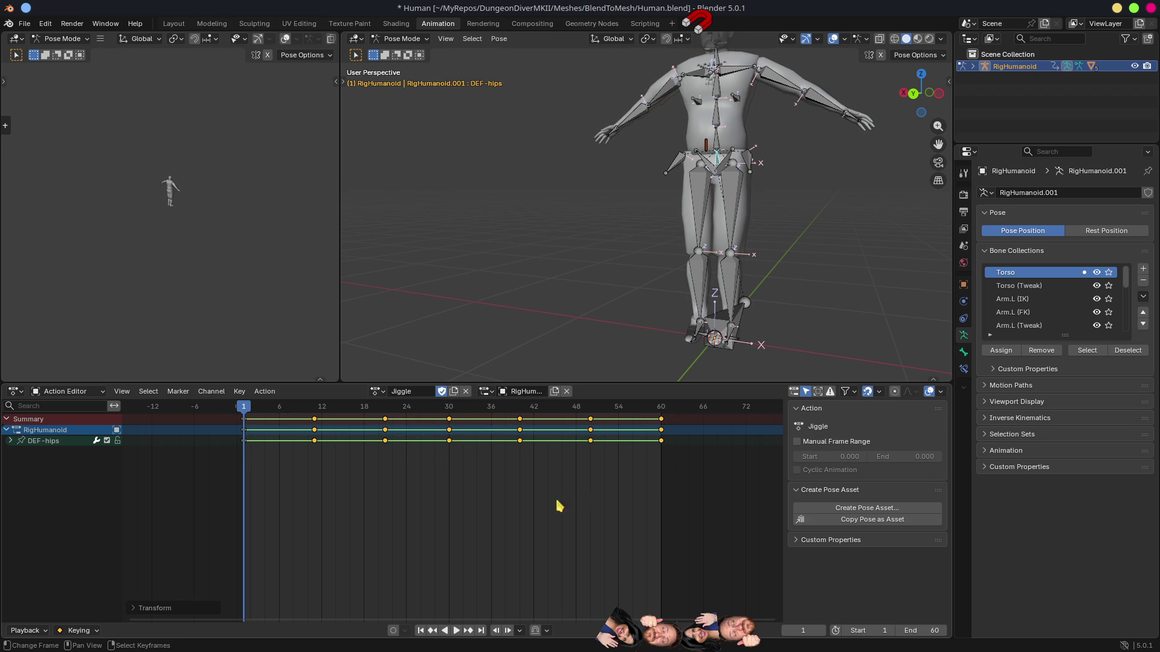
{"action": "key", "text": "space"}
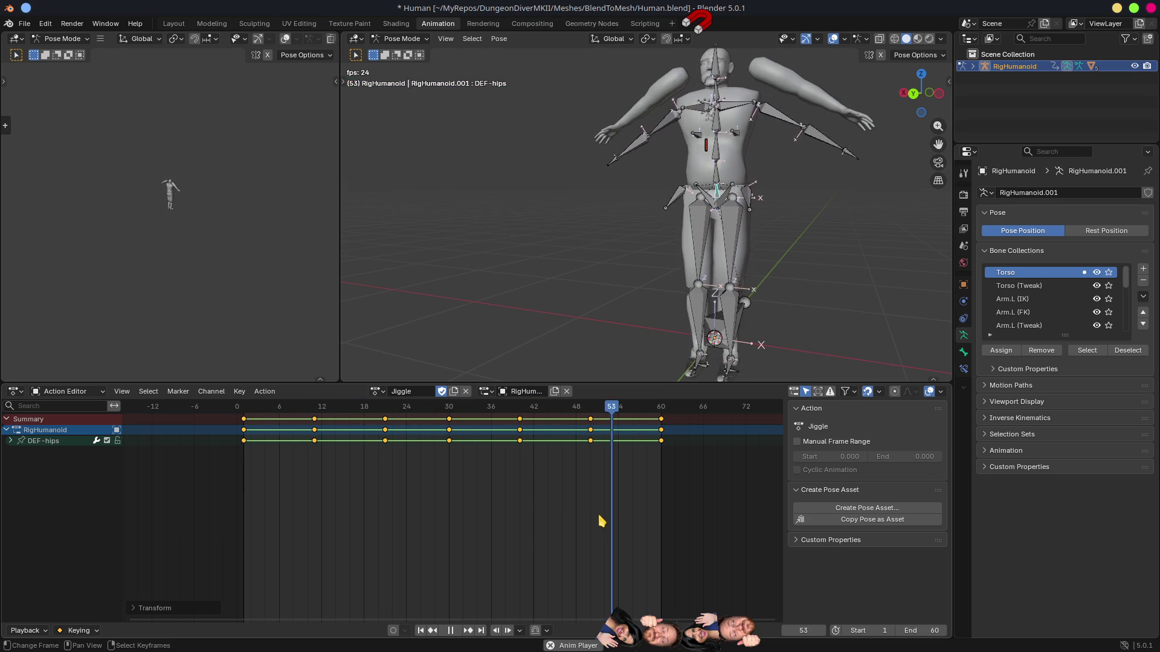
{"action": "key", "text": "space"}
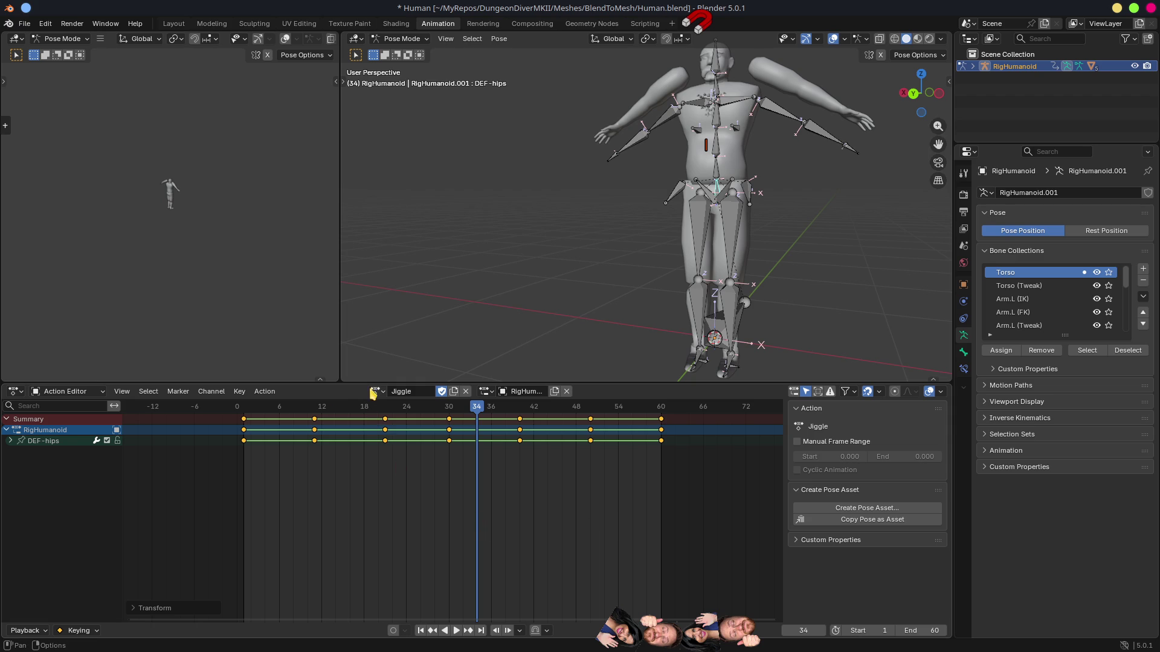
{"action": "left_click", "coordinate": [264, 392]}
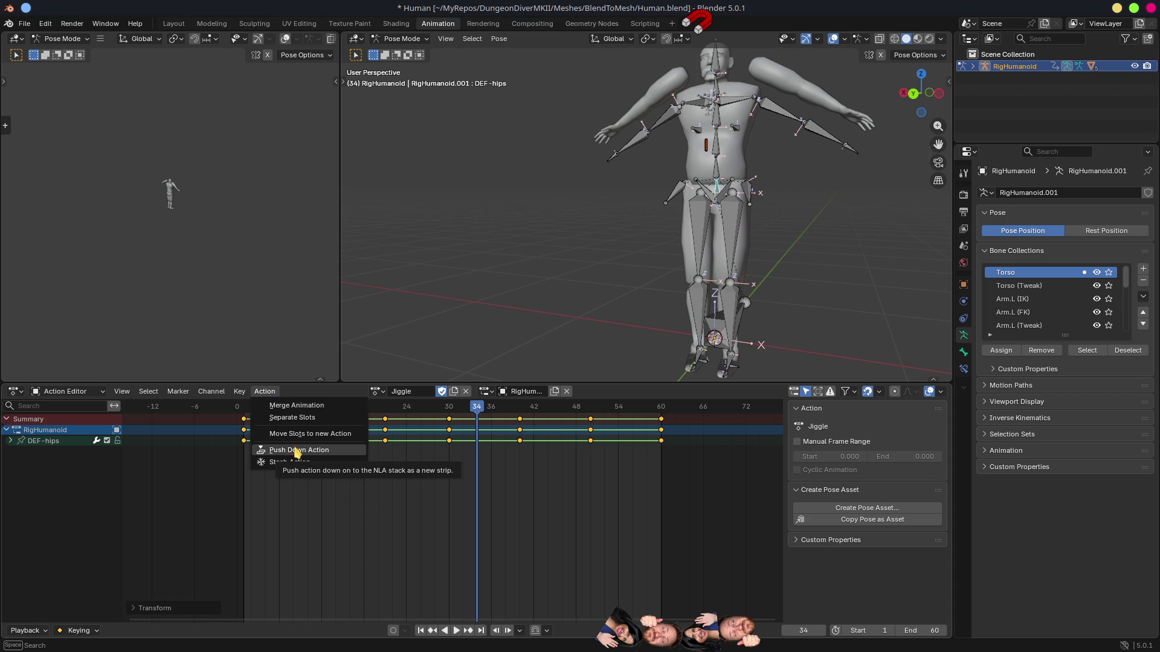
Step: Push the Jiggle action down to an NLA strip and reassign Jiggle to the rig
{"action": "left_click", "coordinate": [297, 451]}
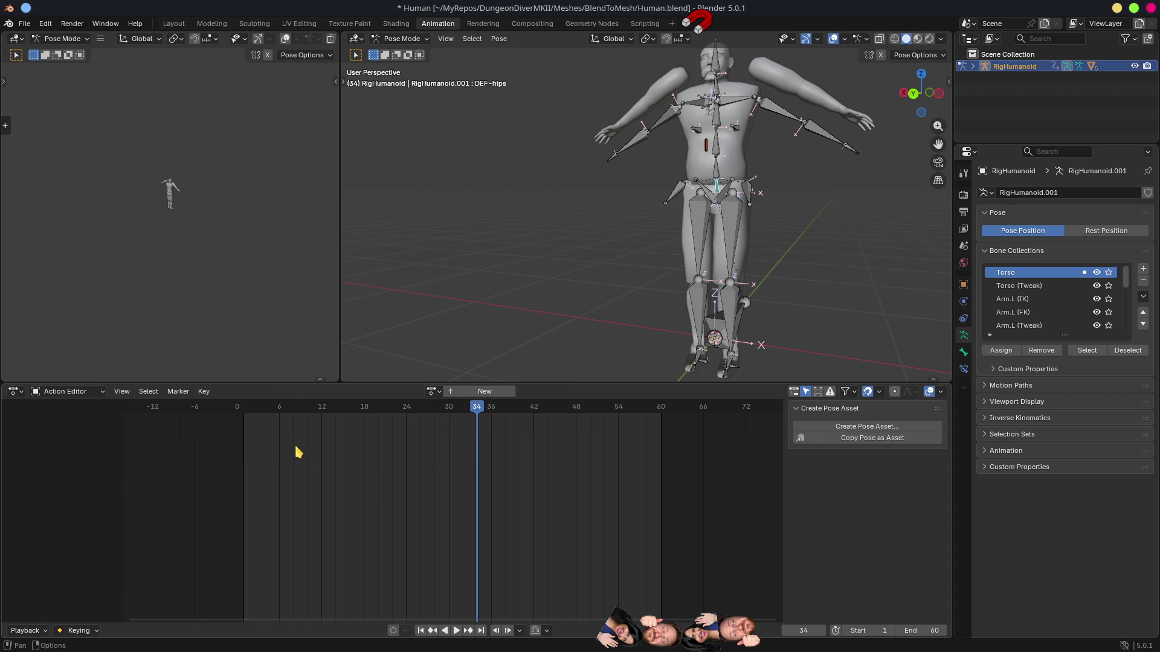
{"action": "left_click", "coordinate": [431, 391]}
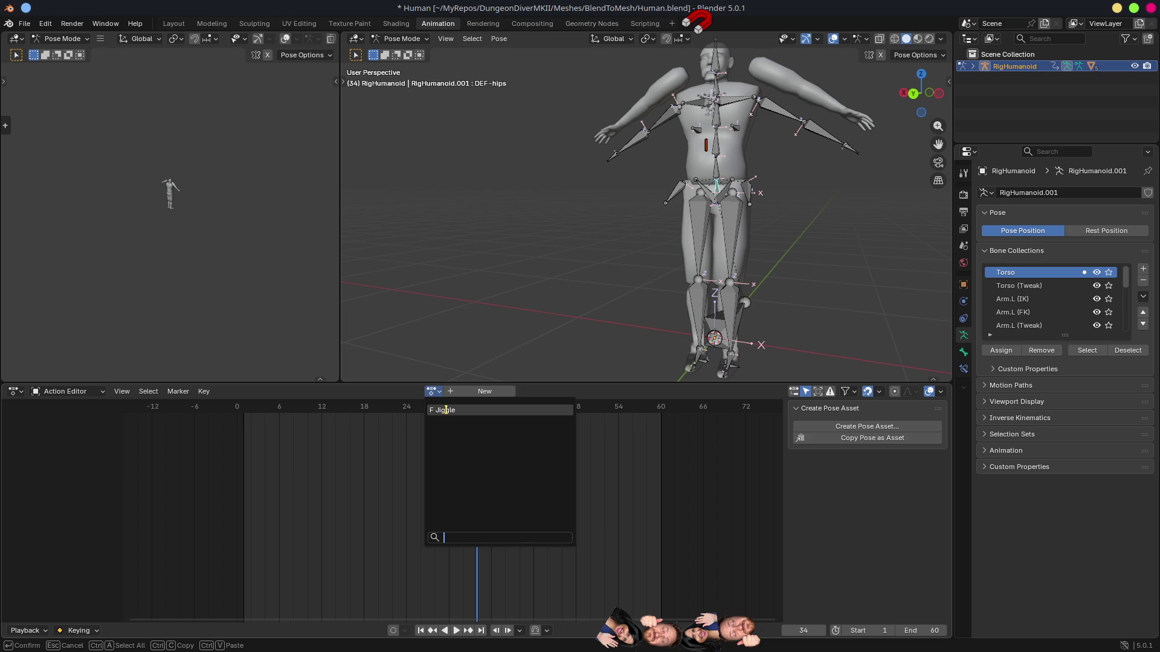
{"action": "left_click", "coordinate": [446, 410]}
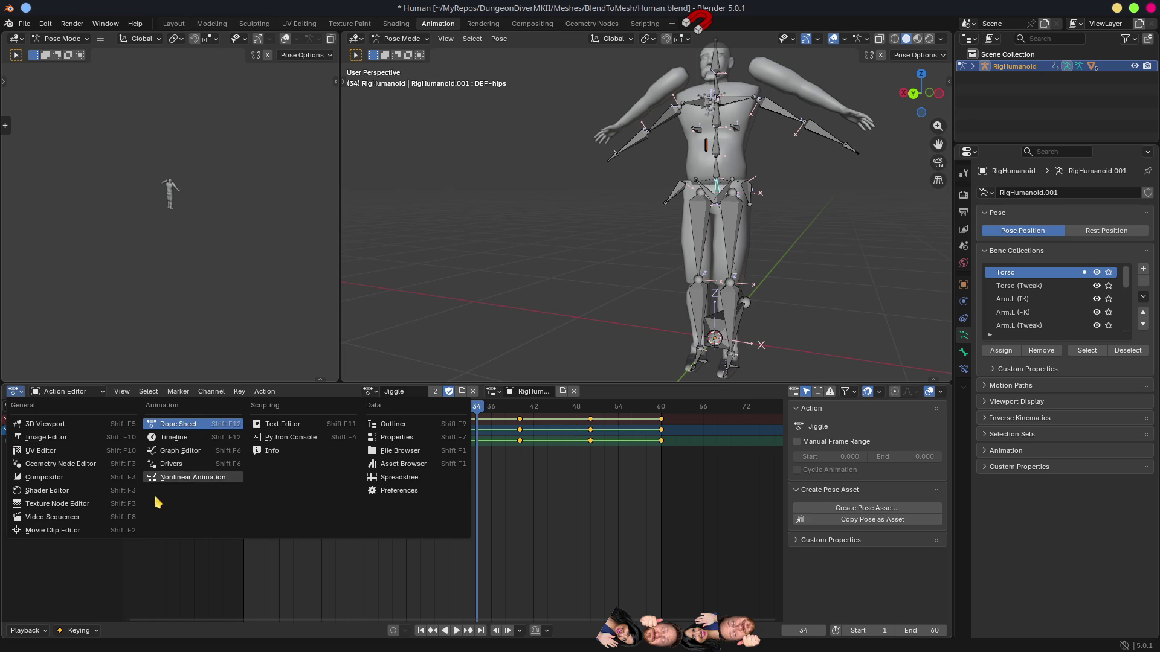
Step: Show RigHumanoid's Jiggle strip (frames 1–60) in the Nonlinear Animation editor and save Human.blend
{"action": "left_click", "coordinate": [201, 478]}
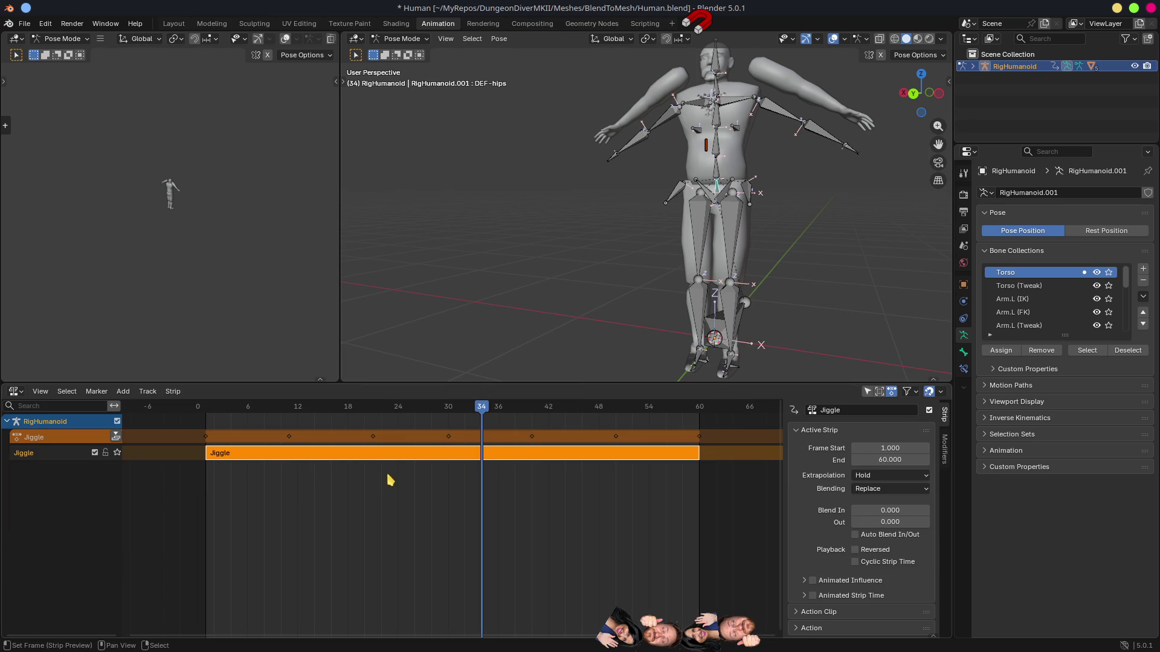
{"action": "scroll", "coordinate": [467, 491], "scroll_direction": "down", "scroll_amount": 5}
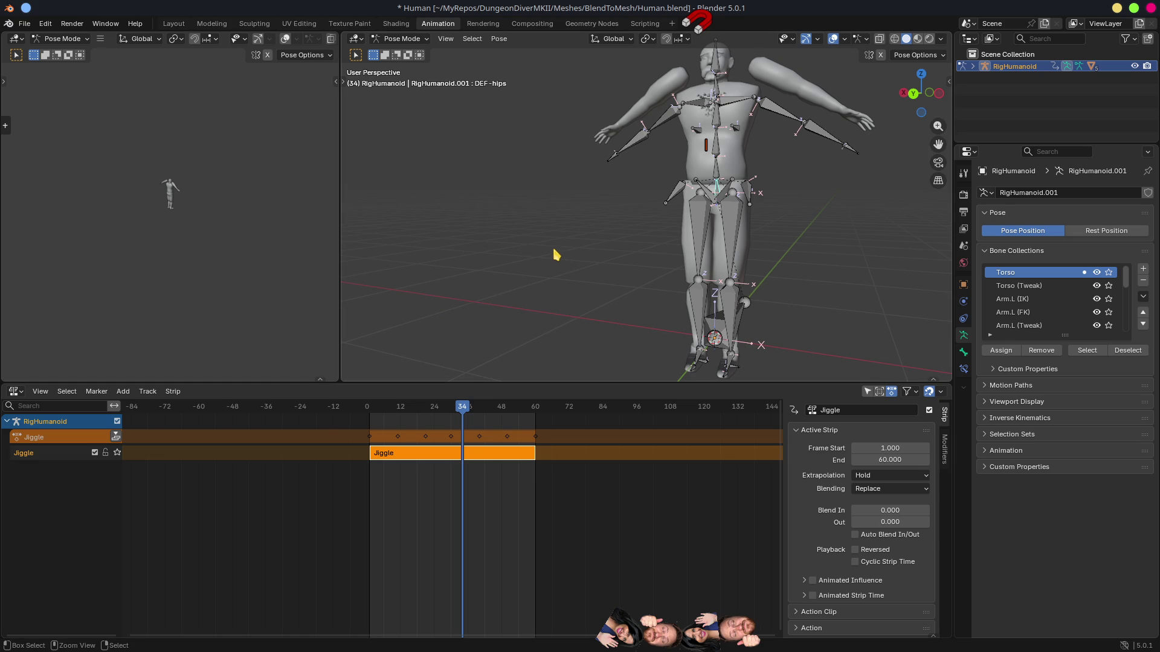
{"action": "mouse_move", "coordinate": [608, 218]}
{"action": "left_mouse_down"}
{"action": "mouse_move", "coordinate": [639, 223]}
{"action": "mouse_move", "coordinate": [642, 201]}
{"action": "mouse_move", "coordinate": [589, 212]}
{"action": "left_mouse_up"}
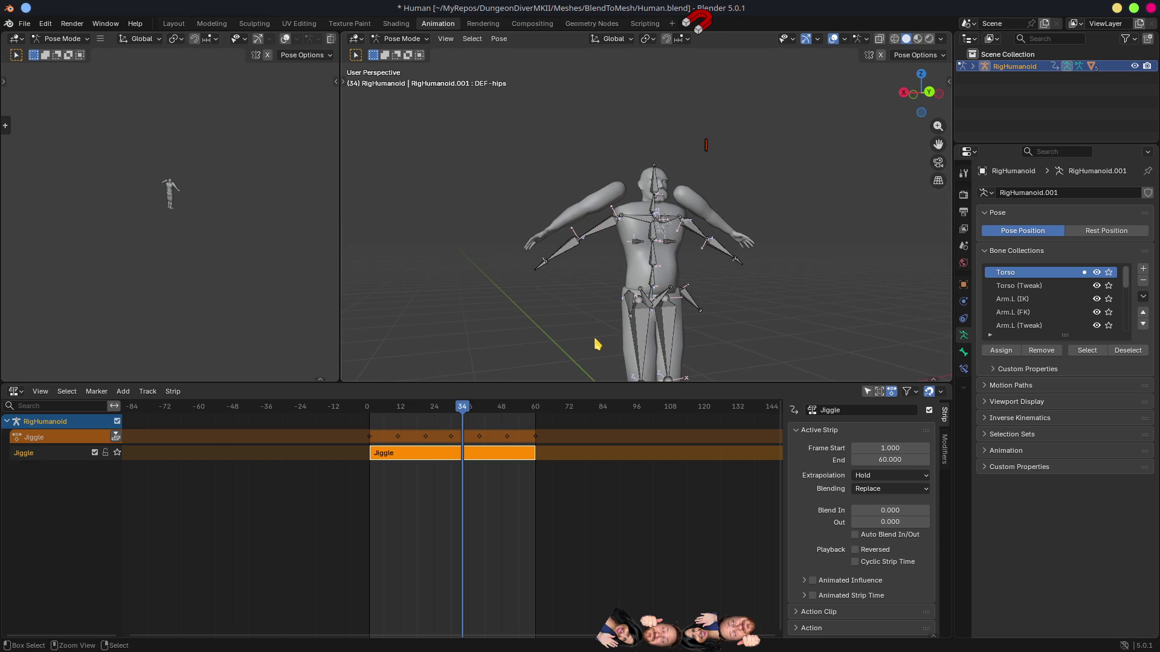
{"action": "key", "text": "ctrl+s"}
Step: In the Modeling workspace, delete all vertex groups from Arm_R.000 and Arm_L.000
{"action": "left_click", "coordinate": [211, 27]}
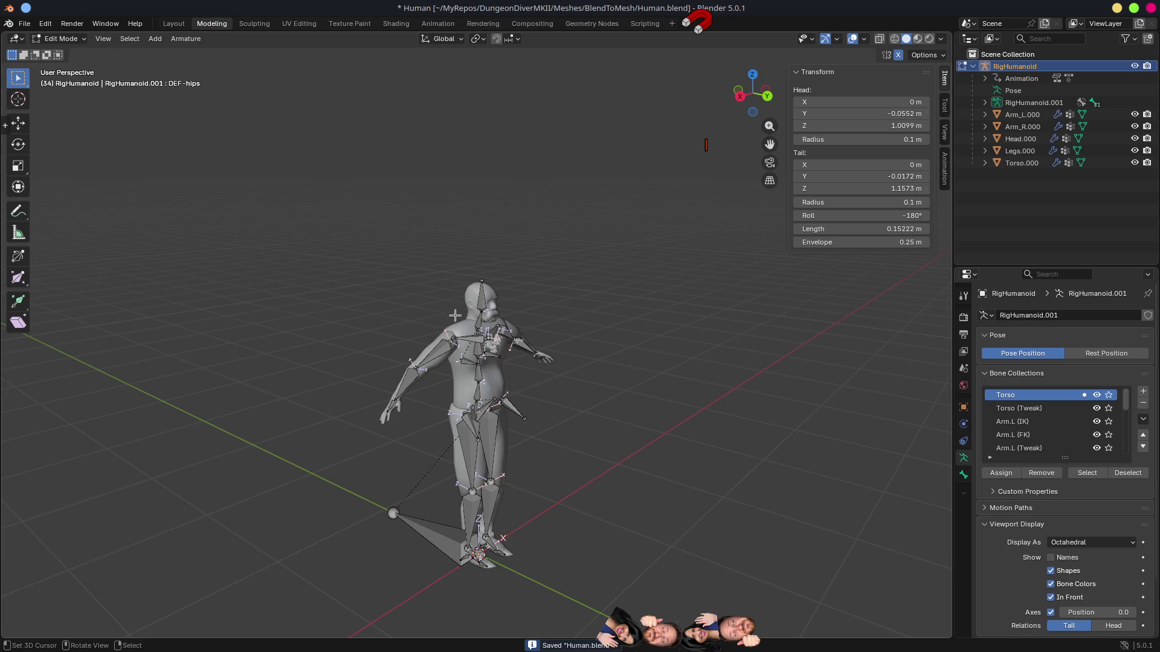
{"action": "mouse_move", "coordinate": [393, 502]}
{"action": "left_mouse_down"}
{"action": "mouse_move", "coordinate": [453, 369]}
{"action": "mouse_move", "coordinate": [634, 415]}
{"action": "mouse_move", "coordinate": [626, 370]}
{"action": "left_mouse_up"}
{"action": "key", "text": "Tab"}
{"action": "left_click", "coordinate": [597, 349]}
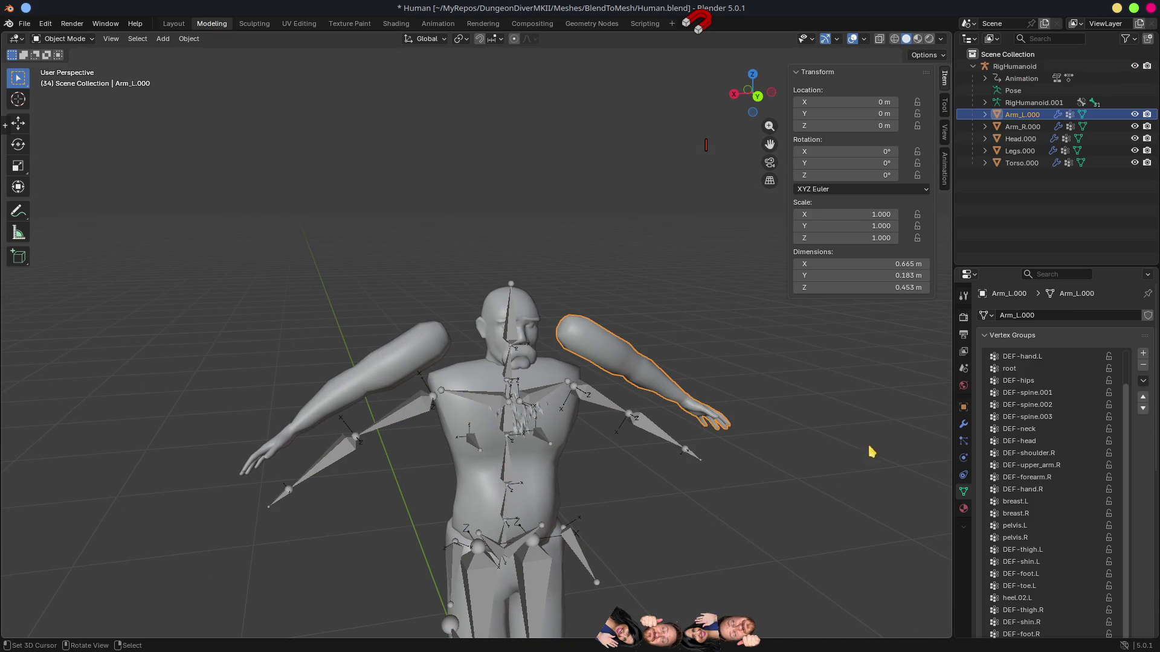
{"action": "left_click", "coordinate": [384, 360], "text": "shift"}
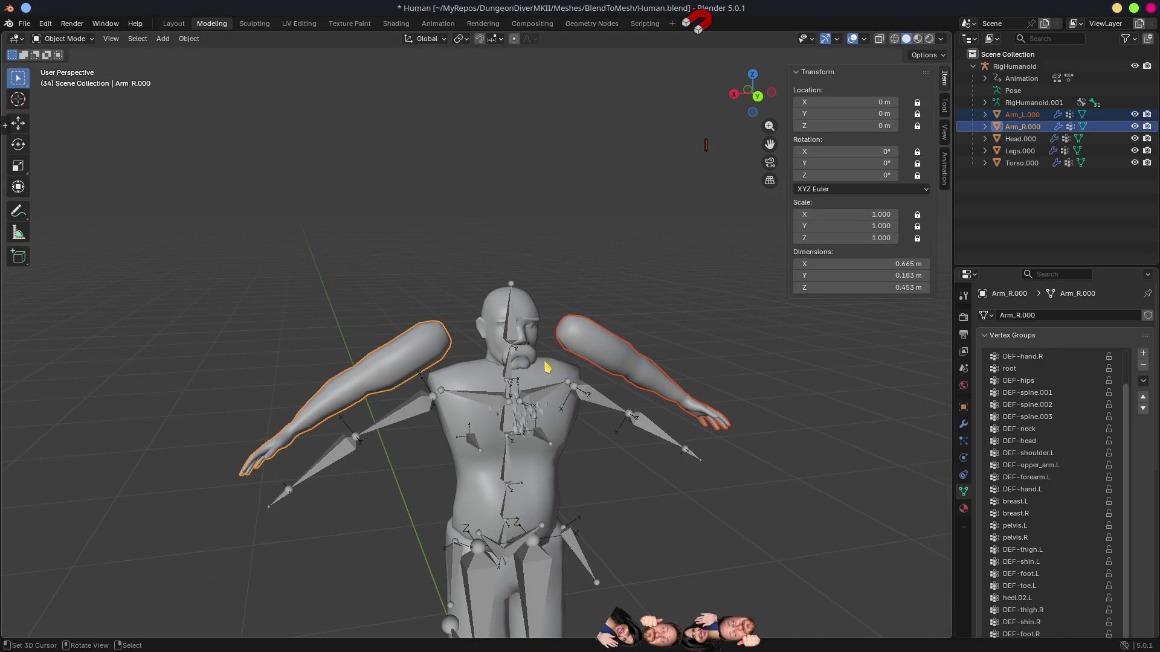
{"action": "left_click", "coordinate": [1145, 386]}
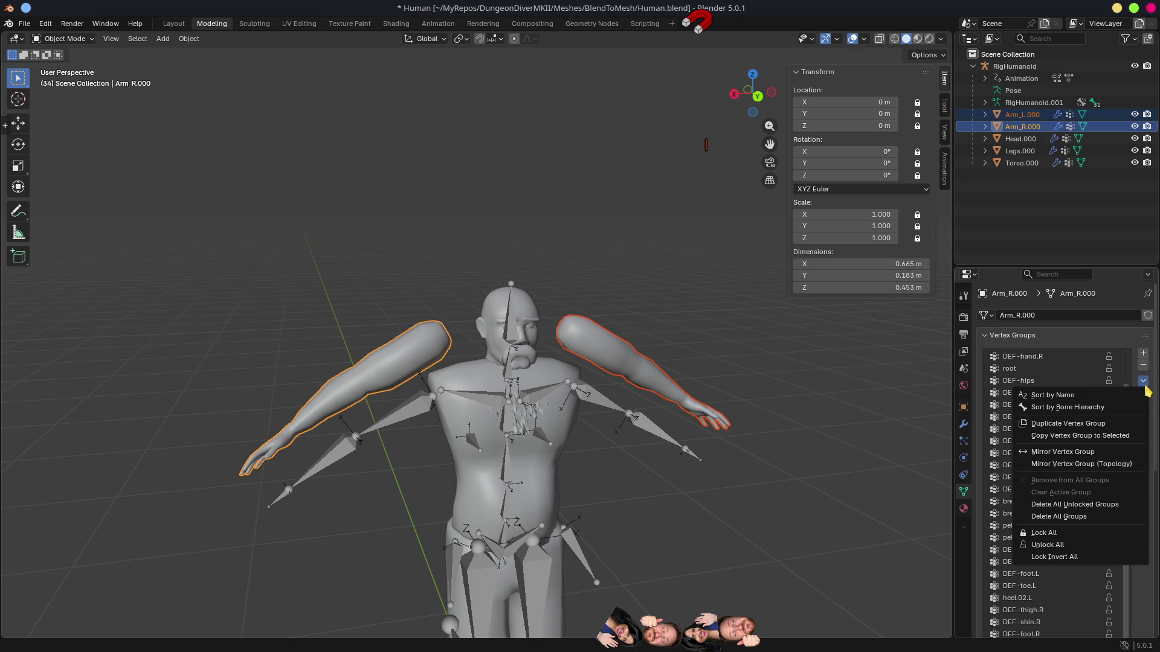
{"action": "left_click", "coordinate": [1076, 521]}
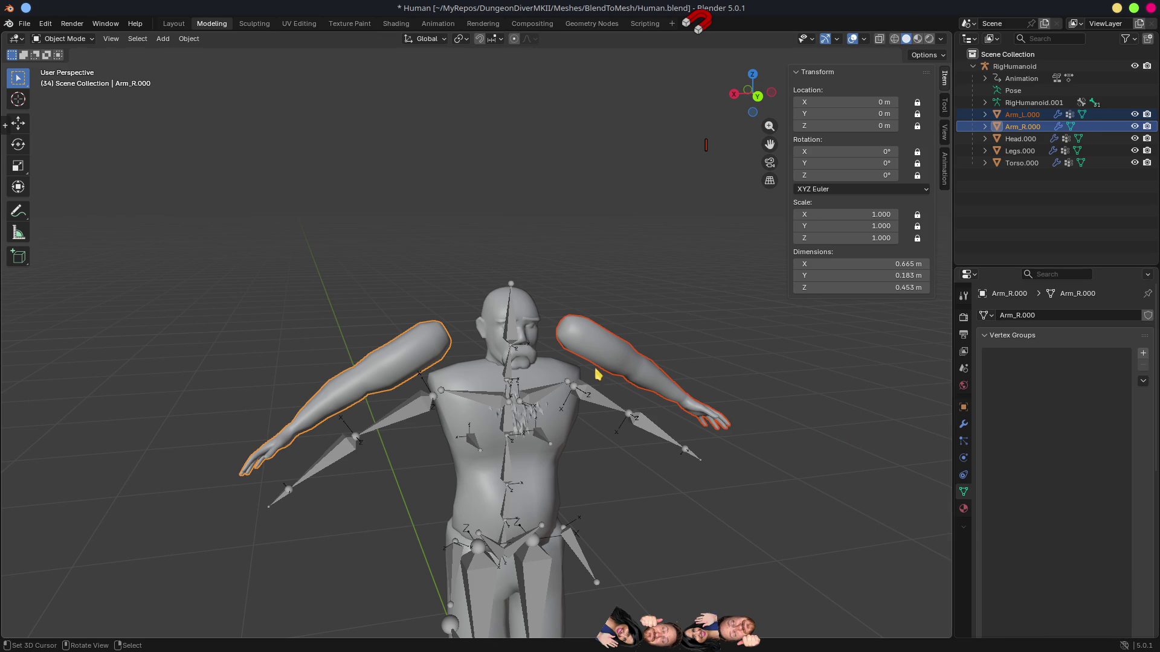
{"action": "left_click", "coordinate": [598, 349]}
{"action": "left_click", "coordinate": [1146, 385]}
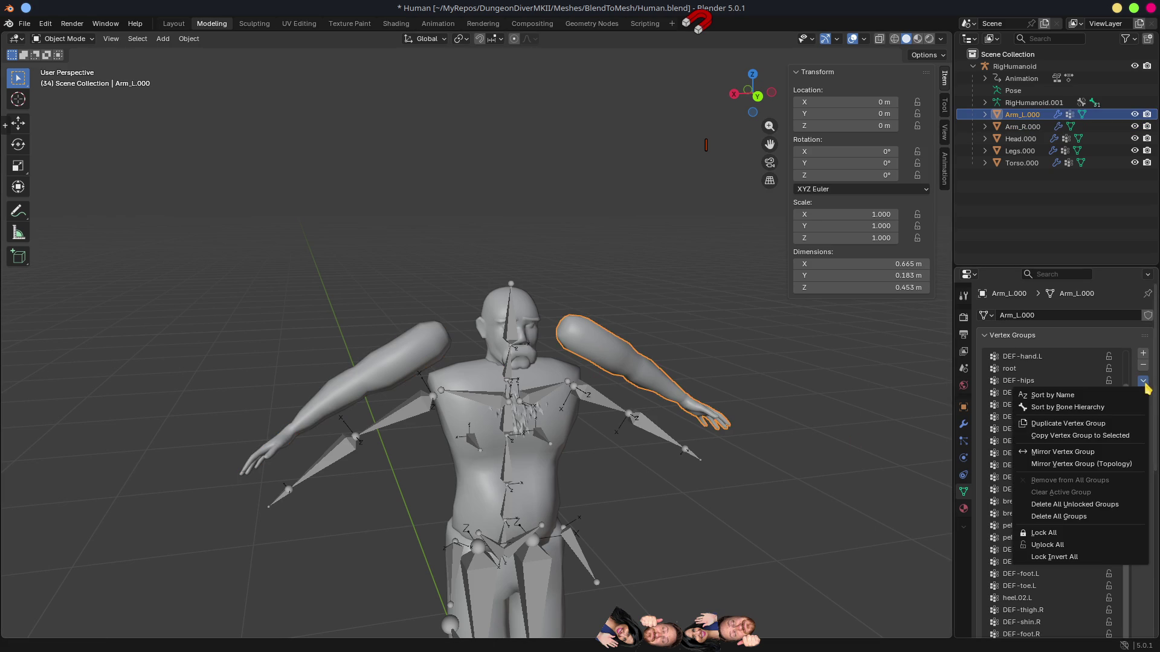
{"action": "left_click", "coordinate": [1069, 523]}
Step: Put the RigHumanoid armature into Rest Position
{"action": "left_click", "coordinate": [446, 367], "text": "shift"}
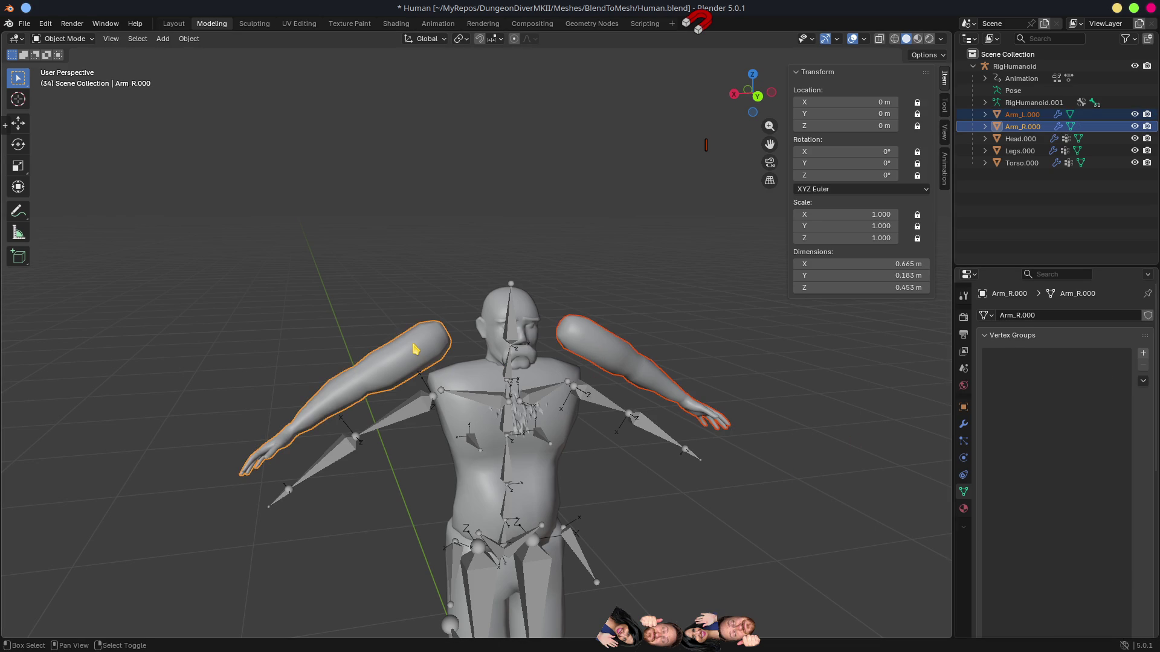
{"action": "scroll", "coordinate": [598, 471], "scroll_direction": "down", "scroll_amount": 3}
{"action": "left_click_drag", "start_coordinate": [646, 471], "coordinate": [548, 380]}
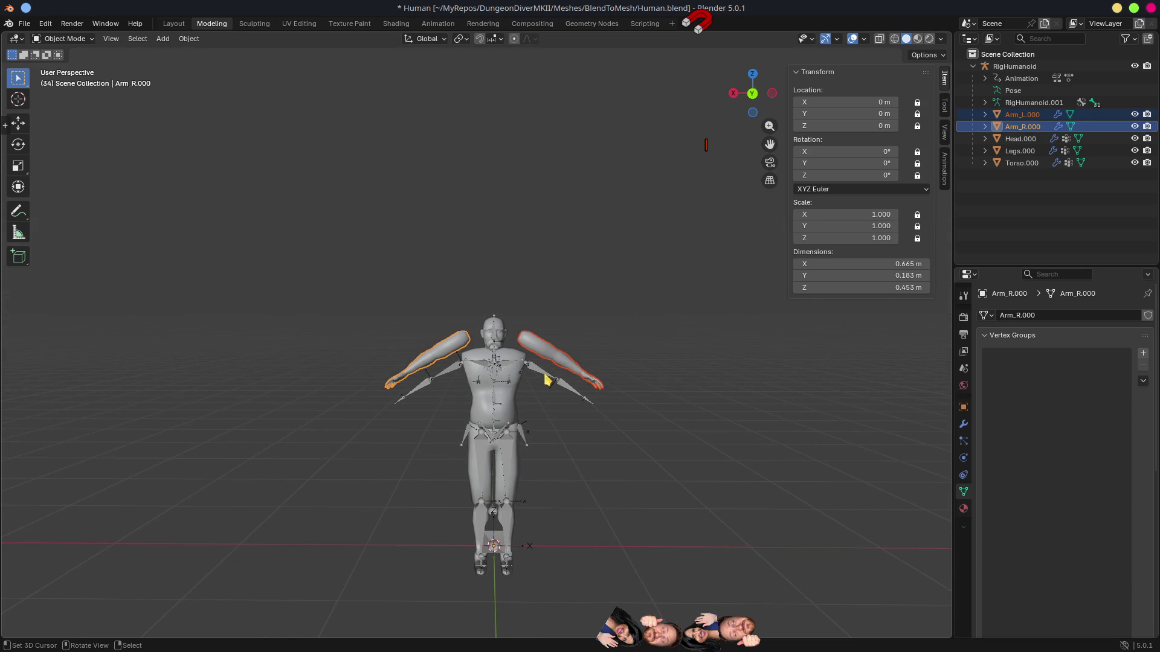
{"action": "left_click", "coordinate": [548, 379]}
{"action": "left_click", "coordinate": [1097, 356]}
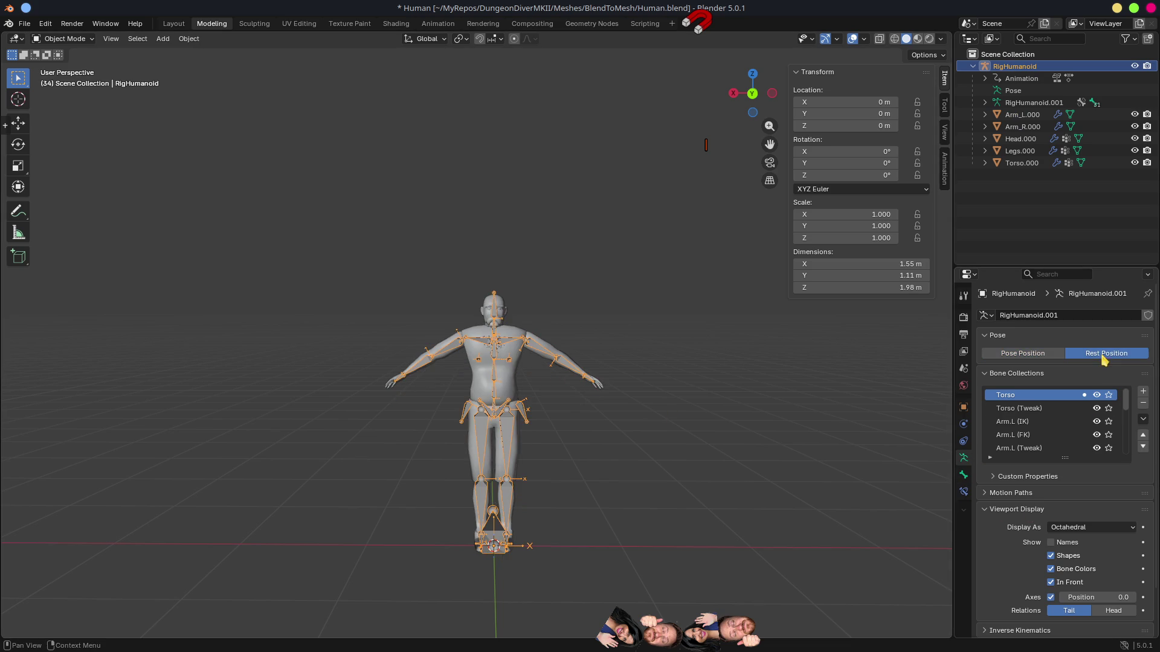
{"action": "scroll", "coordinate": [490, 364], "scroll_direction": "up", "scroll_amount": 3}
Step: Remove the Armature modifier from both Arm_R.000 and Arm_L.000
{"action": "left_click", "coordinate": [405, 356]}
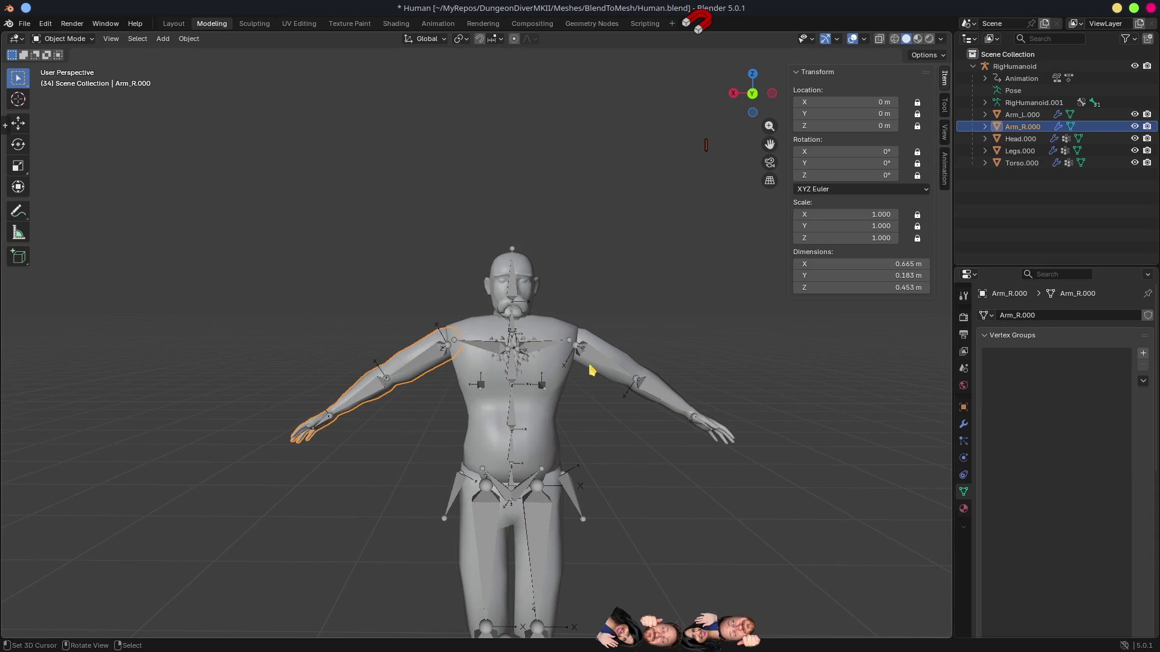
{"action": "left_click", "coordinate": [624, 363], "text": "shift"}
{"action": "left_click", "coordinate": [436, 354]}
{"action": "left_click", "coordinate": [963, 424]}
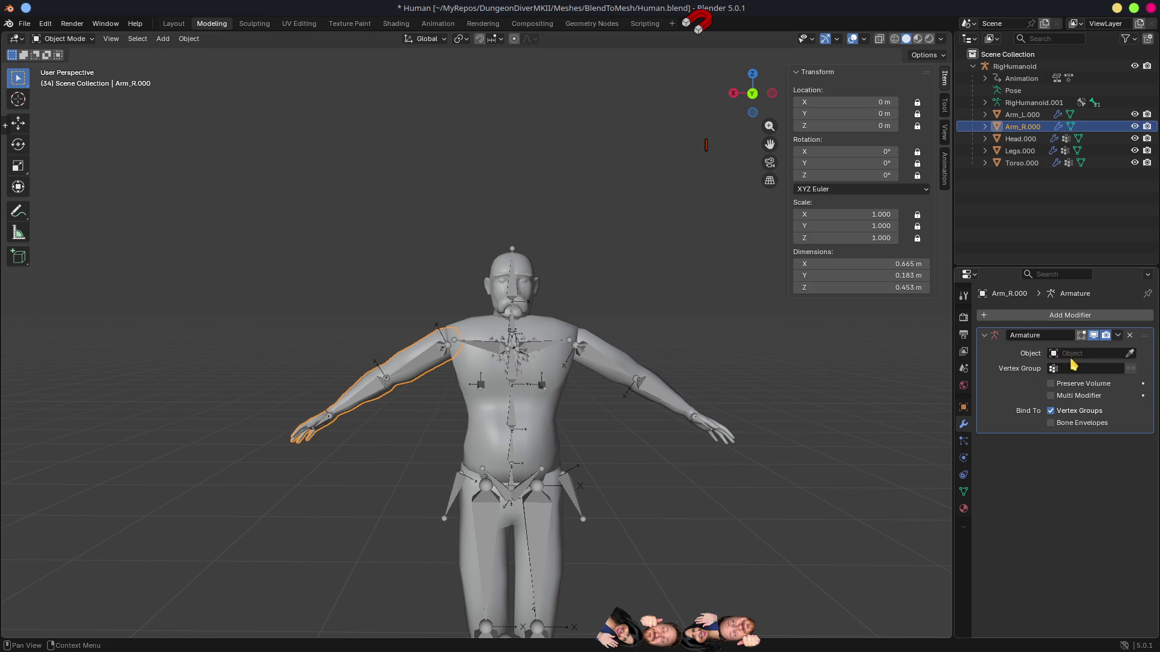
{"action": "left_click", "coordinate": [1130, 336]}
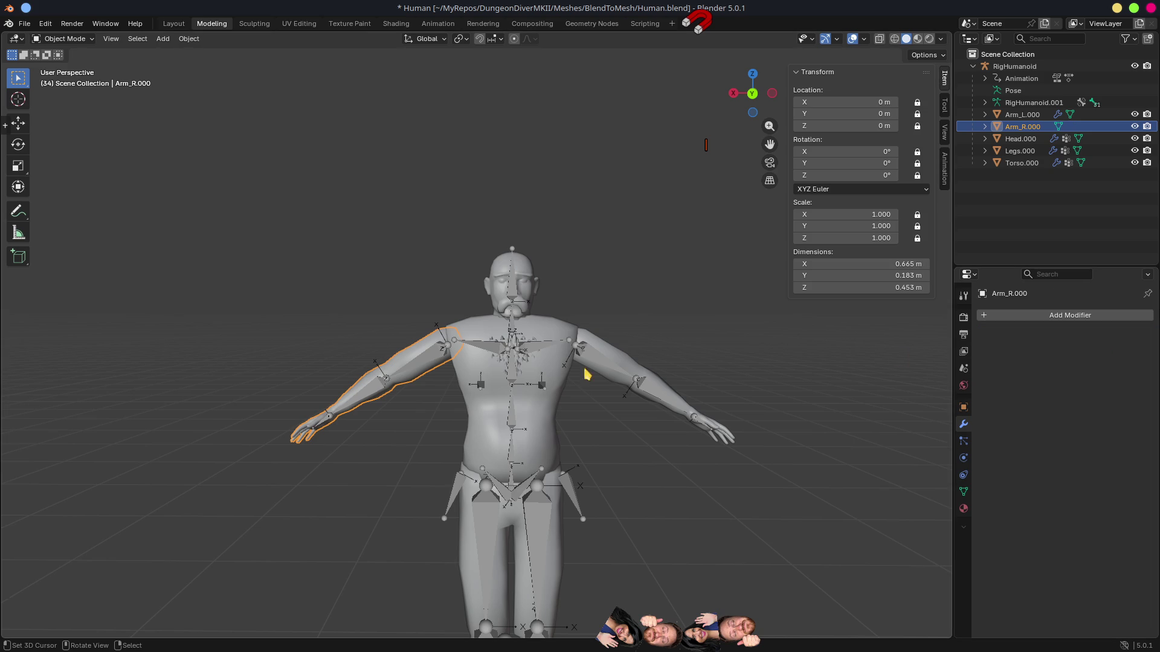
{"action": "left_click", "coordinate": [607, 356]}
{"action": "left_click", "coordinate": [627, 365]}
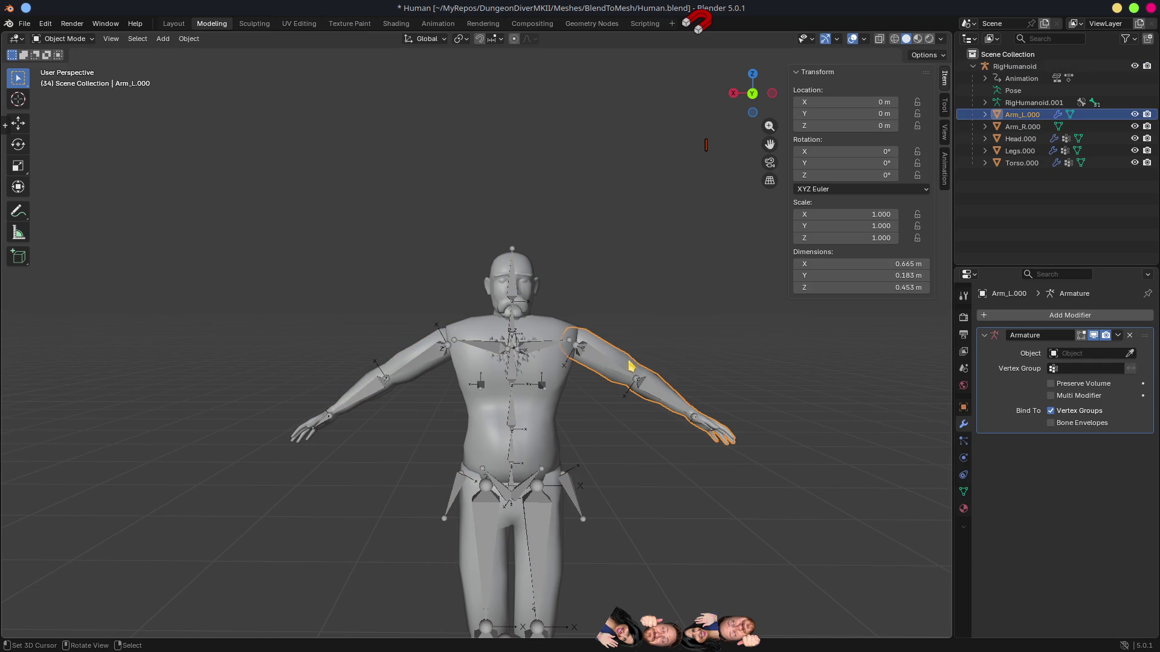
{"action": "left_click", "coordinate": [1129, 335]}
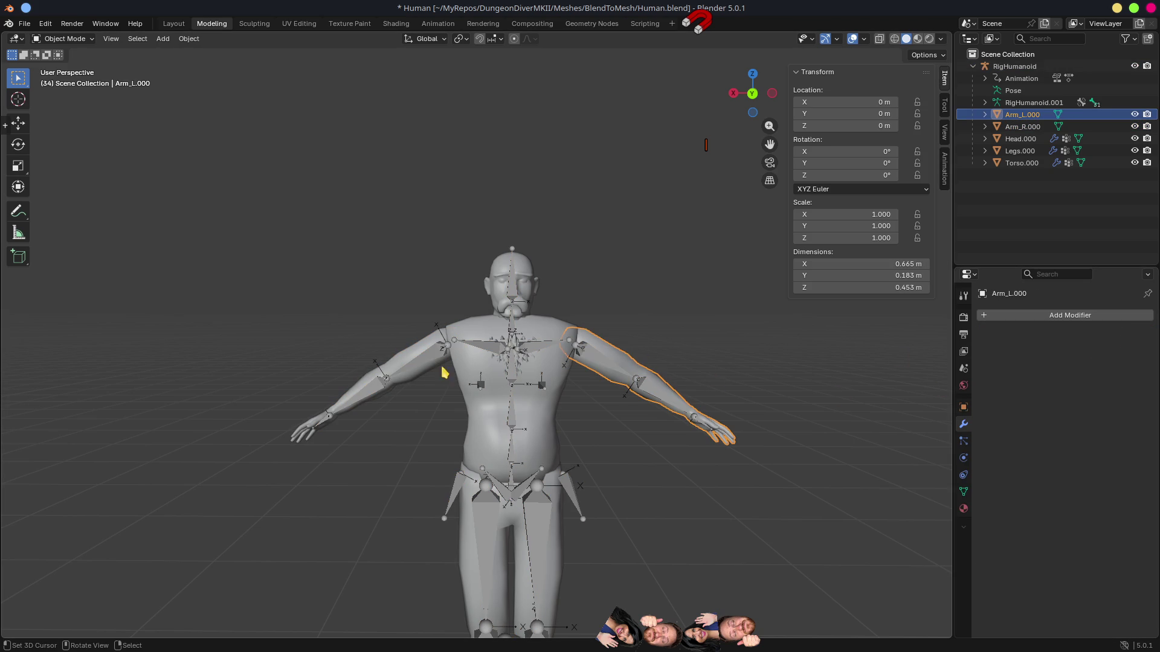
{"action": "left_click", "coordinate": [459, 355]}
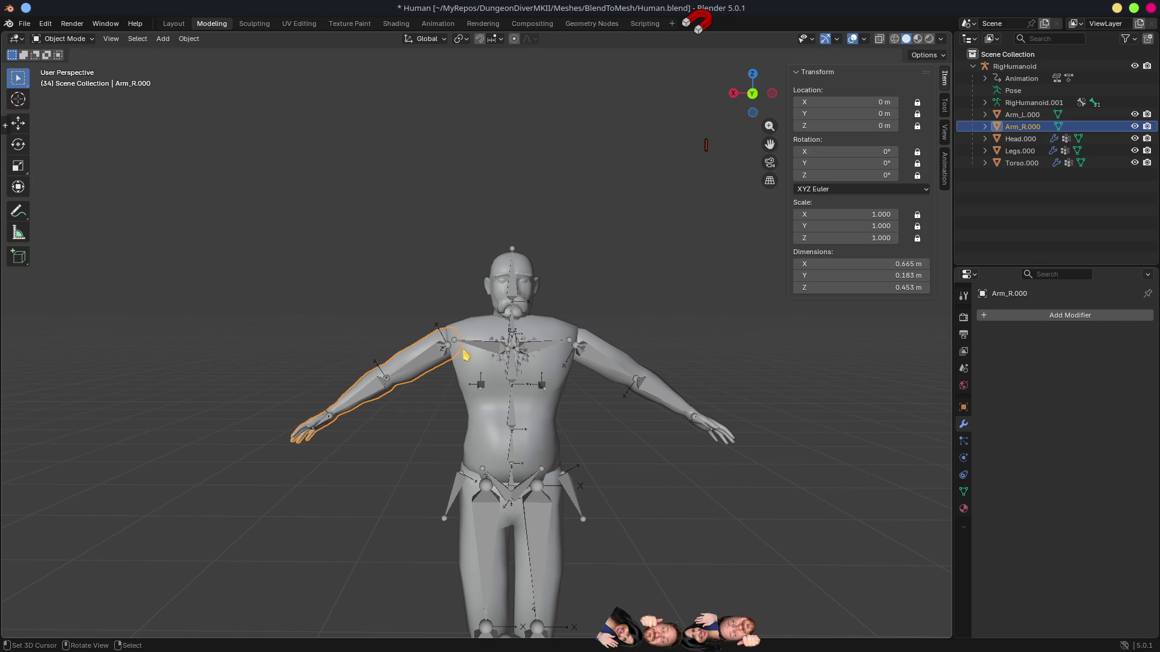
Step: Parent both arm meshes to the RigHumanoid armature with automatic weights
{"action": "scroll", "coordinate": [425, 373], "scroll_direction": "up", "scroll_amount": 3}
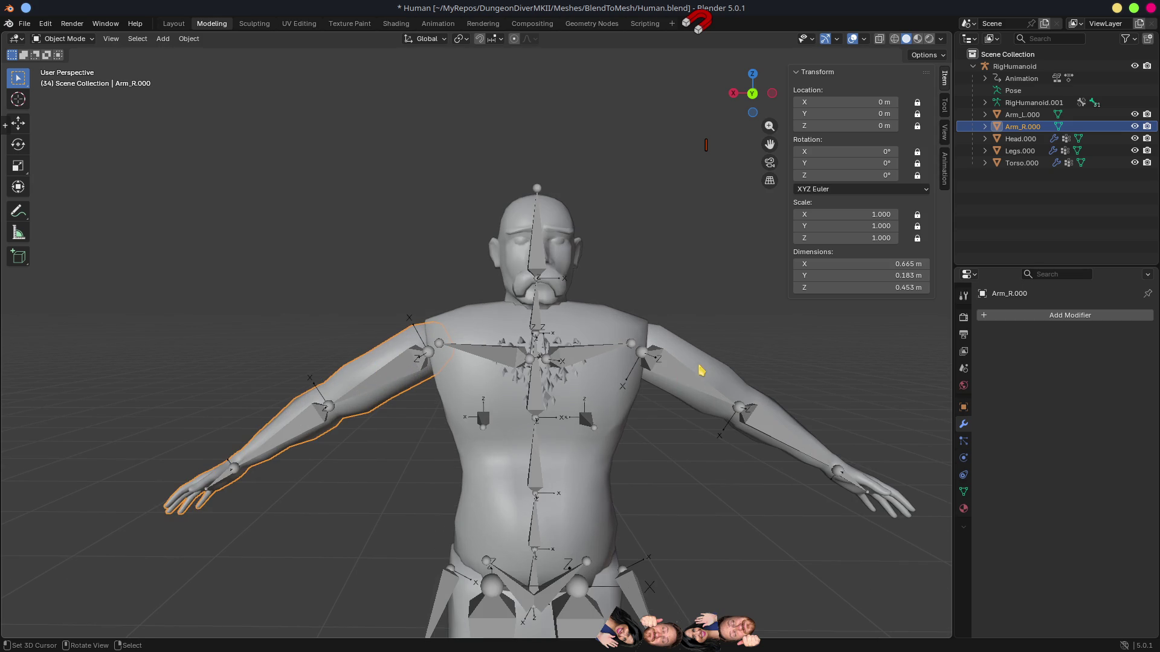
{"action": "left_click", "coordinate": [682, 334], "text": "shift"}
{"action": "left_click", "coordinate": [667, 371], "text": "shift"}
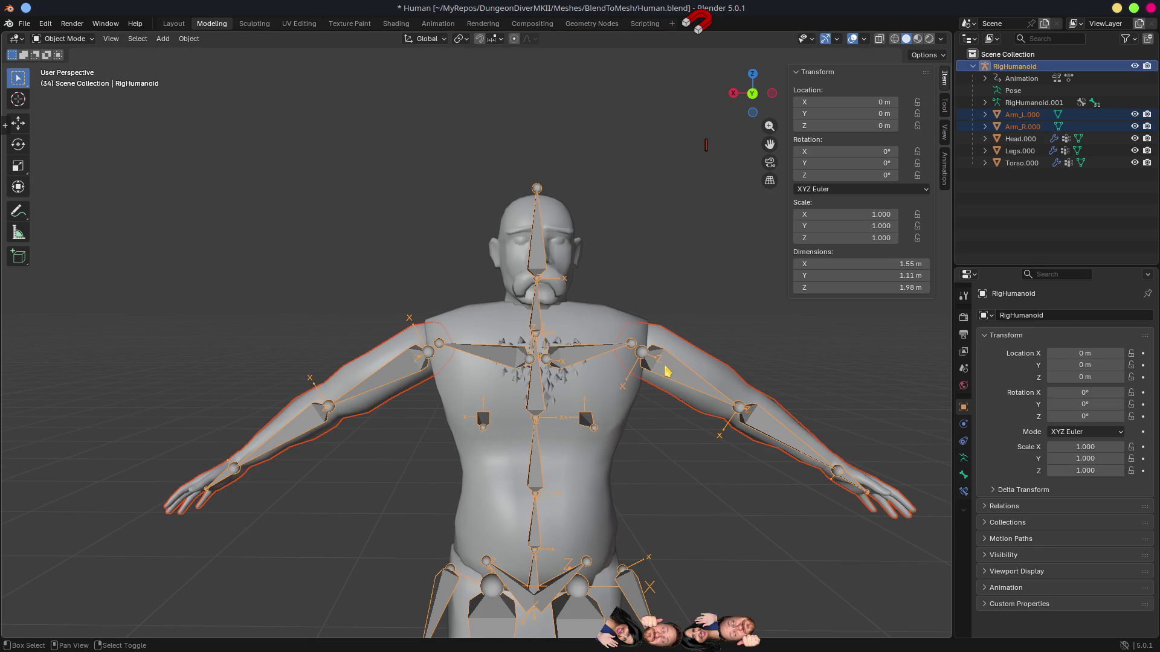
{"action": "key", "text": "ctrl+p"}
{"action": "key", "text": "Up"}
{"action": "key", "text": "Up"}
{"action": "key", "text": "Up"}
{"action": "key", "text": "Return"}
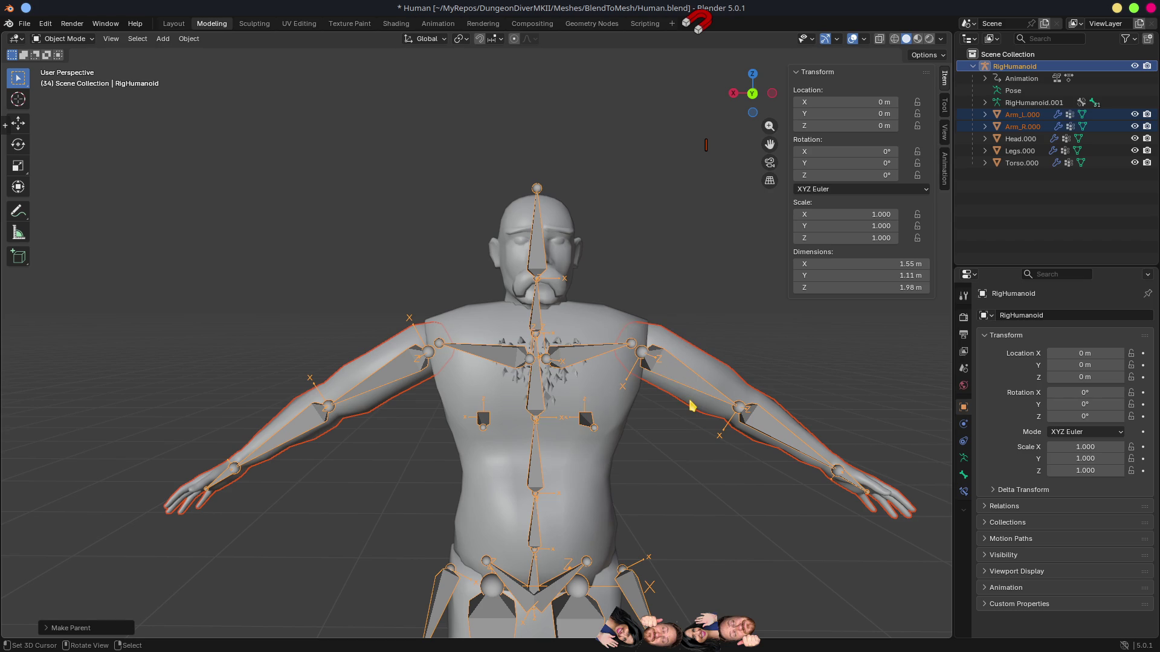
Step: Save Human.blend and switch back to Godot
{"action": "key", "text": "ctrl+s"}
{"action": "key", "text": "alt+Tab"}
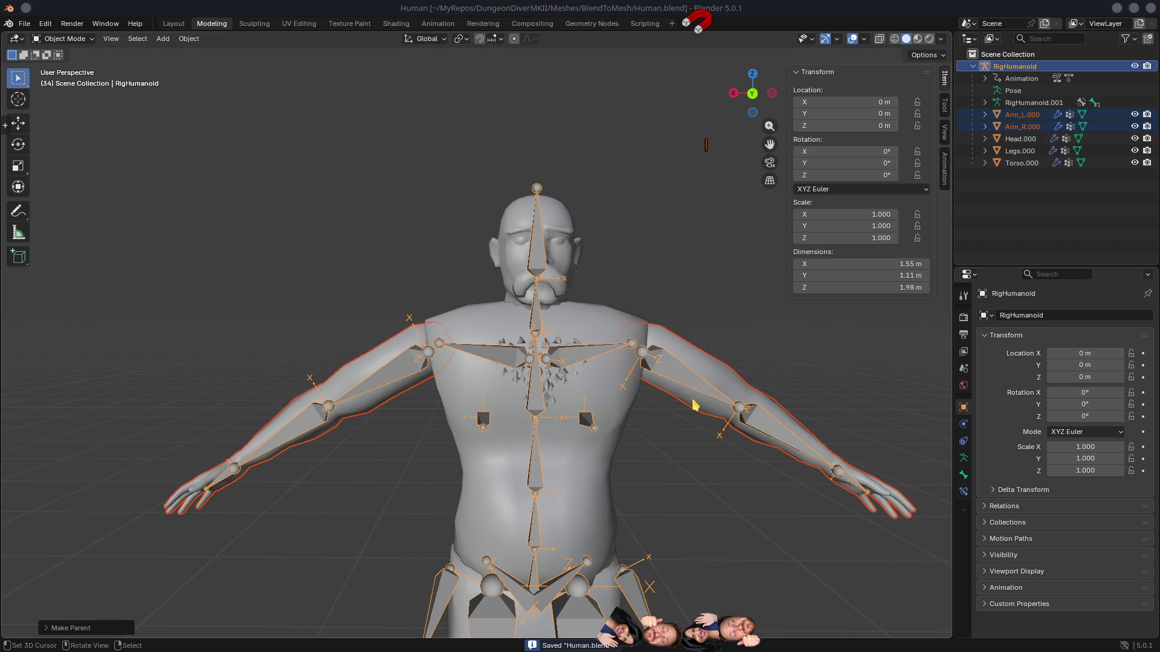
{"action": "scroll", "coordinate": [585, 212], "scroll_direction": "up", "scroll_amount": 1}
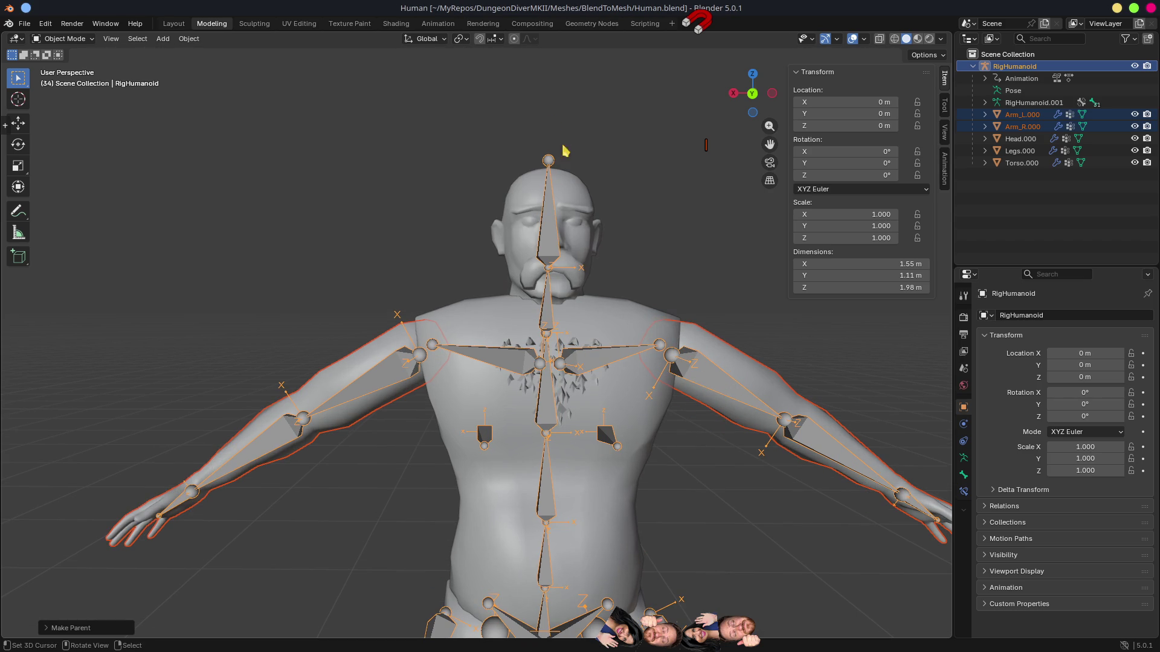
{"action": "key", "text": "alt+Tab"}
{"action": "key", "text": "alt+Tab"}
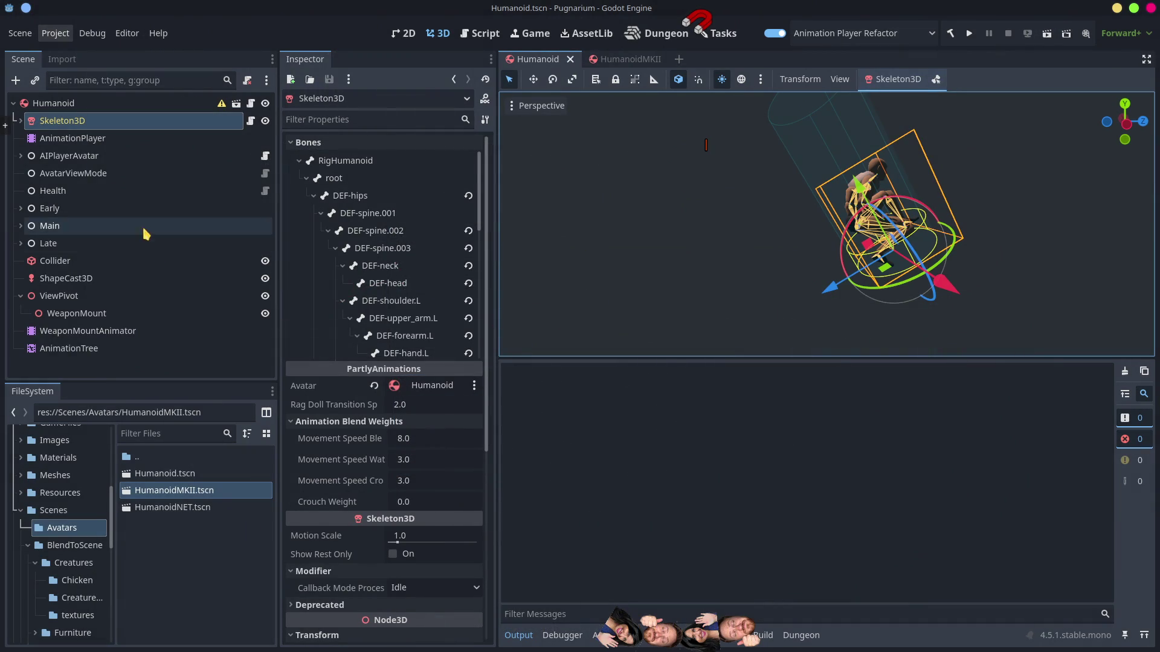
Step: Check the HumanoidMKII AnimationPlayer's animation list, then close the HumanoidMKII scene
{"action": "left_click", "coordinate": [646, 59]}
{"action": "left_click", "coordinate": [129, 202]}
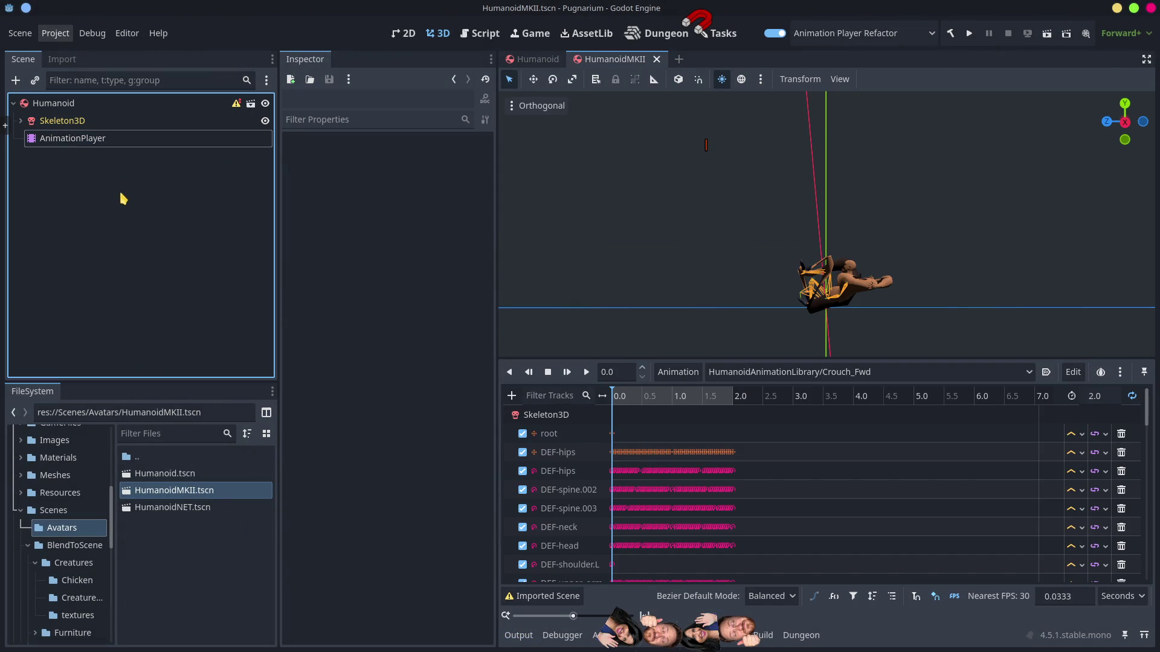
{"action": "left_click", "coordinate": [60, 140]}
{"action": "left_click", "coordinate": [786, 374]}
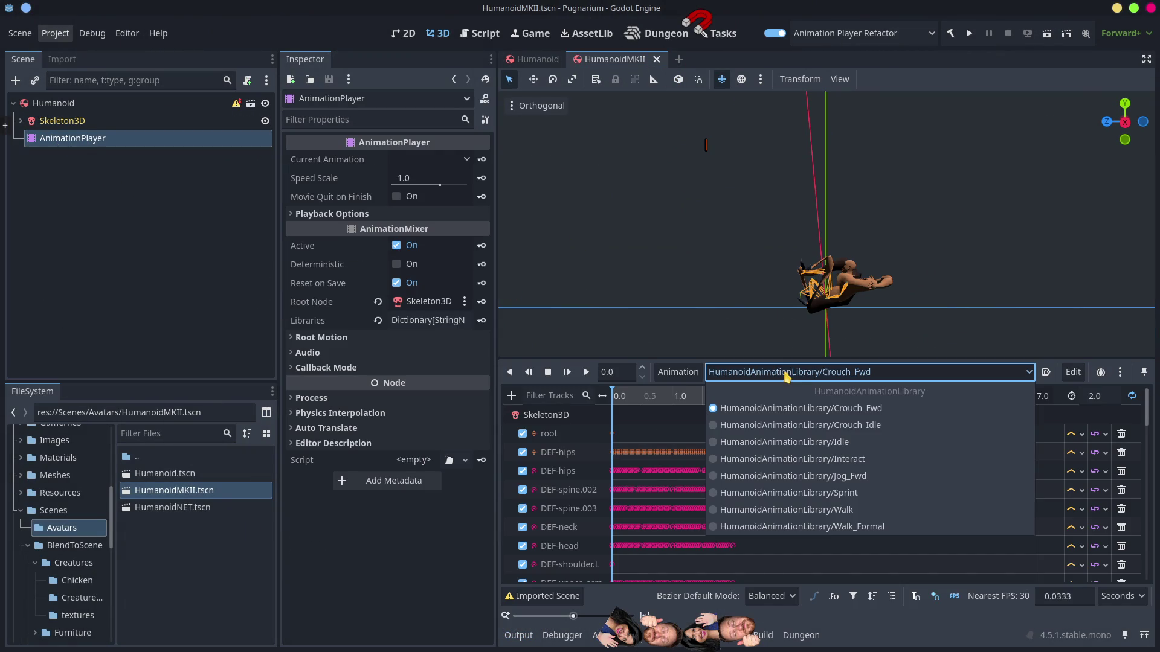
{"action": "left_click", "coordinate": [225, 344]}
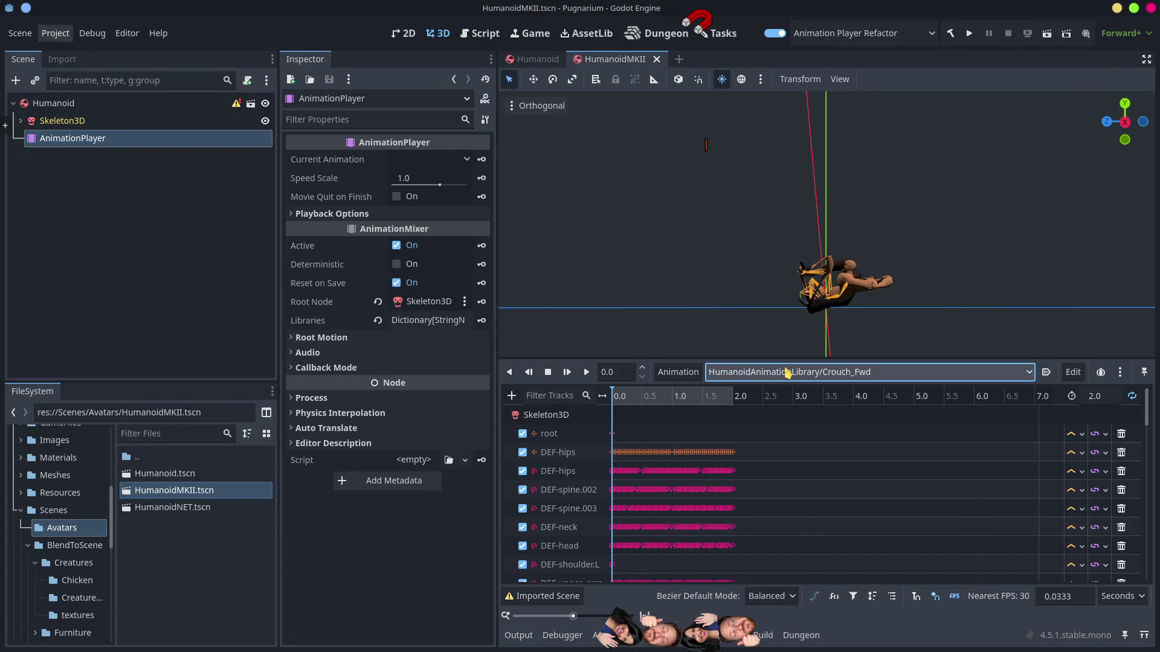
{"action": "left_click", "coordinate": [191, 308]}
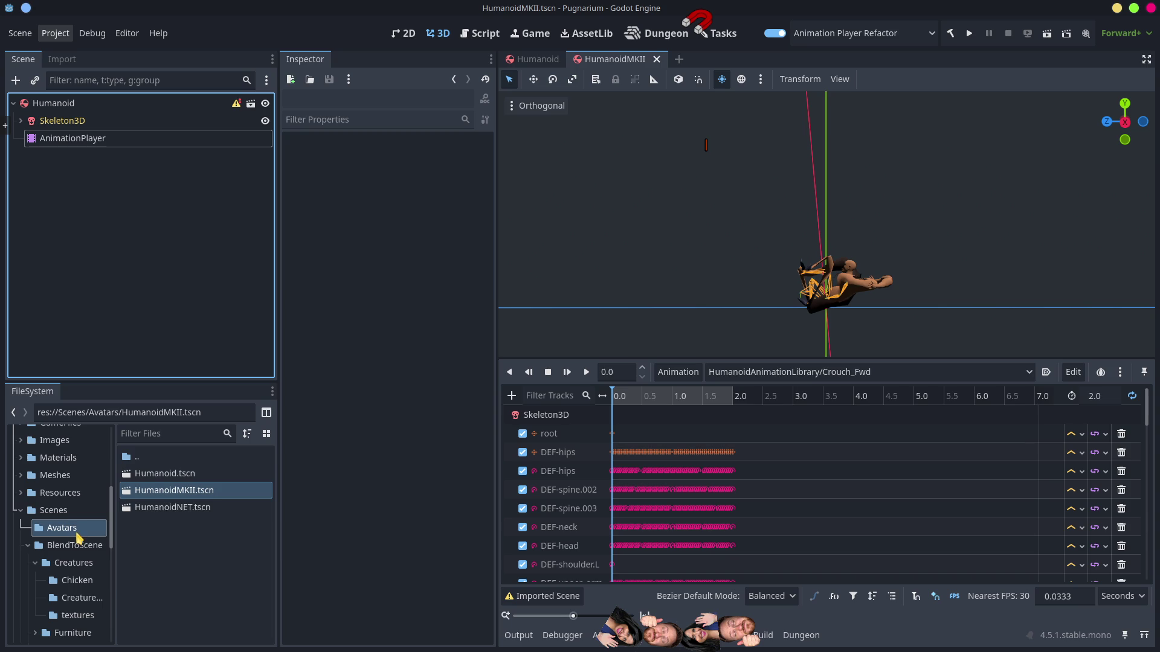
{"action": "left_click", "coordinate": [657, 59]}
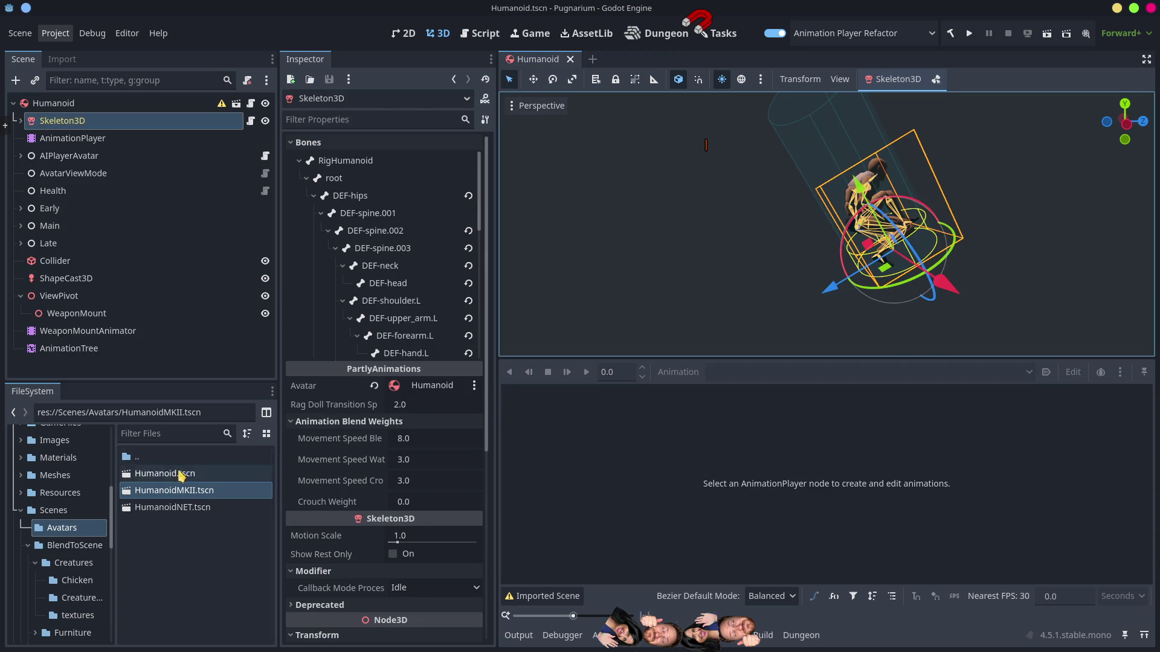
Step: Browse Scenes/BlendToScene and open the import settings for AvatarHumanoid.blend
{"action": "left_click", "coordinate": [75, 546]}
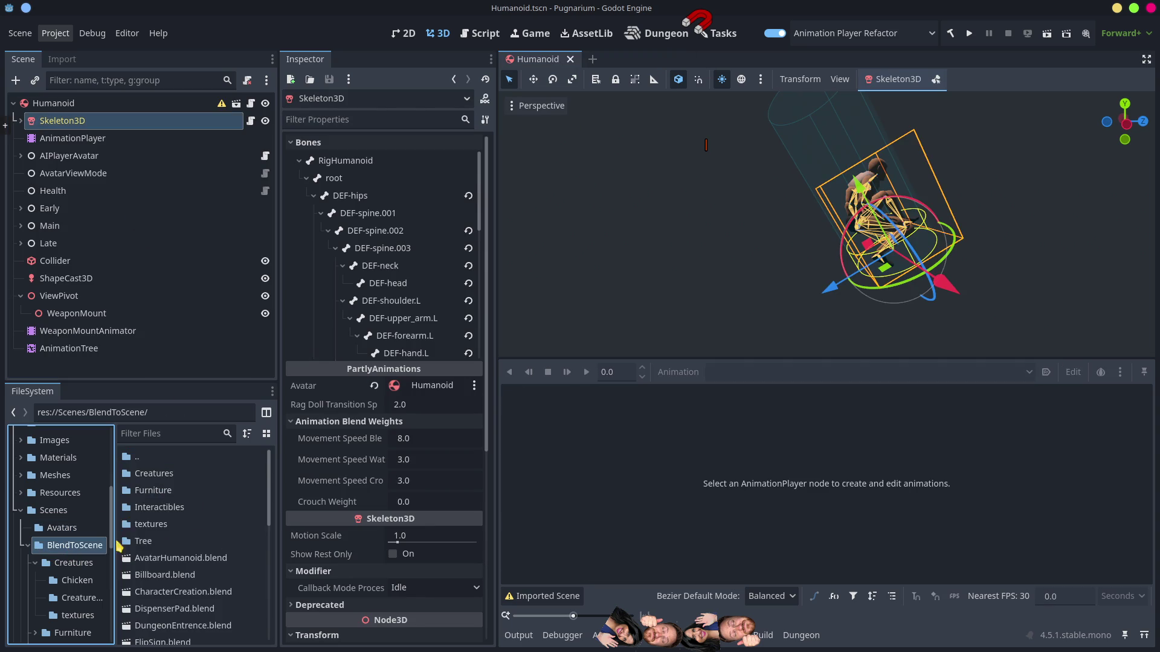
{"action": "double_click", "coordinate": [156, 476]}
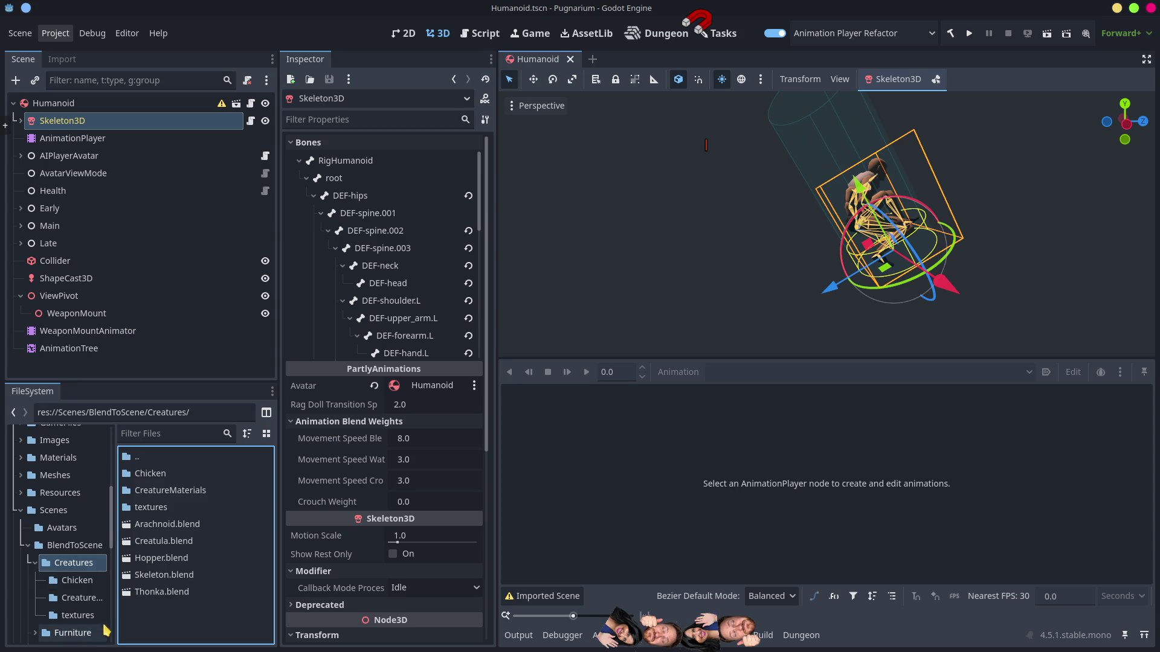
{"action": "left_click", "coordinate": [34, 563]}
{"action": "left_click", "coordinate": [74, 546]}
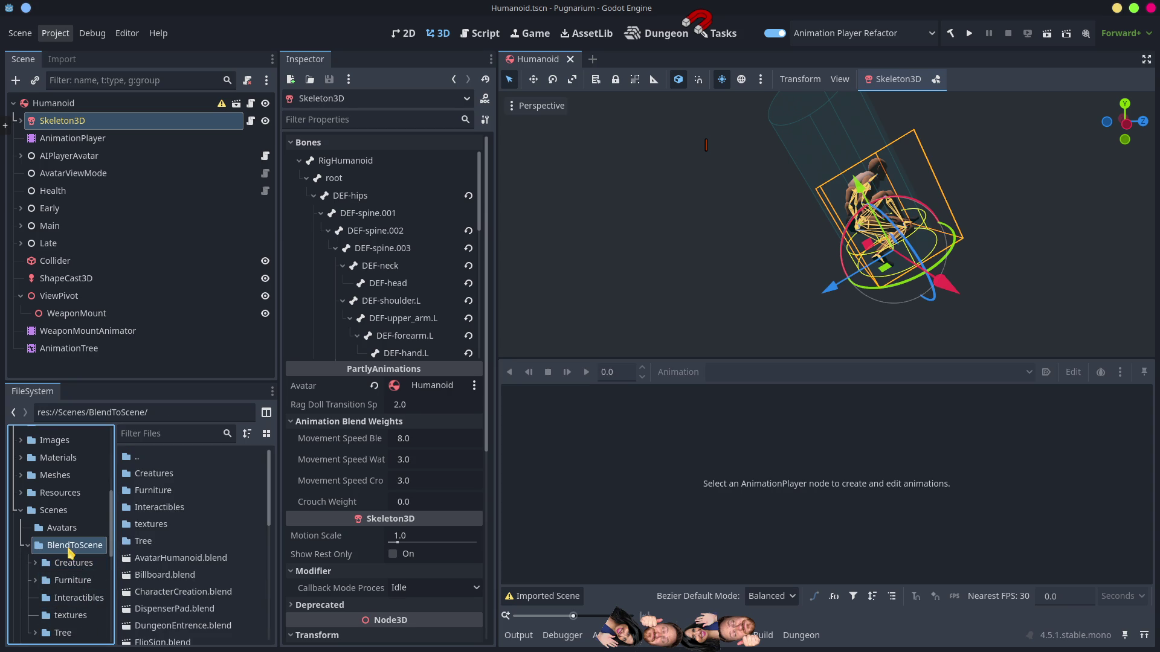
{"action": "left_click", "coordinate": [179, 561]}
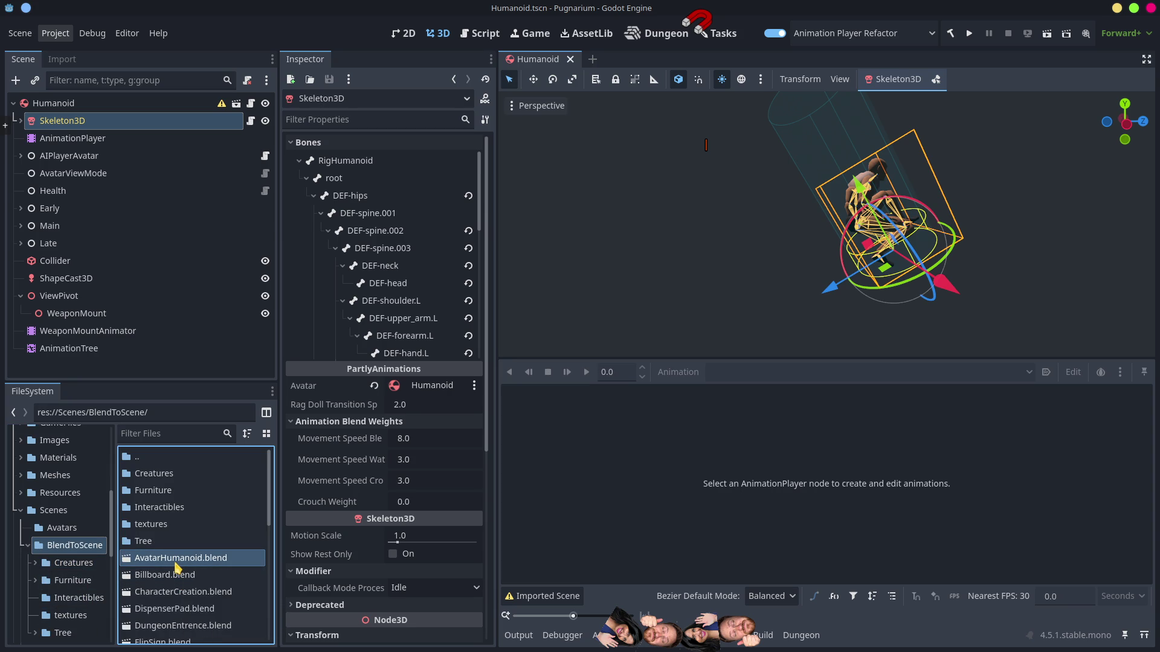
{"action": "double_click", "coordinate": [175, 563]}
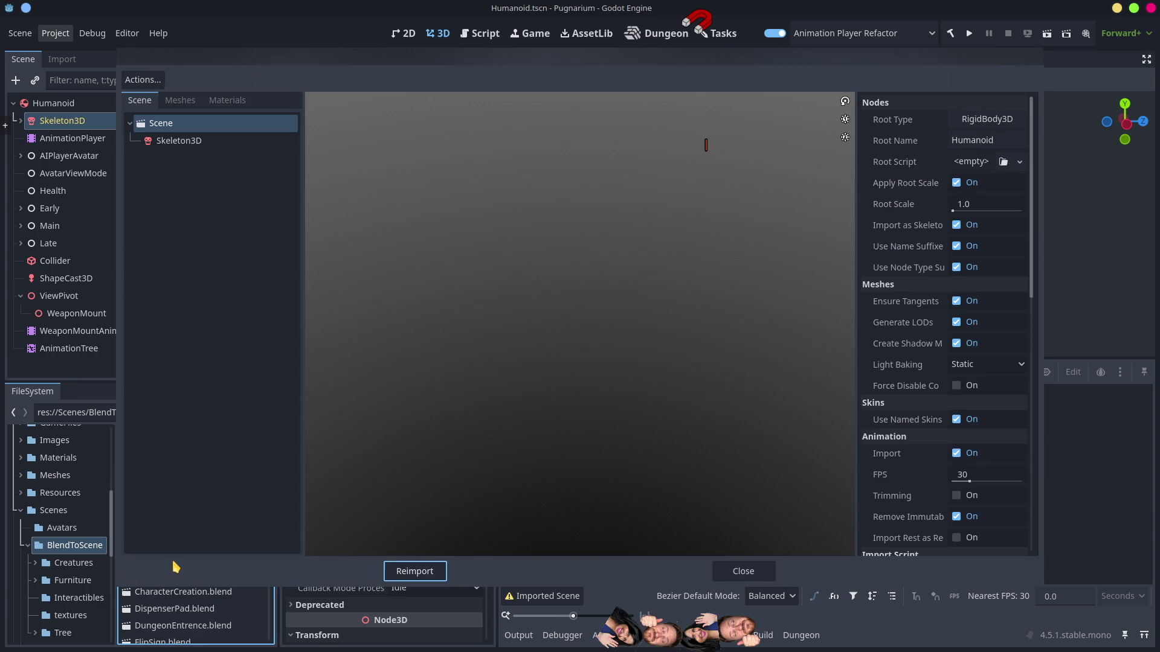
{"action": "left_click", "coordinate": [179, 141]}
{"action": "mouse_move", "coordinate": [552, 362]}
{"action": "left_mouse_down"}
{"action": "mouse_move", "coordinate": [731, 360]}
{"action": "mouse_move", "coordinate": [684, 321]}
{"action": "mouse_move", "coordinate": [703, 313]}
{"action": "left_mouse_up"}
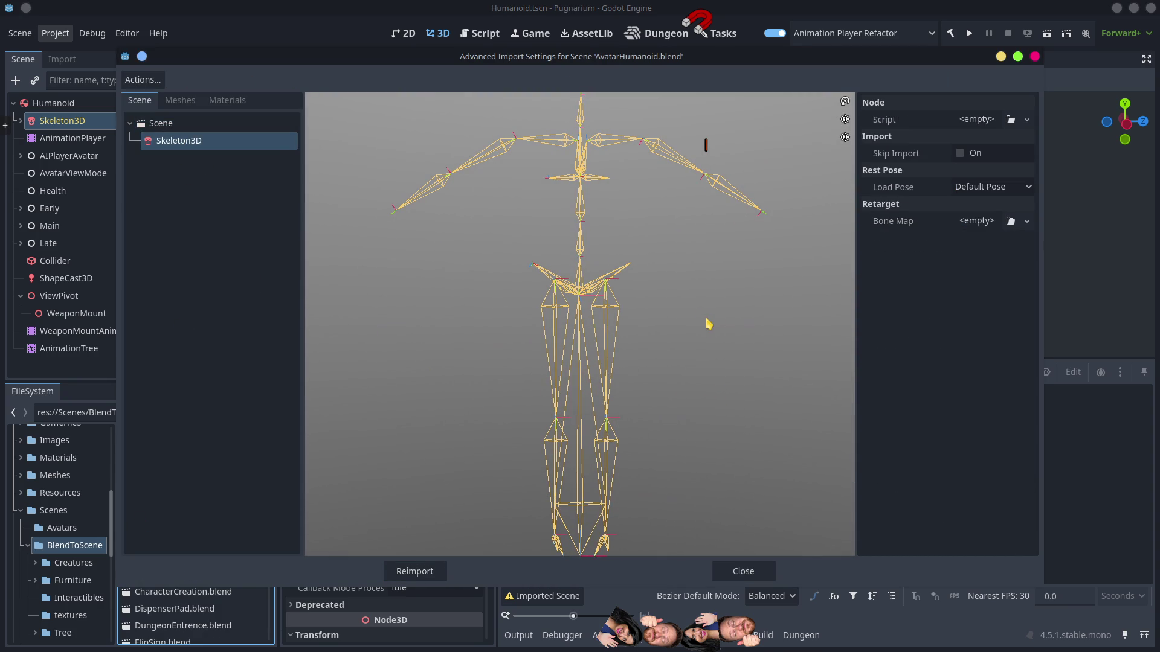
{"action": "scroll", "coordinate": [689, 337], "scroll_direction": "down", "scroll_amount": 4}
{"action": "scroll", "coordinate": [689, 339], "scroll_direction": "up", "scroll_amount": 2}
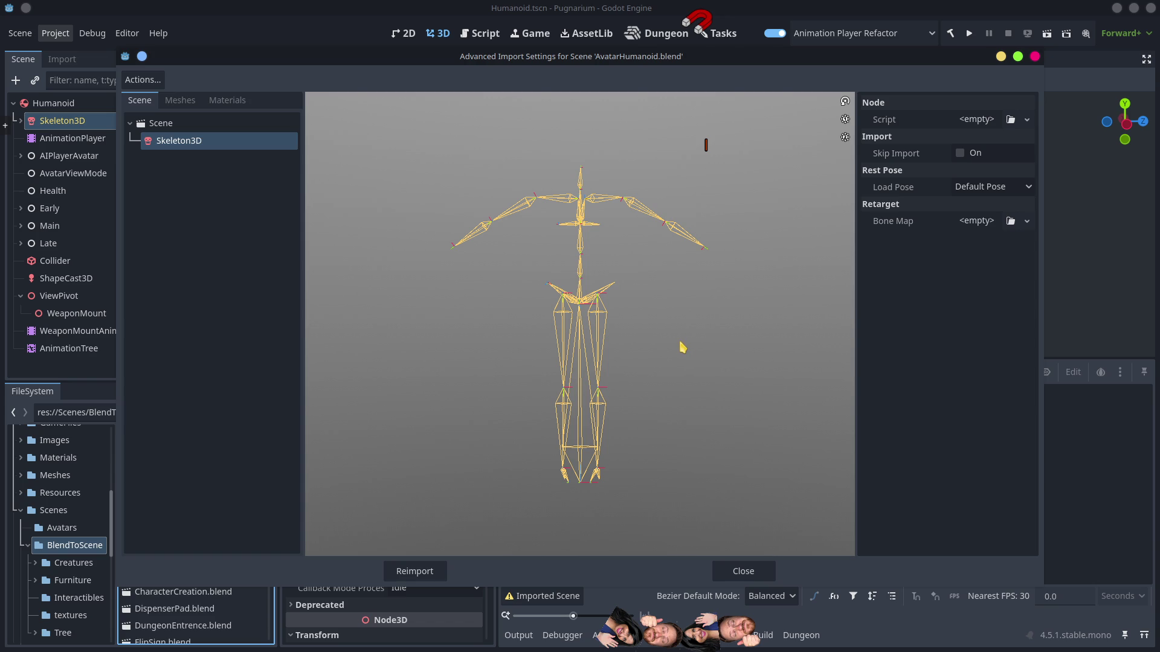
{"action": "left_click", "coordinate": [748, 575]}
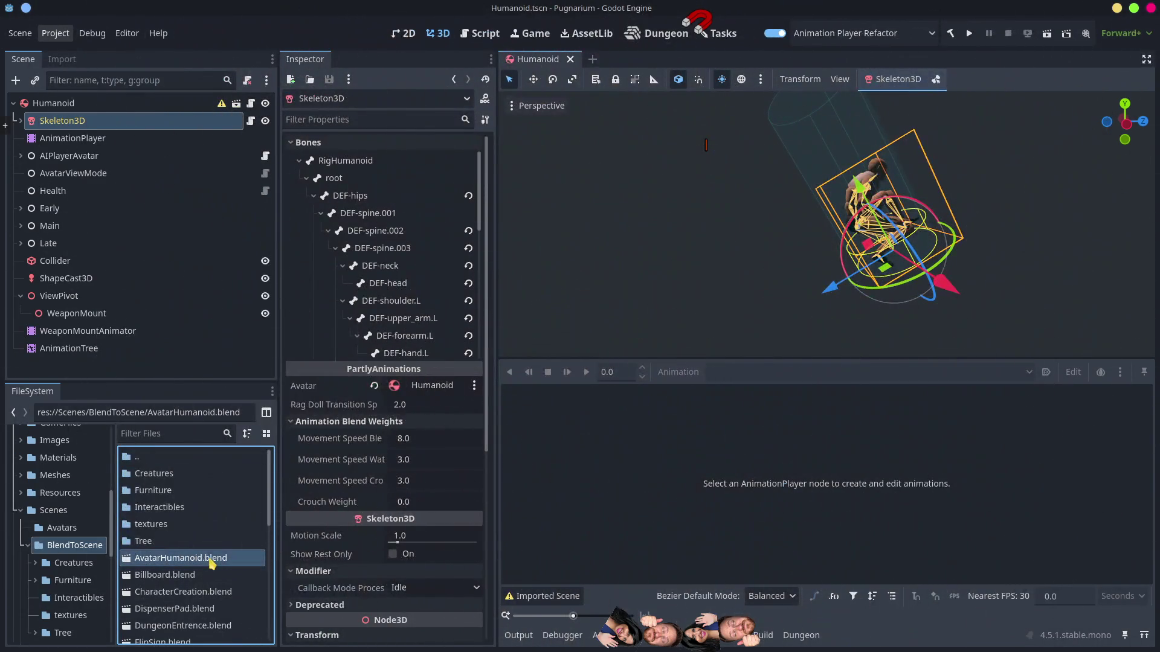
Step: Create an inherited scene from AvatarHumanoid.blend, then select Human.blend in Meshes/BlendToMesh
{"action": "right_click", "coordinate": [212, 559]}
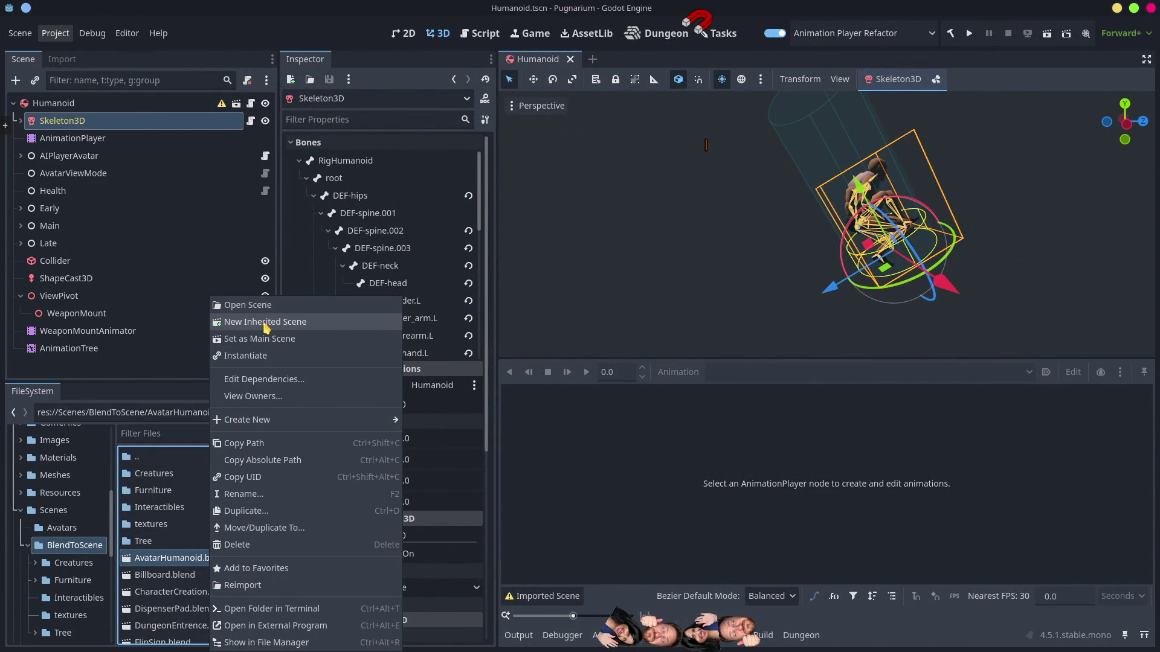
{"action": "left_click", "coordinate": [266, 327]}
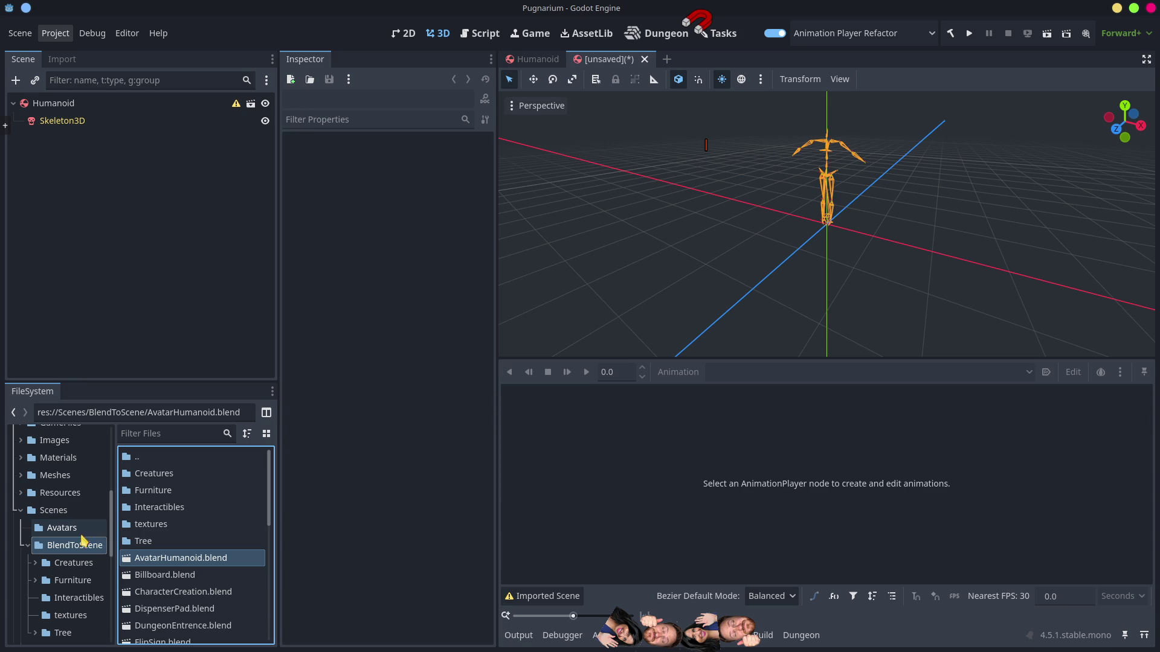
{"action": "scroll", "coordinate": [66, 519], "scroll_direction": "up", "scroll_amount": 2}
{"action": "left_click", "coordinate": [67, 515]}
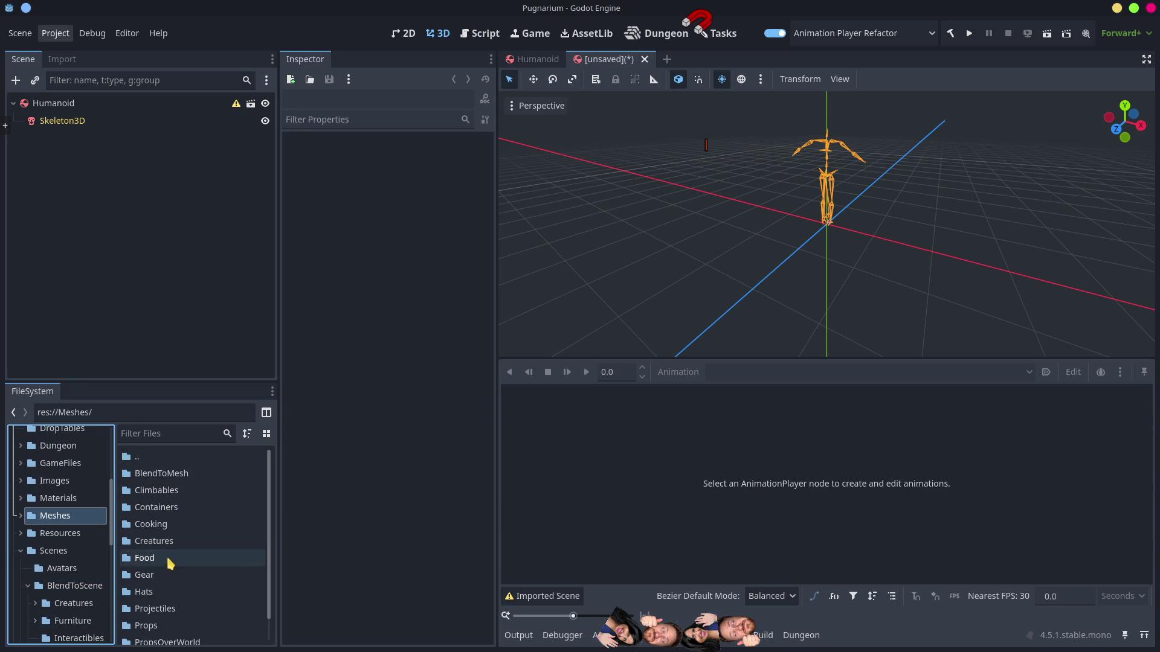
{"action": "scroll", "coordinate": [175, 598], "scroll_direction": "down", "scroll_amount": 1}
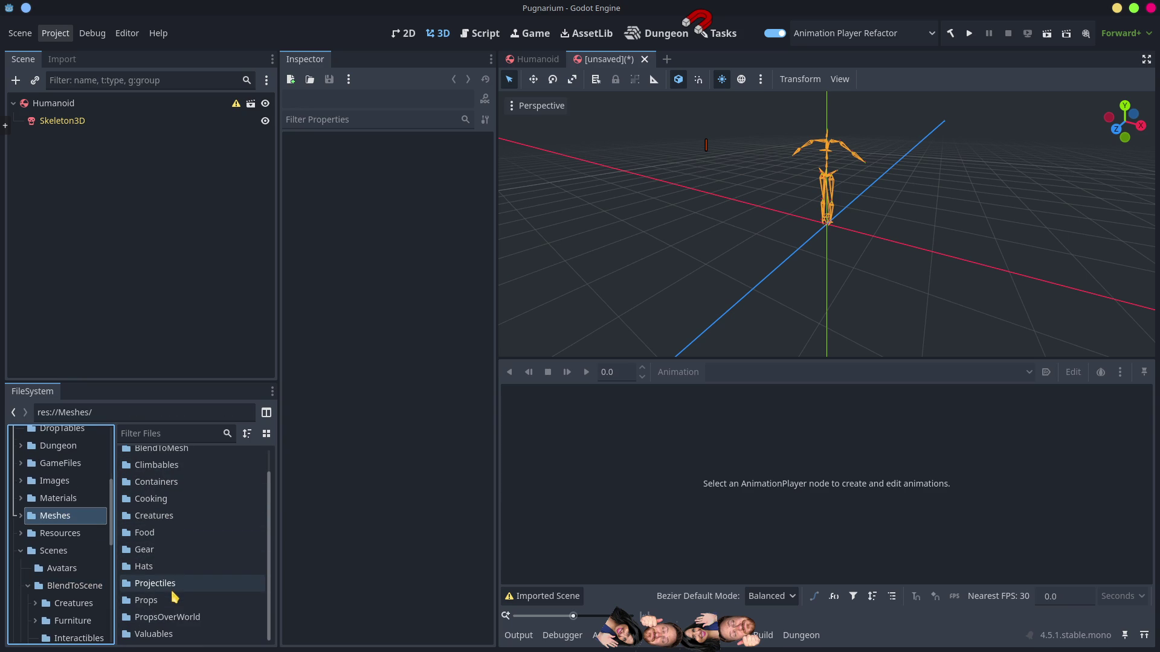
{"action": "scroll", "coordinate": [175, 592], "scroll_direction": "up", "scroll_amount": 1}
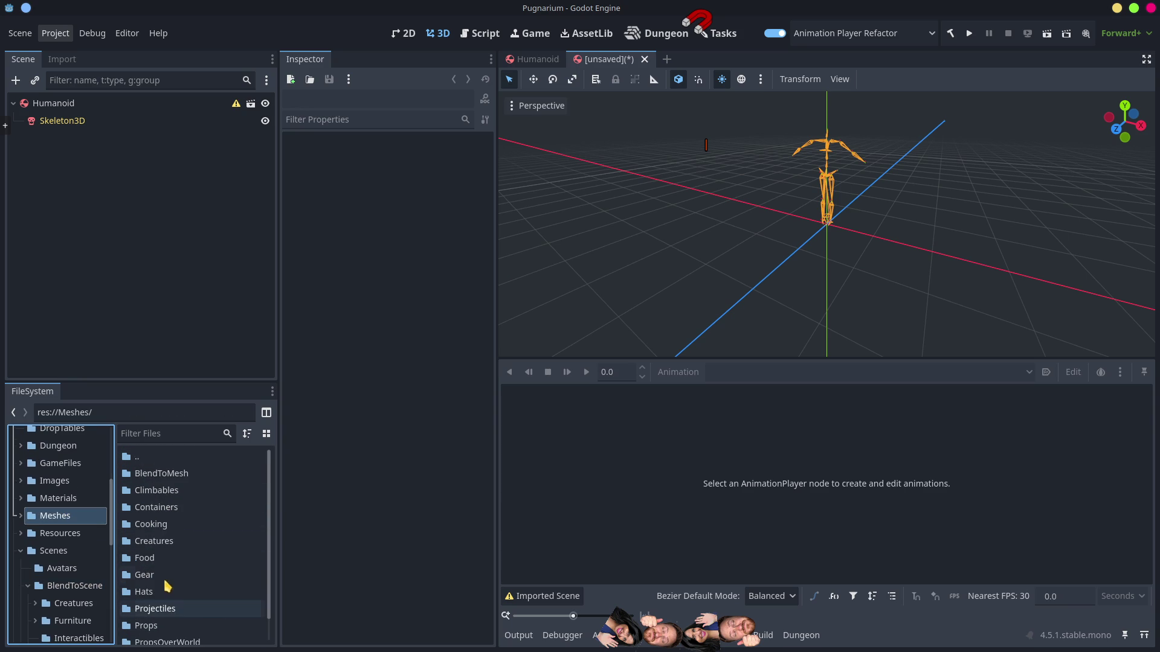
{"action": "double_click", "coordinate": [167, 475]}
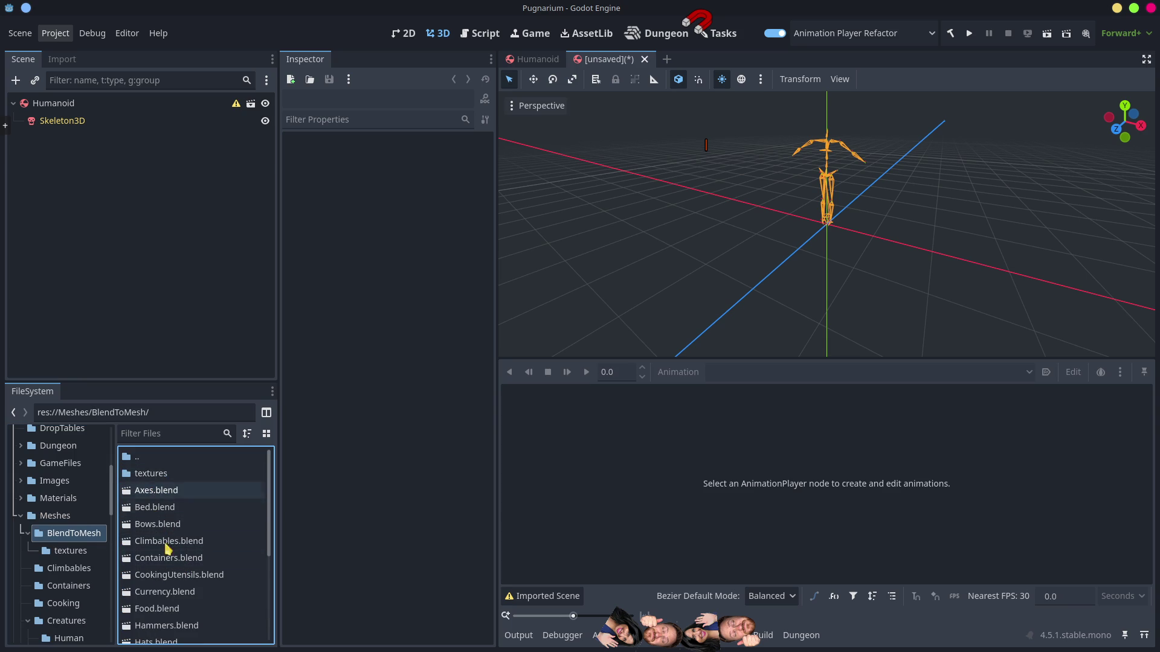
{"action": "scroll", "coordinate": [184, 616], "scroll_direction": "down", "scroll_amount": 1}
{"action": "left_click", "coordinate": [176, 638]}
Step: Create a new inherited scene from Human.blend and select its Skeleton3D node
{"action": "right_click", "coordinate": [176, 638]}
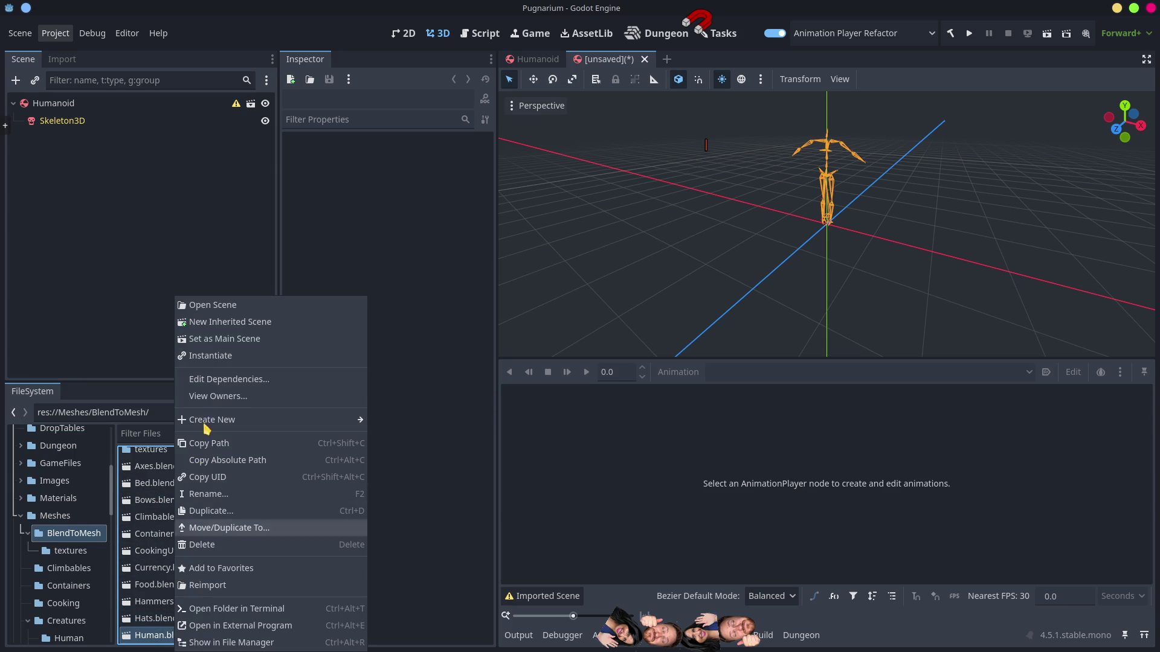
{"action": "left_click", "coordinate": [224, 322]}
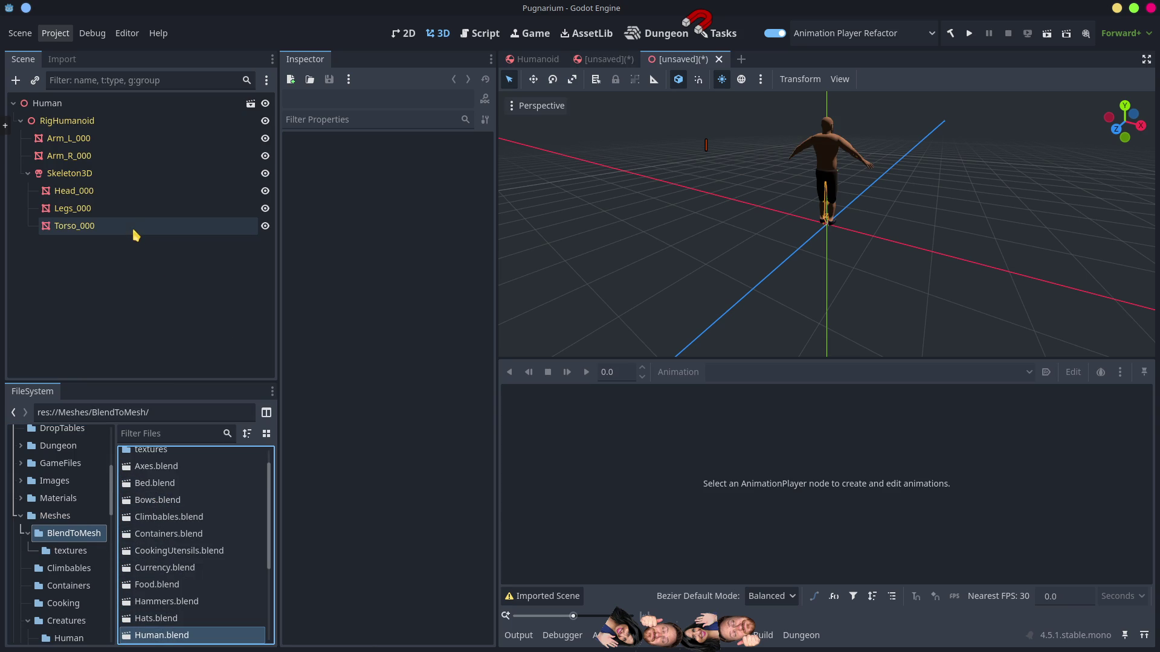
{"action": "left_click", "coordinate": [71, 172]}
Step: Compare the Arm_L_000 and Arm_R_000 meshes lying outside Skeleton3D, then go to Blender
{"action": "left_click", "coordinate": [59, 141]}
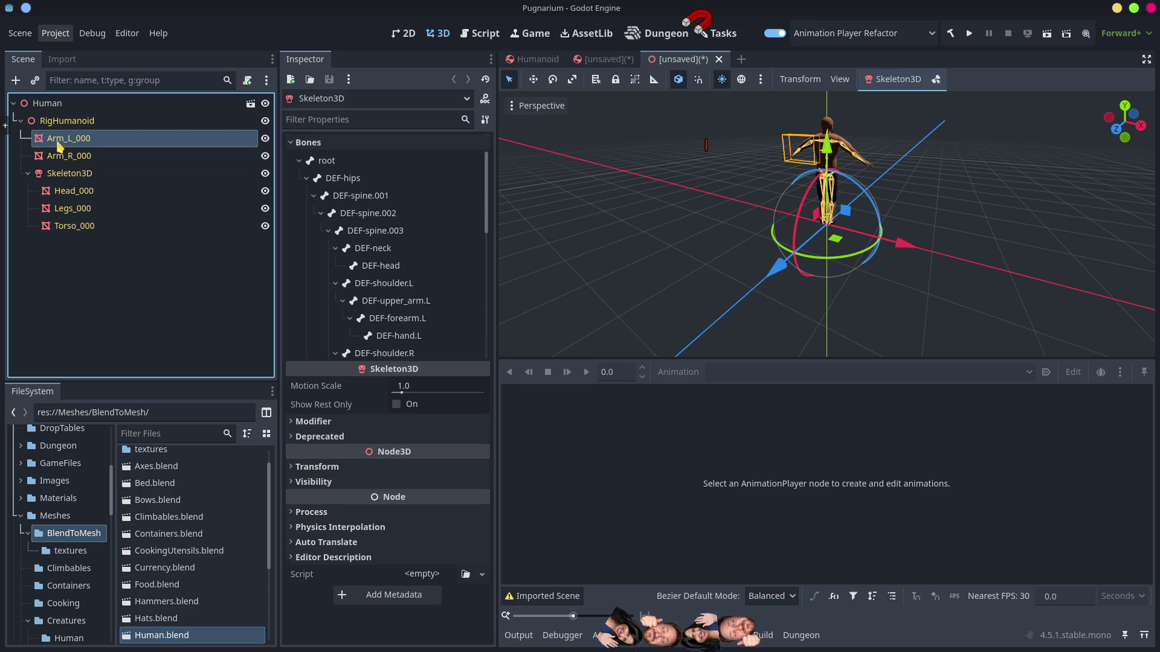
{"action": "left_click", "coordinate": [61, 155]}
{"action": "left_click", "coordinate": [58, 140]}
{"action": "left_click", "coordinate": [62, 156]}
{"action": "left_click", "coordinate": [67, 141]}
{"action": "left_click", "coordinate": [72, 156]}
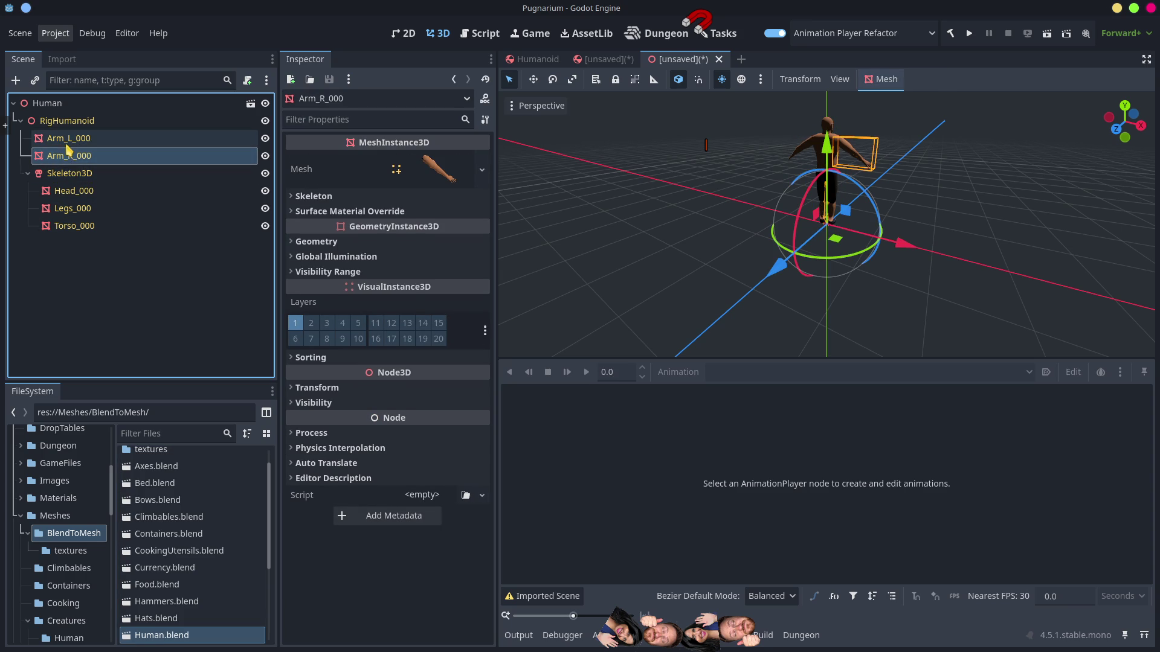
{"action": "key", "text": "alt+Tab"}
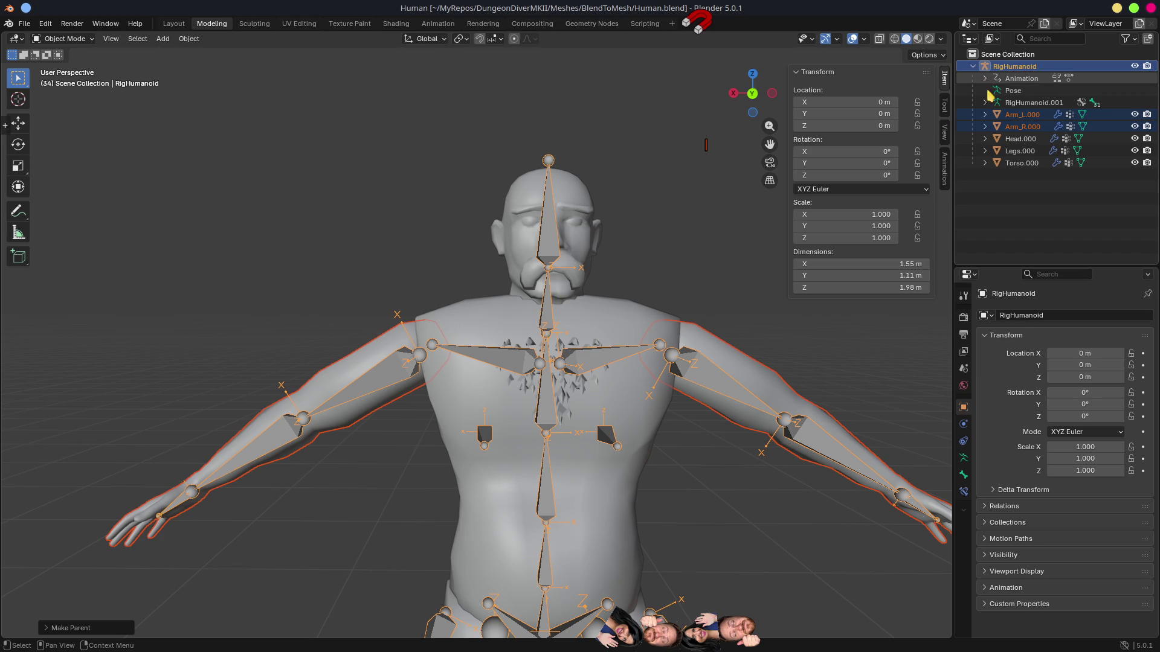
Step: Return to Godot and check that both arms now sit under Skeleton3D
{"action": "key", "text": "alt+Tab"}
{"action": "left_click", "coordinate": [766, 260]}
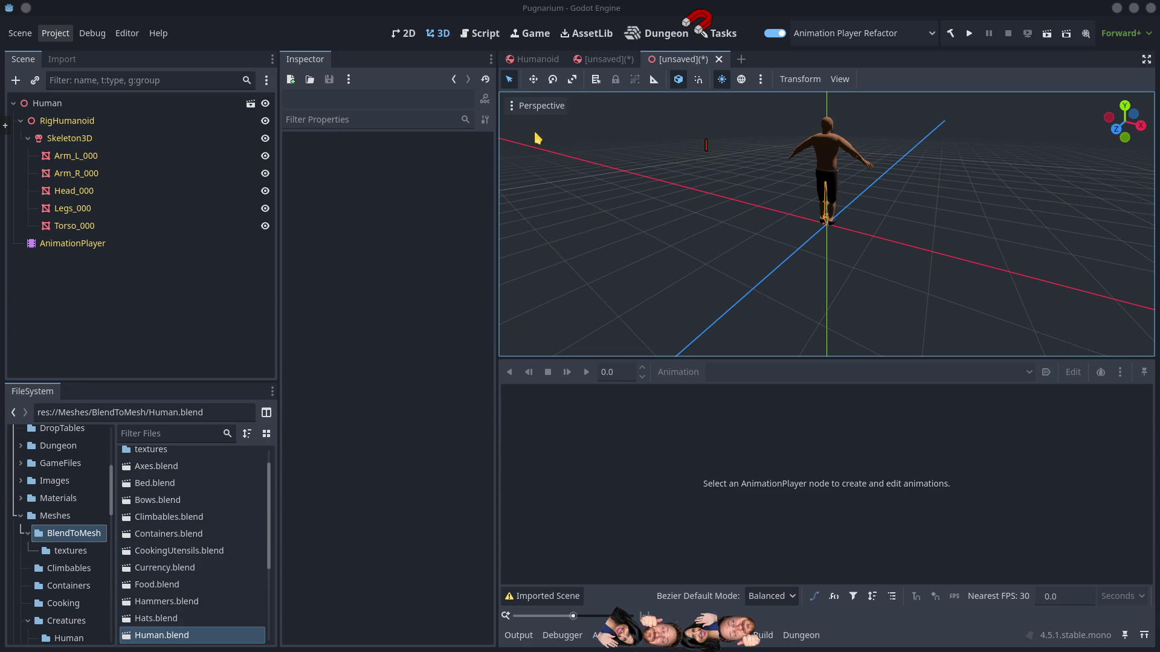
Step: Return to the Human scene tab and select the AnimationPlayer to load the Jiggle tracks
{"action": "left_click", "coordinate": [606, 59]}
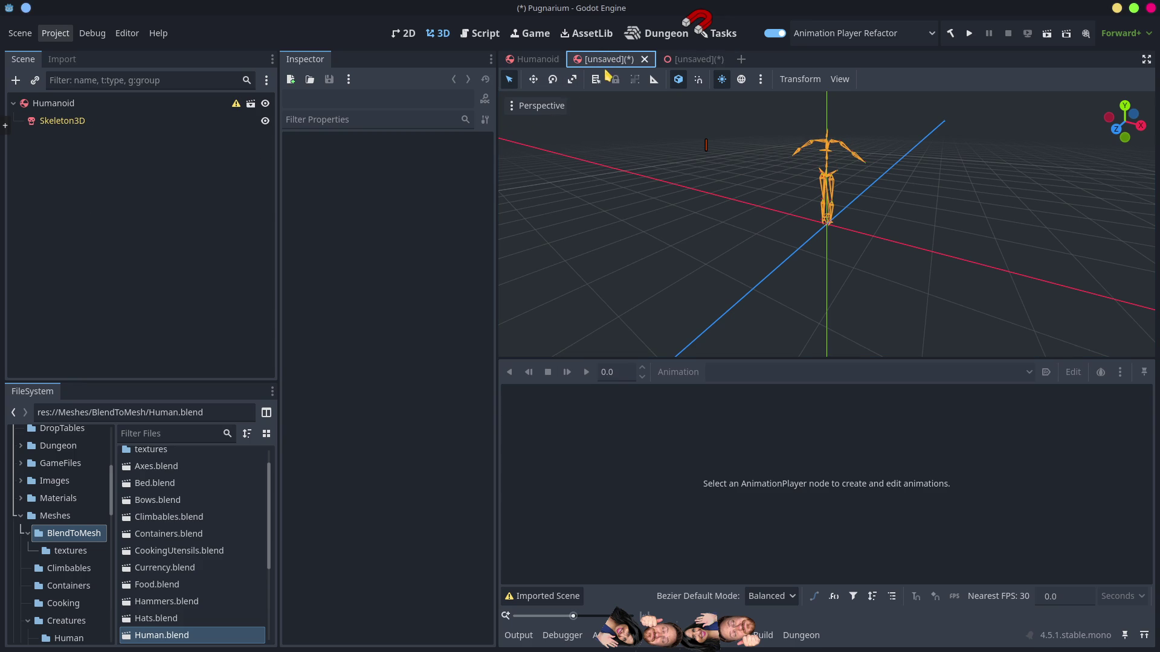
{"action": "left_click", "coordinate": [681, 61]}
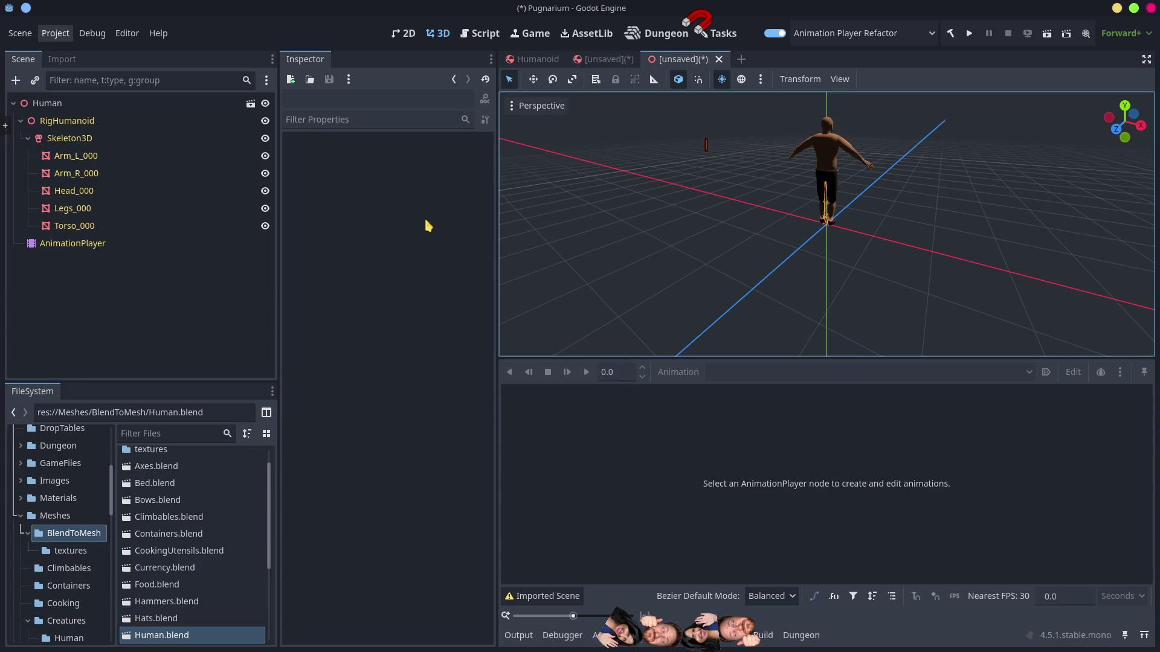
{"action": "left_click", "coordinate": [58, 247]}
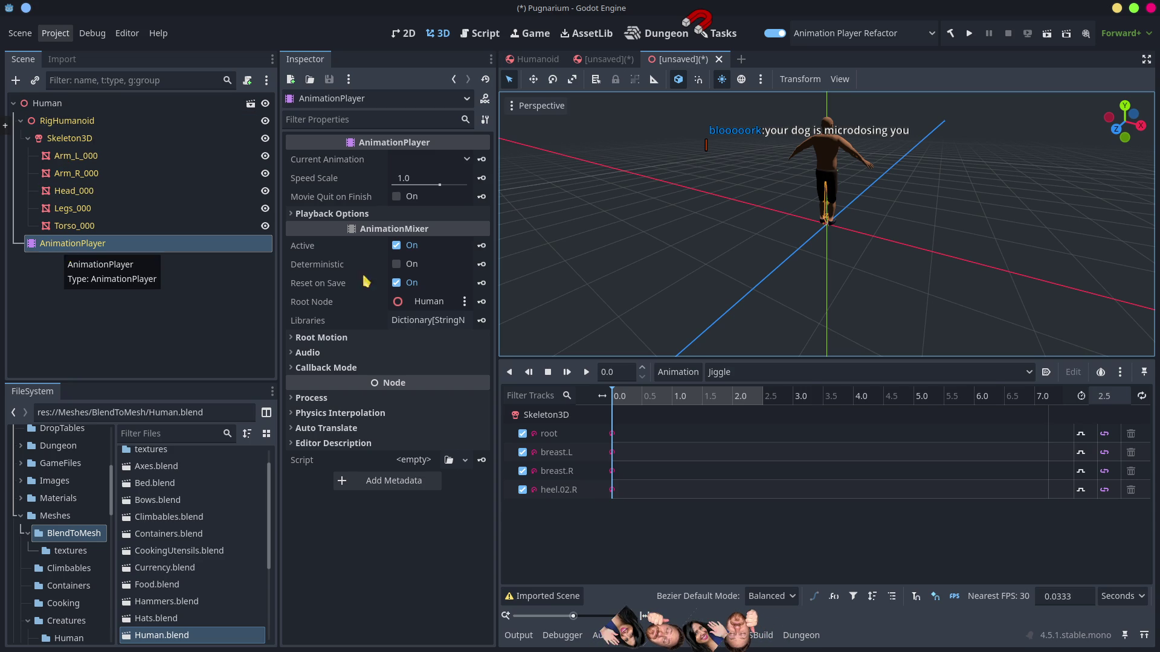
Step: Orbit to a front-on view of the character and scrub the Jiggle timeline
{"action": "left_click_drag", "start_coordinate": [933, 245], "coordinate": [652, 218]}
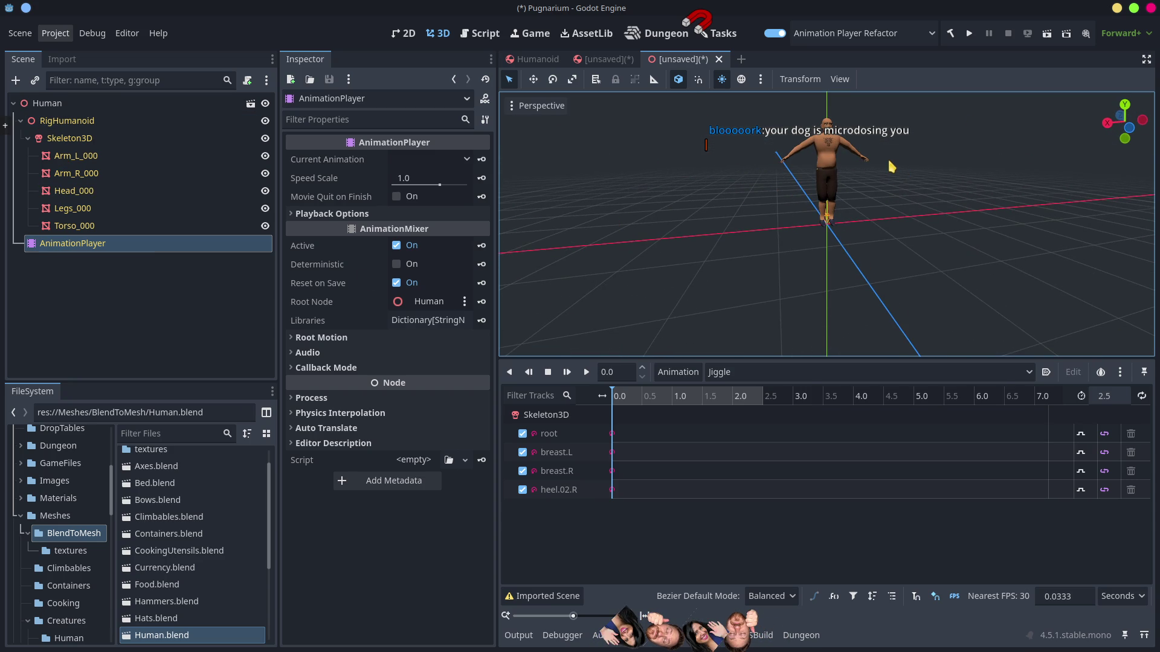
{"action": "scroll", "coordinate": [870, 251], "scroll_direction": "up", "scroll_amount": 2}
{"action": "scroll", "coordinate": [874, 251], "scroll_direction": "down", "scroll_amount": 2}
{"action": "scroll", "coordinate": [881, 259], "scroll_direction": "up", "scroll_amount": 2}
{"action": "left_click_drag", "start_coordinate": [862, 222], "coordinate": [880, 259]}
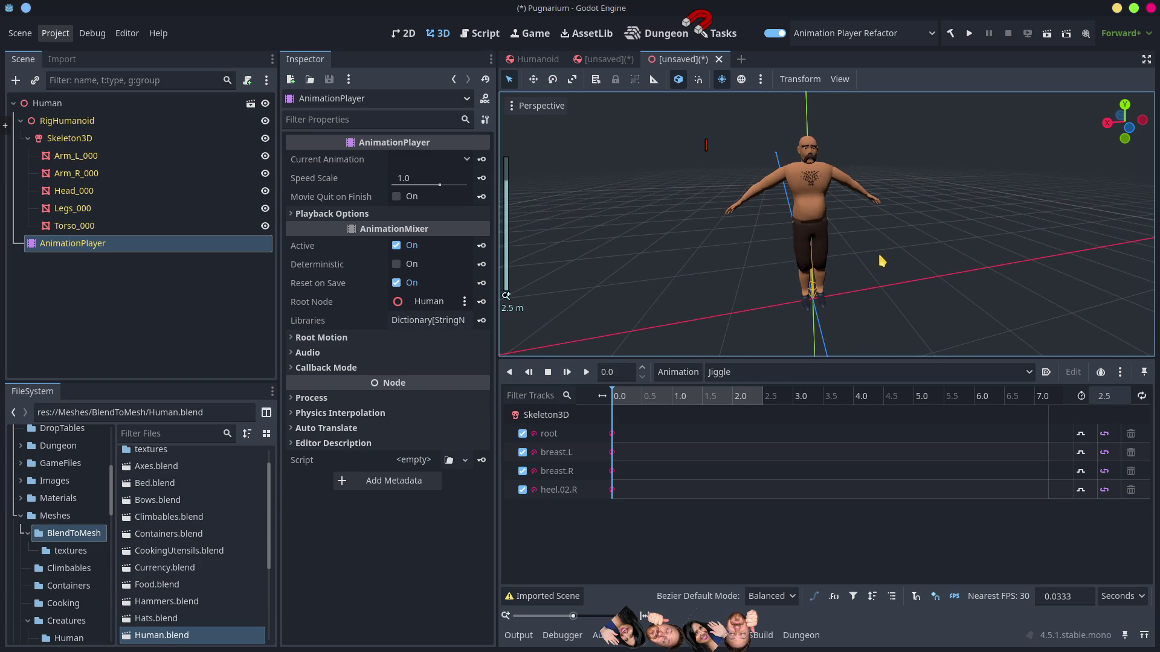
{"action": "left_click_drag", "start_coordinate": [850, 300], "coordinate": [828, 290]}
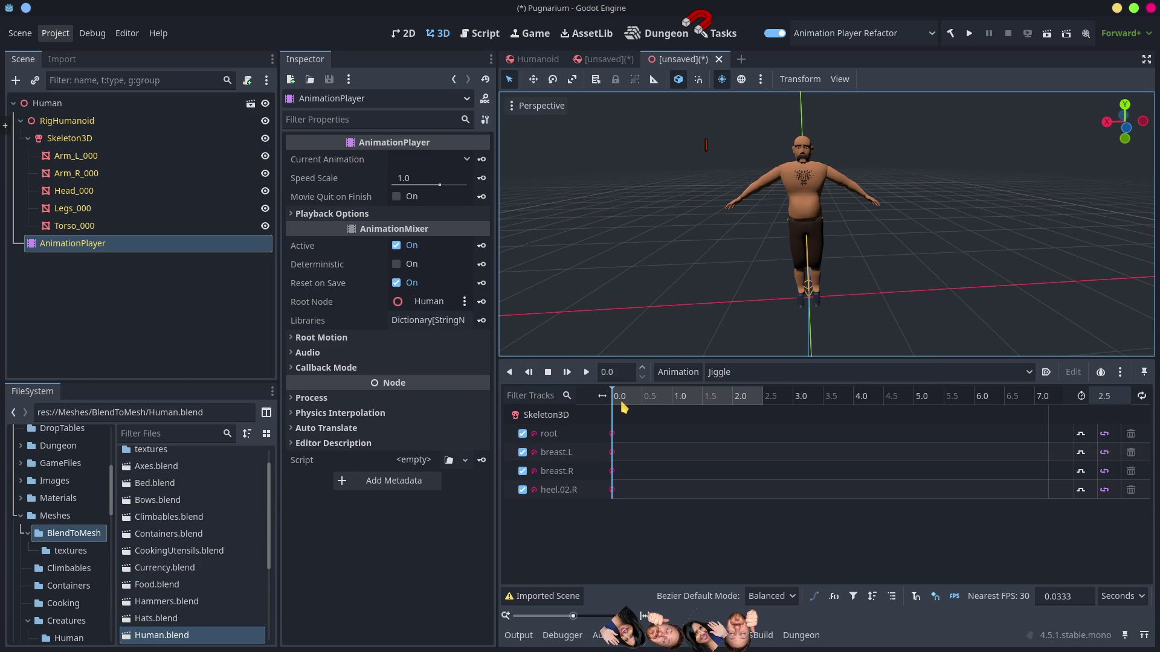
{"action": "mouse_move", "coordinate": [617, 403]}
{"action": "left_mouse_down"}
{"action": "mouse_move", "coordinate": [751, 402]}
{"action": "mouse_move", "coordinate": [595, 432]}
{"action": "left_mouse_up"}
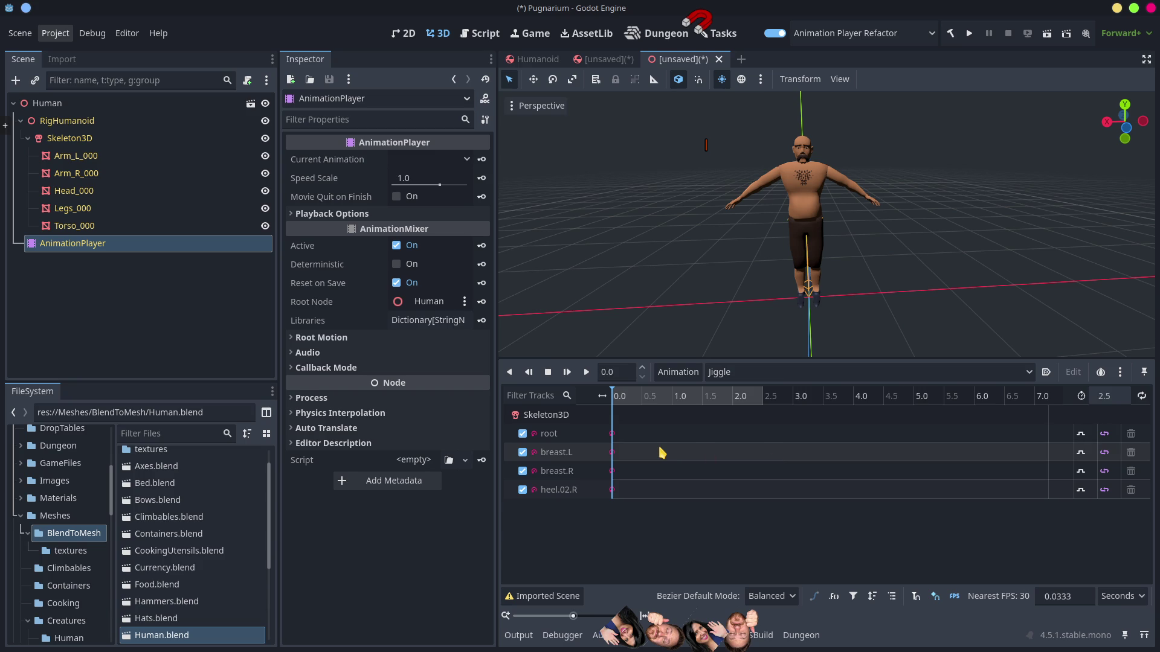
{"action": "mouse_move", "coordinate": [622, 399]}
{"action": "left_mouse_down"}
{"action": "mouse_move", "coordinate": [763, 398]}
{"action": "mouse_move", "coordinate": [620, 399]}
{"action": "left_mouse_up"}
{"action": "mouse_move", "coordinate": [633, 396]}
{"action": "left_mouse_down"}
{"action": "mouse_move", "coordinate": [665, 396]}
{"action": "mouse_move", "coordinate": [612, 396]}
{"action": "left_mouse_up"}
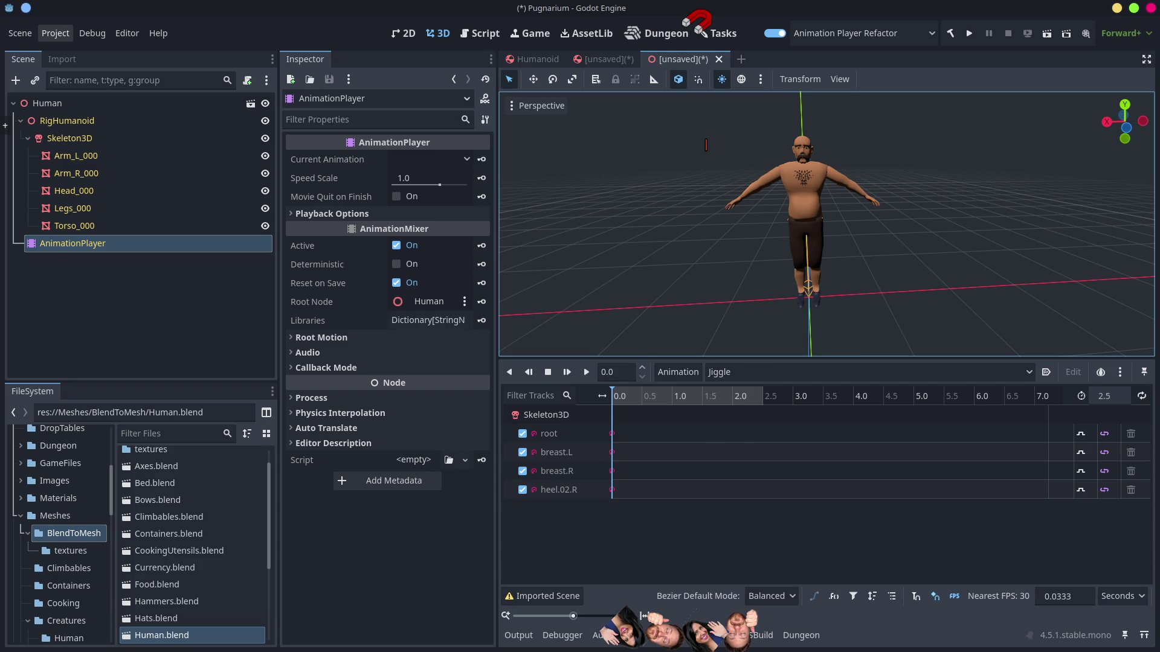
Step: Inspect Torso_000 and the AnimationPlayer, then open Human.blend's advanced import settings
{"action": "left_click", "coordinate": [135, 331]}
{"action": "left_click", "coordinate": [85, 227]}
{"action": "left_click", "coordinate": [85, 242]}
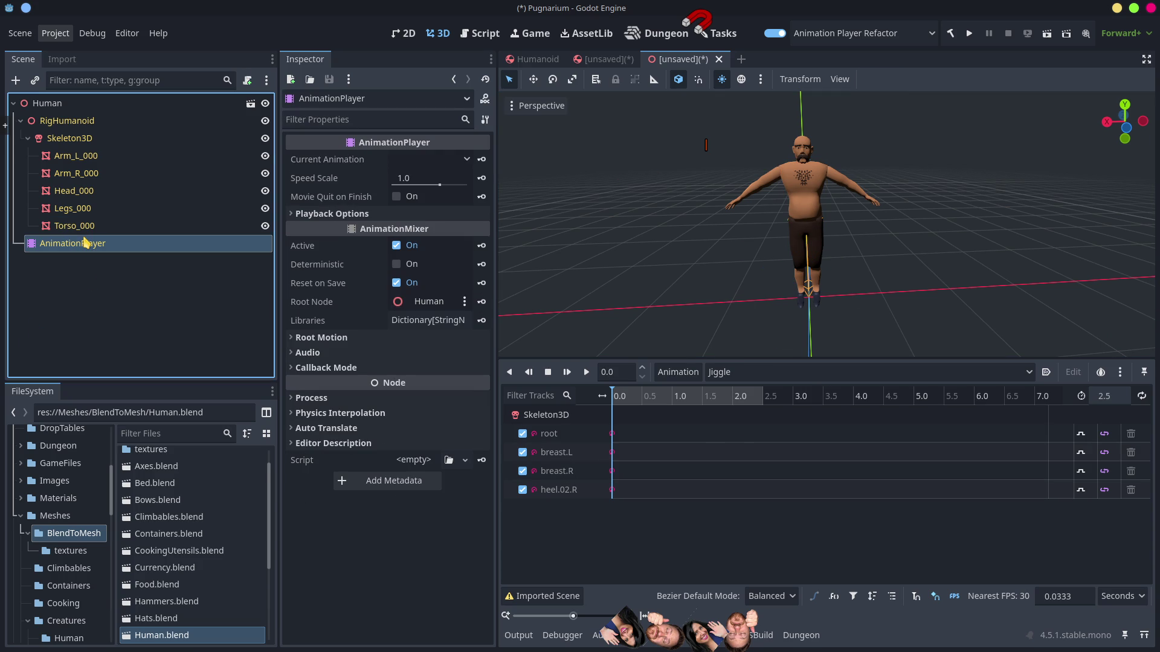
{"action": "double_click", "coordinate": [178, 636]}
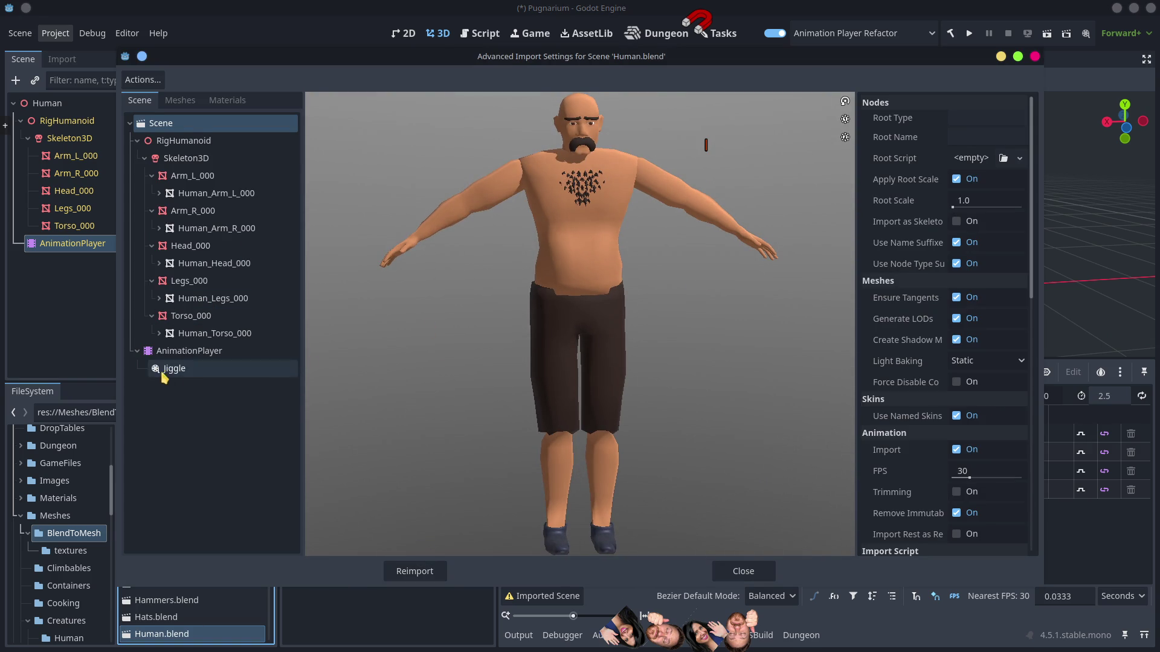
Step: Select the imported Jiggle animation, play its preview, and then select the Scene root
{"action": "left_click", "coordinate": [162, 371]}
{"action": "left_click", "coordinate": [317, 547]}
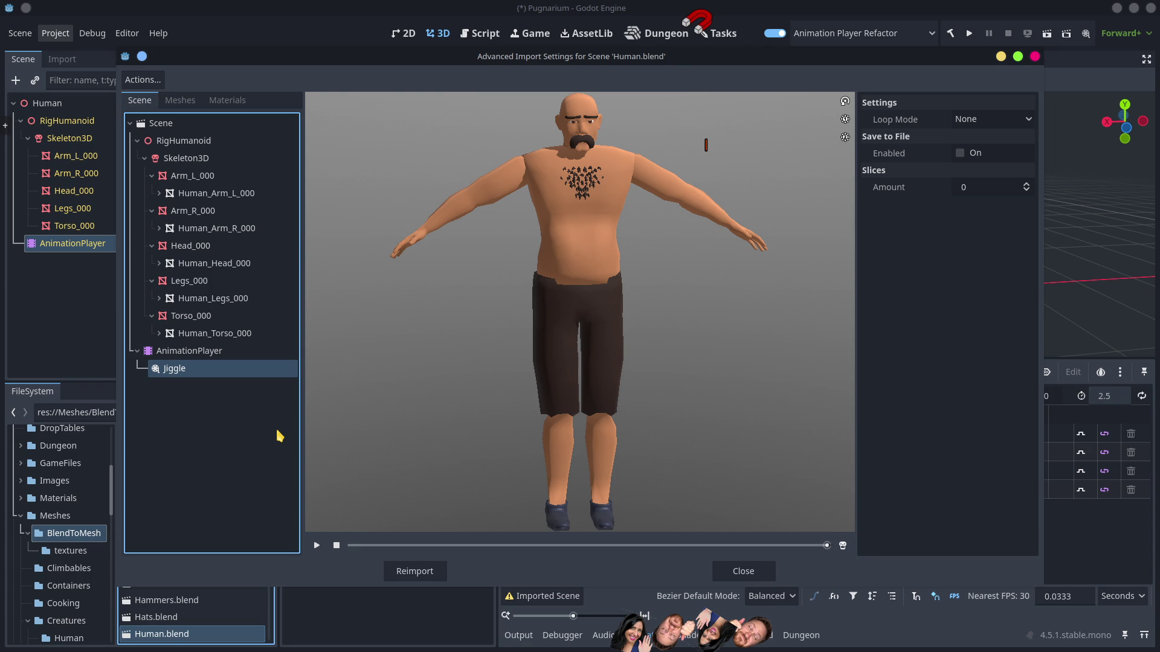
{"action": "left_click", "coordinate": [269, 124]}
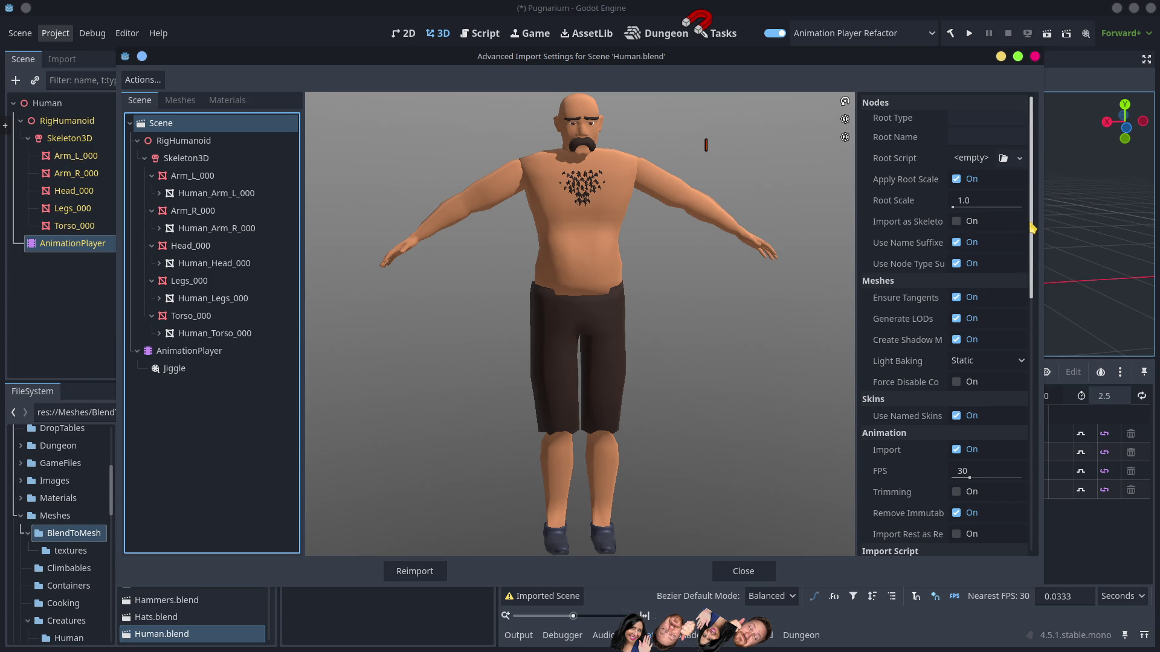
Step: Review the Blender import options, close the dialog without reimporting, and go to Blender
{"action": "scroll", "coordinate": [951, 264], "scroll_direction": "down", "scroll_amount": 5}
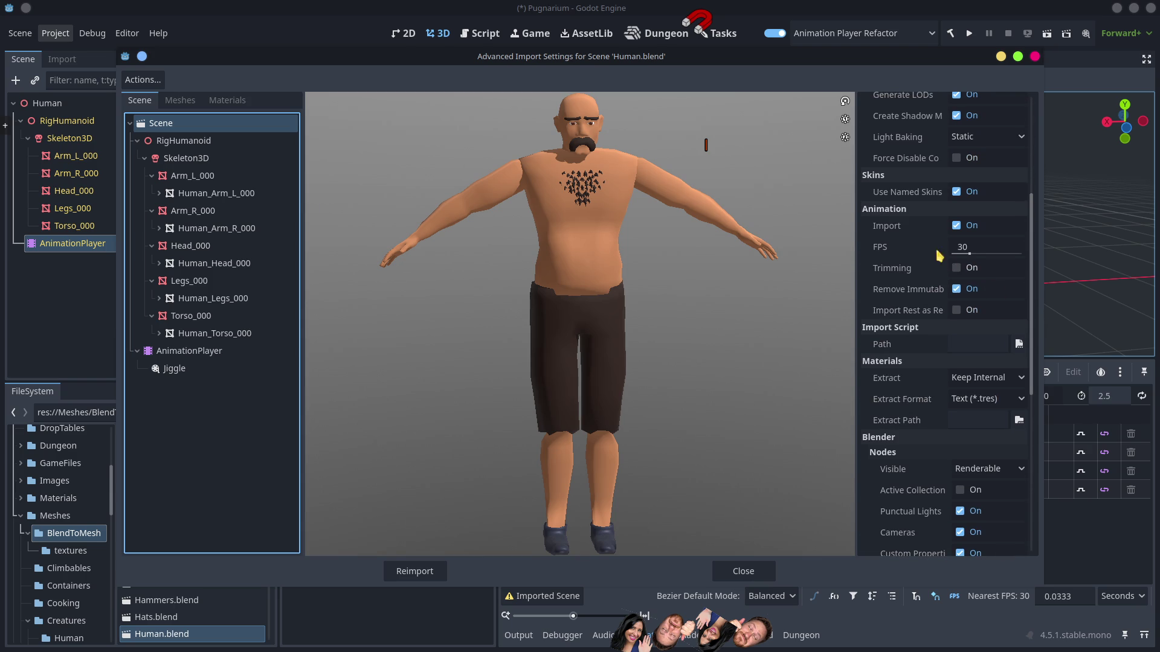
{"action": "scroll", "coordinate": [1003, 364], "scroll_direction": "down", "scroll_amount": 6}
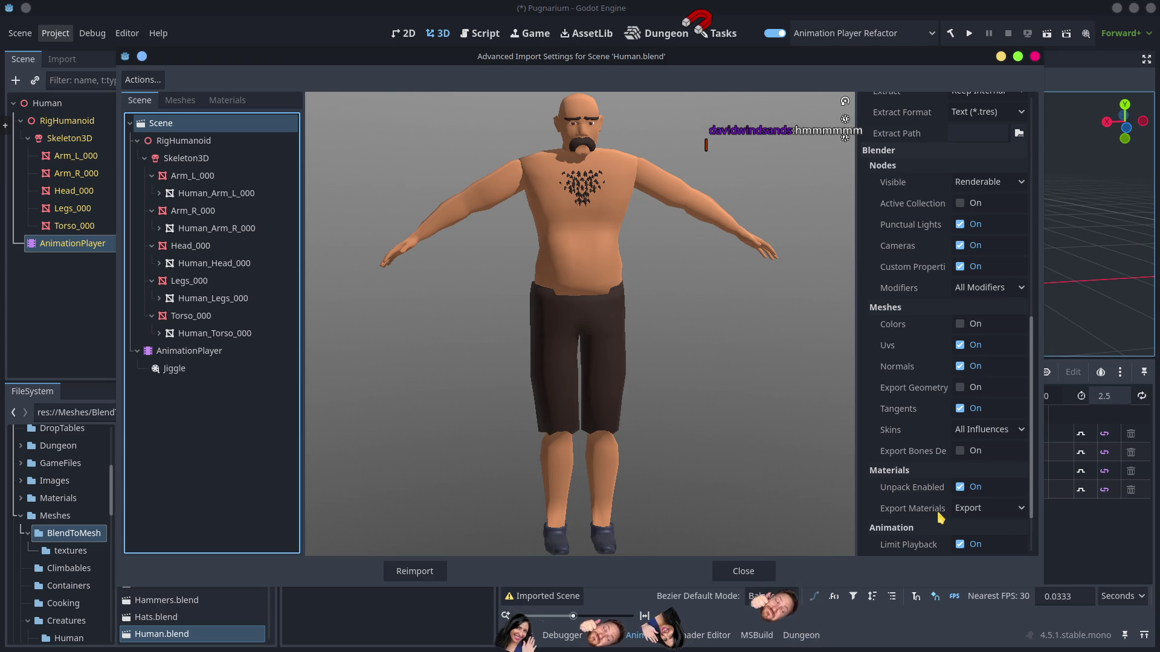
{"action": "scroll", "coordinate": [939, 520], "scroll_direction": "down", "scroll_amount": 2}
{"action": "scroll", "coordinate": [982, 408], "scroll_direction": "up", "scroll_amount": 6}
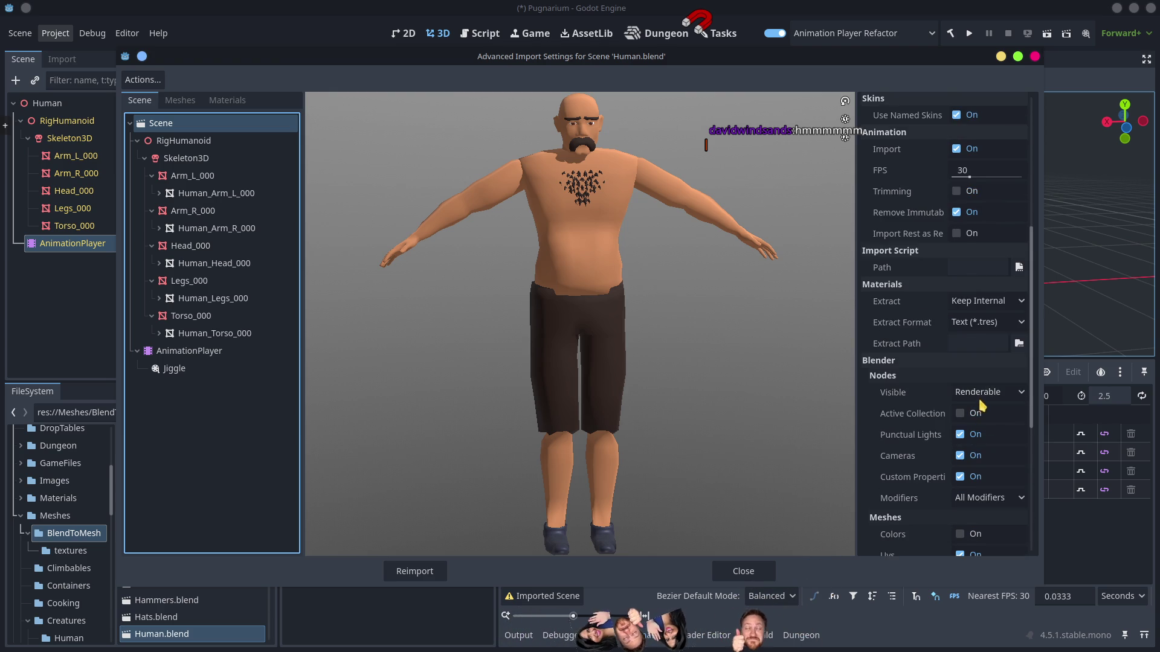
{"action": "scroll", "coordinate": [982, 408], "scroll_direction": "up", "scroll_amount": 5}
{"action": "left_click", "coordinate": [1035, 56]}
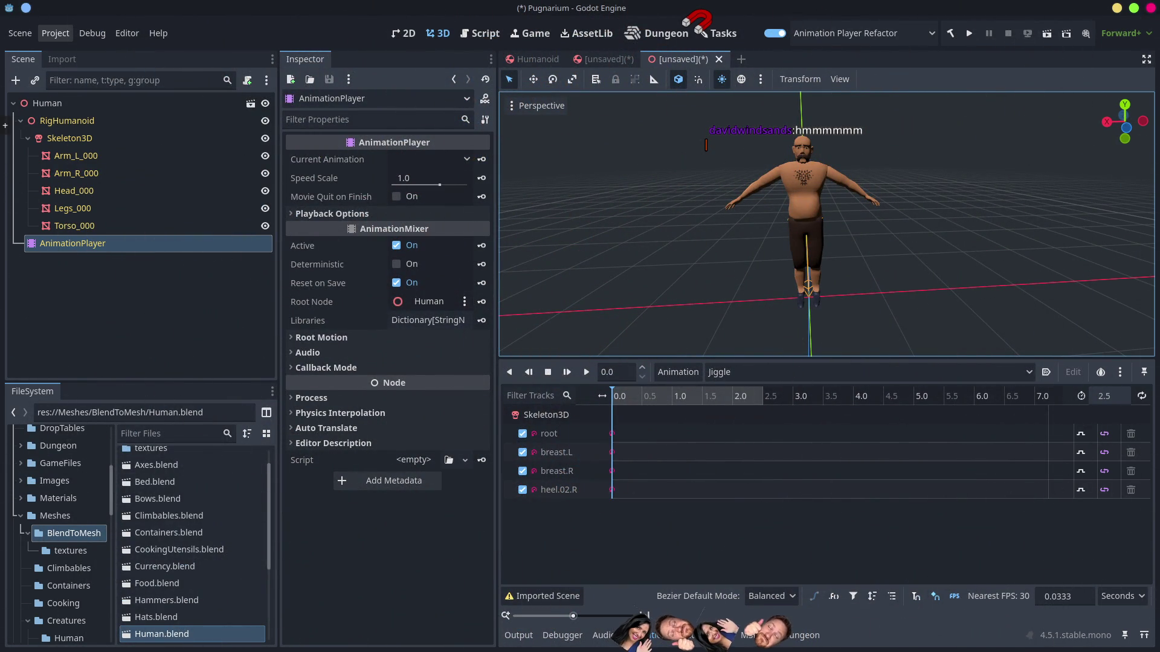
{"action": "key", "text": "alt+Tab"}
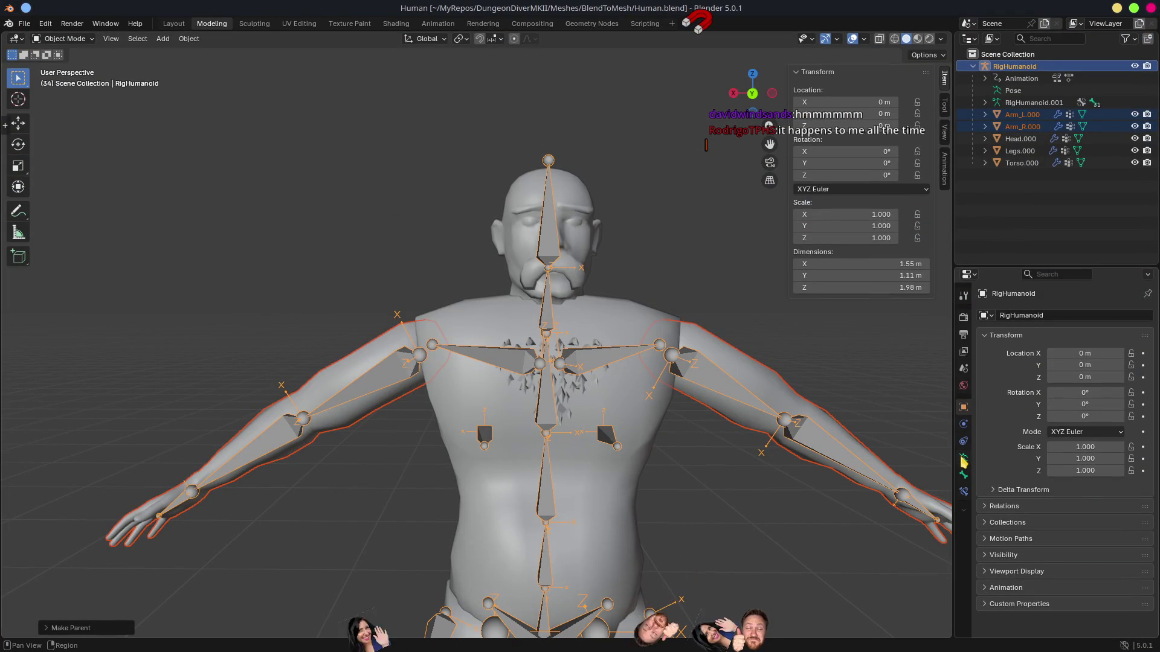
Step: Switch the RigHumanoid armature to Pose Position, test playback, and save Human.blend
{"action": "left_click", "coordinate": [598, 362]}
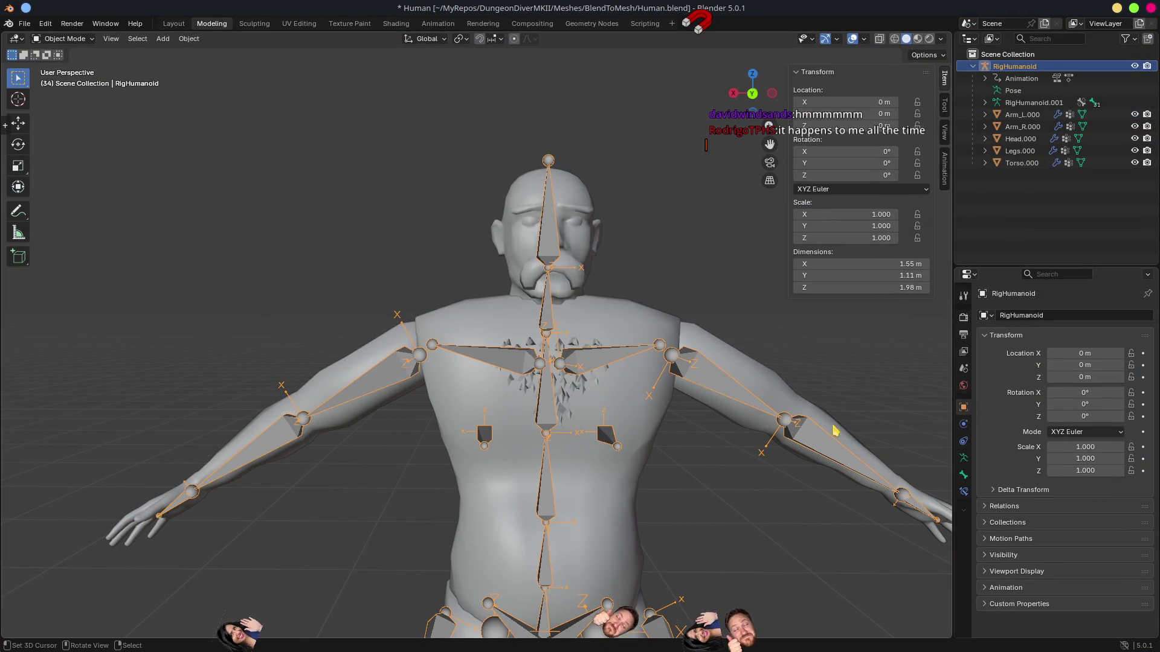
{"action": "left_click", "coordinate": [964, 457]}
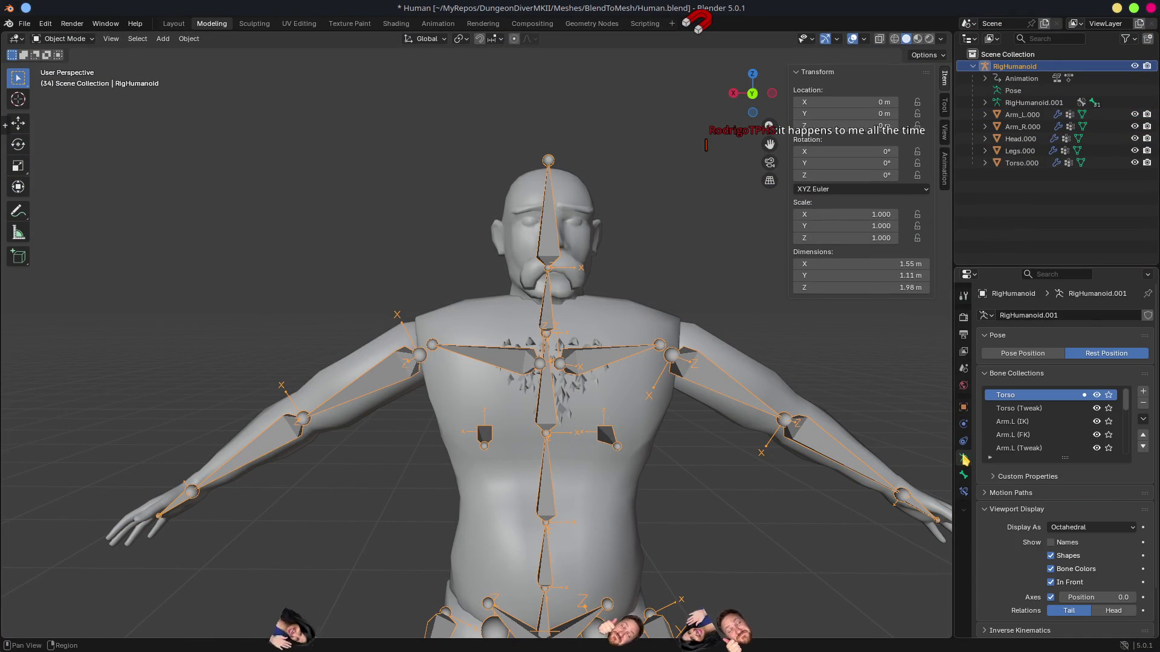
{"action": "left_click", "coordinate": [1044, 356]}
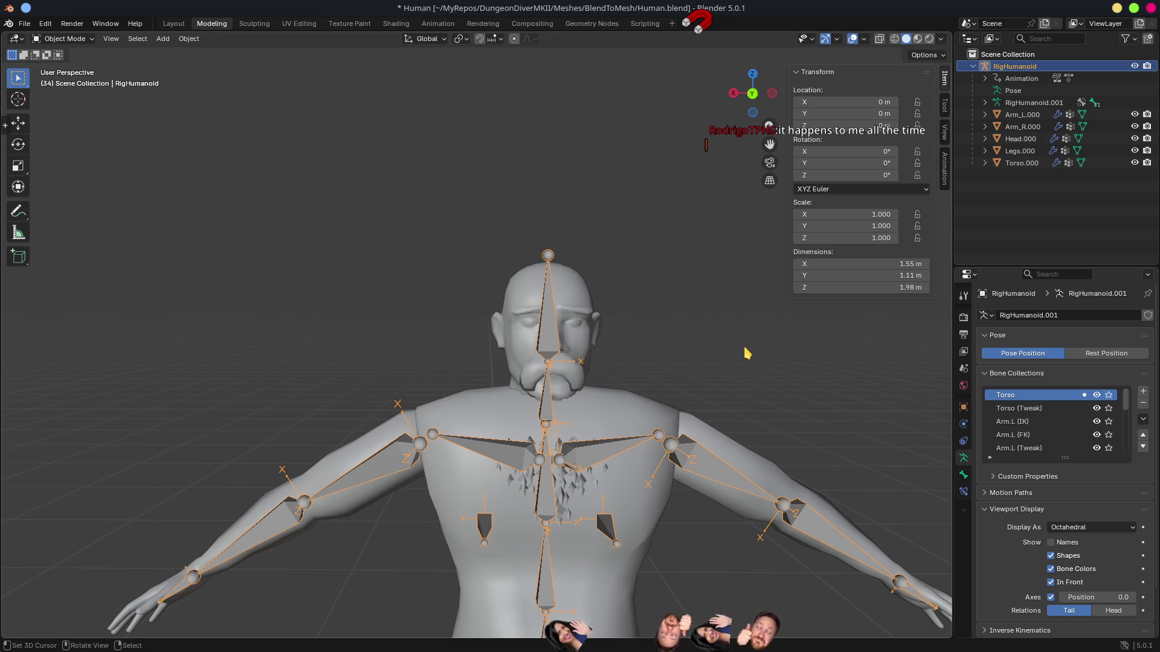
{"action": "scroll", "coordinate": [769, 344], "scroll_direction": "down", "scroll_amount": 8}
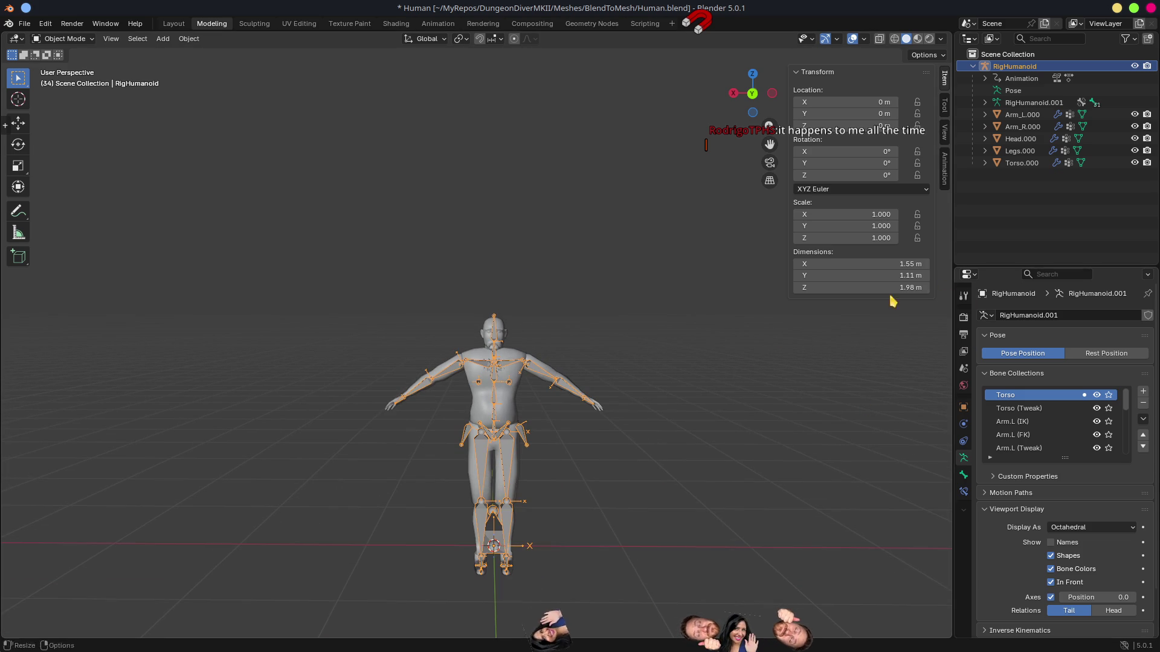
{"action": "key", "text": "space"}
{"action": "key", "text": "space"}
{"action": "key", "text": "ctrl+s"}
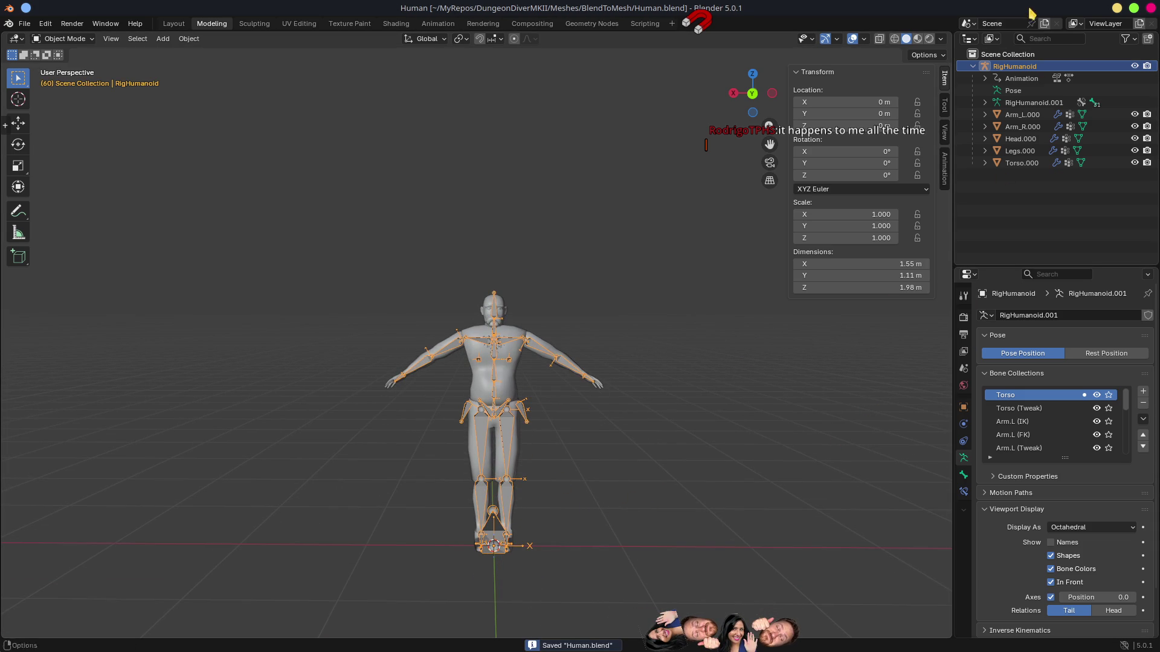
{"action": "key", "text": "alt+Tab"}
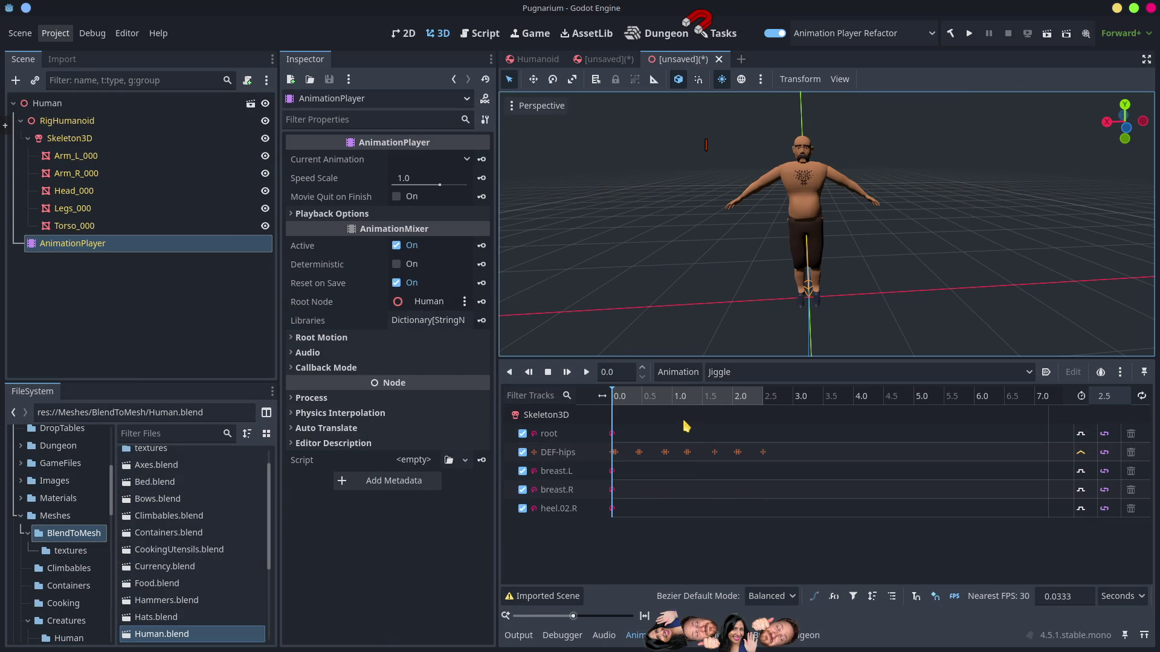
Step: Scrub and play the reimported Jiggle animation to confirm the new DEF-hips motion
{"action": "mouse_move", "coordinate": [619, 399]}
{"action": "left_mouse_down"}
{"action": "mouse_move", "coordinate": [756, 406]}
{"action": "mouse_move", "coordinate": [620, 418]}
{"action": "mouse_move", "coordinate": [743, 423]}
{"action": "mouse_move", "coordinate": [613, 423]}
{"action": "mouse_move", "coordinate": [725, 426]}
{"action": "mouse_move", "coordinate": [652, 428]}
{"action": "mouse_move", "coordinate": [705, 437]}
{"action": "left_mouse_up"}
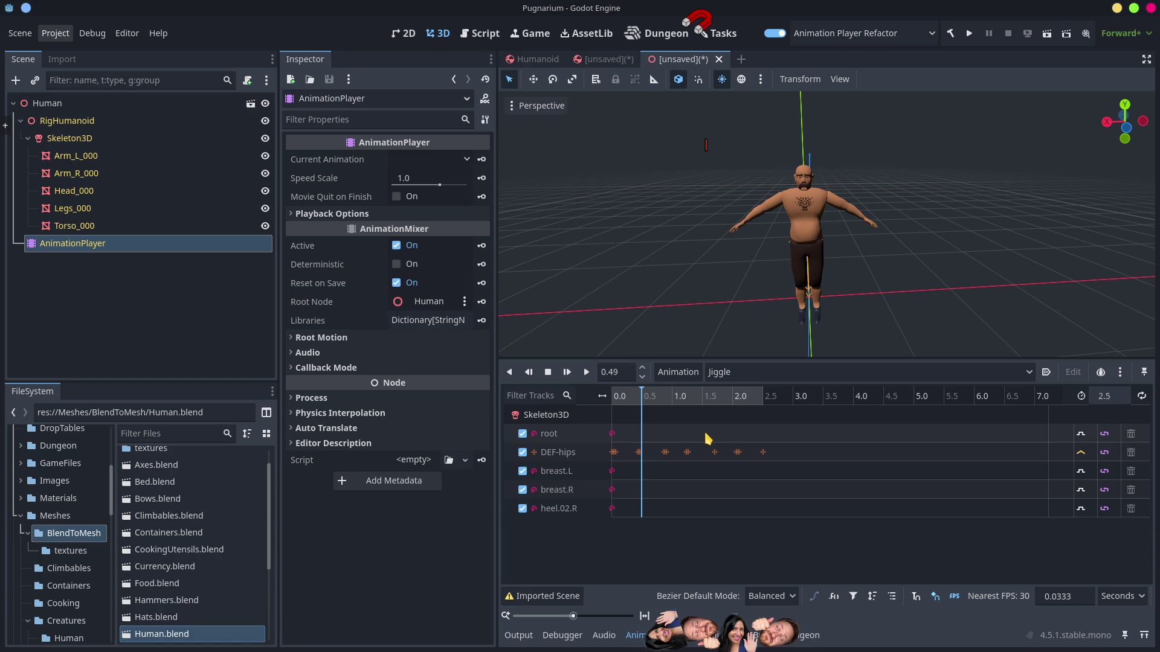
{"action": "mouse_move", "coordinate": [654, 397]}
{"action": "left_mouse_down"}
{"action": "mouse_move", "coordinate": [607, 397]}
{"action": "mouse_move", "coordinate": [625, 404]}
{"action": "left_mouse_up"}
{"action": "left_click", "coordinate": [629, 400]}
{"action": "key", "text": "d"}
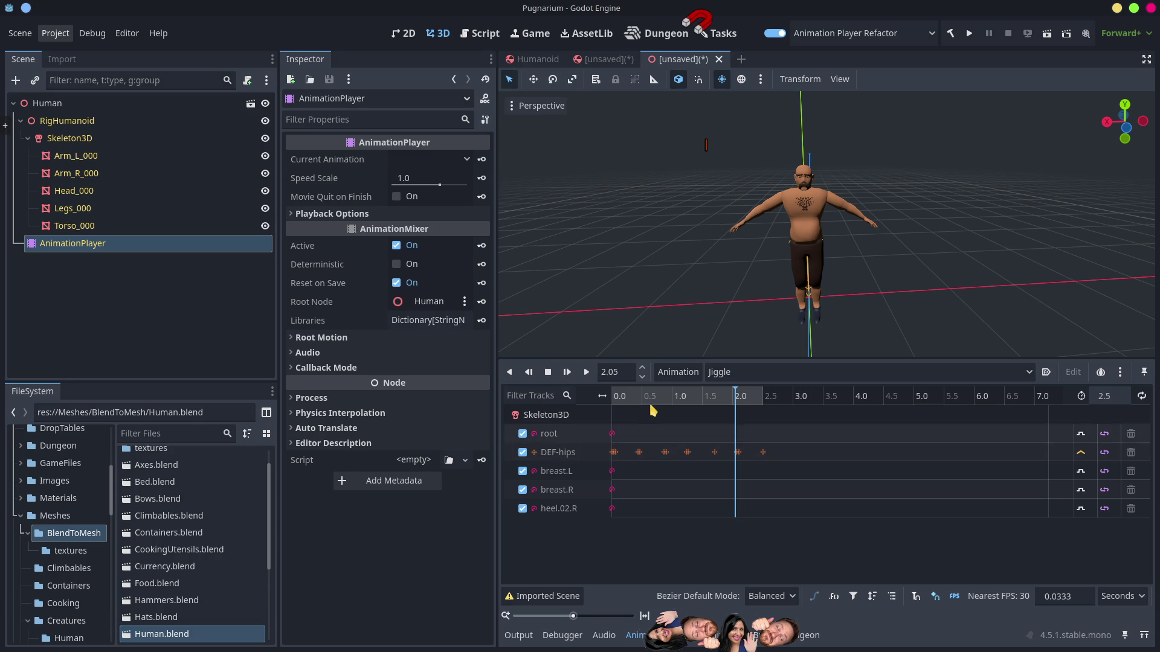
{"action": "left_click", "coordinate": [680, 373]}
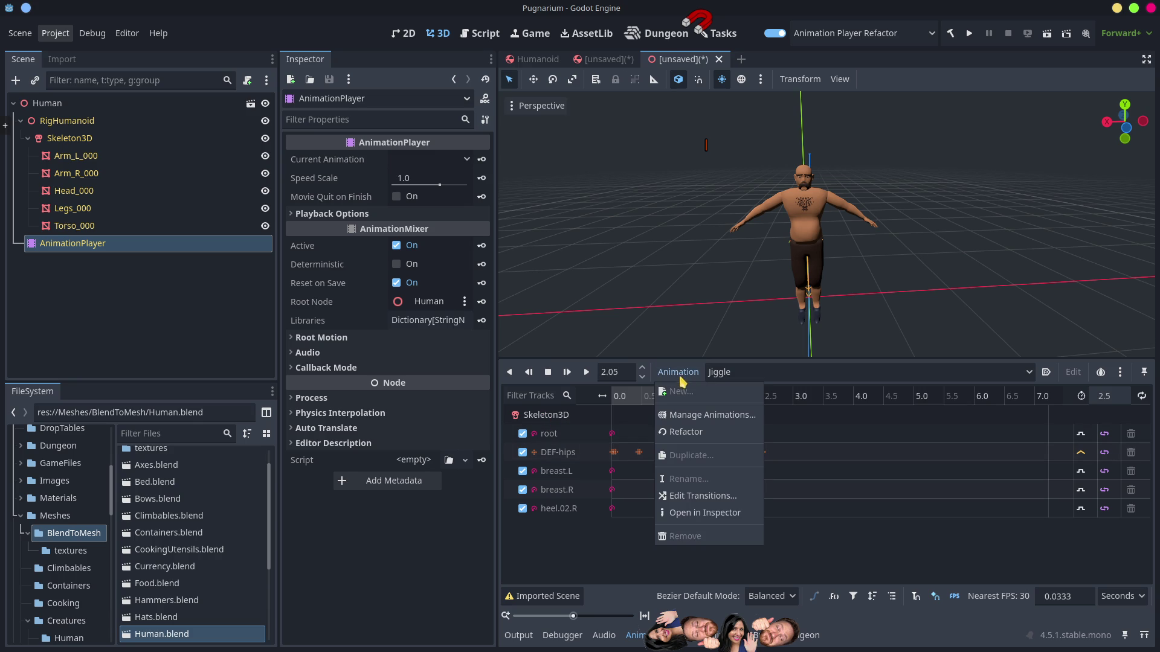
{"action": "left_click", "coordinate": [687, 432]}
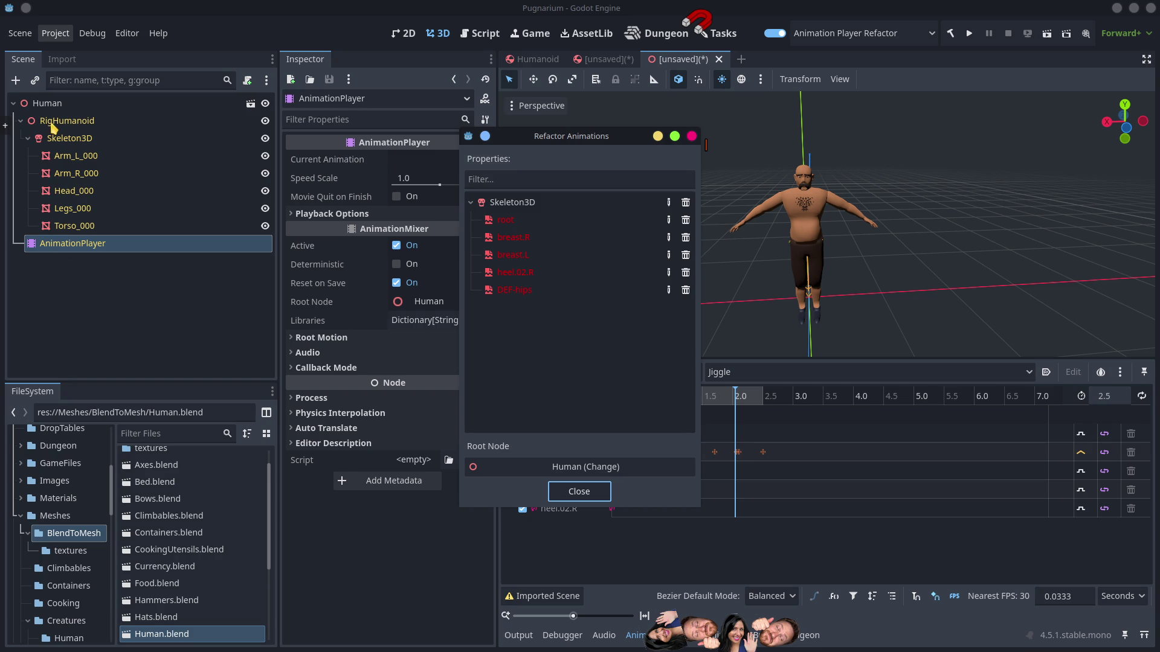
{"action": "left_click", "coordinate": [834, 157]}
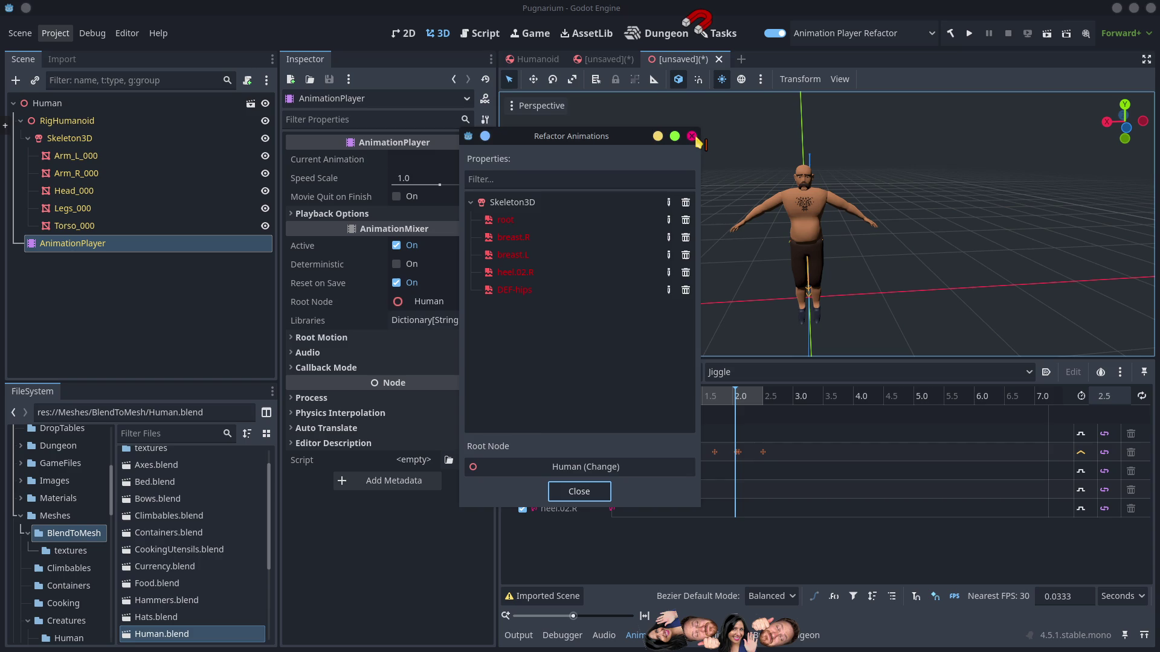
{"action": "left_click", "coordinate": [662, 139]}
{"action": "left_click", "coordinate": [94, 121]}
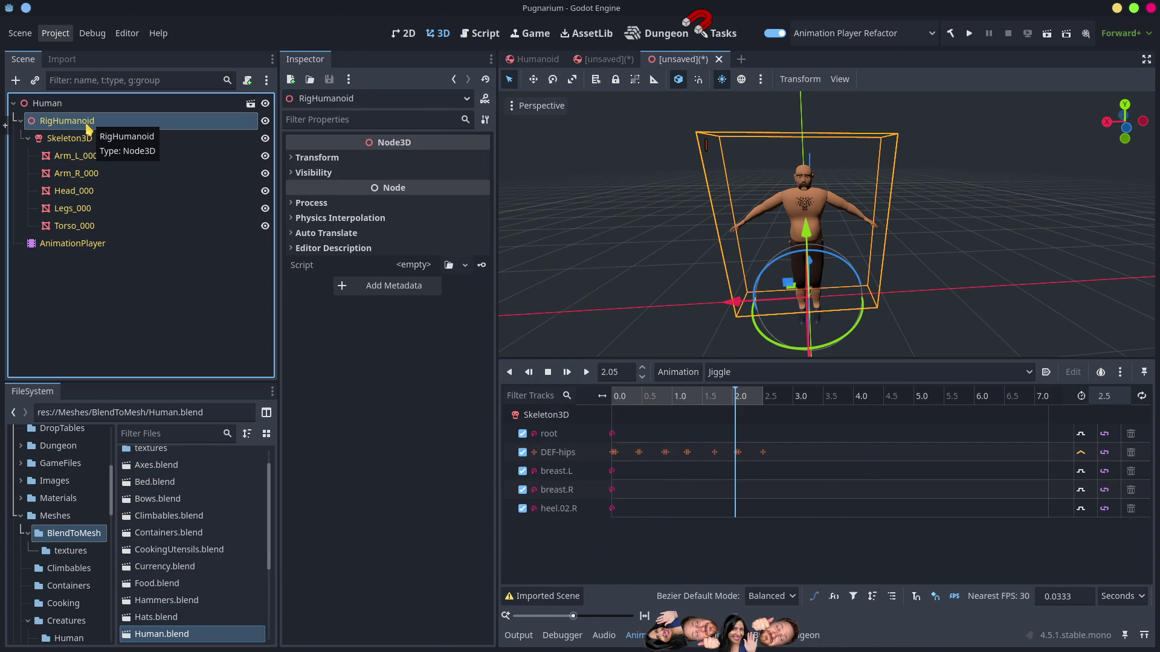
Step: Look through the open scene tabs and select RigHumanoid in the unsaved Human scene
{"action": "left_click", "coordinate": [532, 59]}
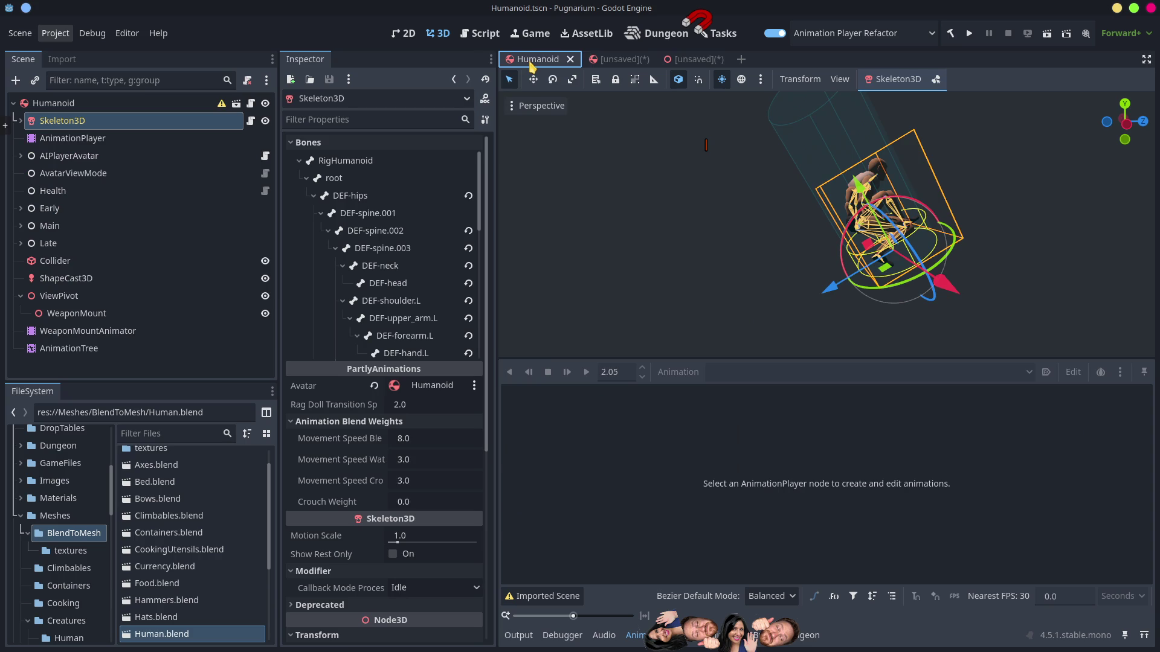
{"action": "left_click", "coordinate": [612, 64]}
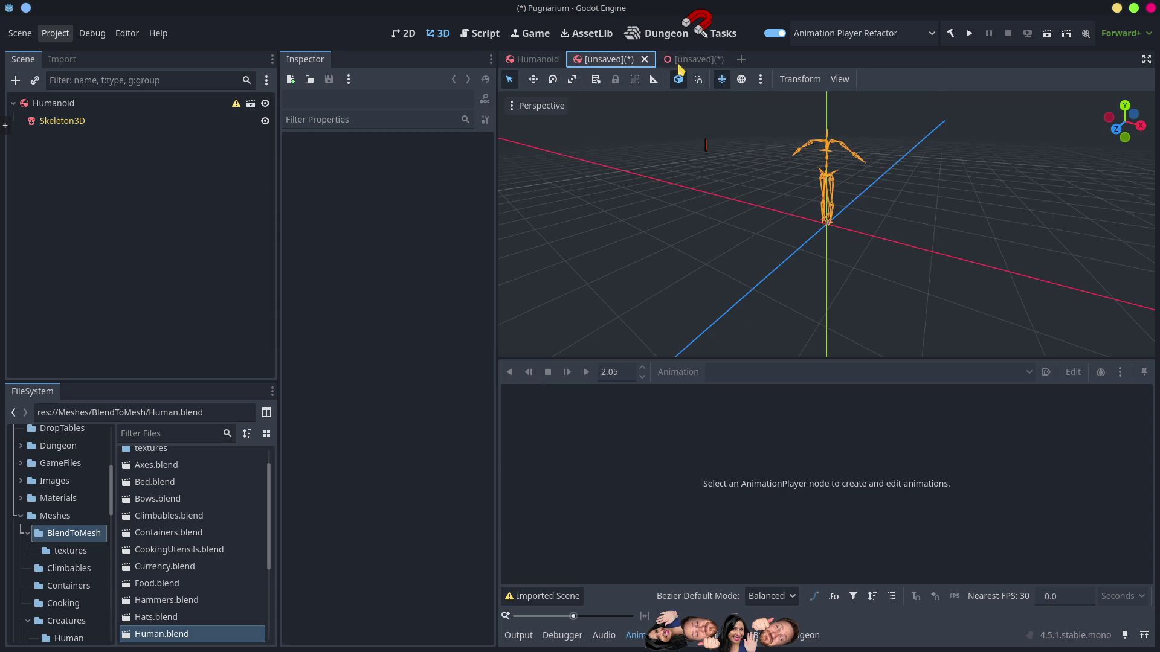
{"action": "left_click", "coordinate": [695, 59]}
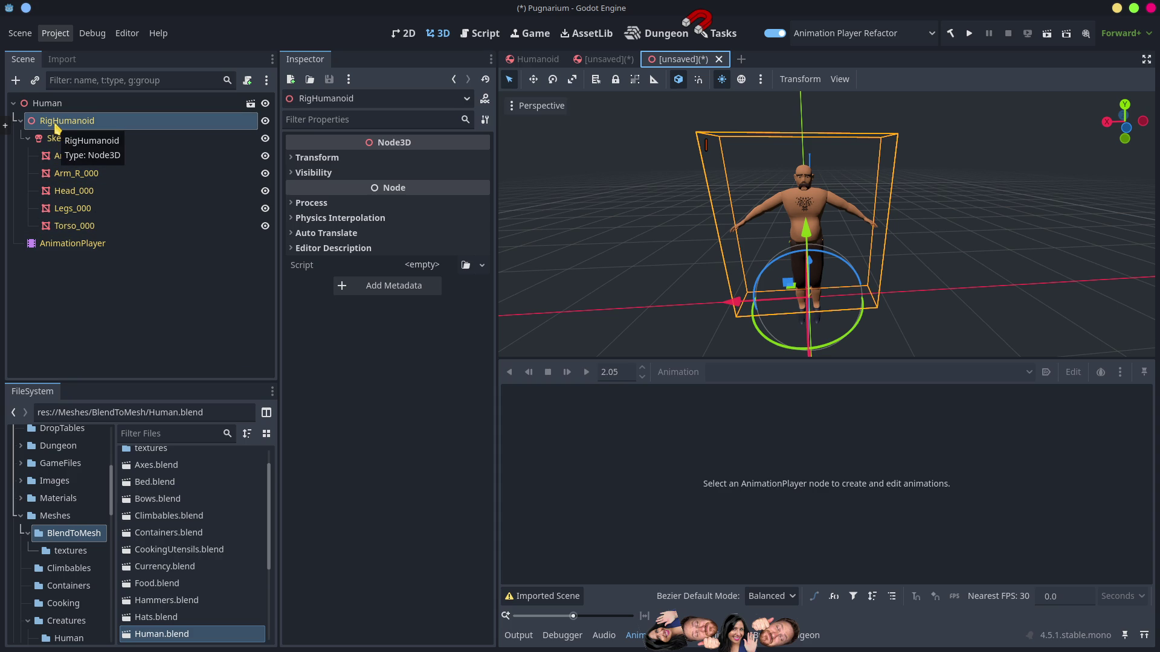
{"action": "left_click", "coordinate": [77, 128]}
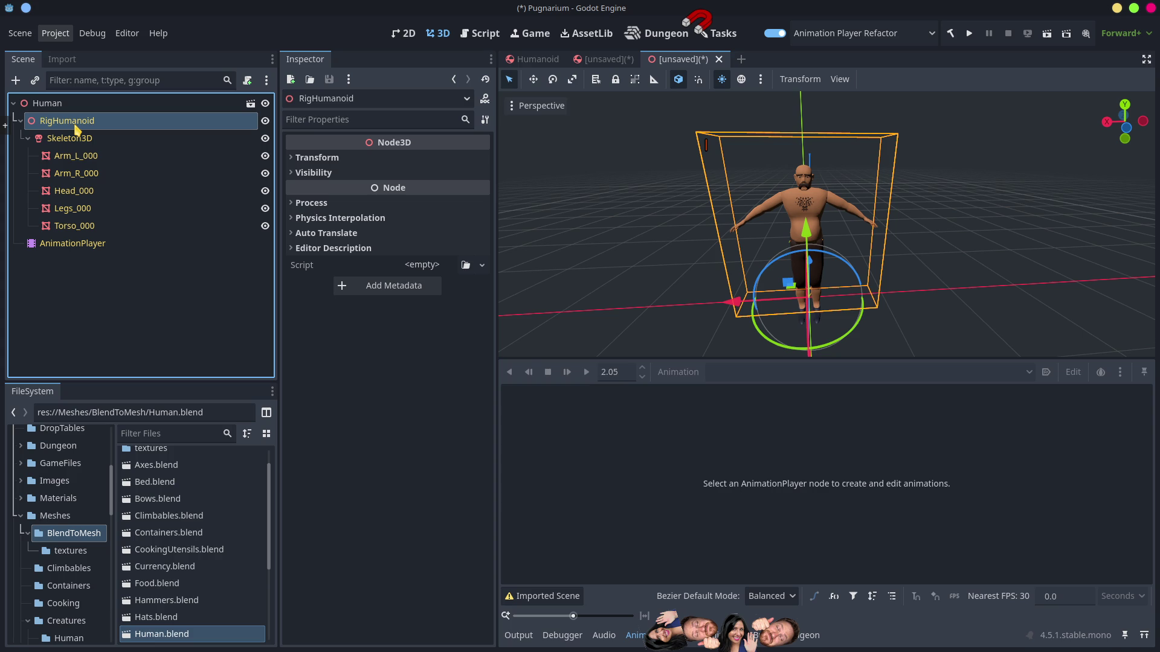
Step: Close the unsaved Human scene with Don't Save and create a new inherited scene from Human.blend
{"action": "left_click", "coordinate": [719, 59]}
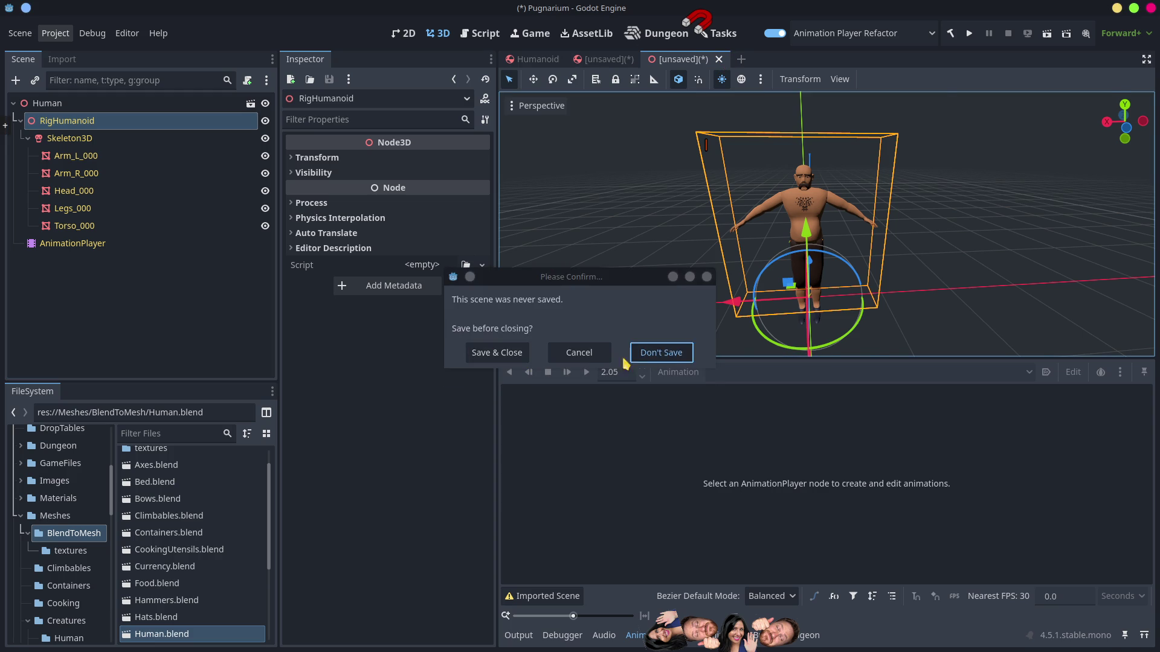
{"action": "left_click", "coordinate": [656, 357]}
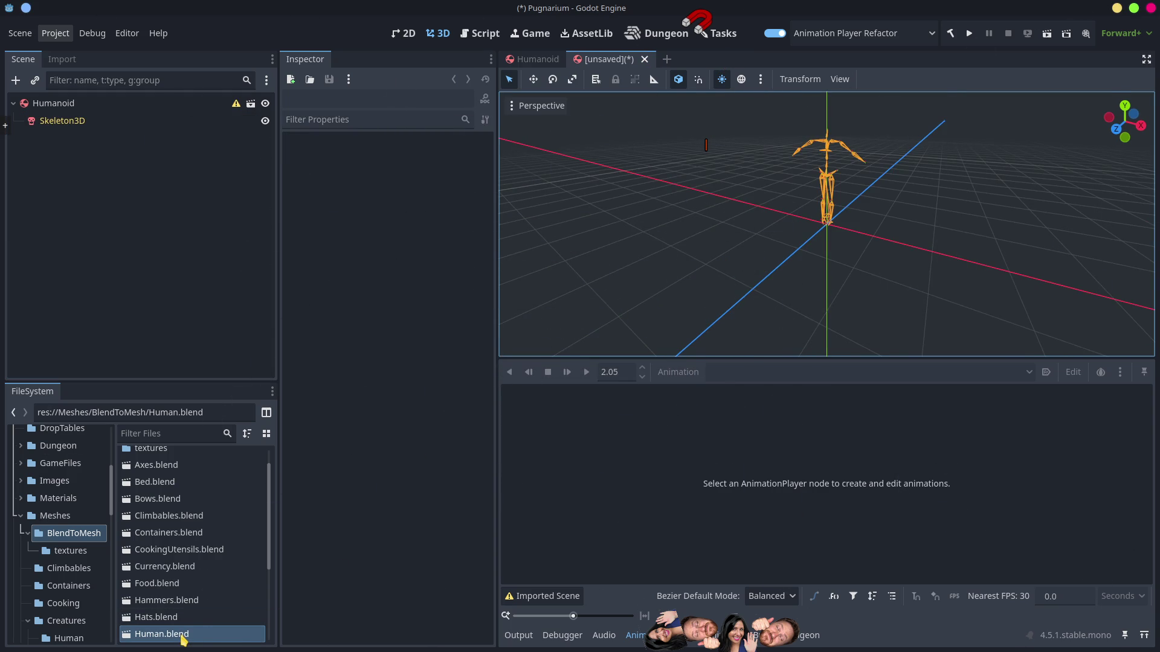
{"action": "right_click", "coordinate": [183, 639]}
{"action": "left_click", "coordinate": [228, 321]}
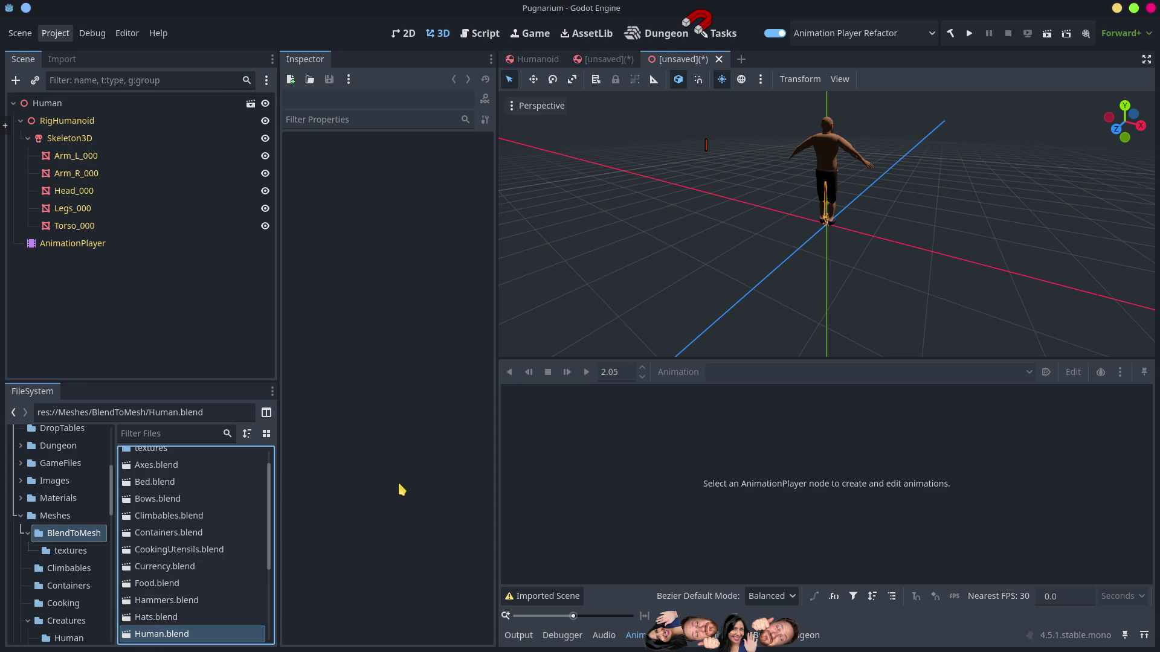
{"action": "double_click", "coordinate": [188, 634]}
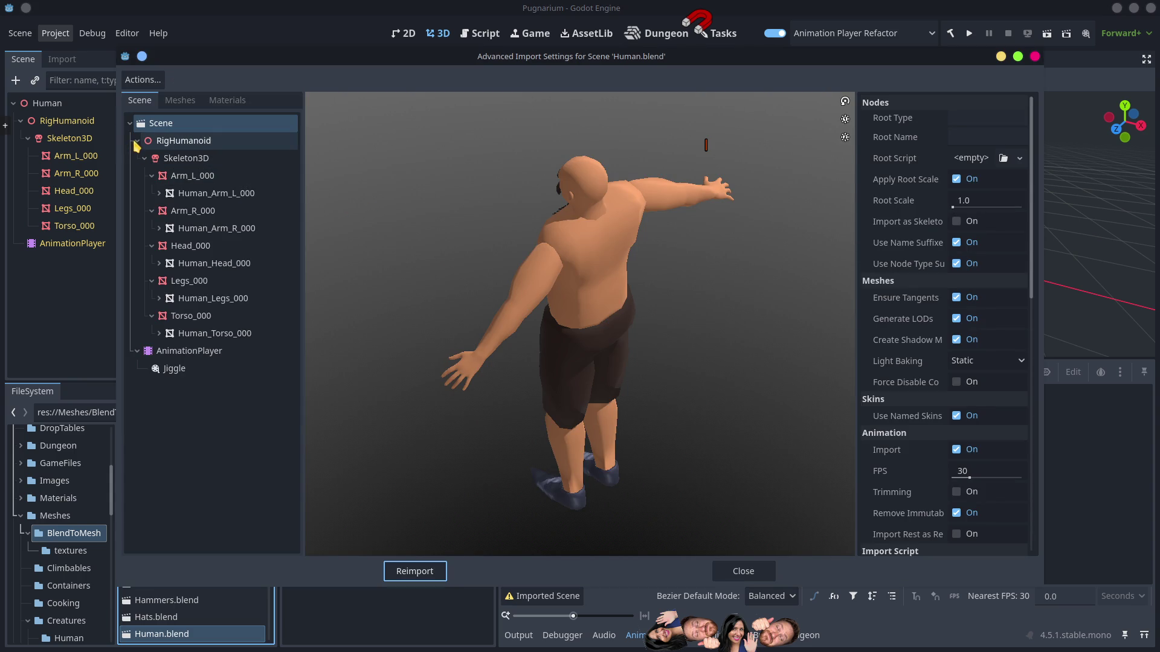
{"action": "left_click", "coordinate": [137, 140]}
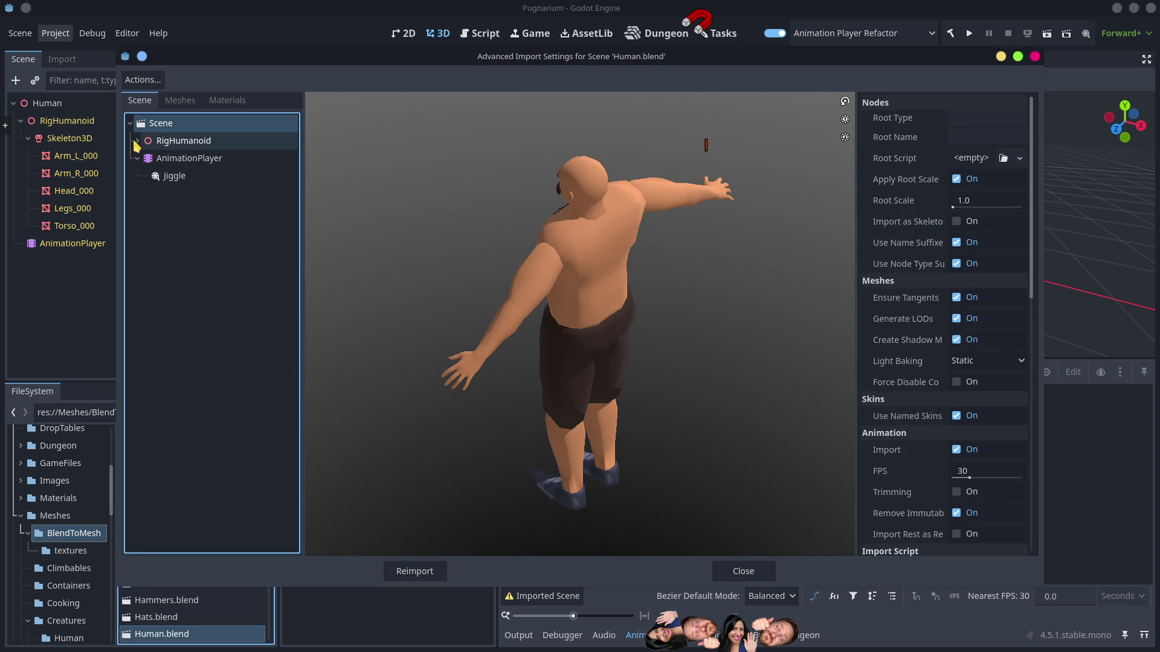
{"action": "left_click", "coordinate": [136, 158]}
{"action": "left_click", "coordinate": [137, 140]}
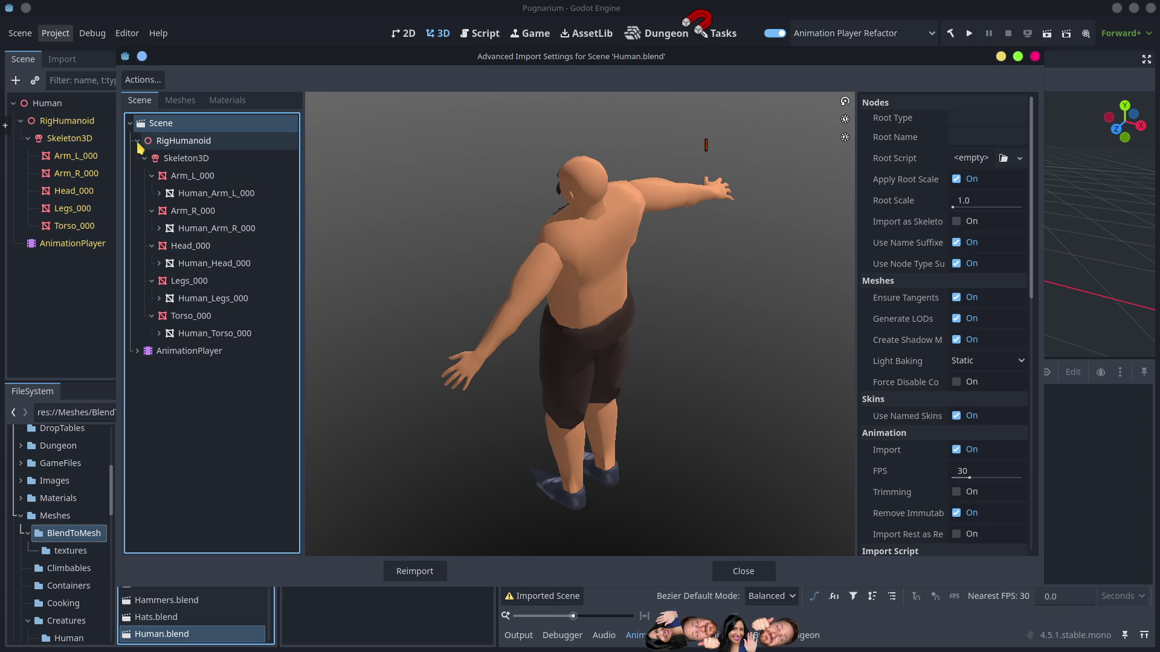
{"action": "left_click", "coordinate": [137, 142]}
{"action": "left_click", "coordinate": [144, 147]}
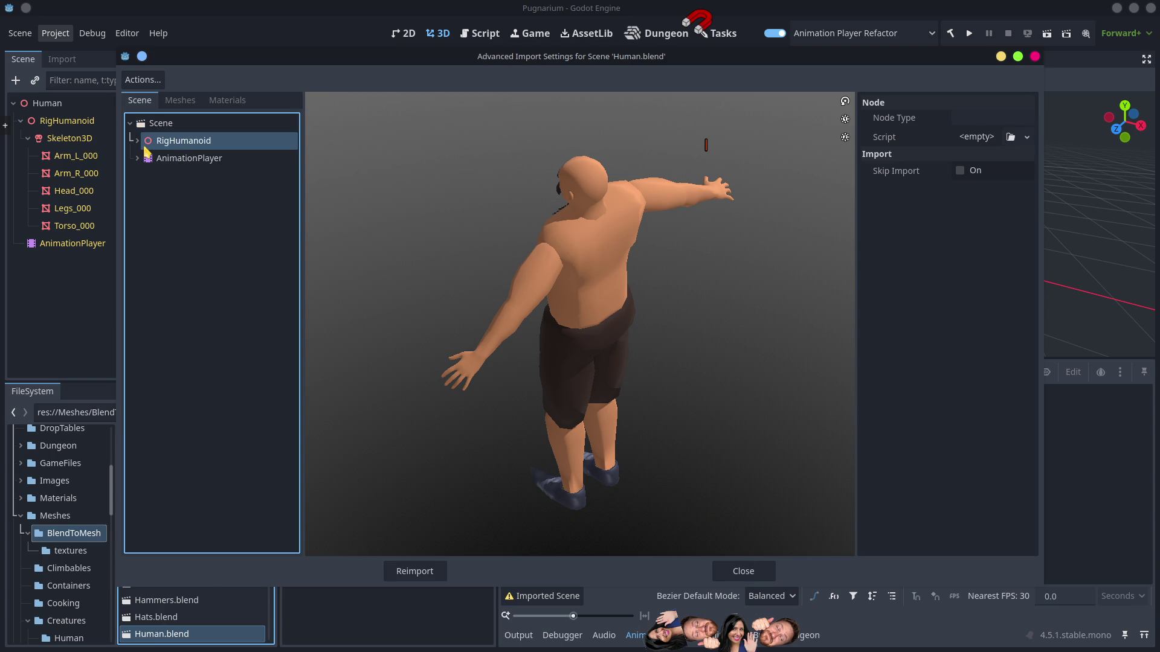
{"action": "left_click", "coordinate": [137, 141]}
{"action": "left_click", "coordinate": [145, 158]}
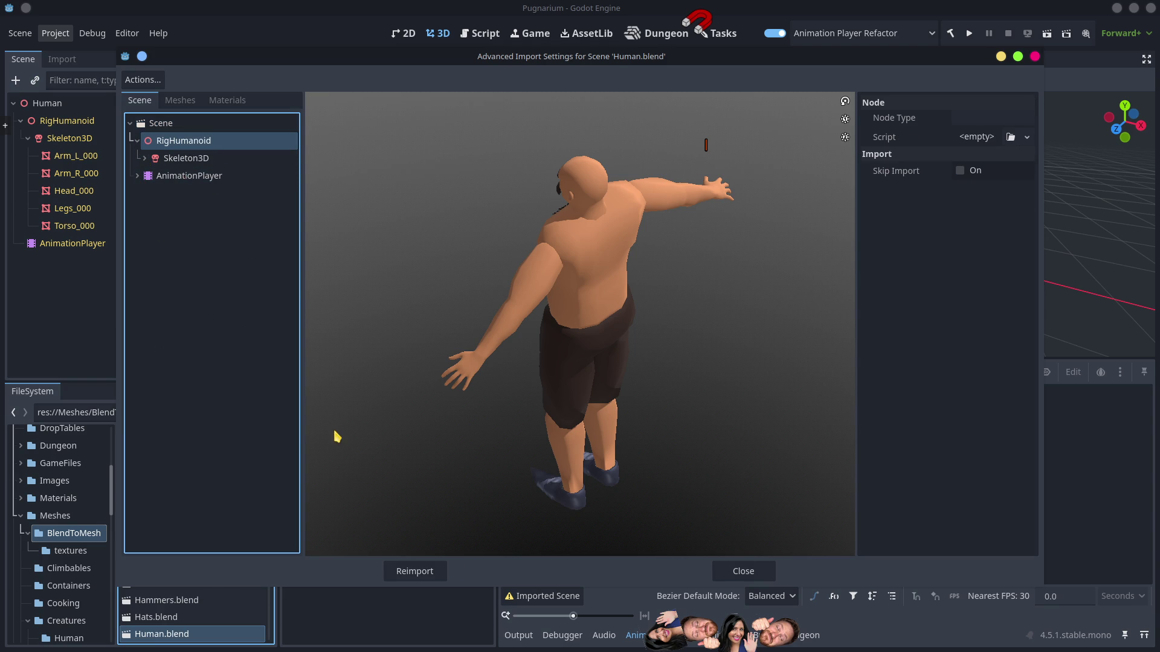
{"action": "left_click", "coordinate": [760, 576]}
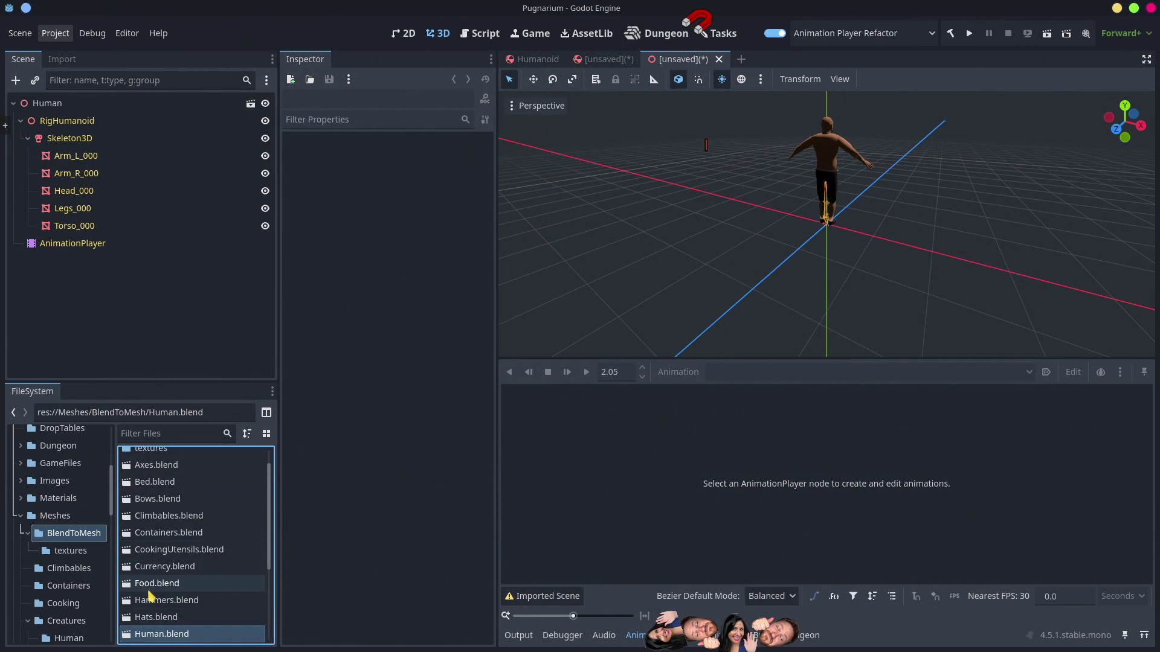
Step: Check the Skeleton3D node in AvatarHumanoid.blend's Advanced Import Settings, then close without reimporting
{"action": "scroll", "coordinate": [68, 611], "scroll_direction": "down", "scroll_amount": 3}
{"action": "scroll", "coordinate": [64, 612], "scroll_direction": "down", "scroll_amount": 1}
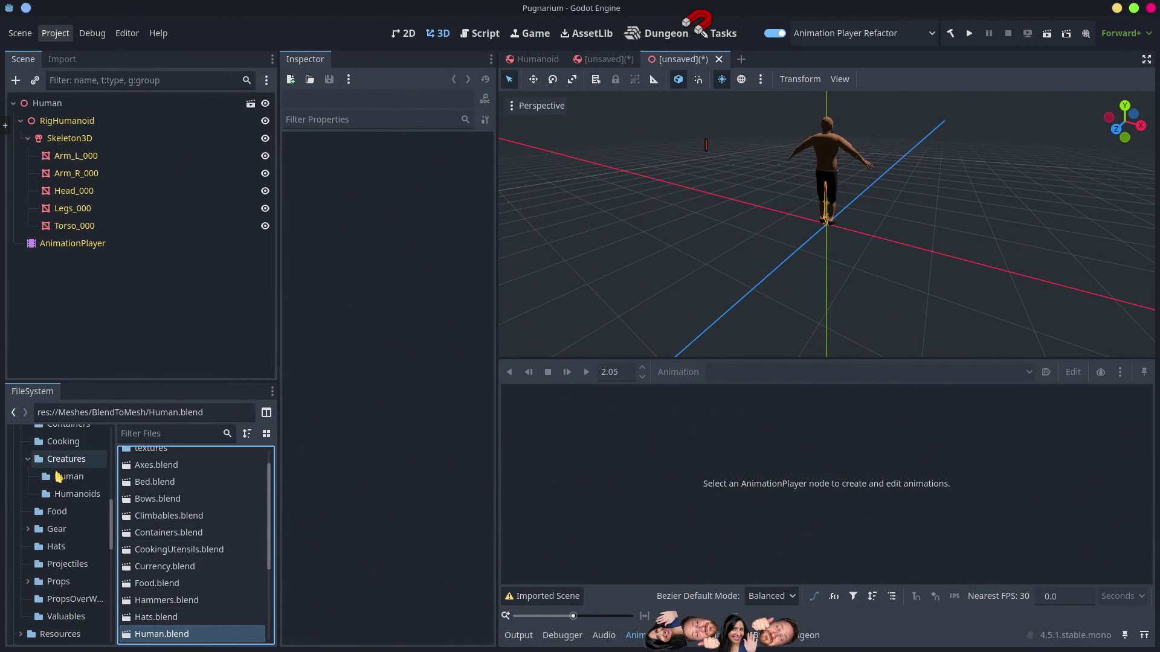
{"action": "scroll", "coordinate": [73, 613], "scroll_direction": "down", "scroll_amount": 3}
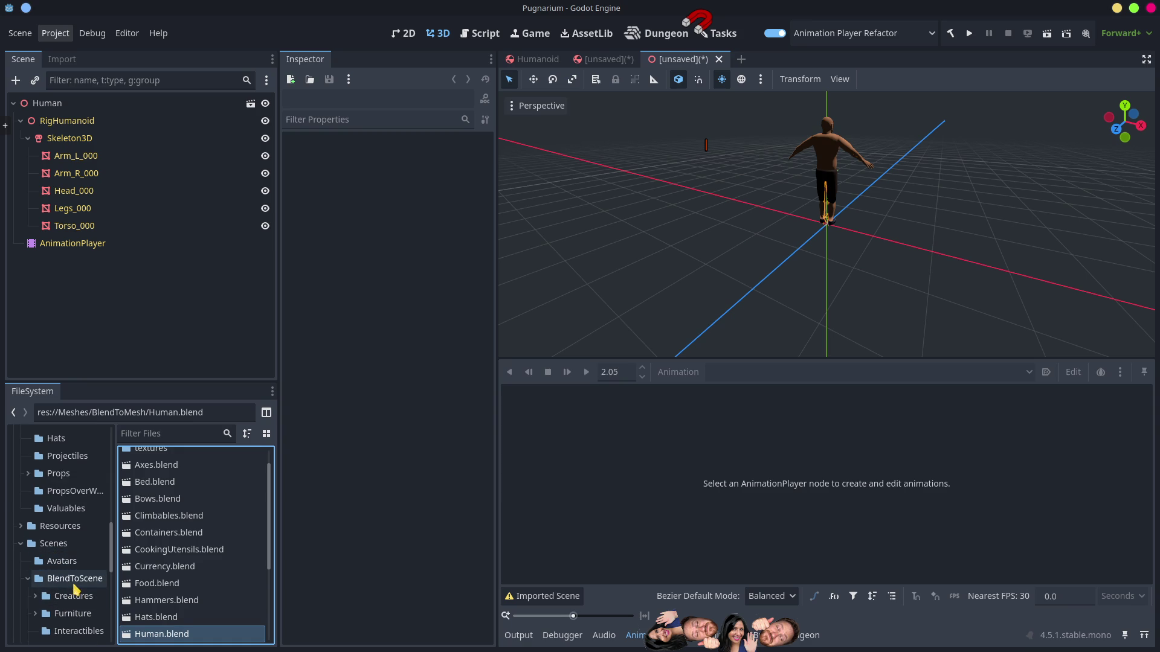
{"action": "left_click", "coordinate": [74, 581]}
{"action": "double_click", "coordinate": [168, 536]}
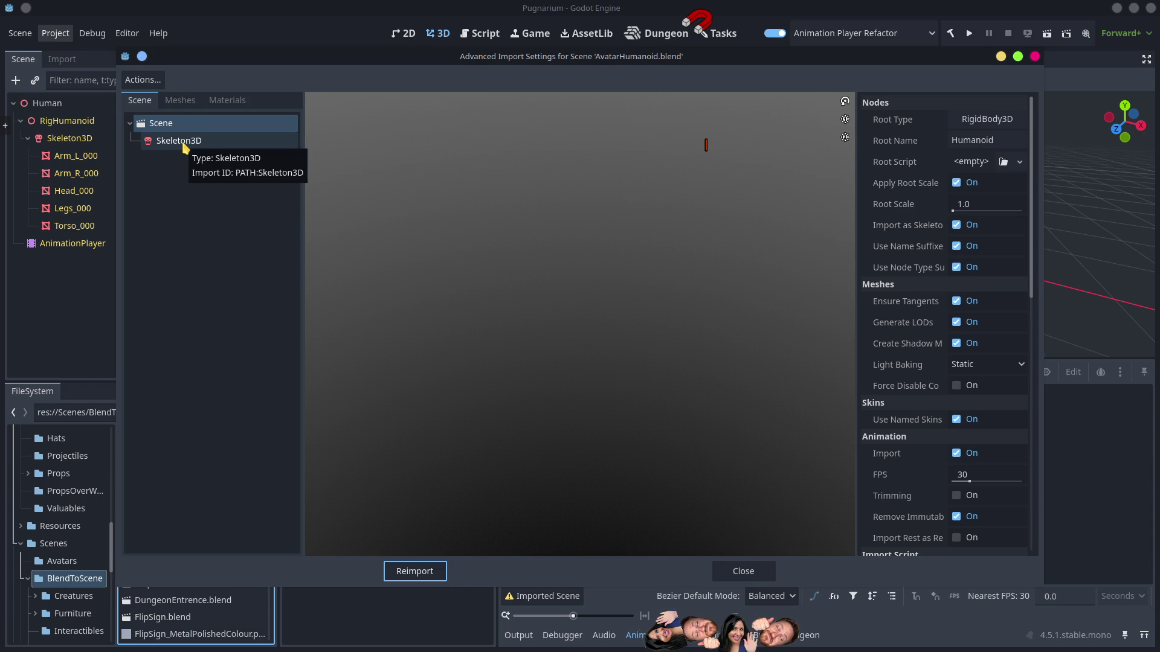
{"action": "left_click", "coordinate": [179, 141]}
{"action": "key", "text": "Up"}
{"action": "key", "text": "Down"}
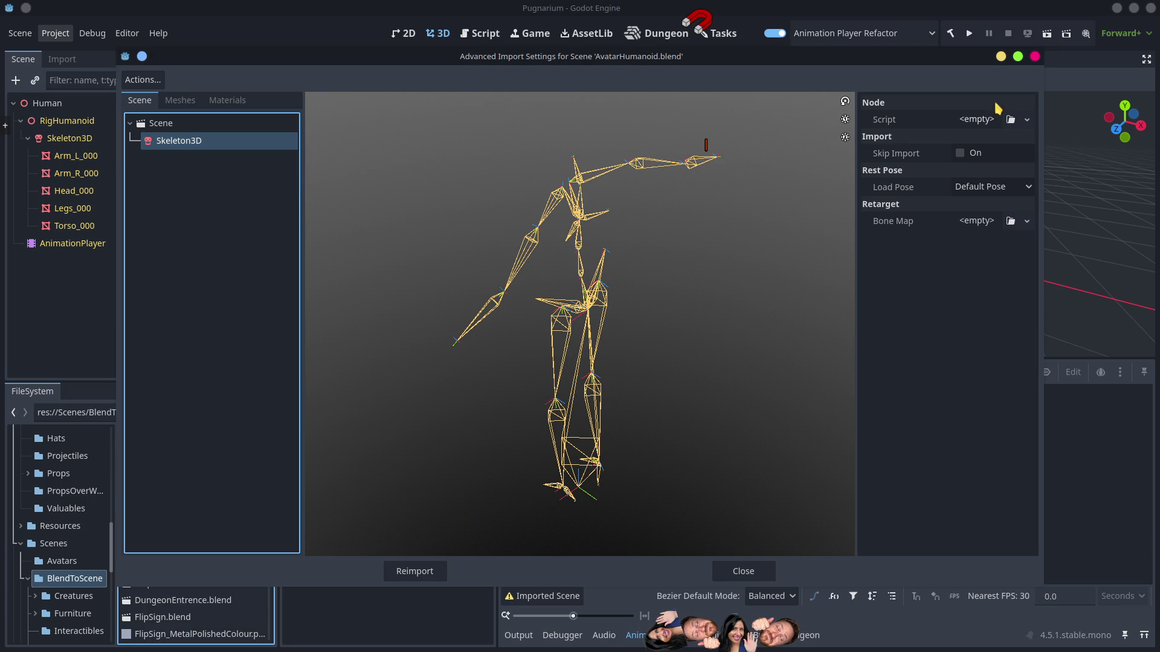
{"action": "left_click", "coordinate": [1036, 60]}
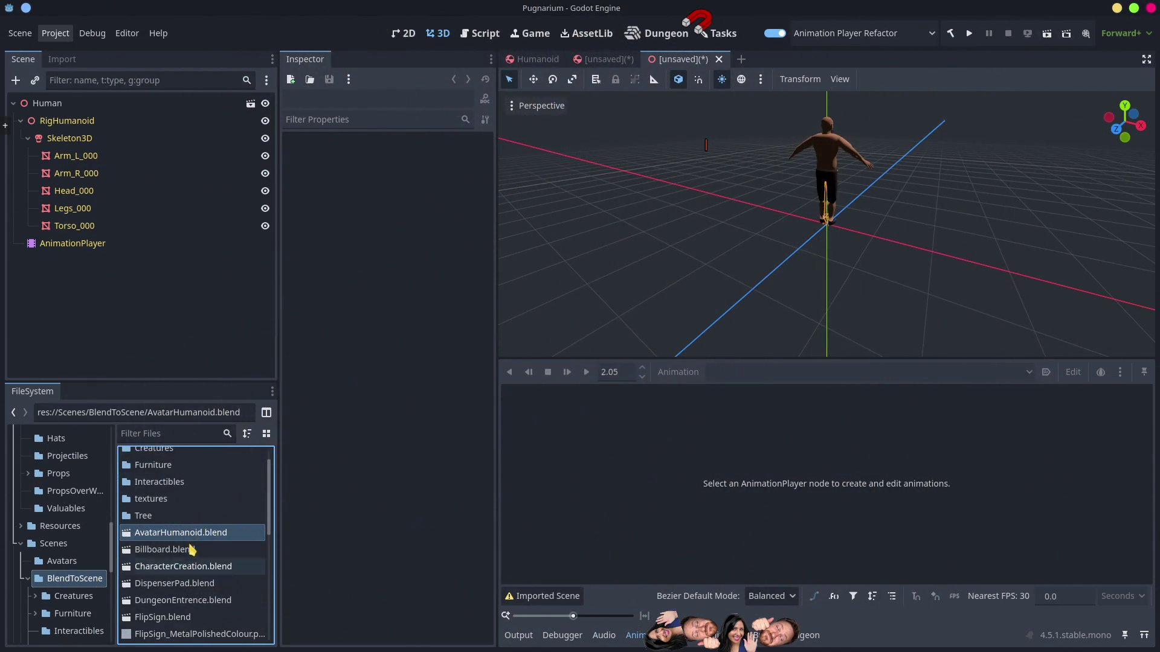
Step: Create a new inherited scene from AvatarHumanoid.blend and return to the Human scene tab
{"action": "right_click", "coordinate": [198, 539]}
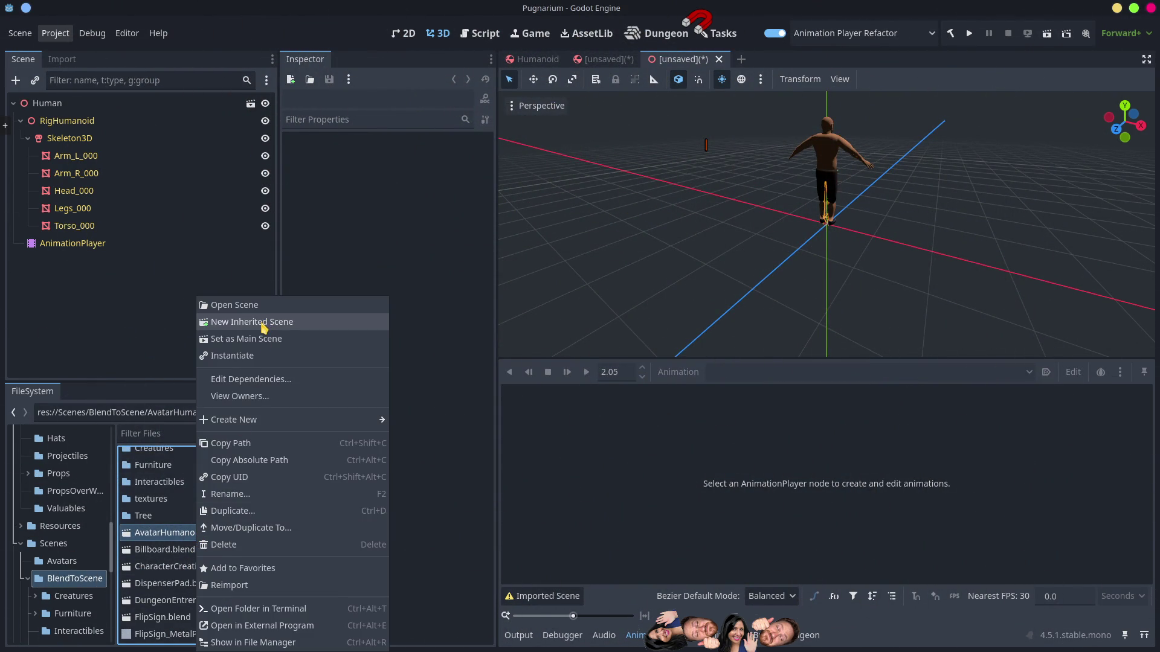
{"action": "left_click", "coordinate": [326, 324]}
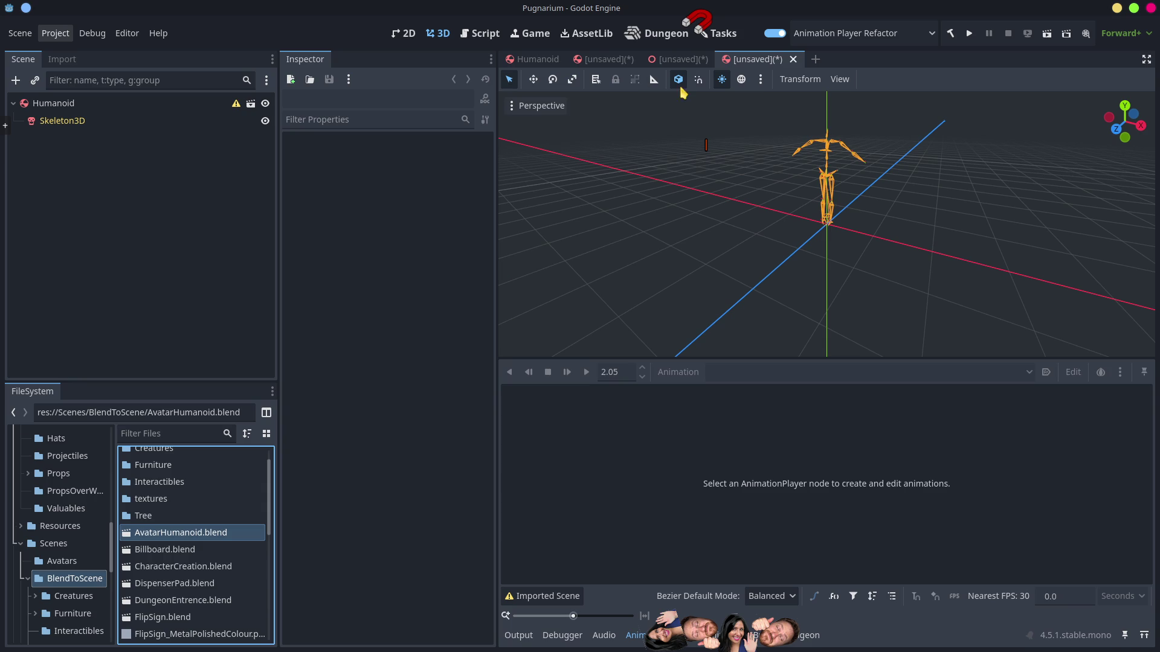
{"action": "left_click", "coordinate": [694, 59]}
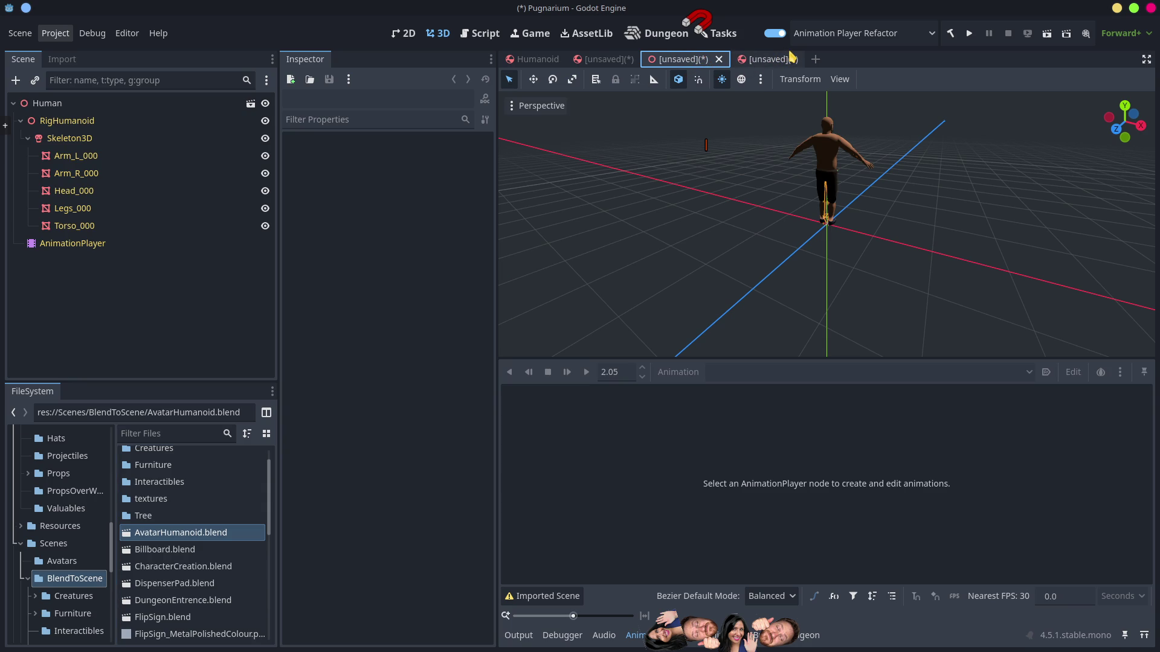
Step: Browse to Meshes/BlendToMesh and open Human.blend's Advanced Import Settings
{"action": "scroll", "coordinate": [68, 561], "scroll_direction": "up", "scroll_amount": 3}
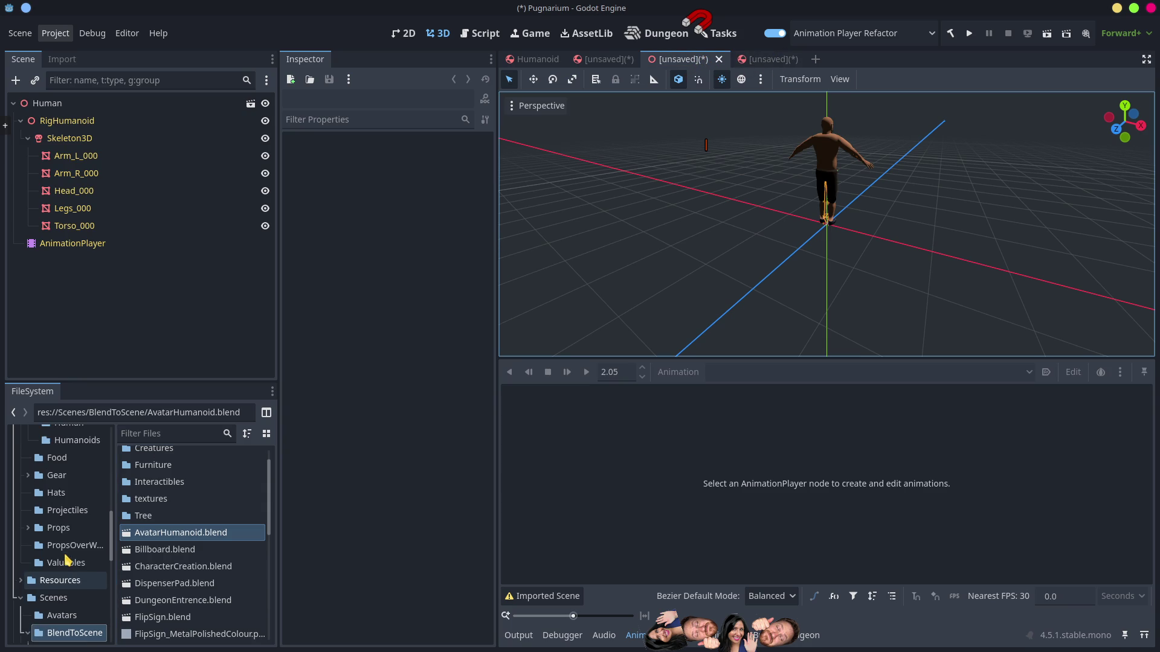
{"action": "scroll", "coordinate": [67, 561], "scroll_direction": "up", "scroll_amount": 4}
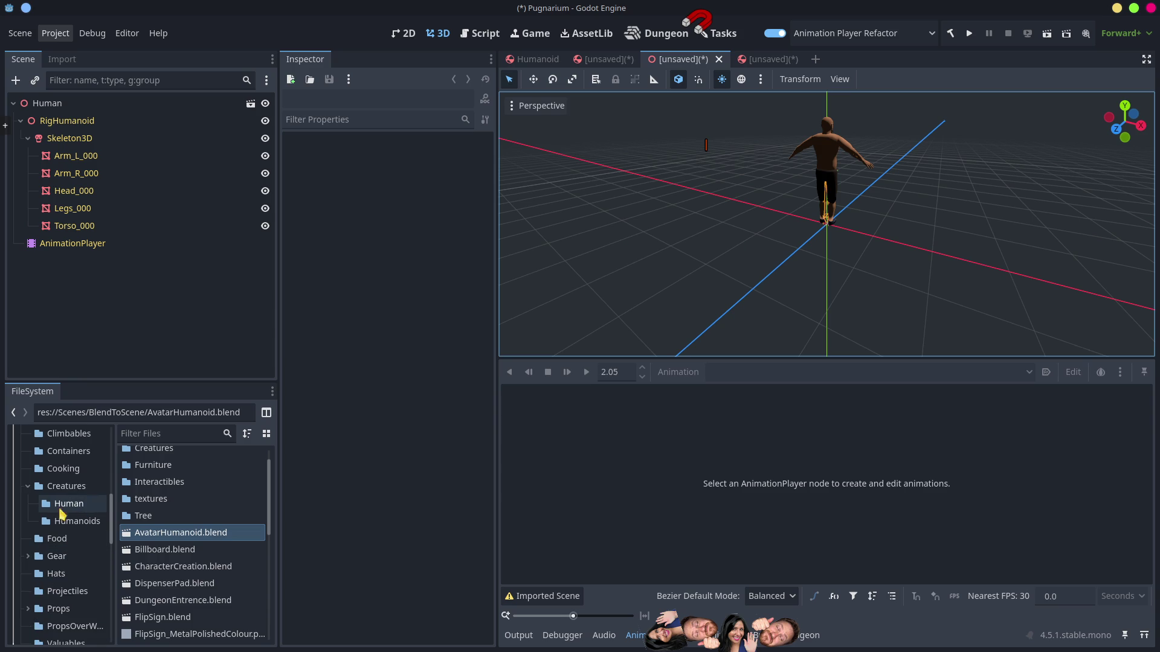
{"action": "scroll", "coordinate": [68, 589], "scroll_direction": "up", "scroll_amount": 4}
{"action": "left_click", "coordinate": [53, 463]}
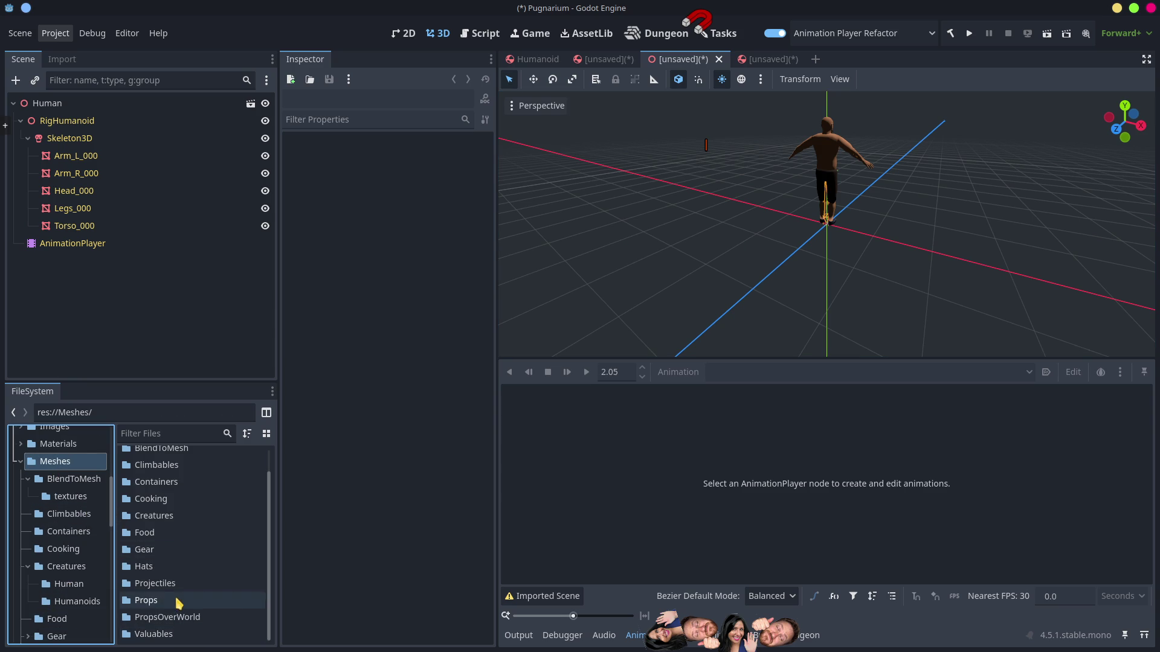
{"action": "scroll", "coordinate": [177, 610], "scroll_direction": "up", "scroll_amount": 2}
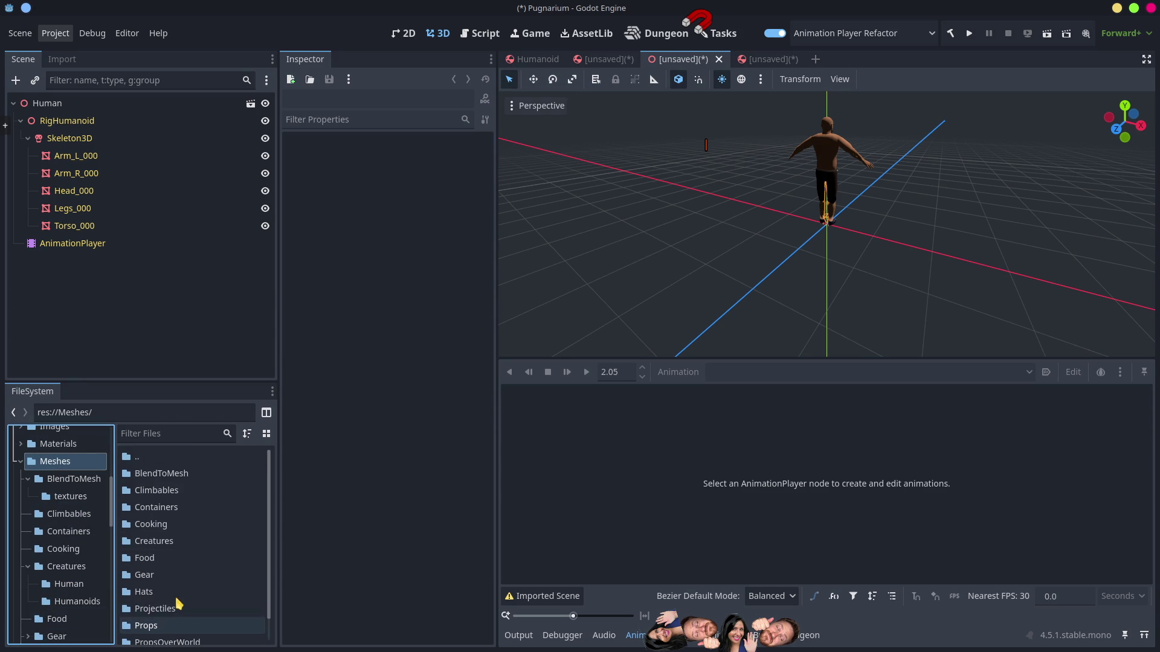
{"action": "double_click", "coordinate": [161, 479]}
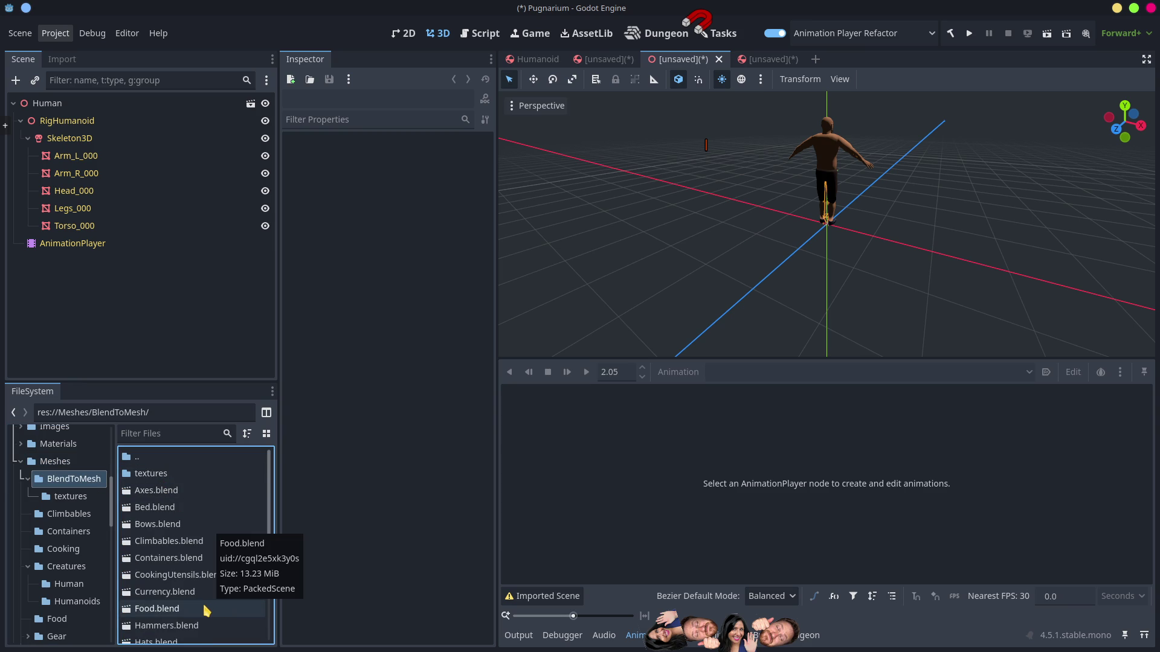
{"action": "scroll", "coordinate": [205, 611], "scroll_direction": "down", "scroll_amount": 2}
{"action": "double_click", "coordinate": [161, 611]}
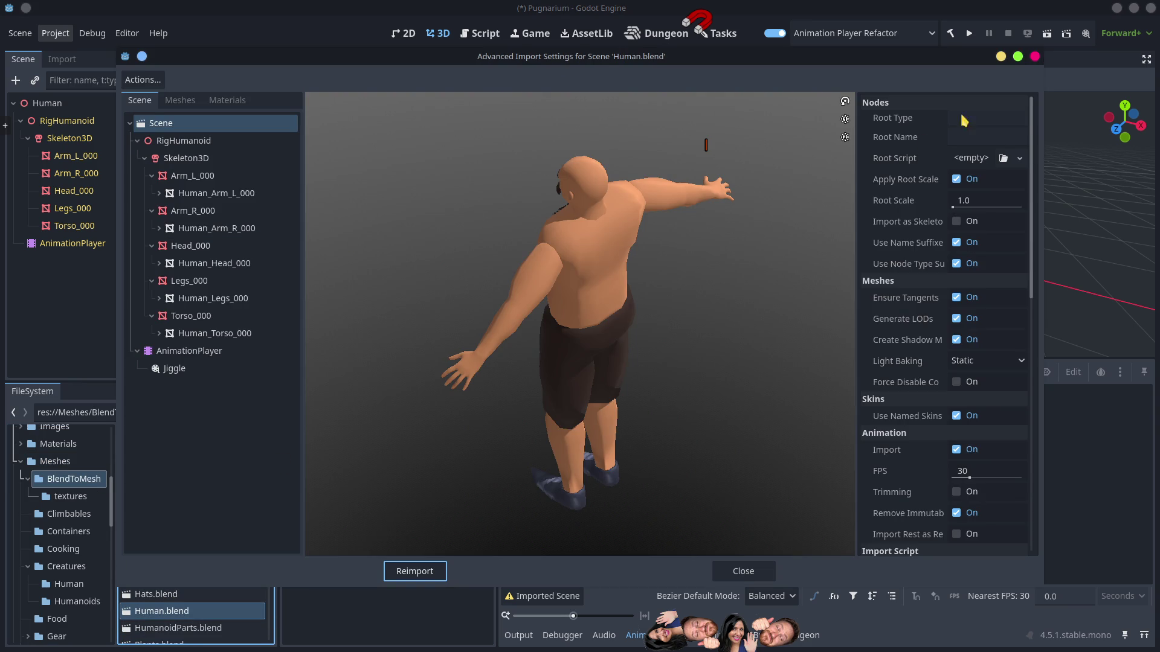
Step: Set the import root type to RigidBody3D, reimport Human.blend, and view the unsaved Humanoid scene
{"action": "left_click", "coordinate": [981, 120]}
{"action": "left_click", "coordinate": [981, 119]}
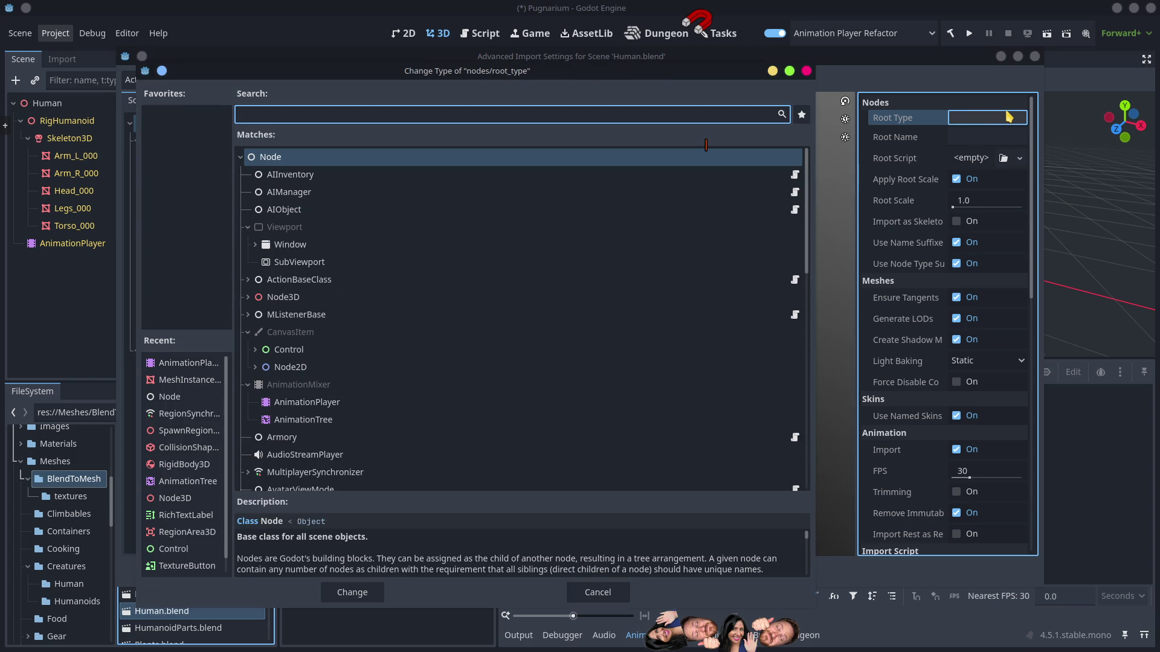
{"action": "type", "text": "rigid"}
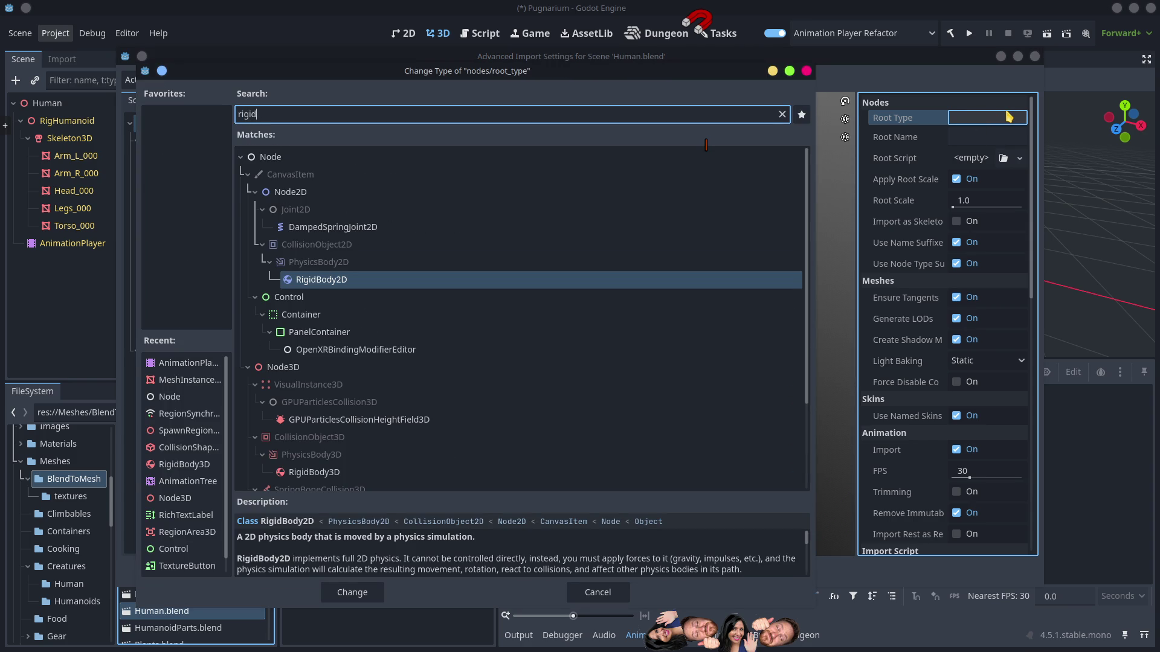
{"action": "double_click", "coordinate": [338, 472]}
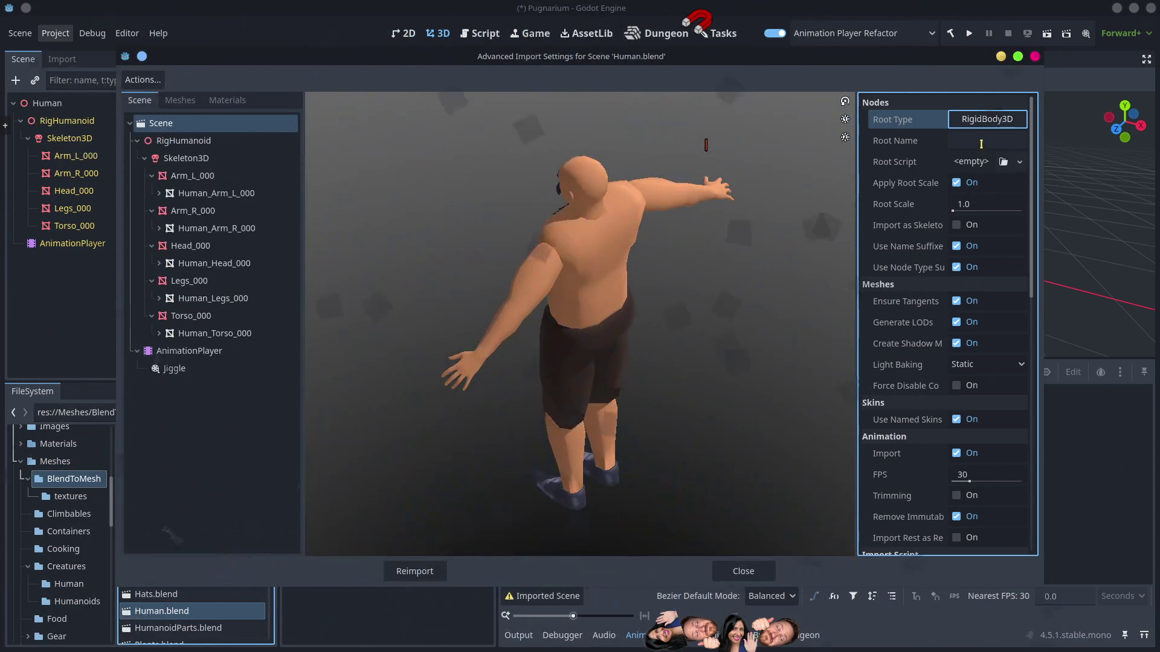
{"action": "left_click", "coordinate": [980, 141]}
{"action": "type", "text": "Human"}
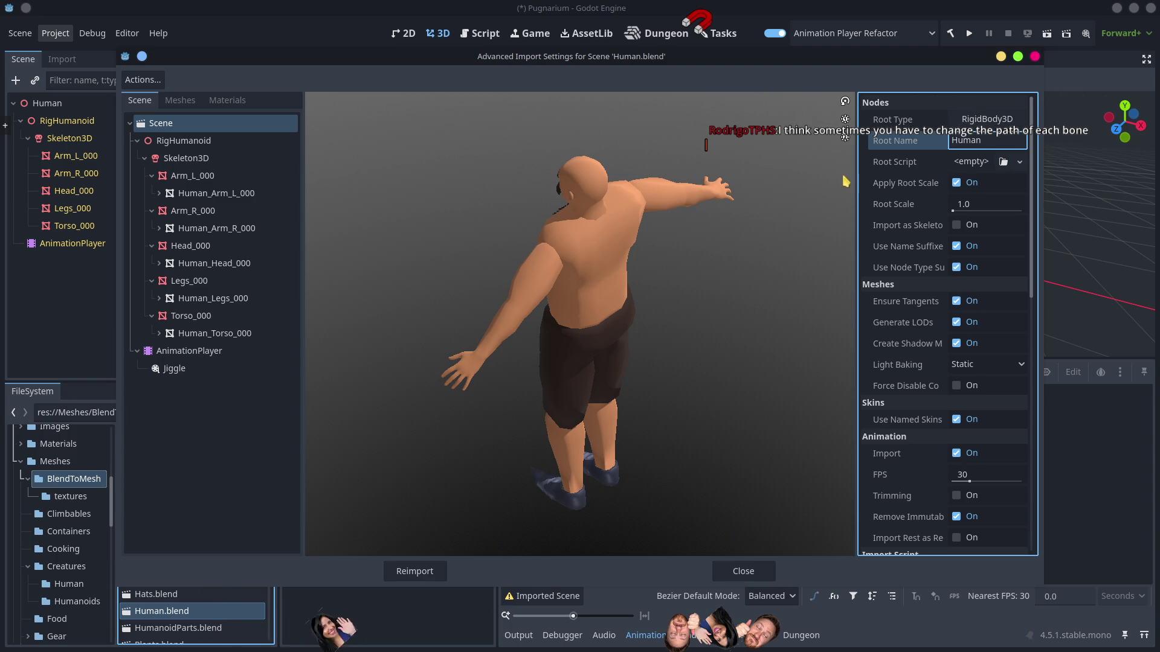
{"action": "left_click", "coordinate": [703, 145]}
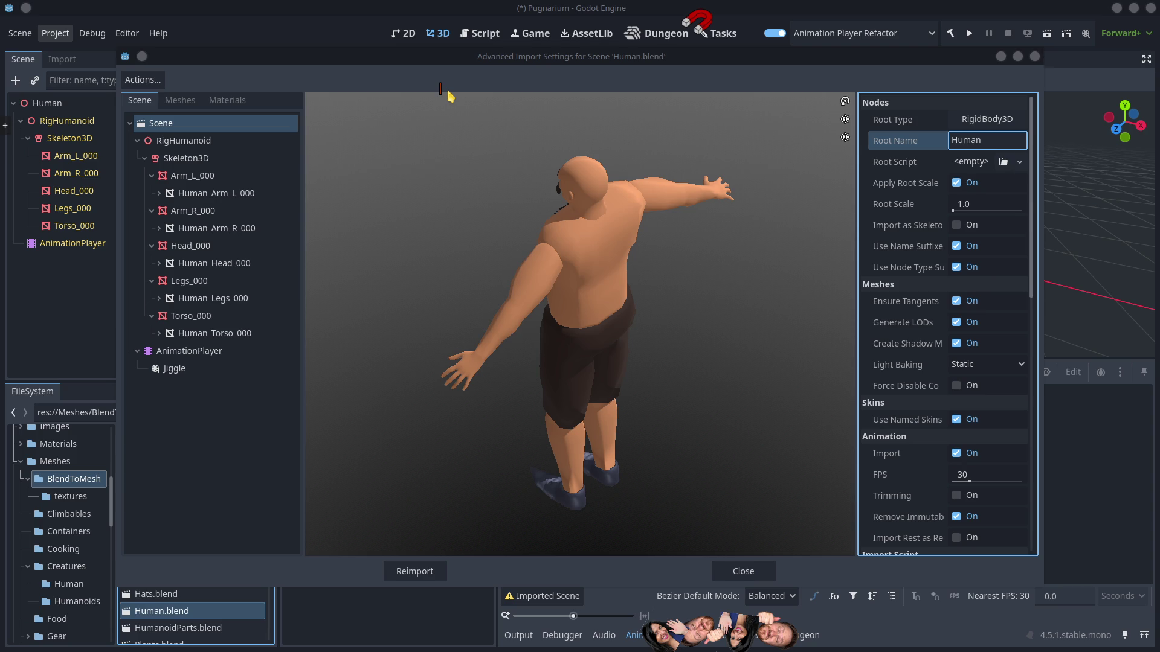
{"action": "left_click", "coordinate": [416, 579]}
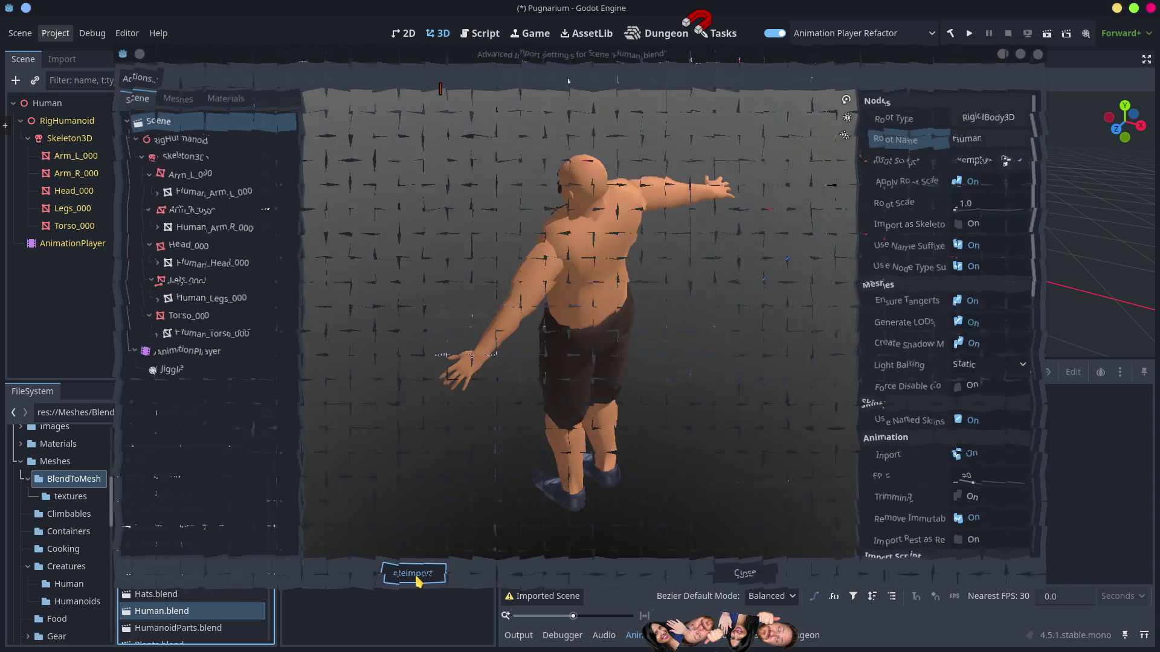
{"action": "left_click_drag", "start_coordinate": [781, 64], "coordinate": [769, 65]}
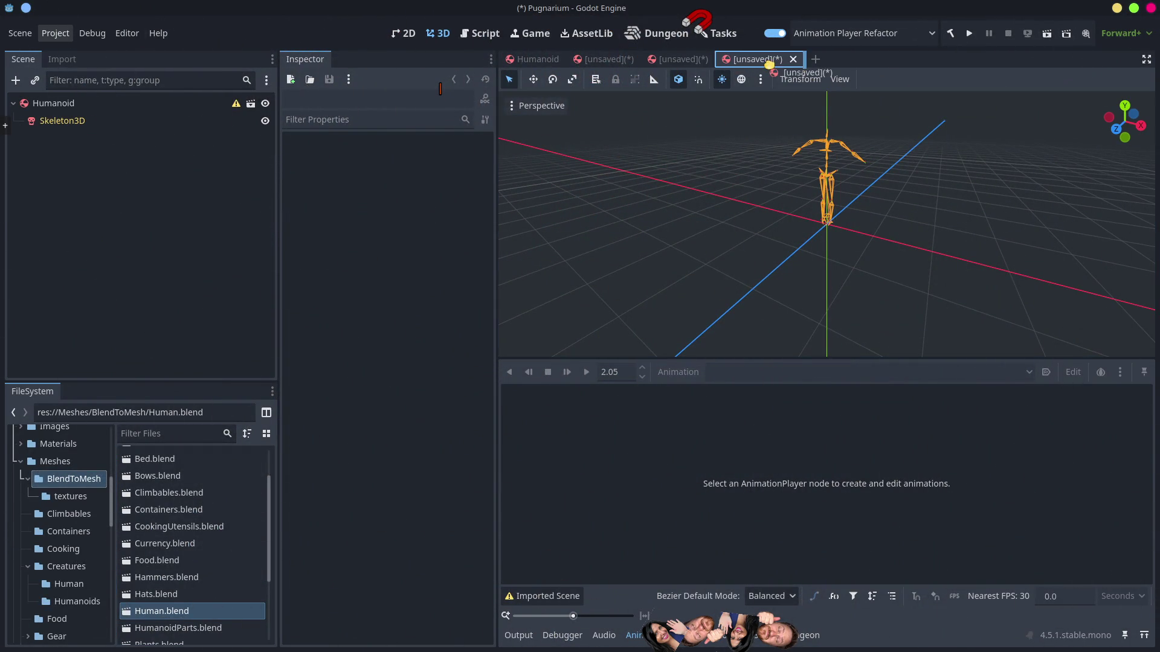
Step: Inspect the Humanoid Skeleton3D, then close the Human character scene with Don't Save
{"action": "left_click", "coordinate": [743, 105]}
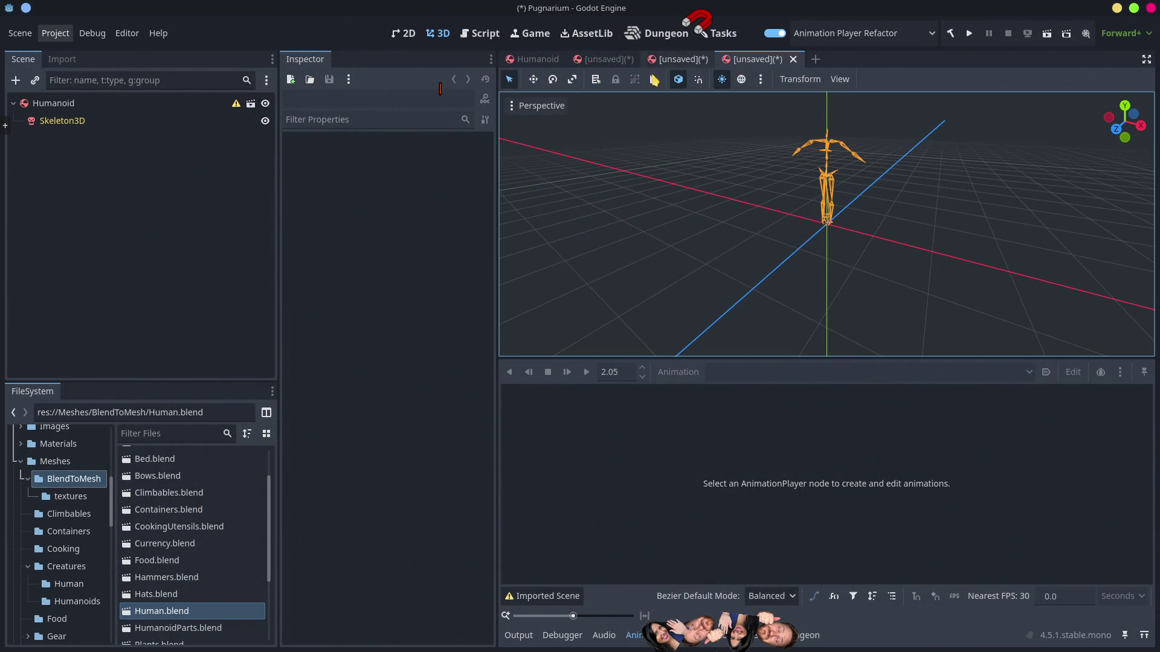
{"action": "left_click", "coordinate": [71, 104]}
{"action": "left_click", "coordinate": [61, 121]}
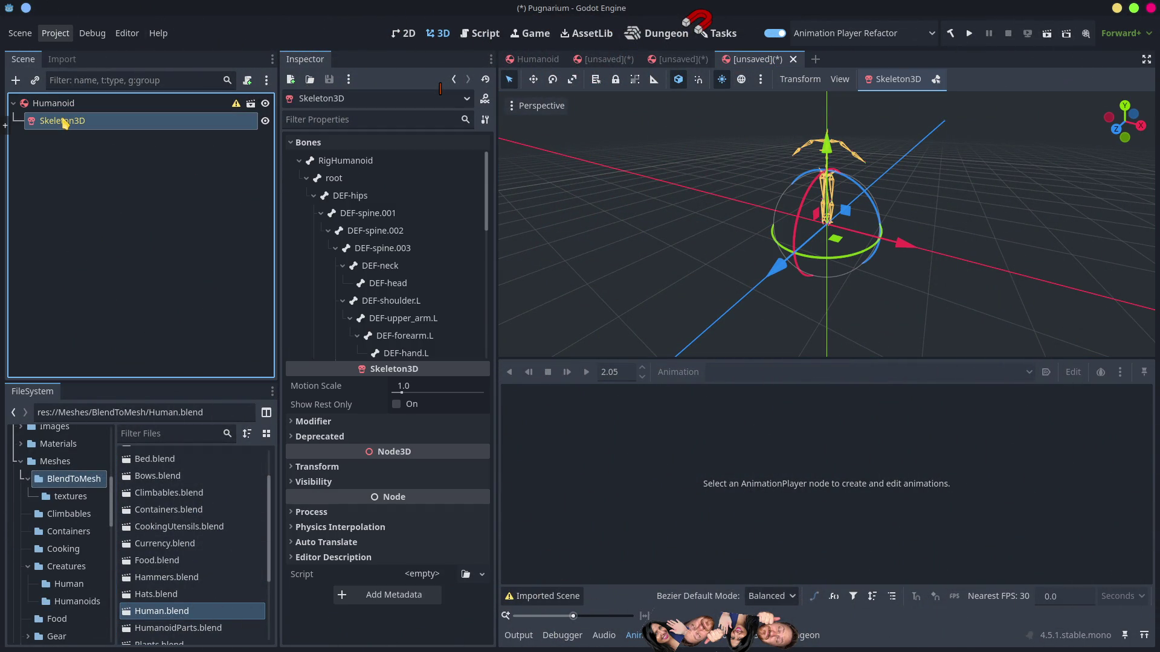
{"action": "left_click", "coordinate": [671, 58]}
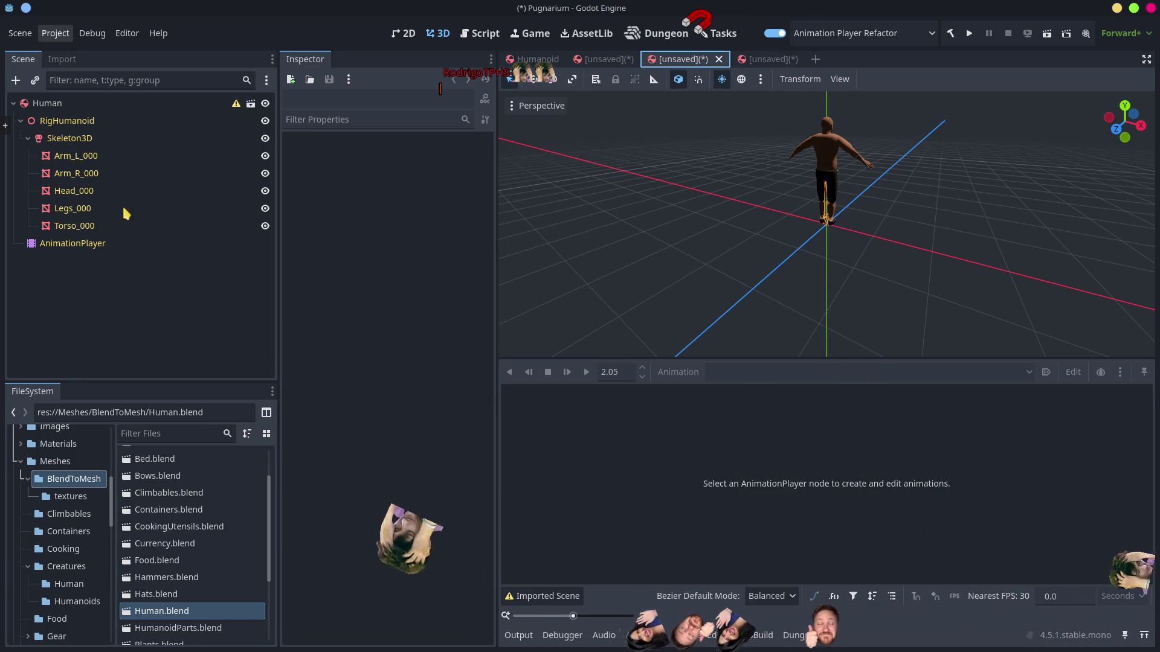
{"action": "middle_click", "coordinate": [688, 60]}
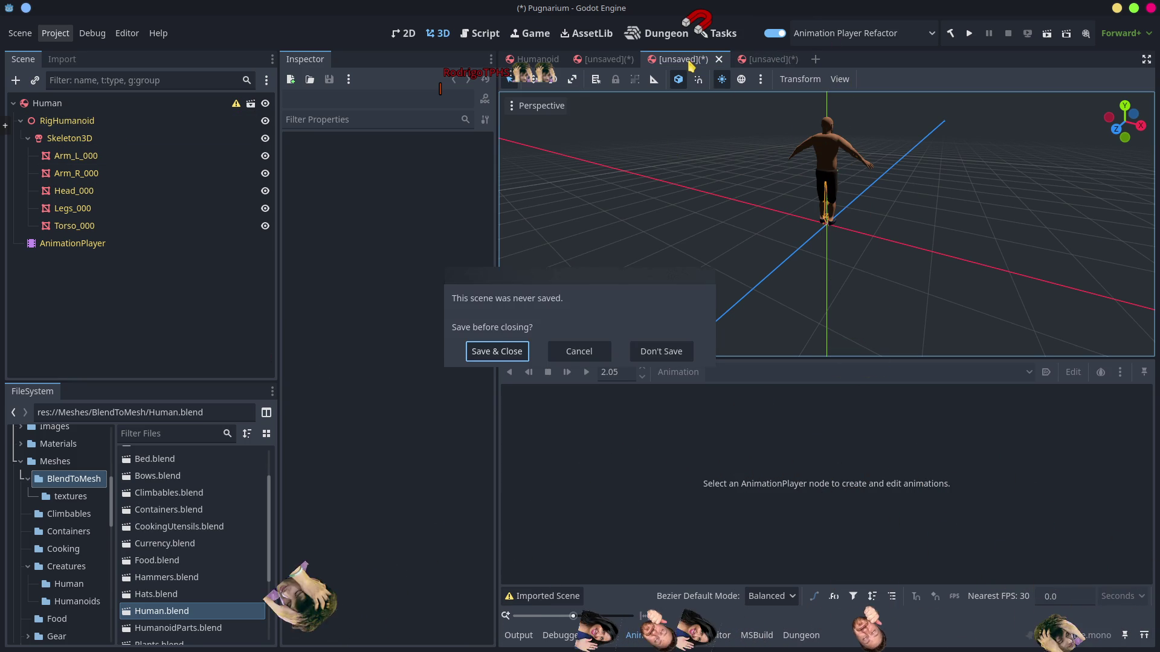
{"action": "left_click", "coordinate": [672, 353]}
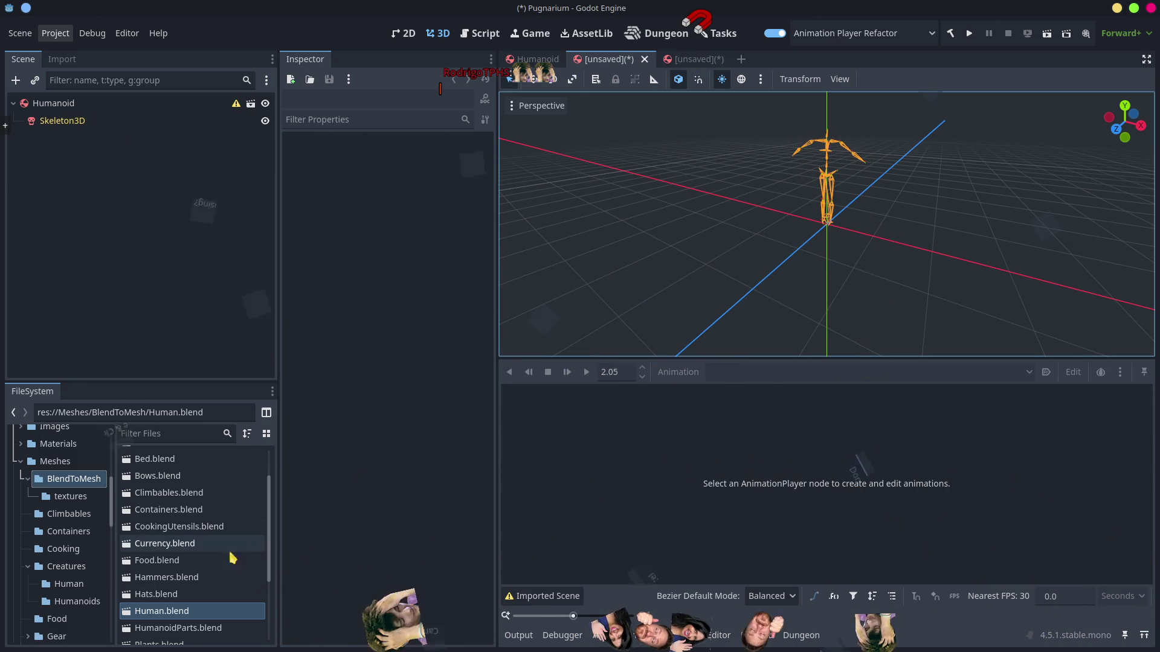
Step: Enlarge the FileSystem dock and select AvatarHumanoid.blend in Scenes/BlendToScene
{"action": "left_click_drag", "start_coordinate": [145, 381], "coordinate": [145, 163]}
{"action": "left_click", "coordinate": [461, 518]}
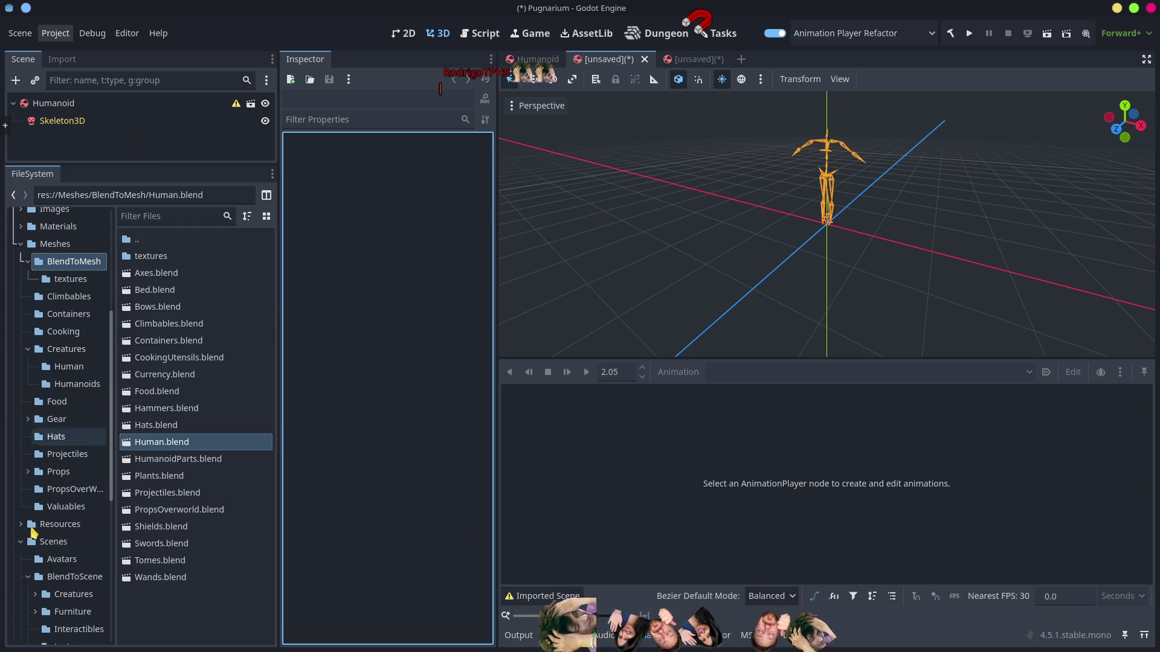
{"action": "scroll", "coordinate": [70, 580], "scroll_direction": "down", "scroll_amount": 5}
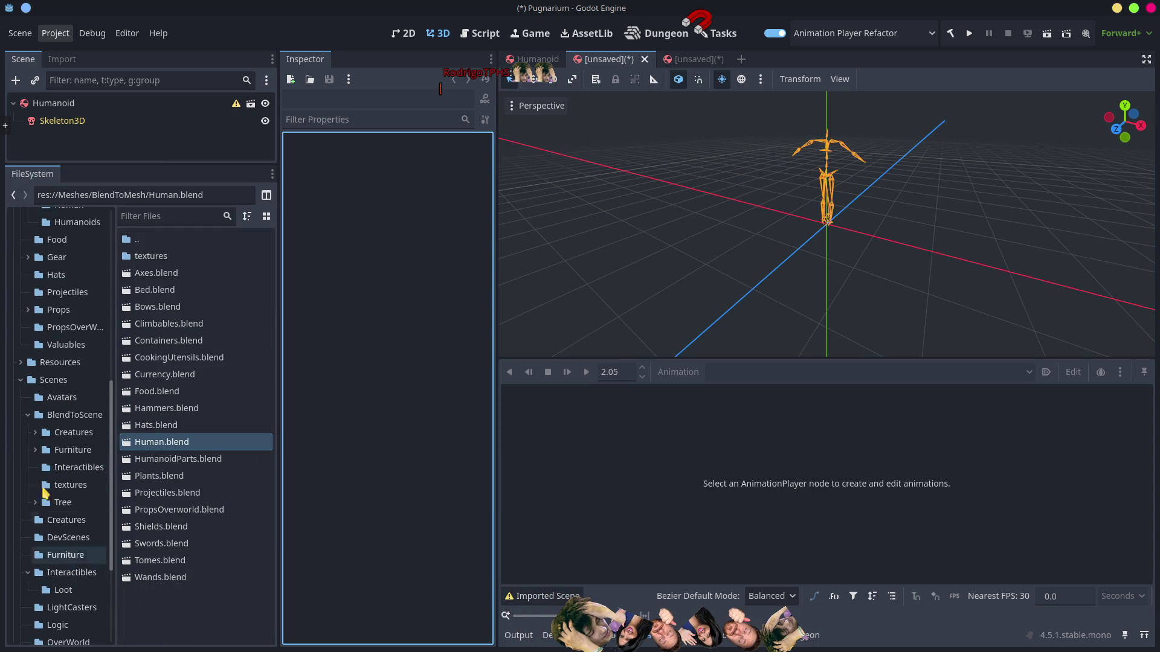
{"action": "left_click", "coordinate": [61, 396]}
{"action": "left_click", "coordinate": [211, 349]}
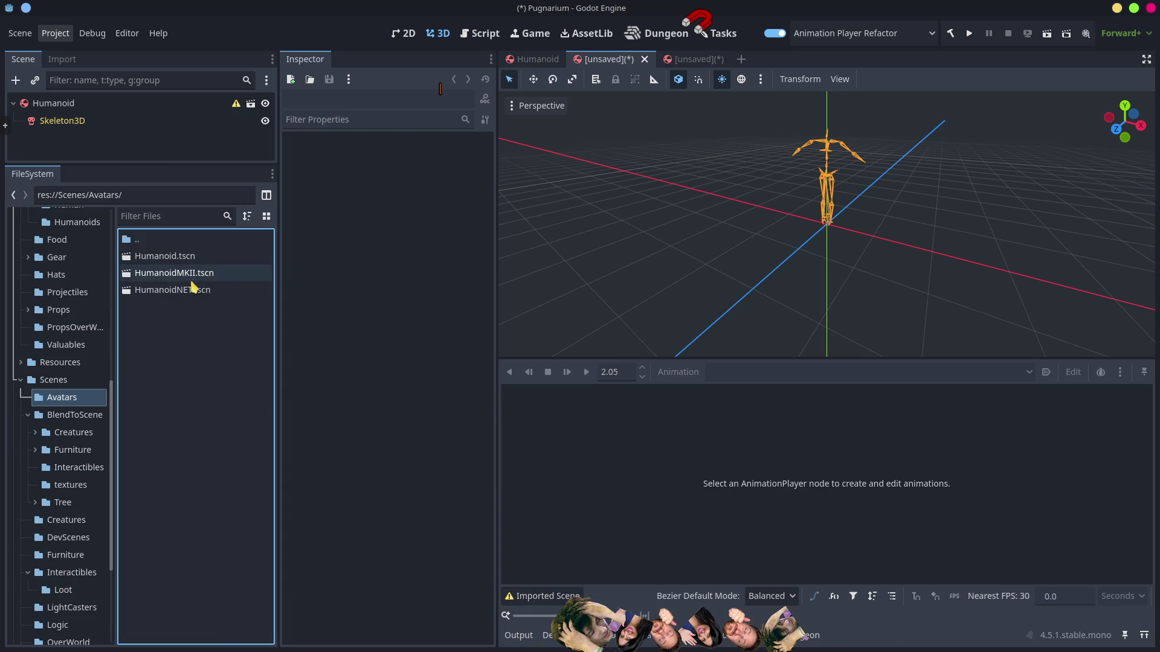
{"action": "left_click", "coordinate": [76, 415]}
{"action": "left_click", "coordinate": [157, 341]}
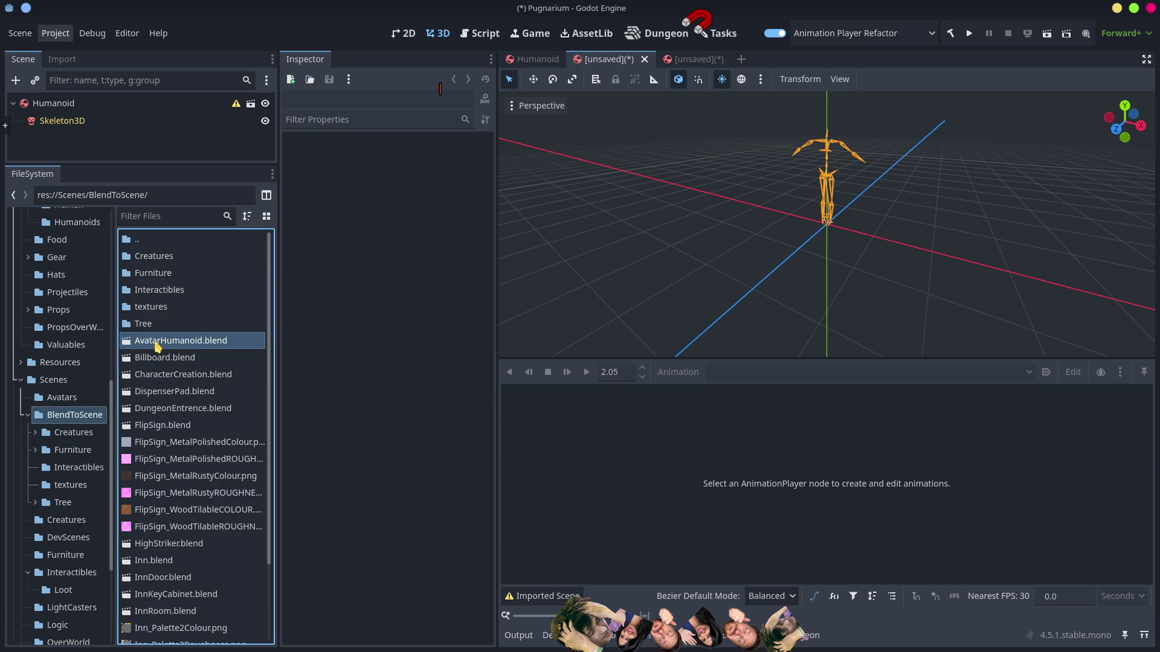
Step: Close two more unsaved scenes with Don't Save and create a new inherited scene from AvatarHumanoid.blend
{"action": "middle_click", "coordinate": [612, 61]}
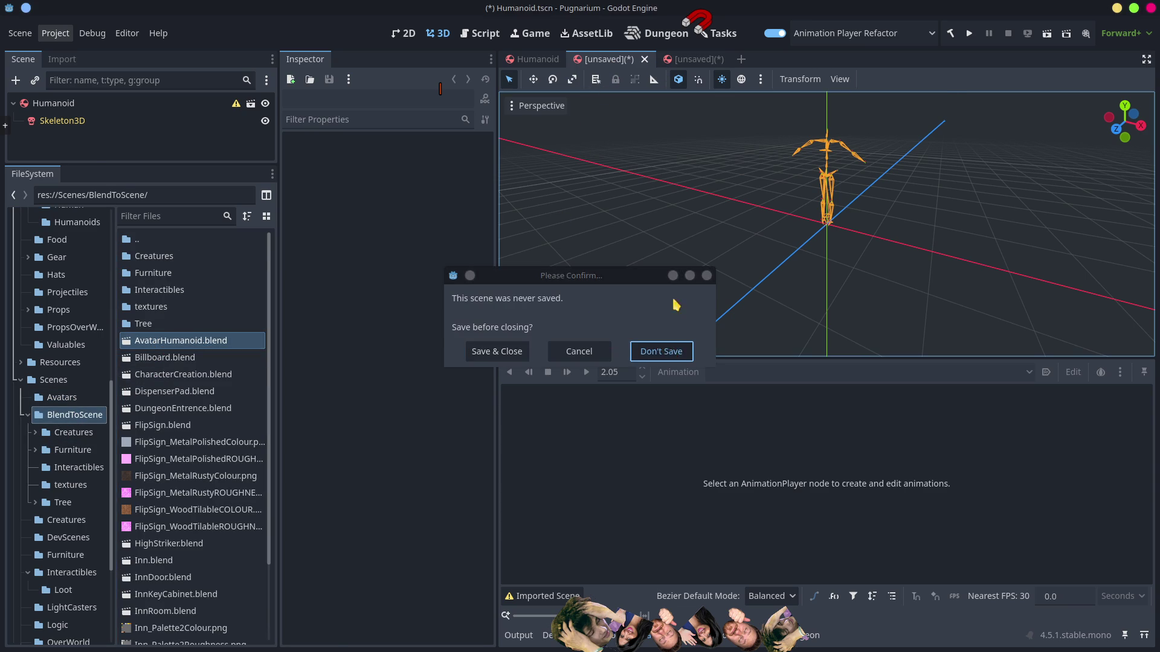
{"action": "left_click", "coordinate": [661, 352]}
{"action": "middle_click", "coordinate": [638, 60]}
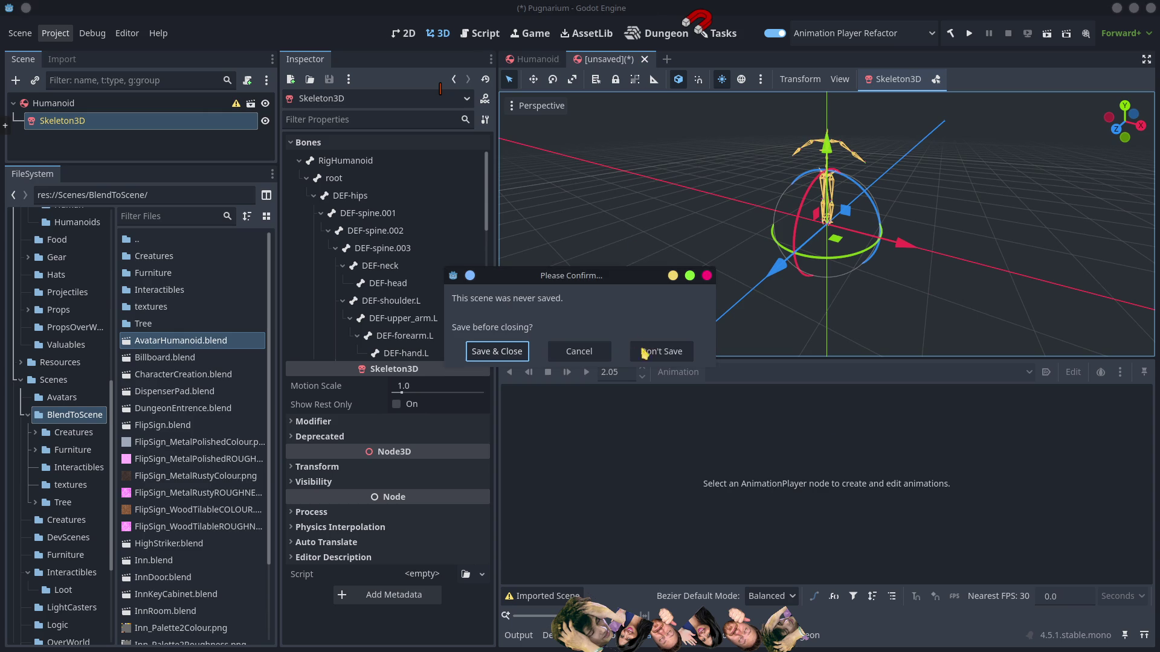
{"action": "left_click", "coordinate": [664, 353]}
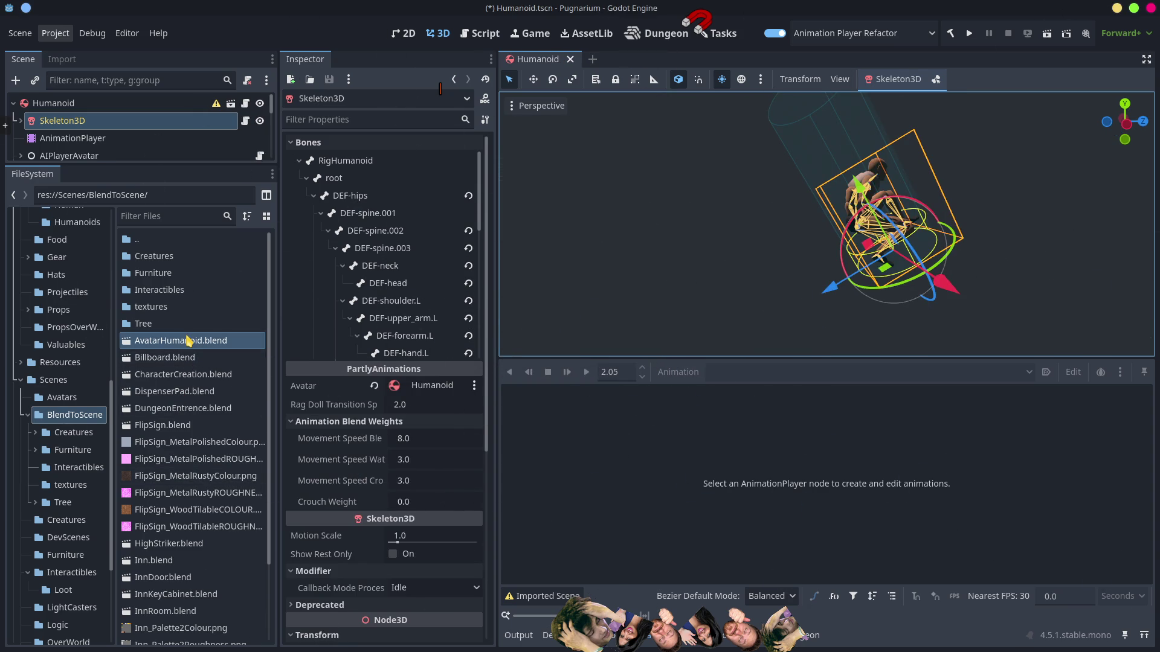
{"action": "right_click", "coordinate": [187, 340]}
{"action": "left_click", "coordinate": [245, 329]}
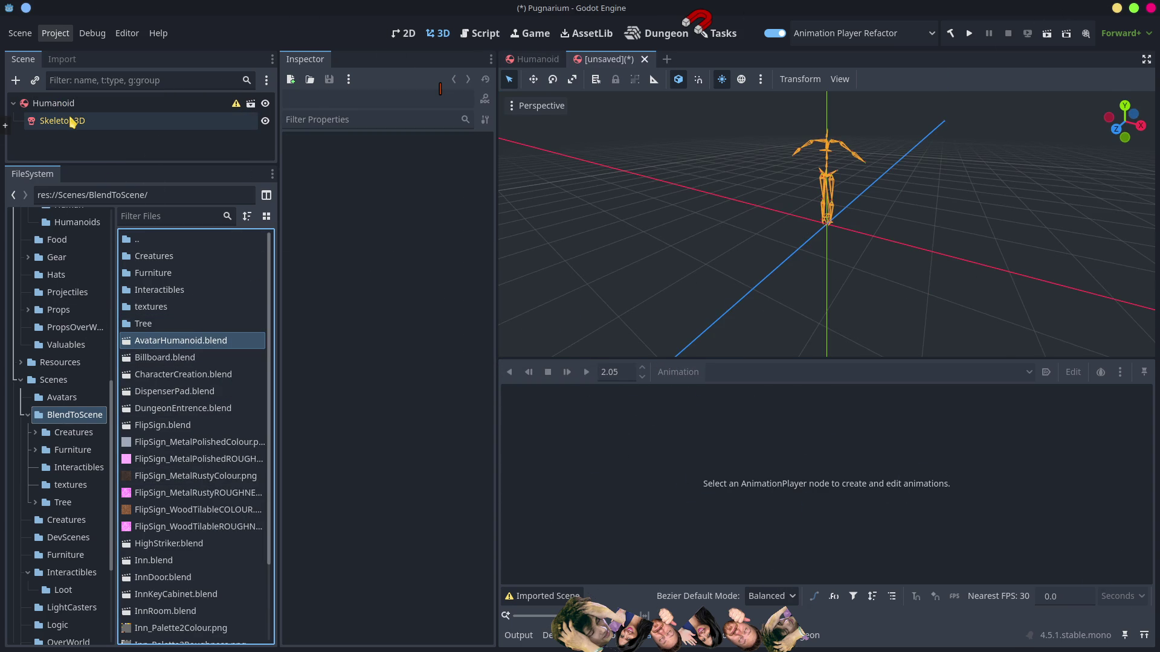
{"action": "double_click", "coordinate": [170, 343]}
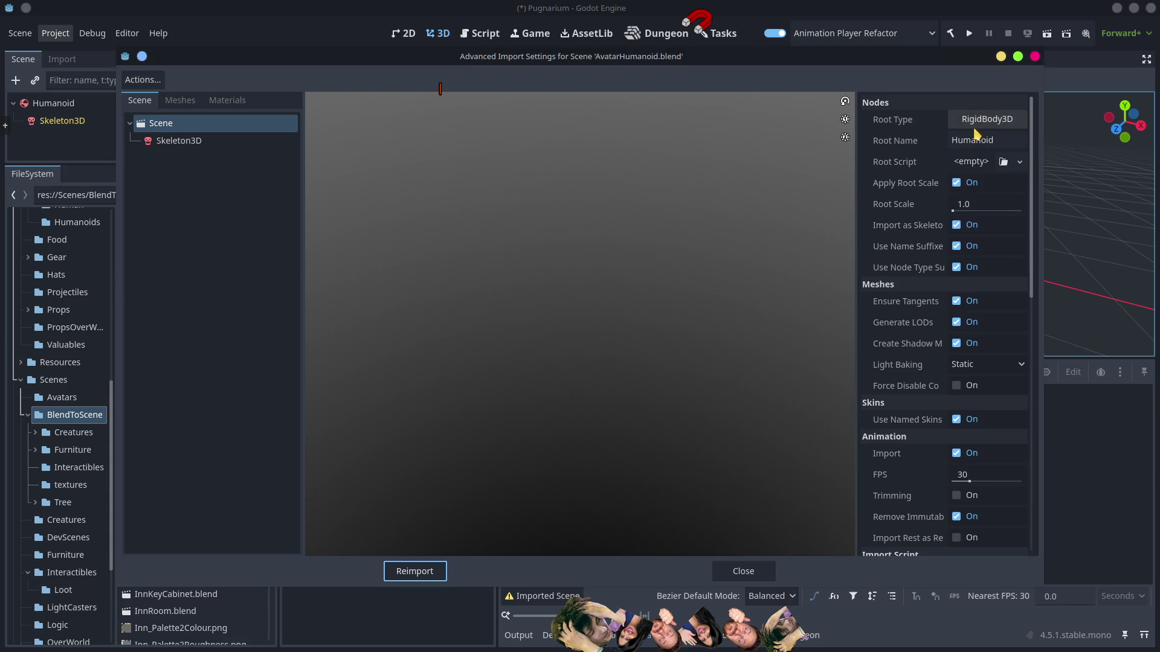
{"action": "left_click", "coordinate": [966, 143]}
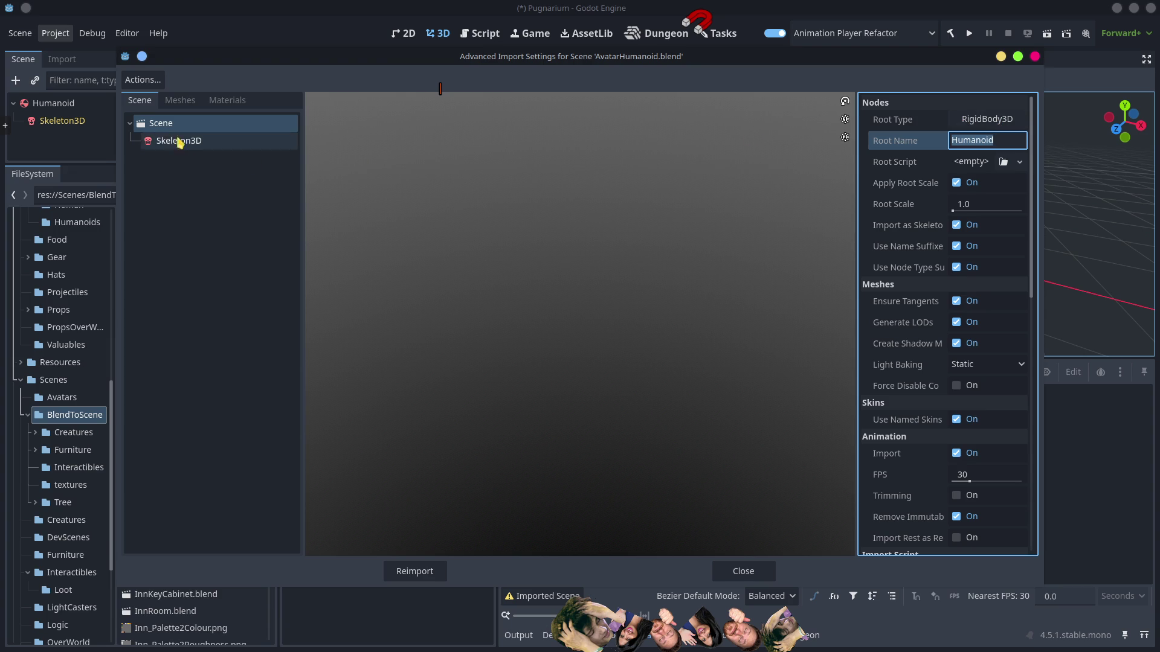
{"action": "left_click", "coordinate": [737, 577]}
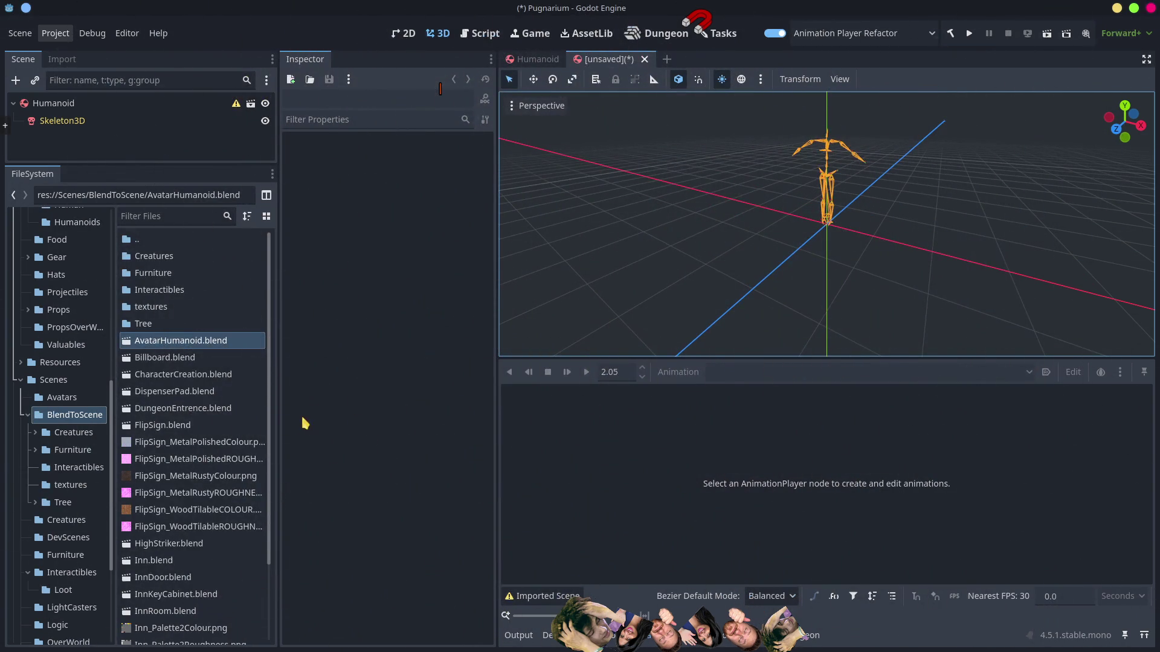
{"action": "right_click", "coordinate": [184, 341]}
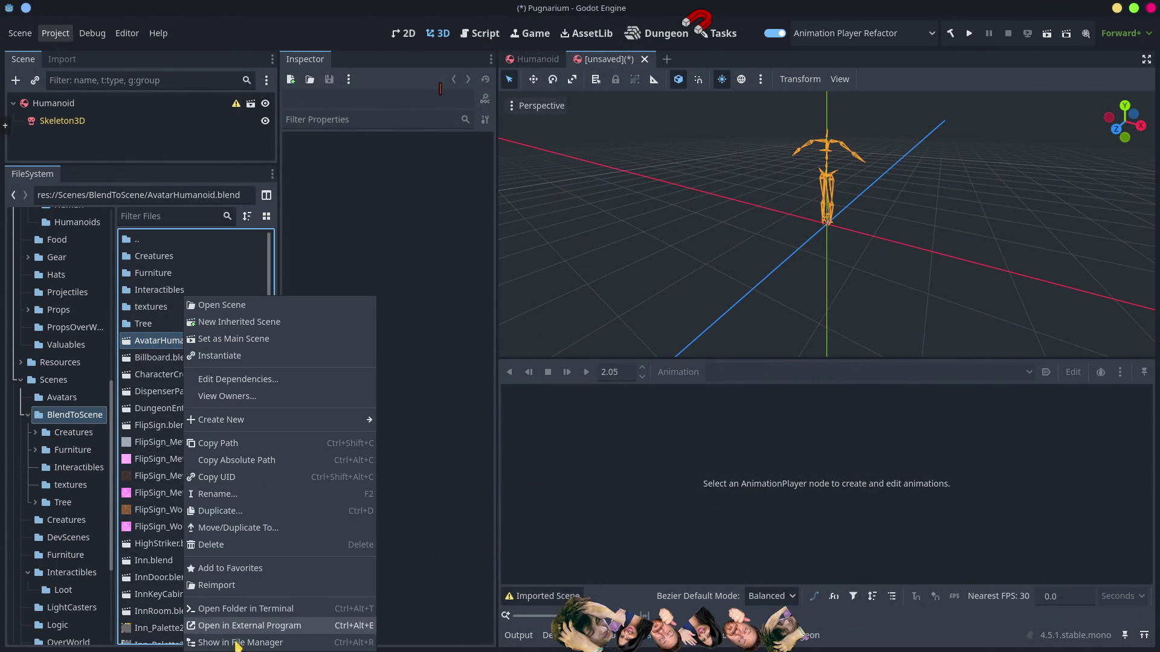
{"action": "left_click", "coordinate": [249, 629]}
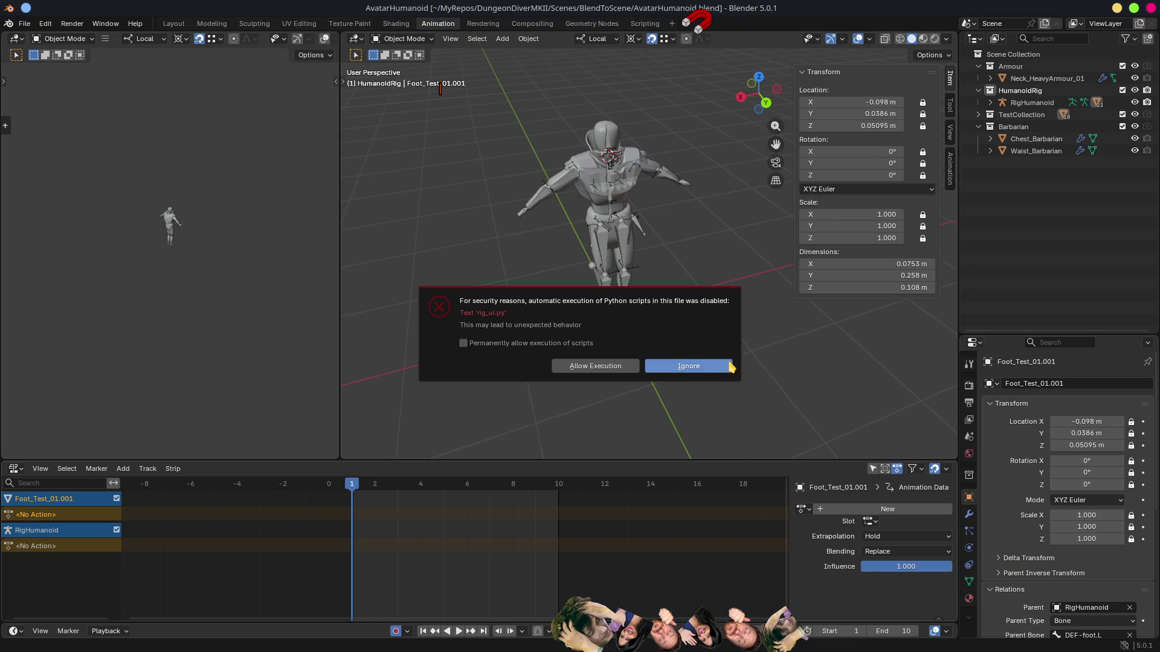
{"action": "left_click", "coordinate": [730, 366]}
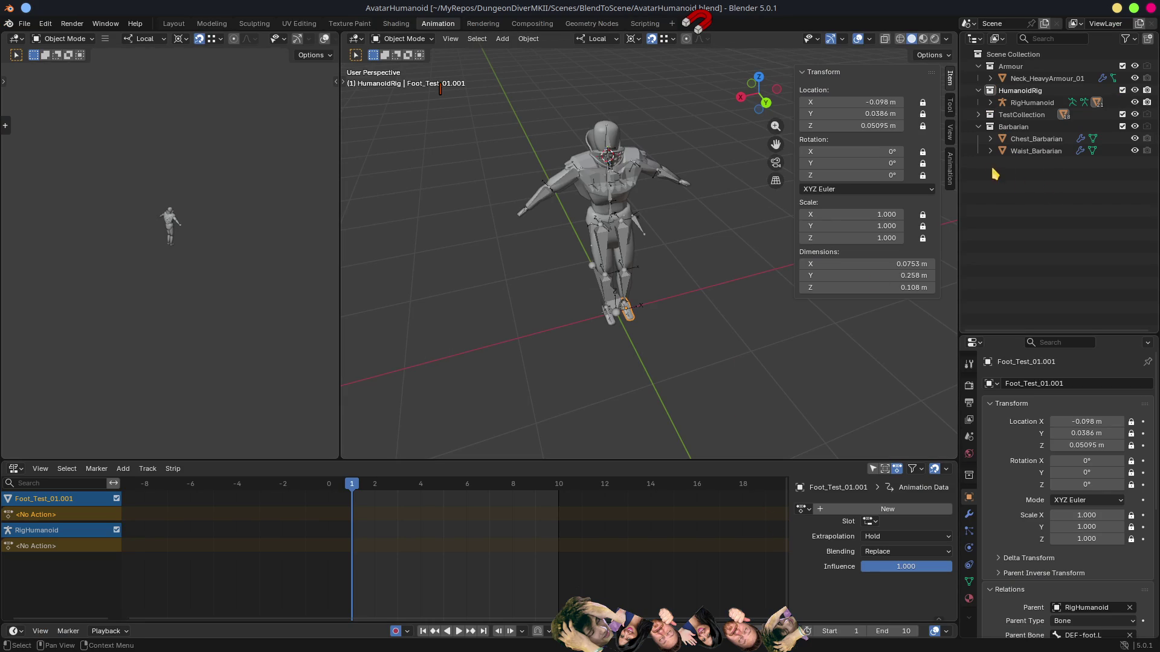
{"action": "left_click", "coordinate": [1027, 104]}
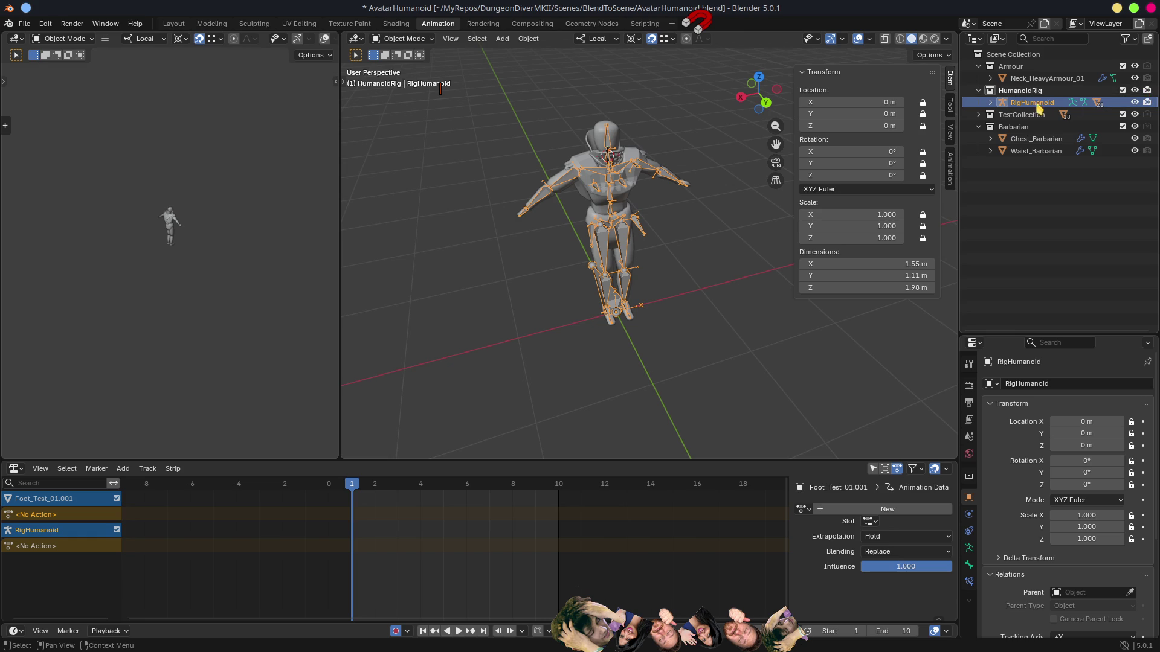
{"action": "left_click", "coordinate": [991, 103]}
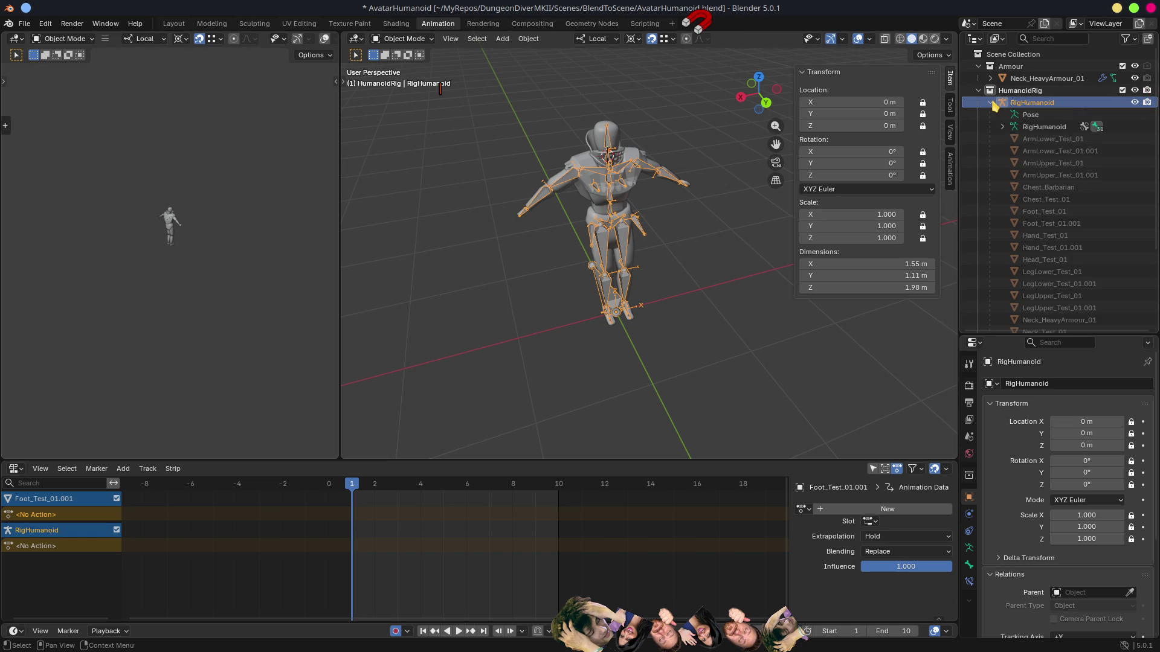
{"action": "left_click", "coordinate": [991, 102]}
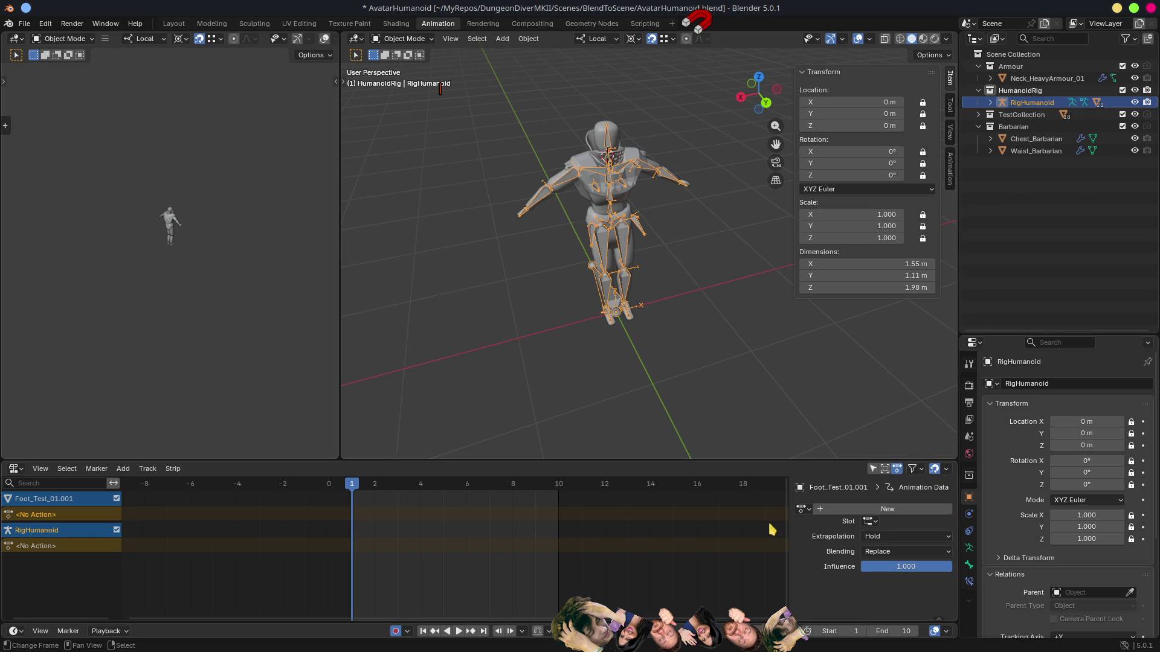
{"action": "mouse_move", "coordinate": [769, 397]}
{"action": "left_mouse_down"}
{"action": "mouse_move", "coordinate": [671, 326]}
{"action": "mouse_move", "coordinate": [803, 344]}
{"action": "mouse_move", "coordinate": [752, 368]}
{"action": "left_mouse_up"}
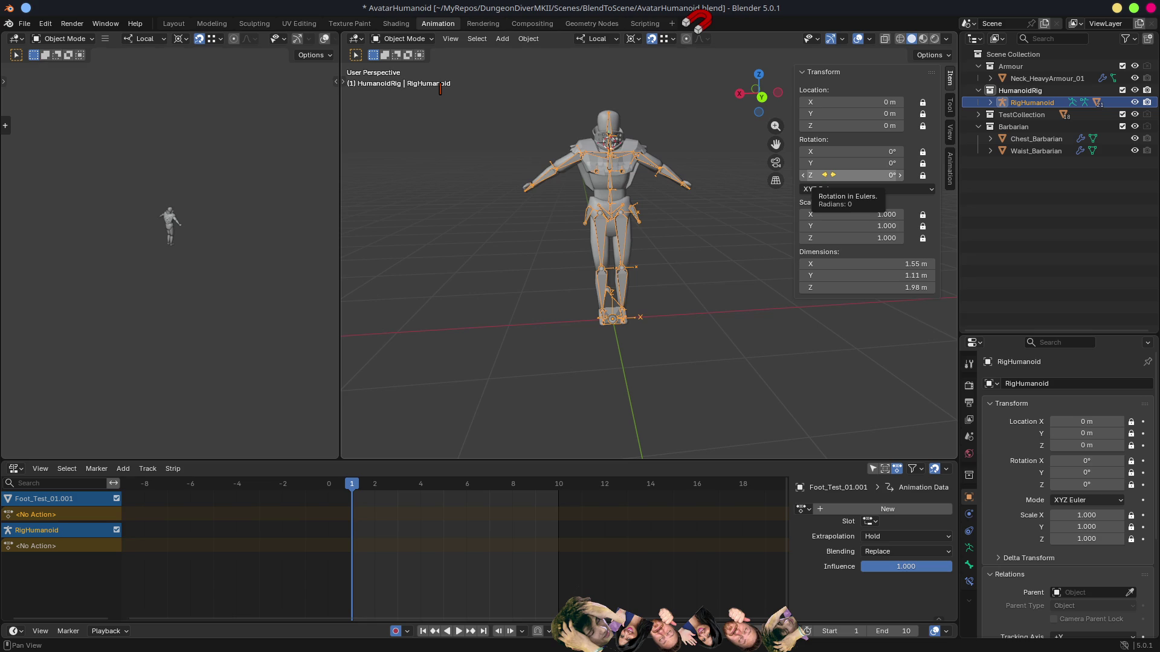
{"action": "left_click", "coordinate": [1151, 11]}
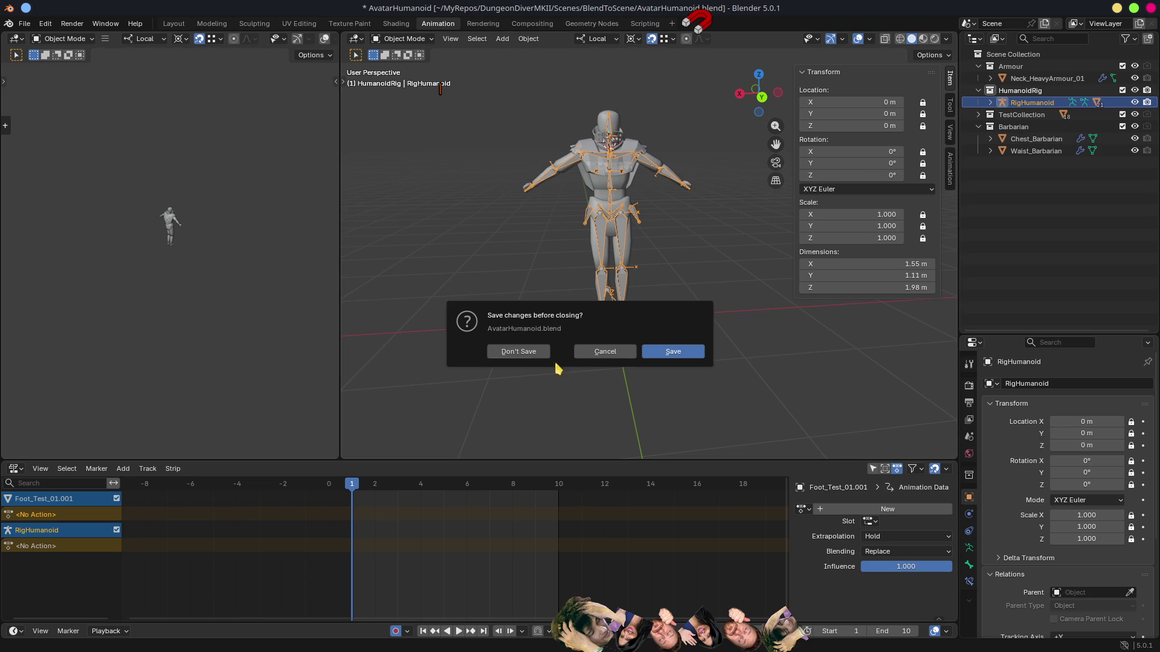
{"action": "left_click", "coordinate": [527, 353]}
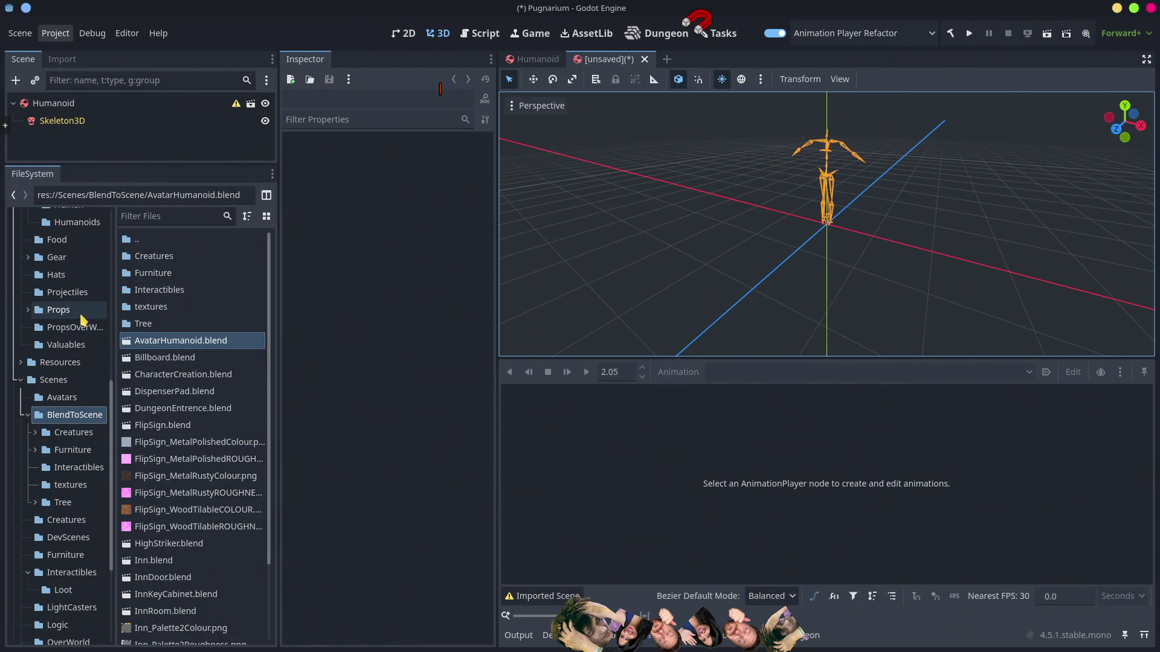
Step: Open Meshes/BlendToMesh/Human.blend's import settings, set Root Name to Humanoid, and reimport
{"action": "scroll", "coordinate": [83, 318], "scroll_direction": "up", "scroll_amount": 5}
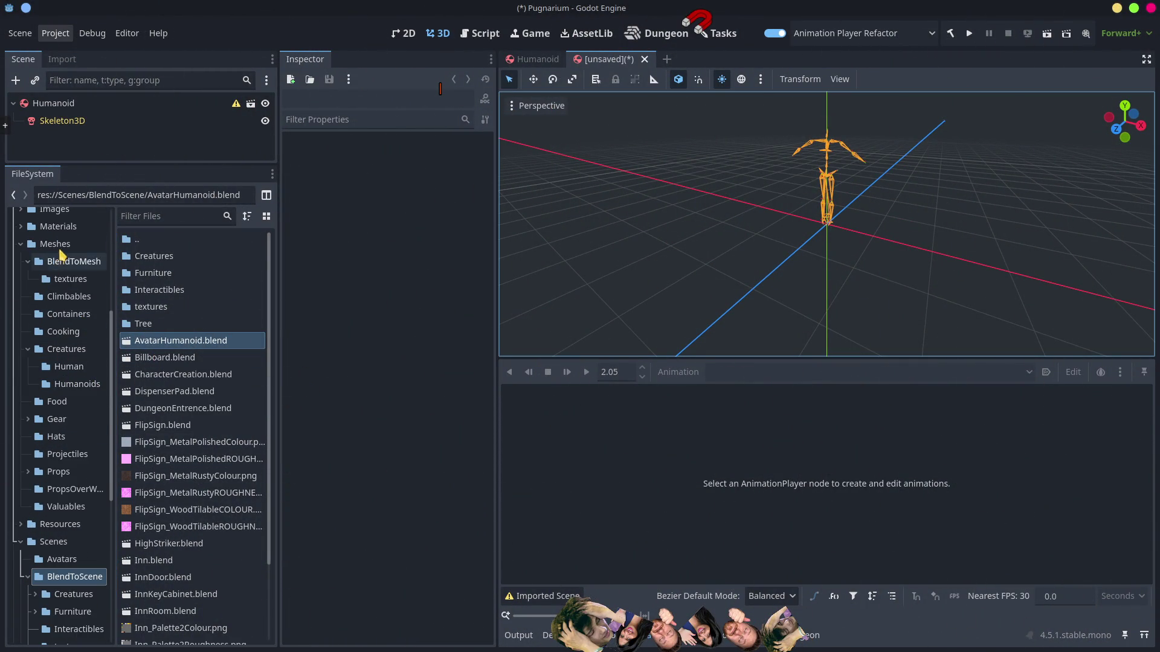
{"action": "left_click", "coordinate": [55, 245]}
{"action": "double_click", "coordinate": [158, 256]}
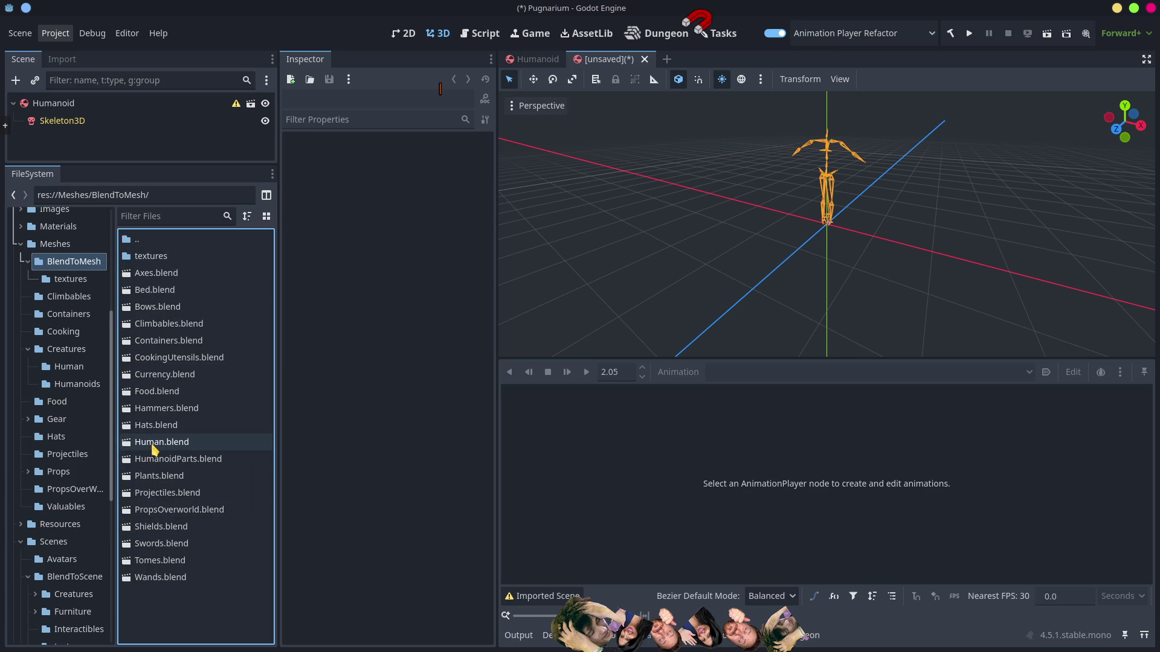
{"action": "double_click", "coordinate": [154, 448]}
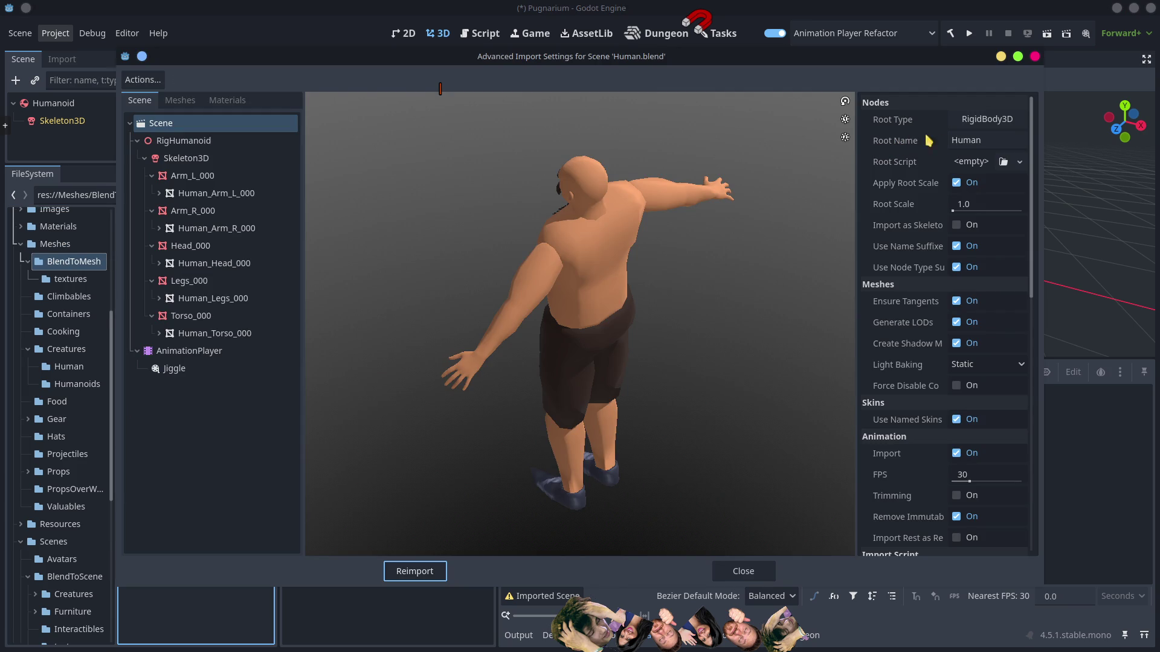
{"action": "left_click", "coordinate": [898, 136]}
{"action": "type", "text": "Humanoid"}
{"action": "key", "text": "Return"}
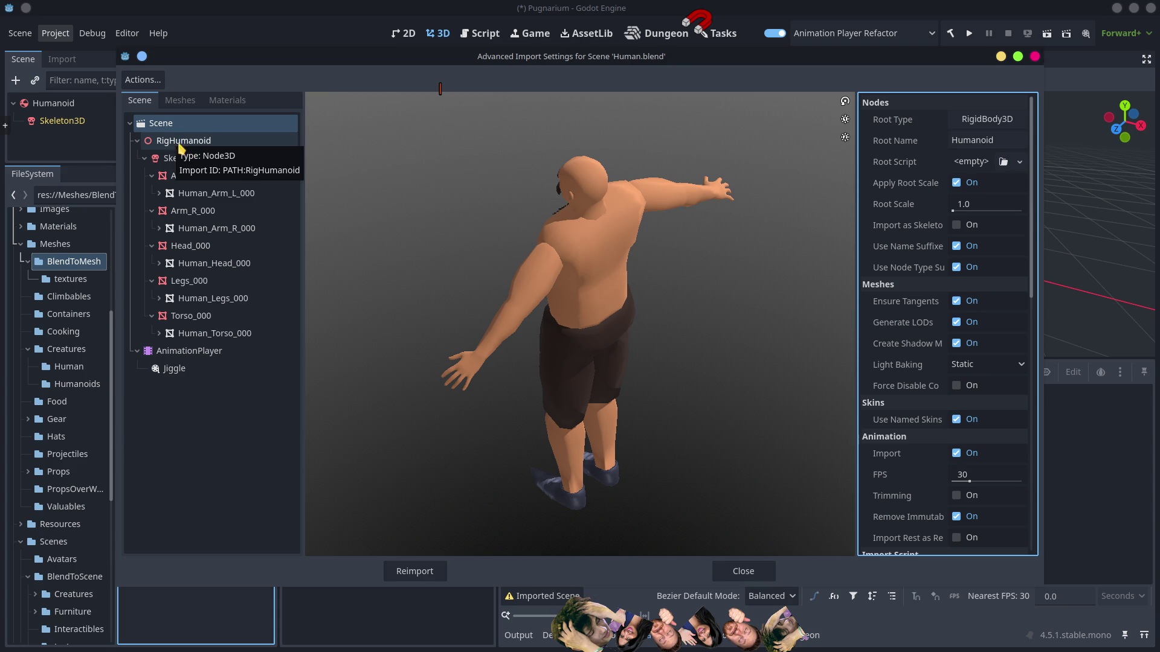
{"action": "left_click", "coordinate": [426, 579]}
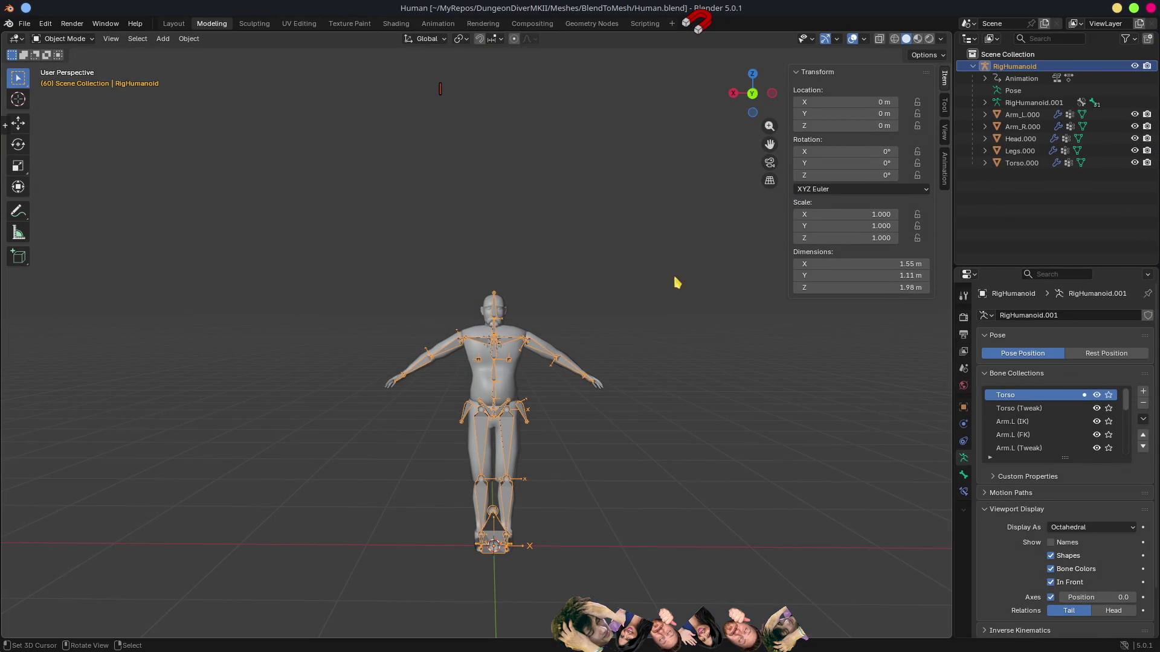
Step: Show RigHumanoid's Object properties and expand Collections to see its Scene Collection membership
{"action": "mouse_move", "coordinate": [669, 269]}
{"action": "left_mouse_down"}
{"action": "mouse_move", "coordinate": [756, 298]}
{"action": "mouse_move", "coordinate": [776, 324]}
{"action": "left_mouse_up"}
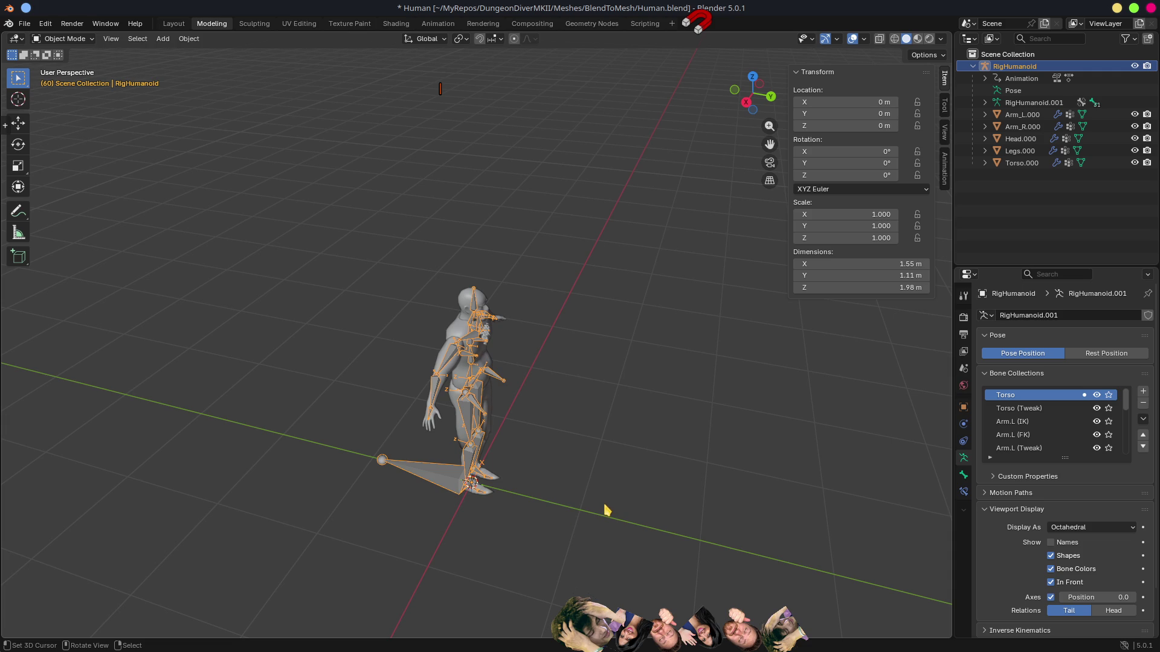
{"action": "left_click", "coordinate": [964, 406]}
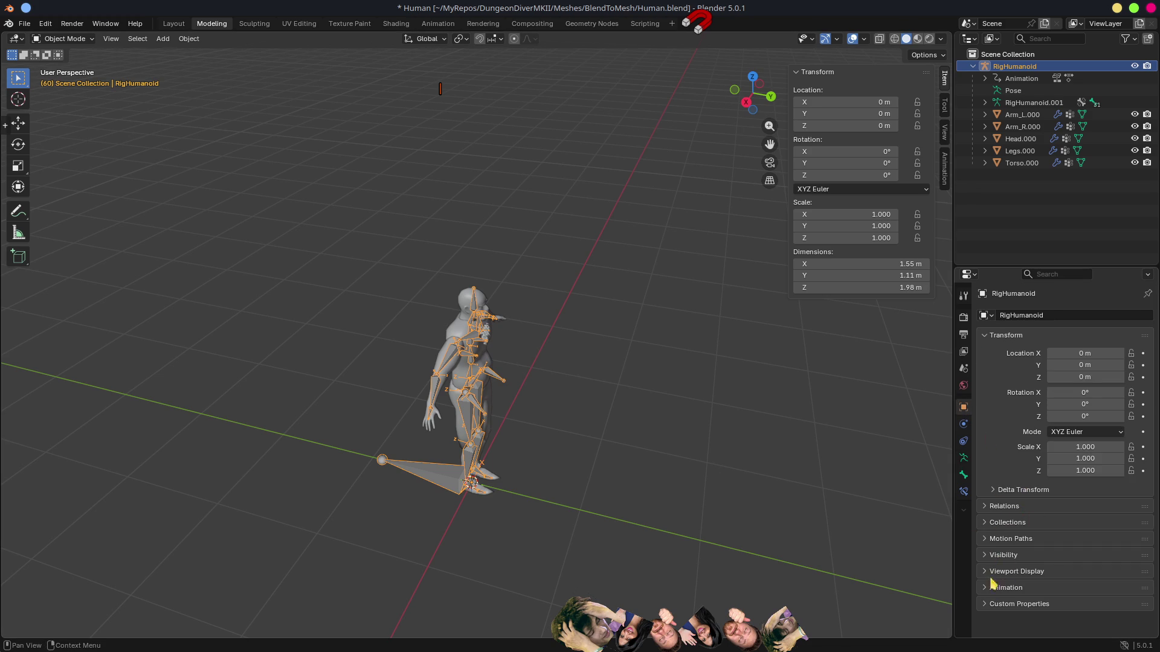
{"action": "left_click", "coordinate": [1006, 526]}
{"action": "mouse_move", "coordinate": [738, 504]}
{"action": "left_mouse_down"}
{"action": "mouse_move", "coordinate": [520, 453]}
{"action": "mouse_move", "coordinate": [564, 468]}
{"action": "mouse_move", "coordinate": [551, 393]}
{"action": "mouse_move", "coordinate": [608, 391]}
{"action": "mouse_move", "coordinate": [575, 407]}
{"action": "mouse_move", "coordinate": [590, 445]}
{"action": "mouse_move", "coordinate": [510, 476]}
{"action": "left_mouse_up"}
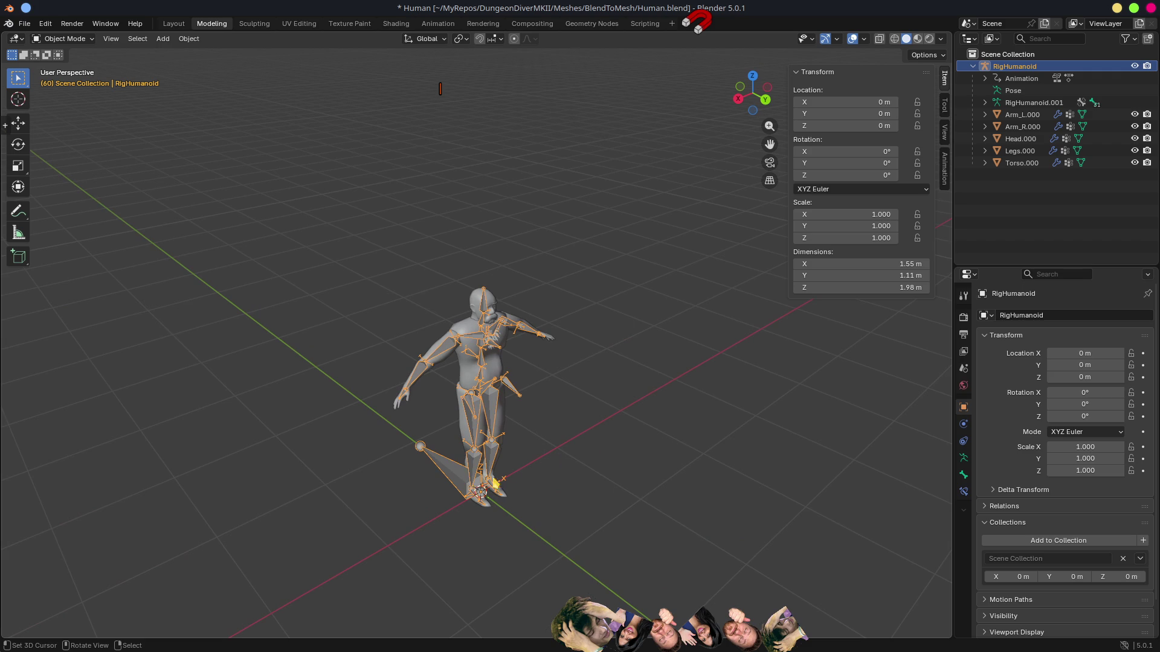
Step: Try an F3 search for 'make loc', then inspect RigHumanoid's armature data and reselect the rig
{"action": "key", "text": "F3"}
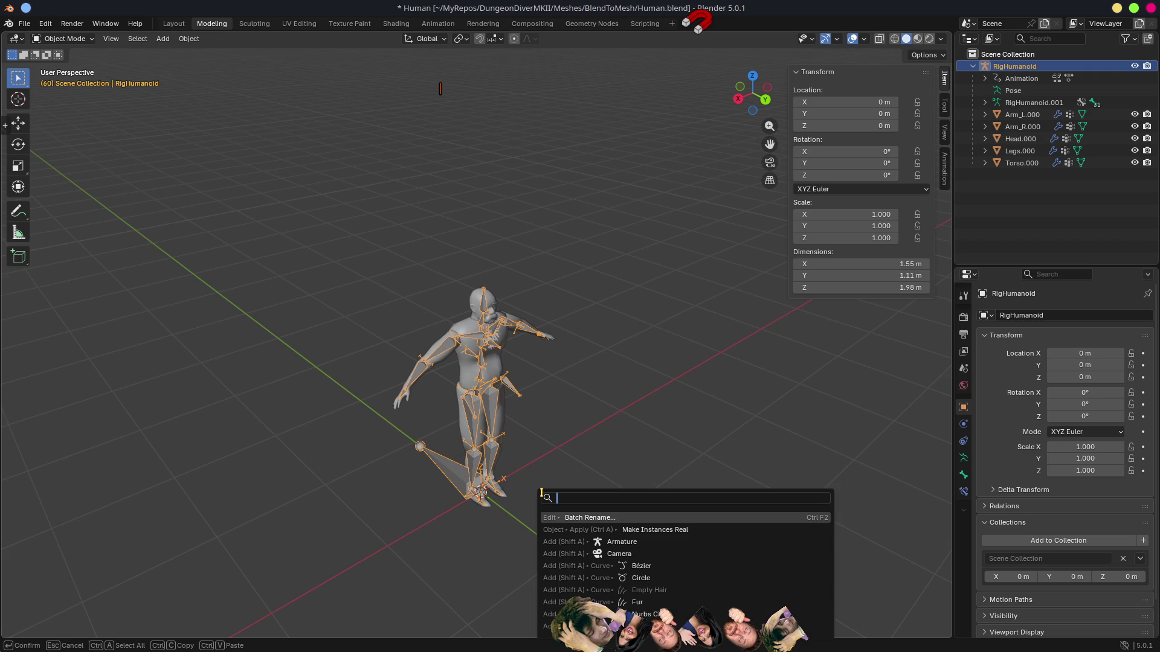
{"action": "type", "text": "make loc"}
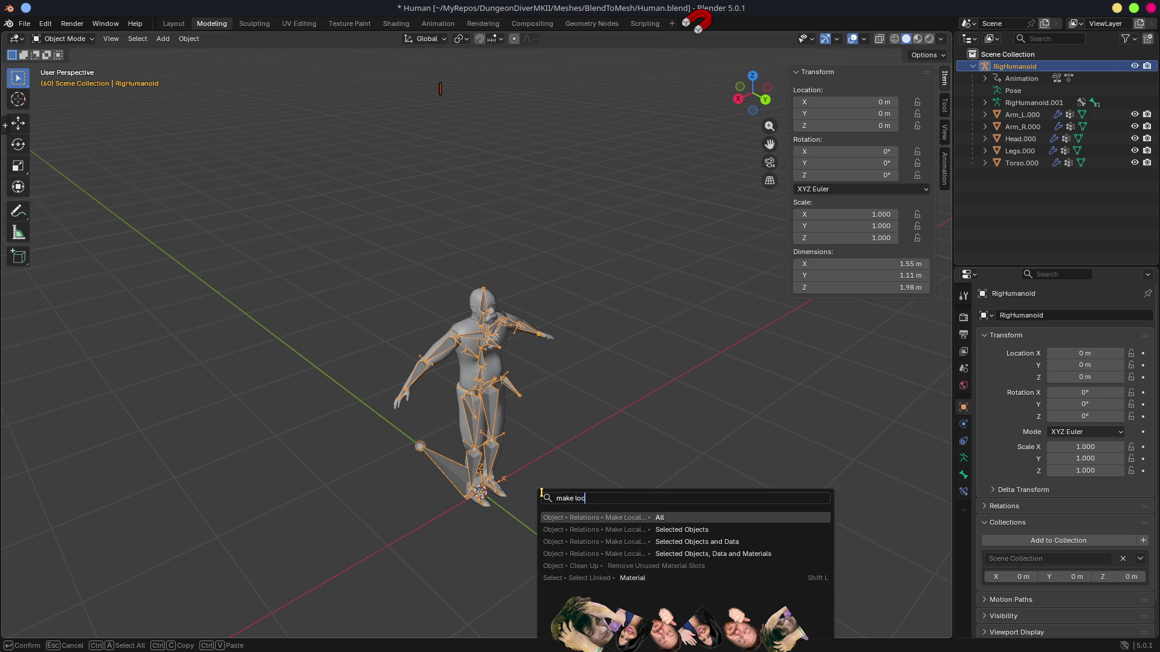
{"action": "key", "text": "Return"}
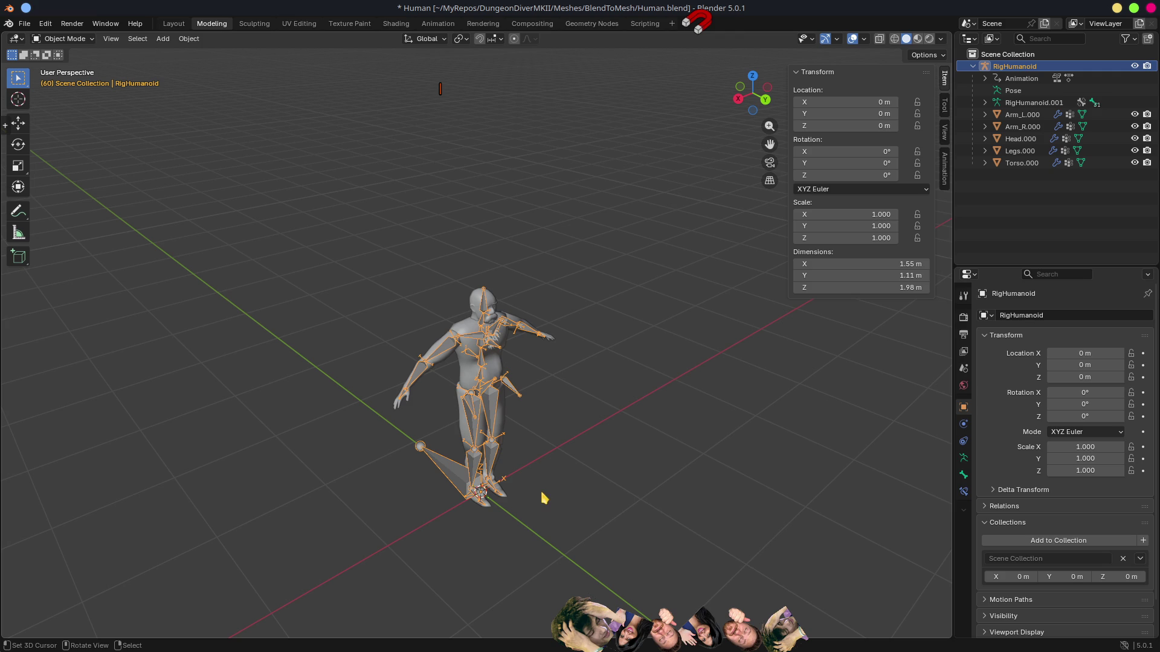
{"action": "left_click", "coordinate": [963, 458]}
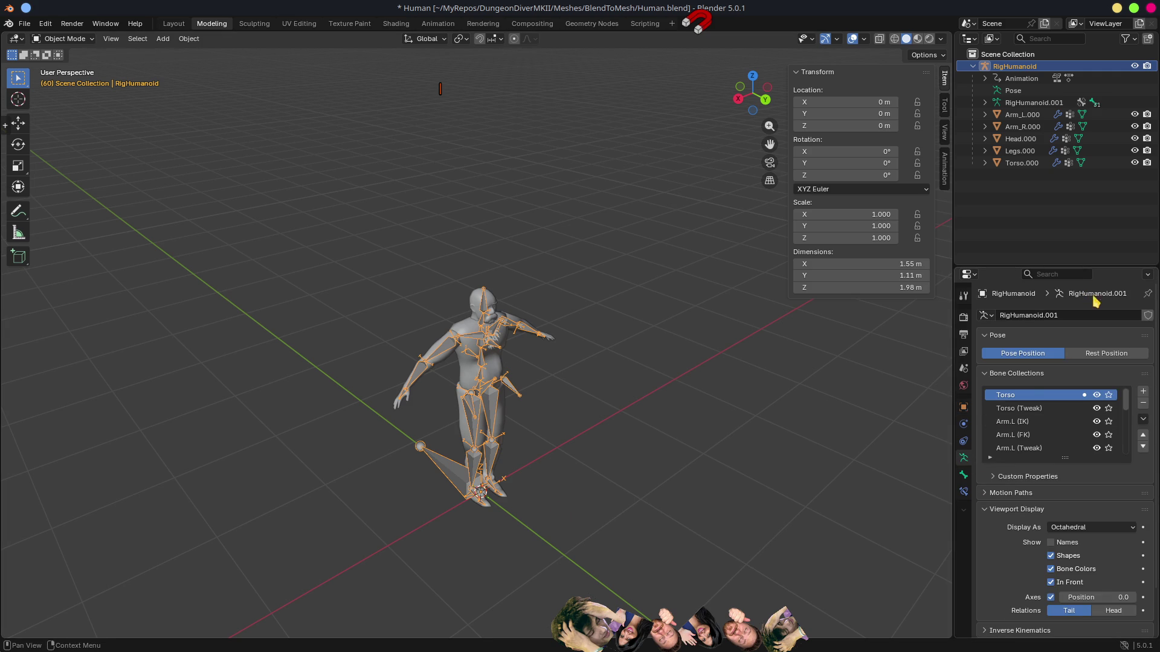
{"action": "mouse_move", "coordinate": [720, 375]}
{"action": "left_mouse_down"}
{"action": "mouse_move", "coordinate": [632, 425]}
{"action": "mouse_move", "coordinate": [490, 392]}
{"action": "left_mouse_up"}
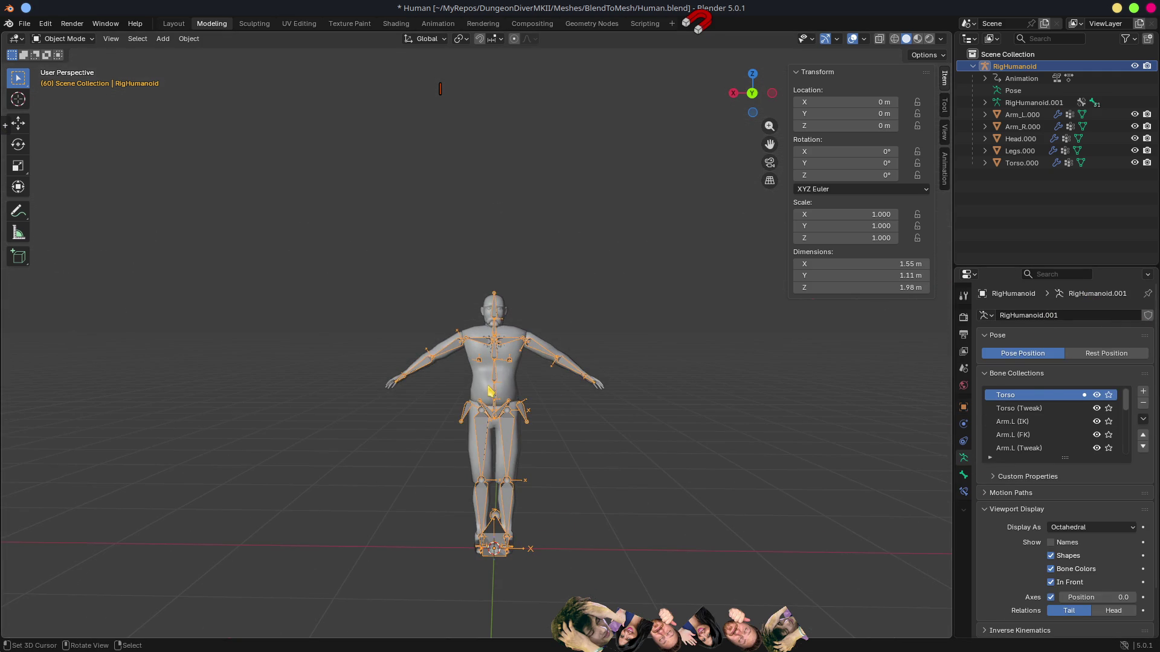
{"action": "left_click", "coordinate": [490, 393]}
{"action": "left_click", "coordinate": [537, 353]}
Step: Check RigHumanoid's parent Relations settings and toggle it into Edit Mode and back
{"action": "left_click", "coordinate": [964, 406]}
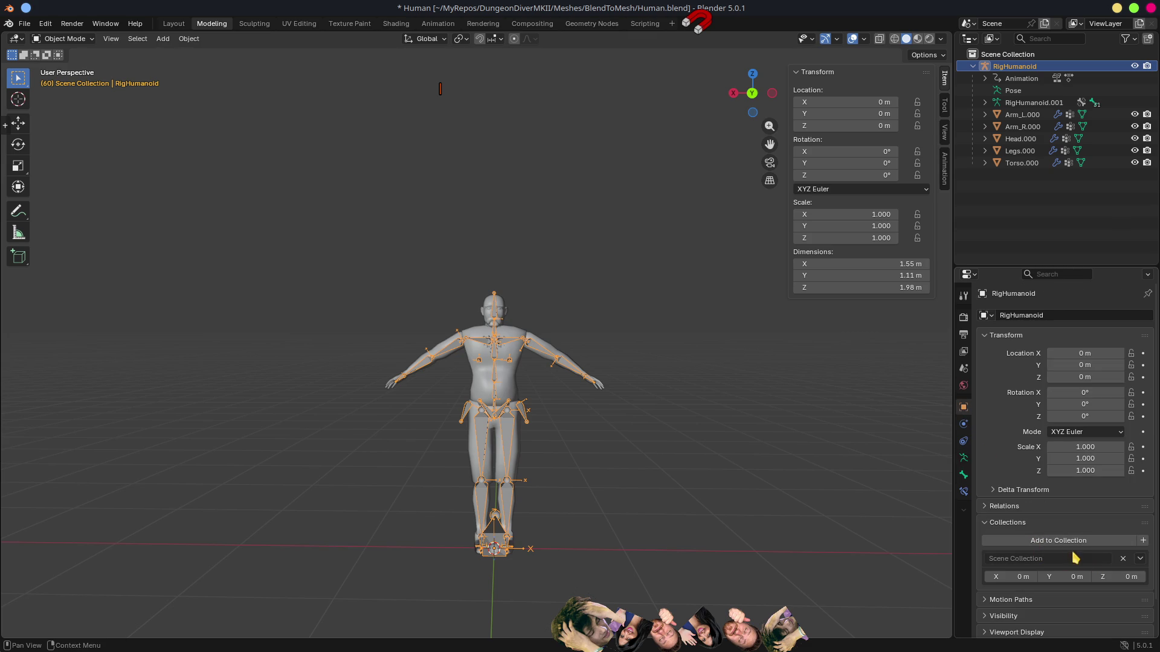
{"action": "scroll", "coordinate": [1078, 562], "scroll_direction": "down", "scroll_amount": 2}
{"action": "left_click", "coordinate": [1015, 472]}
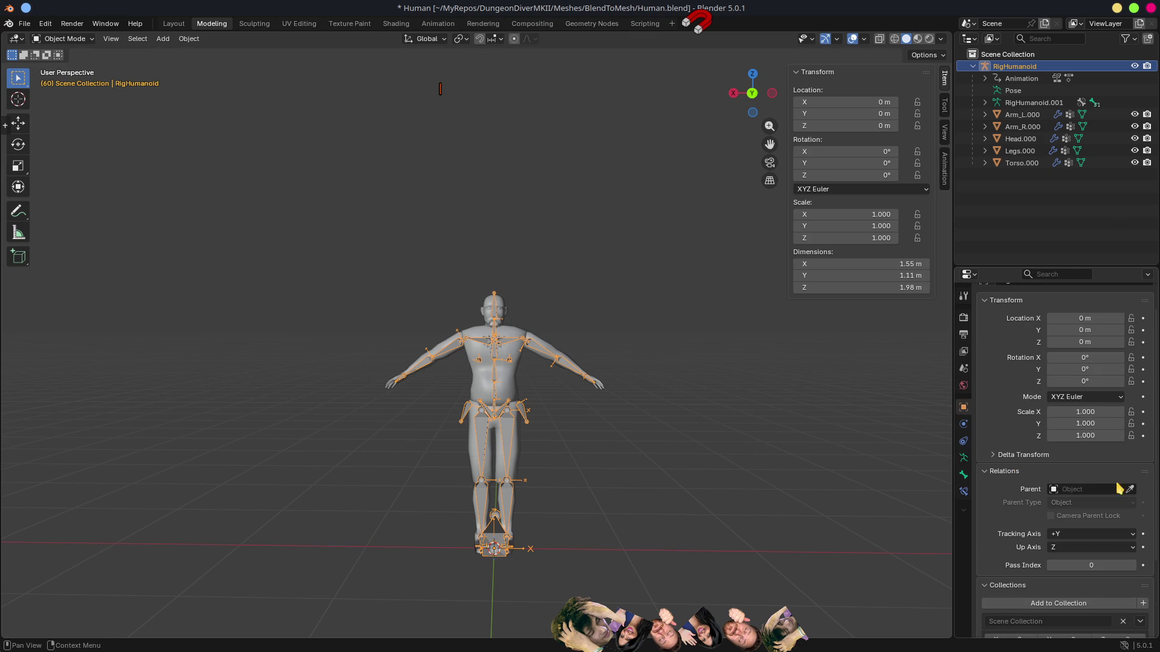
{"action": "left_click_drag", "start_coordinate": [640, 480], "coordinate": [766, 477]}
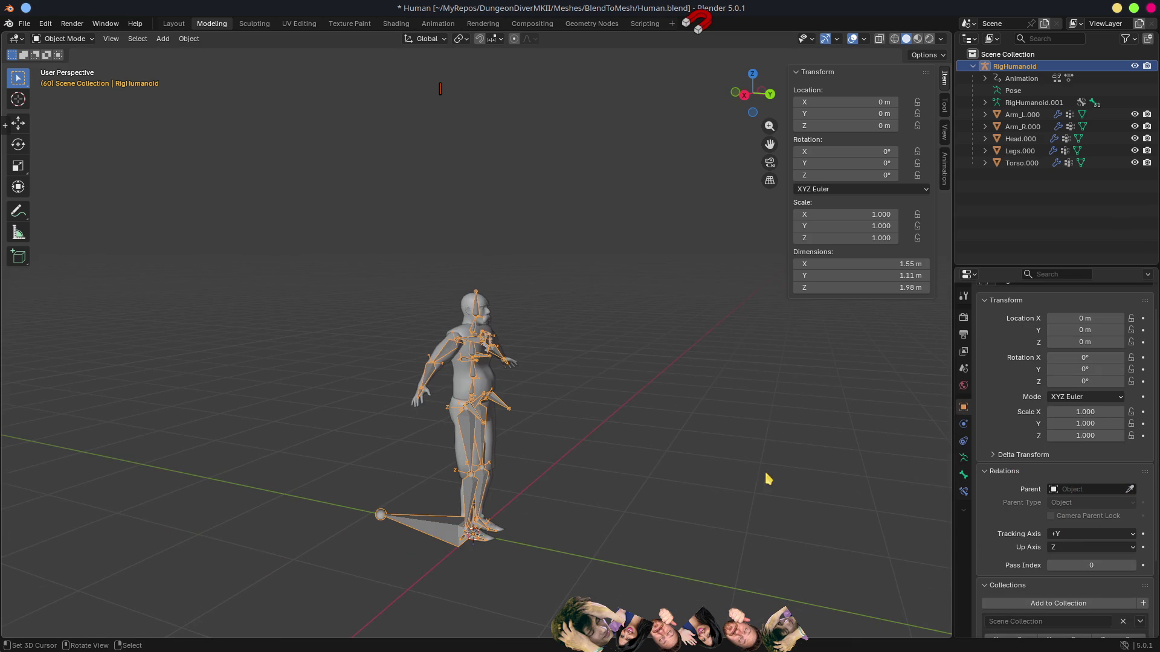
{"action": "key", "text": "Tab"}
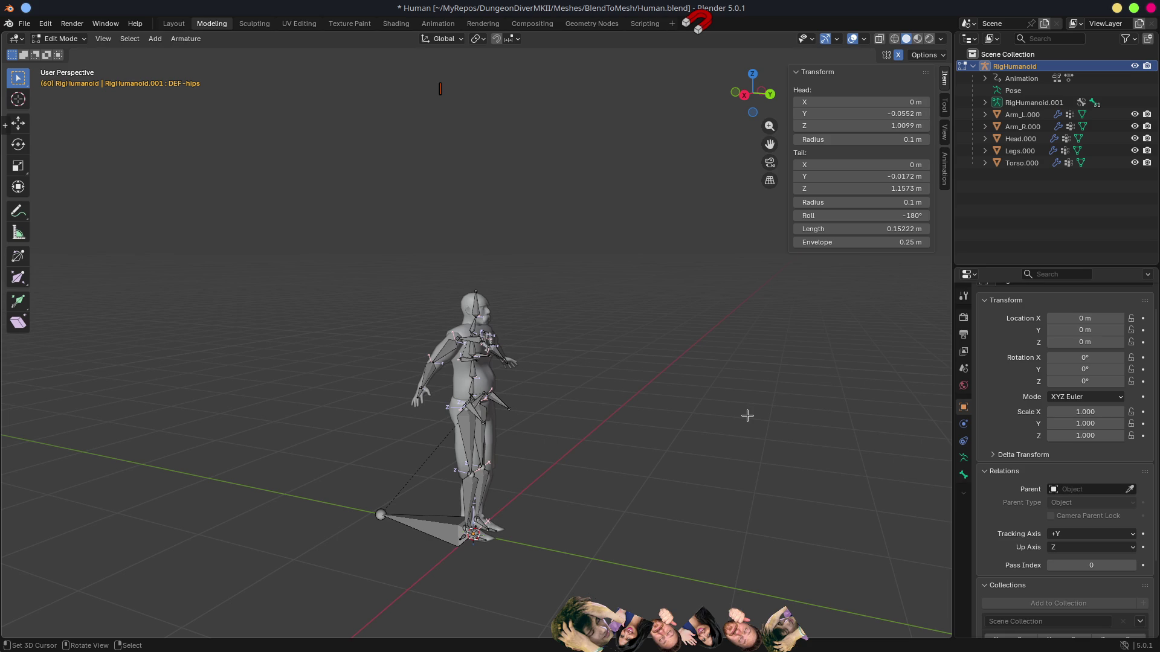
{"action": "key", "text": "Tab"}
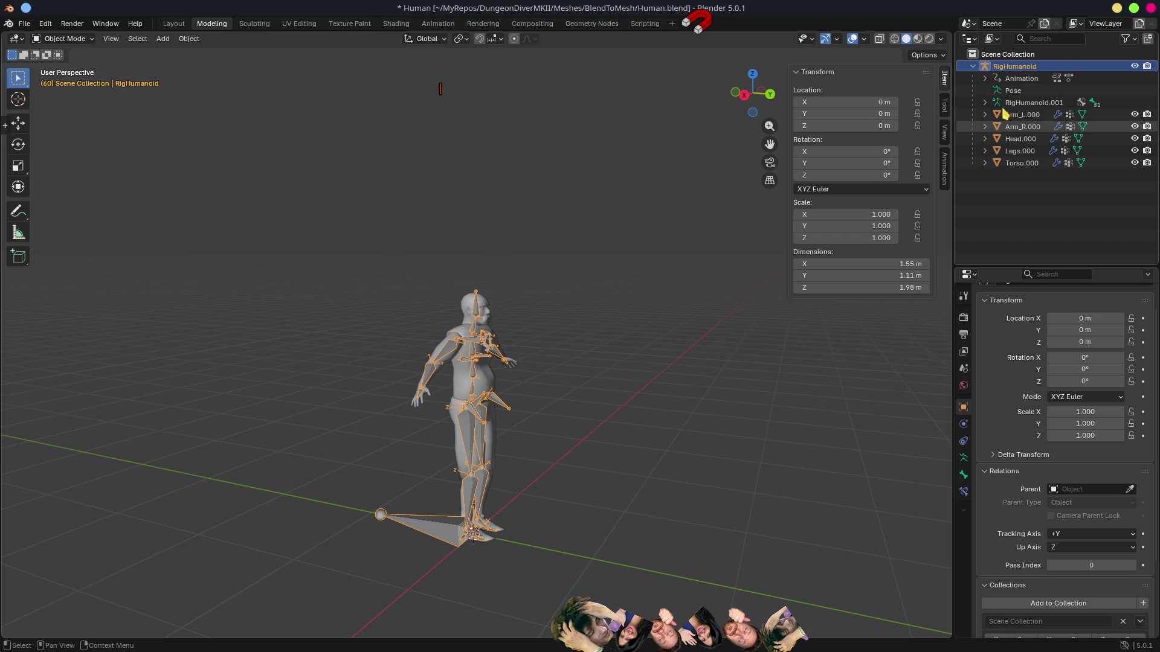
{"action": "left_click_drag", "start_coordinate": [748, 422], "coordinate": [466, 400]}
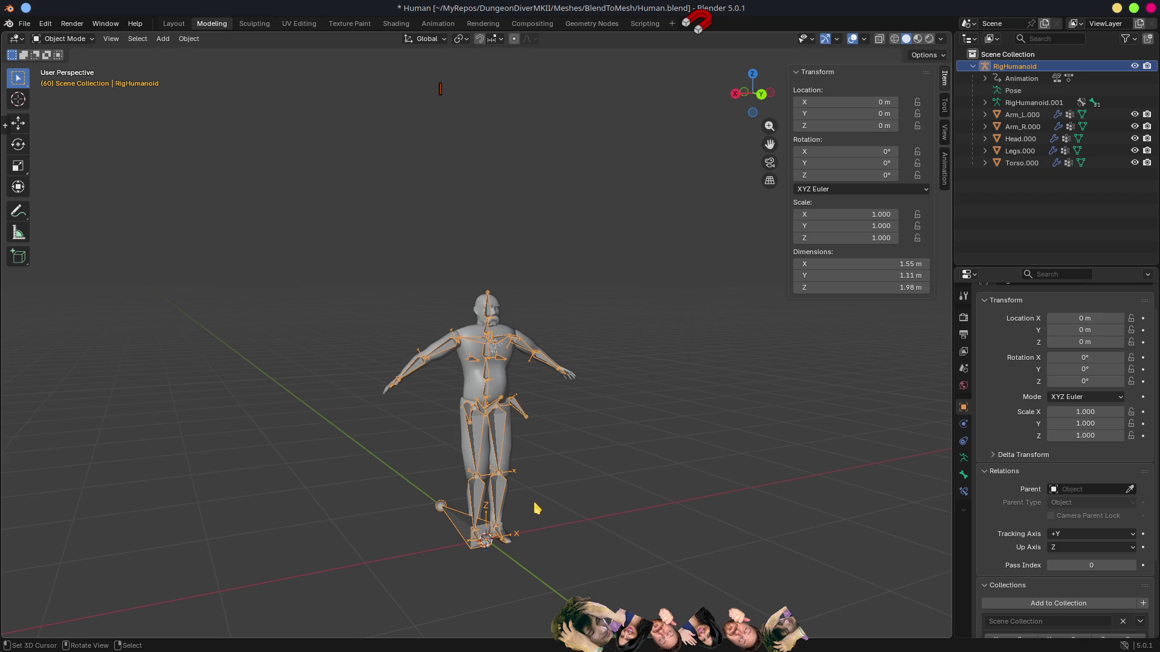
Step: Collapse RigHumanoid in the Outliner, save Human.blend, and return to Godot
{"action": "scroll", "coordinate": [636, 409], "scroll_direction": "up", "scroll_amount": 4}
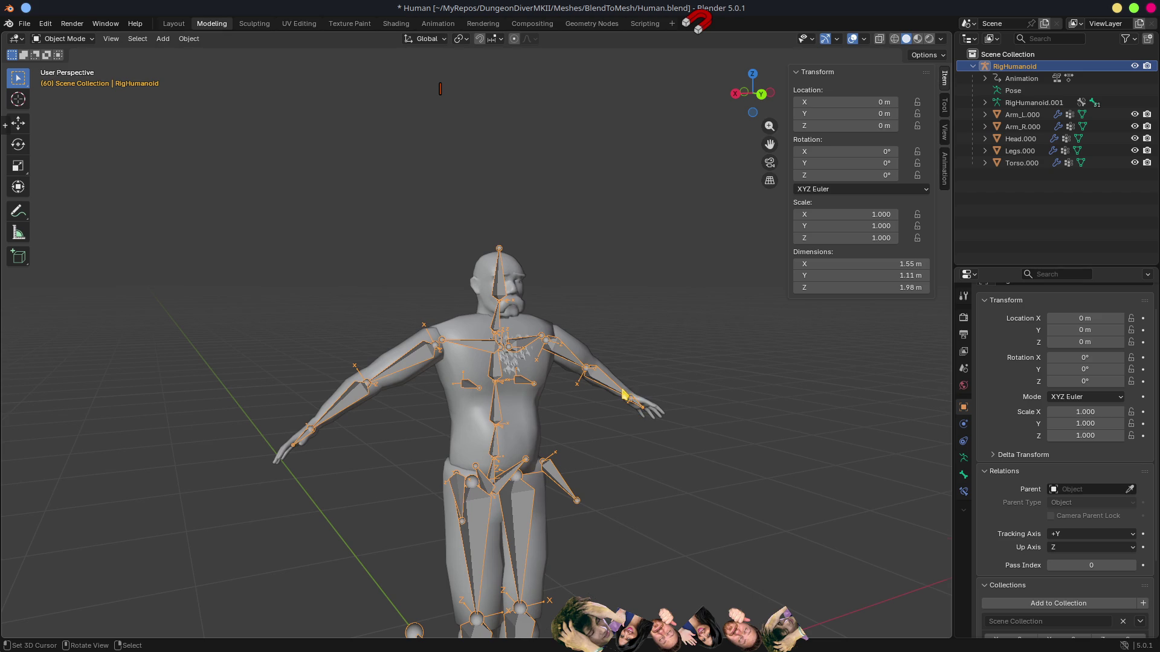
{"action": "scroll", "coordinate": [624, 396], "scroll_direction": "down", "scroll_amount": 2}
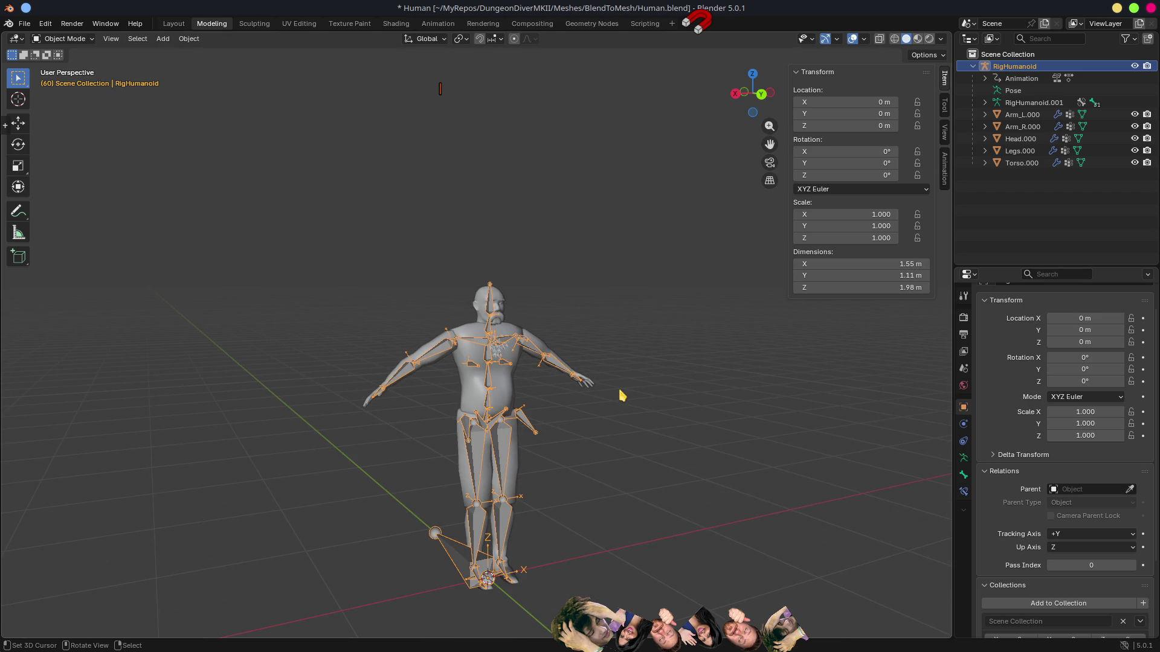
{"action": "left_click", "coordinate": [973, 66]}
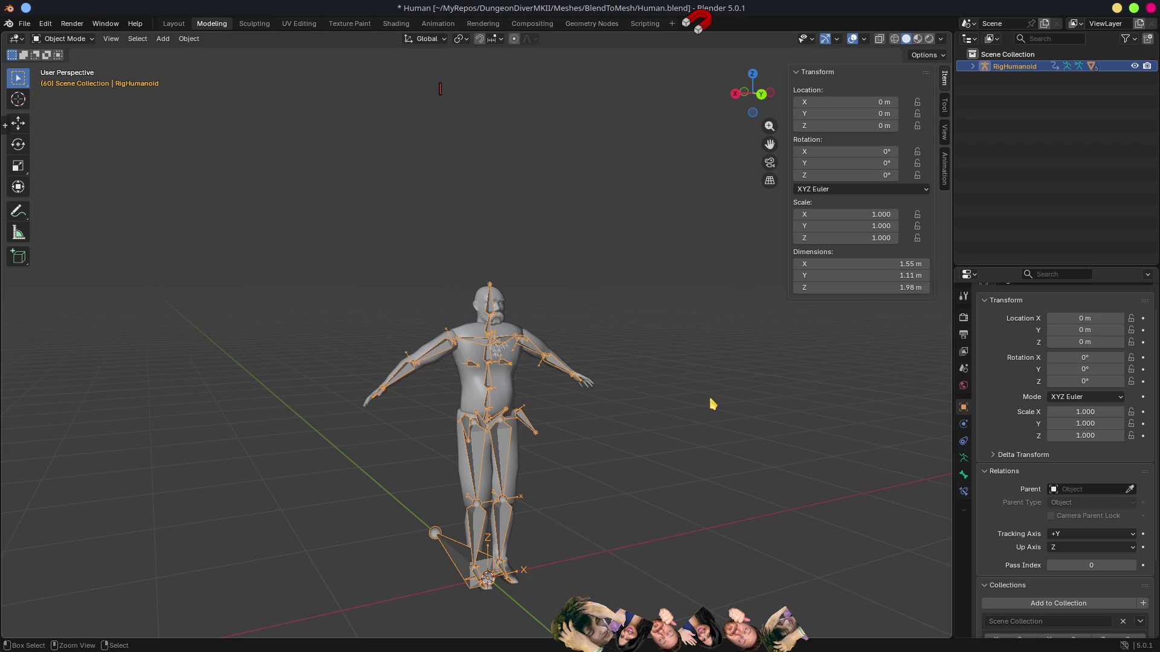
{"action": "key", "text": "ctrl+s"}
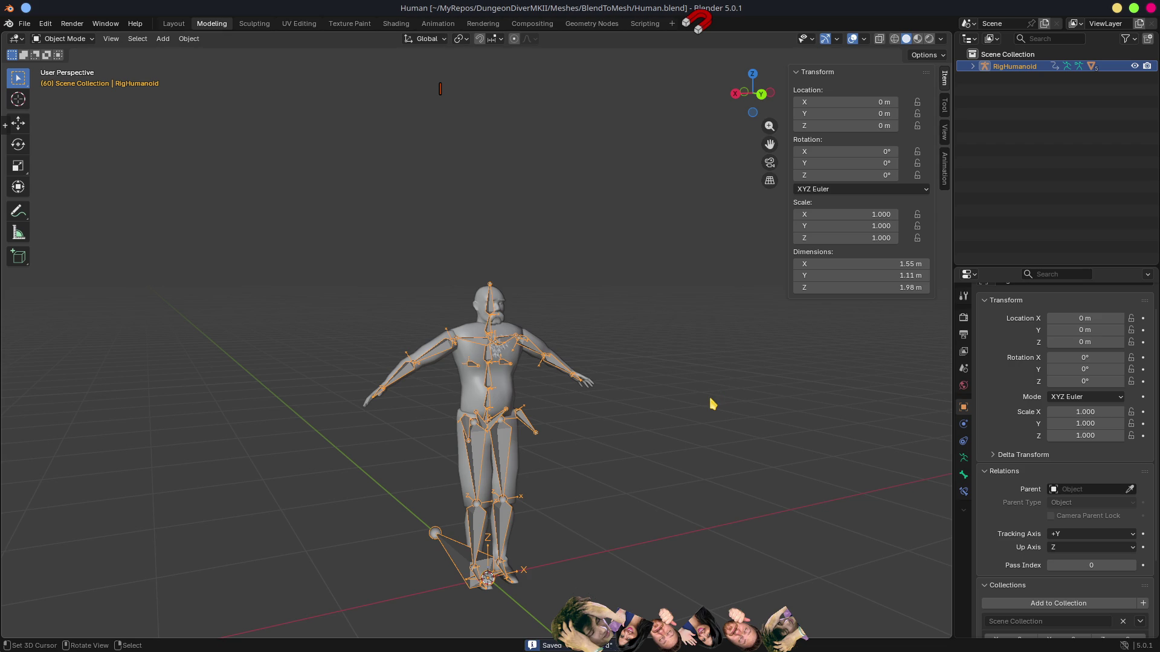
{"action": "key", "text": "alt+Tab"}
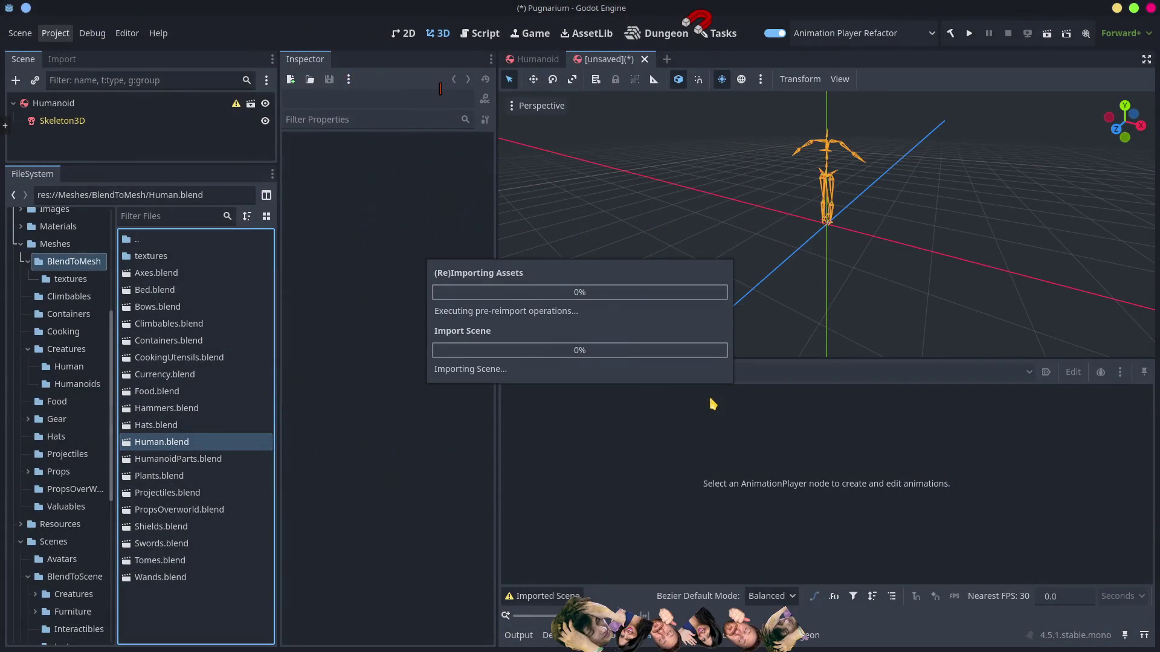
Step: Open Human.blend's Advanced Import Settings, select the Scene root, and scroll through its import options
{"action": "left_click", "coordinate": [417, 427]}
{"action": "double_click", "coordinate": [187, 445]}
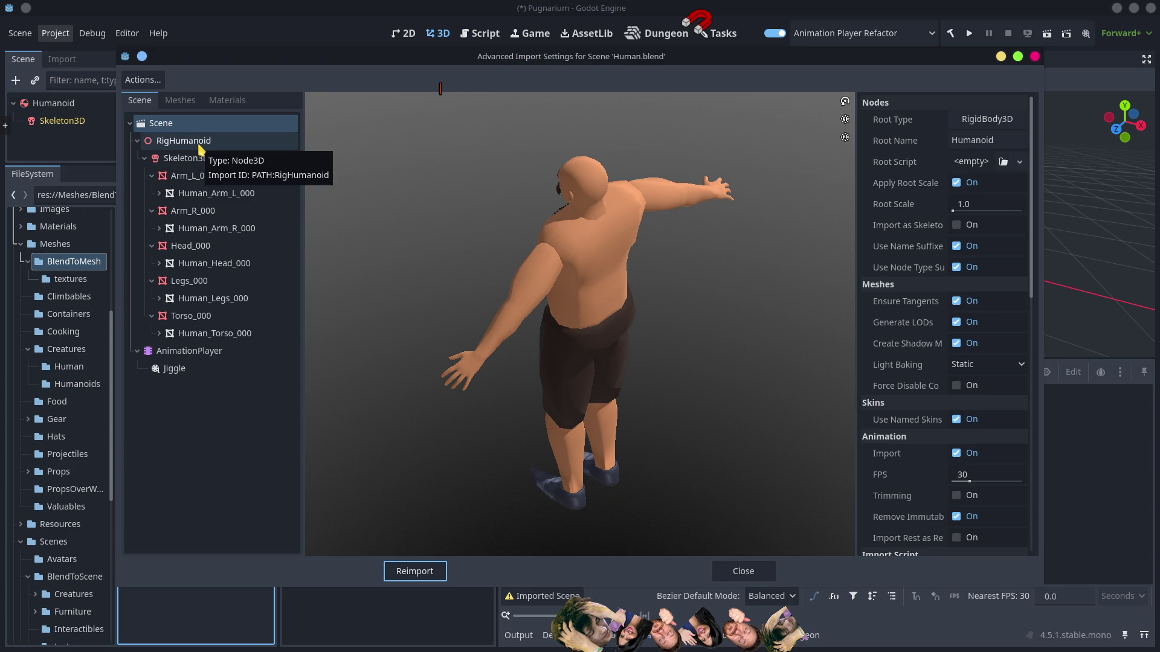
{"action": "left_click", "coordinate": [172, 133]}
{"action": "left_click", "coordinate": [172, 122]}
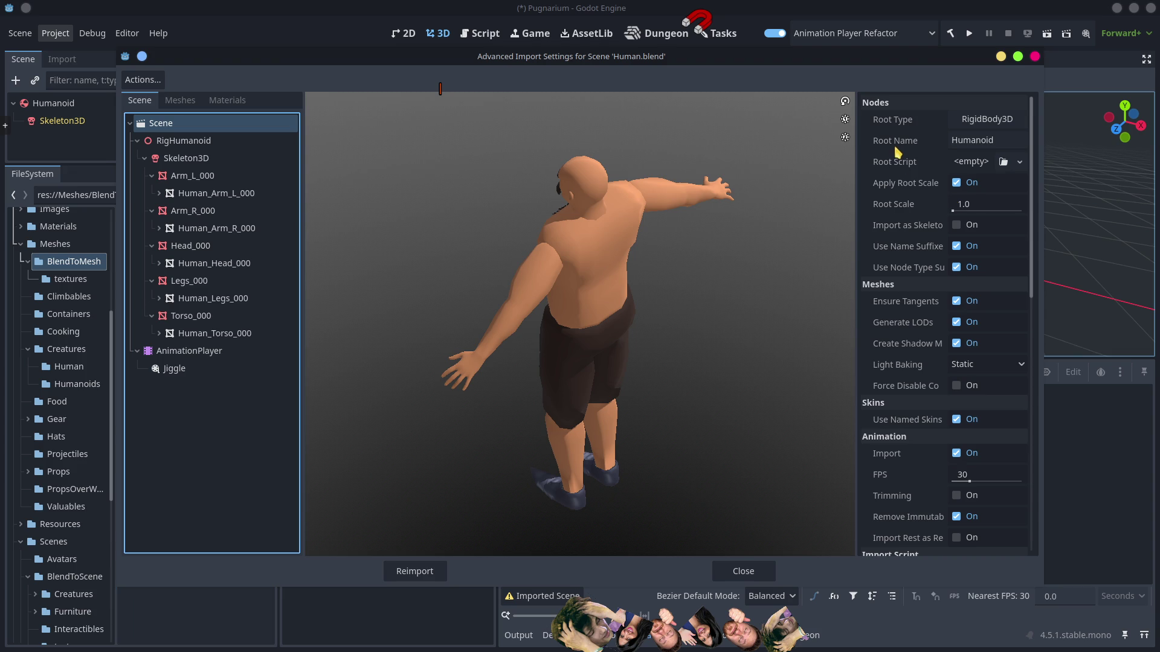
{"action": "scroll", "coordinate": [1004, 418], "scroll_direction": "down", "scroll_amount": 5}
{"action": "scroll", "coordinate": [916, 387], "scroll_direction": "down", "scroll_amount": 3}
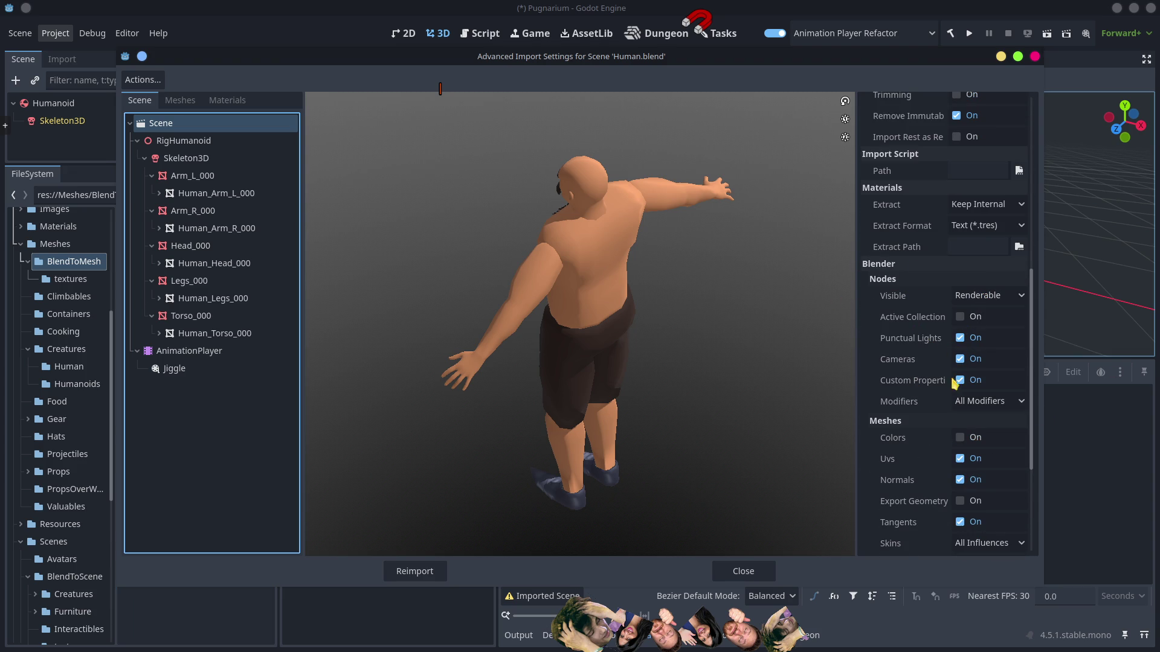
{"action": "scroll", "coordinate": [903, 435], "scroll_direction": "down", "scroll_amount": 3}
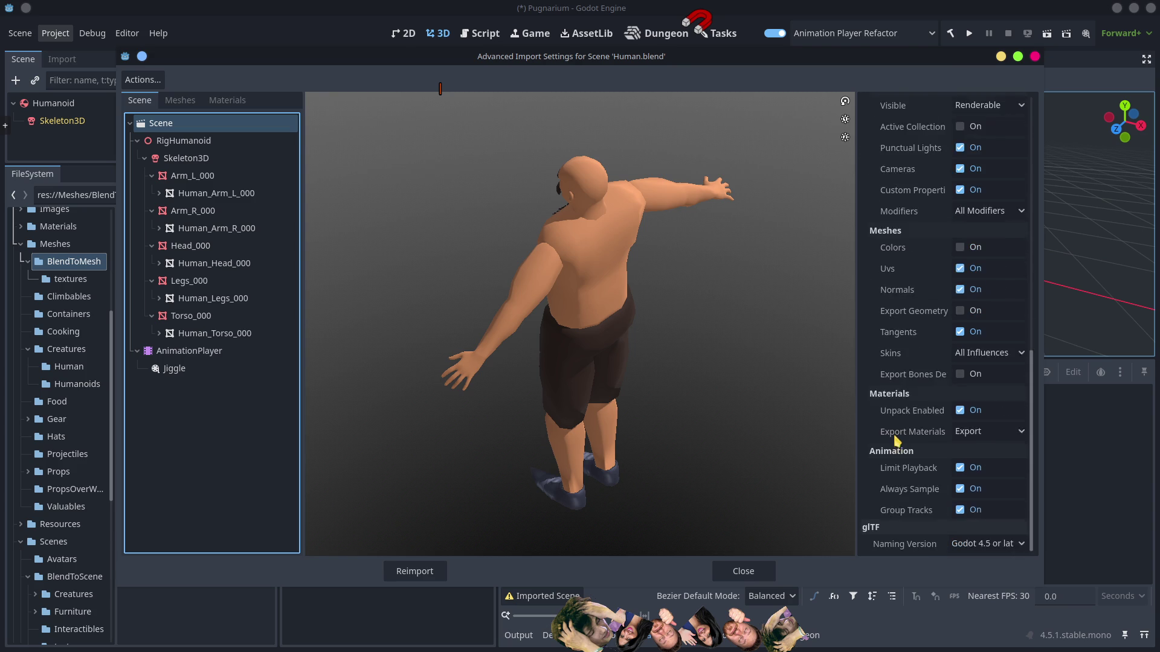
{"action": "scroll", "coordinate": [953, 426], "scroll_direction": "down", "scroll_amount": 1}
{"action": "scroll", "coordinate": [970, 454], "scroll_direction": "up", "scroll_amount": 2}
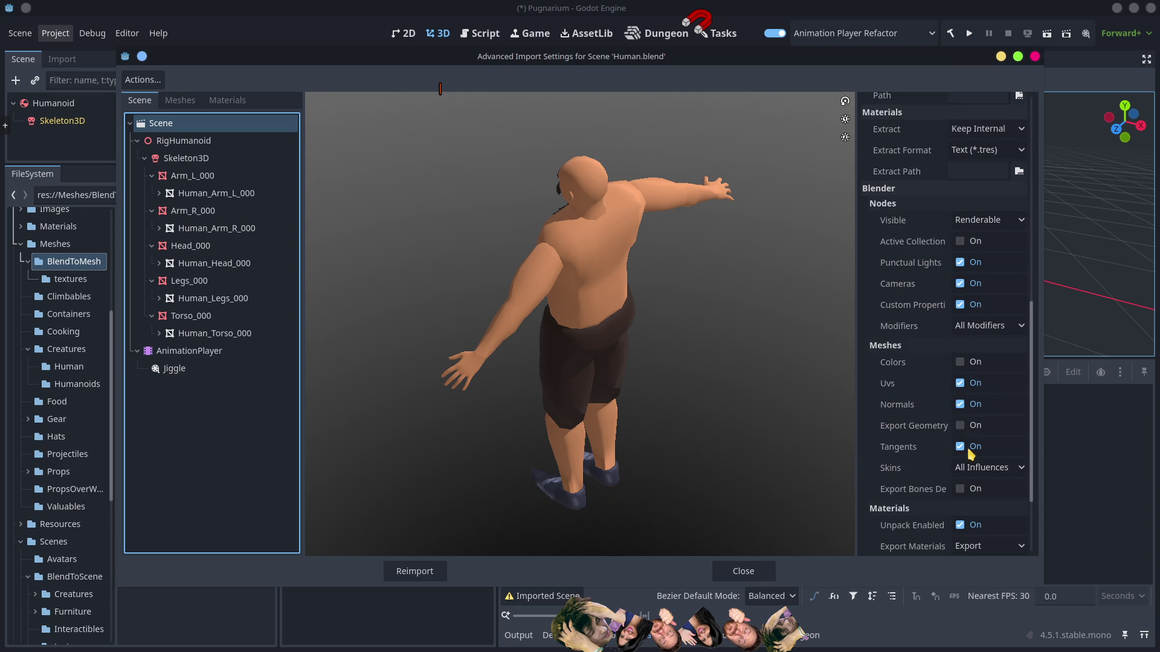
{"action": "scroll", "coordinate": [991, 371], "scroll_direction": "up", "scroll_amount": 2}
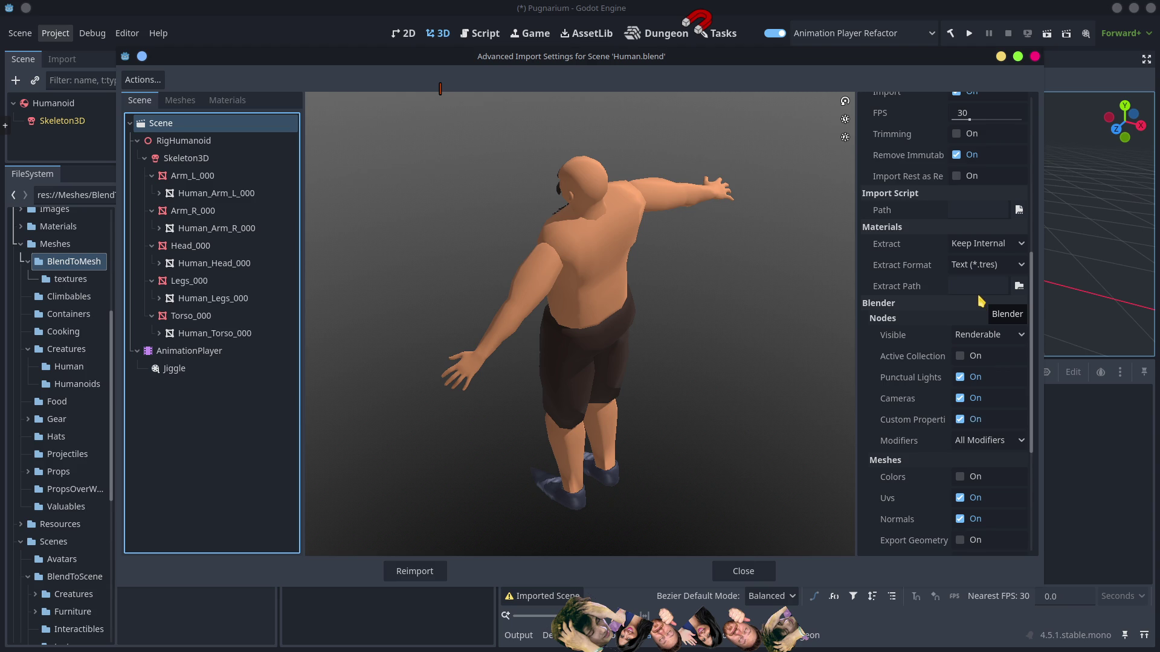
{"action": "scroll", "coordinate": [980, 300], "scroll_direction": "up", "scroll_amount": 3}
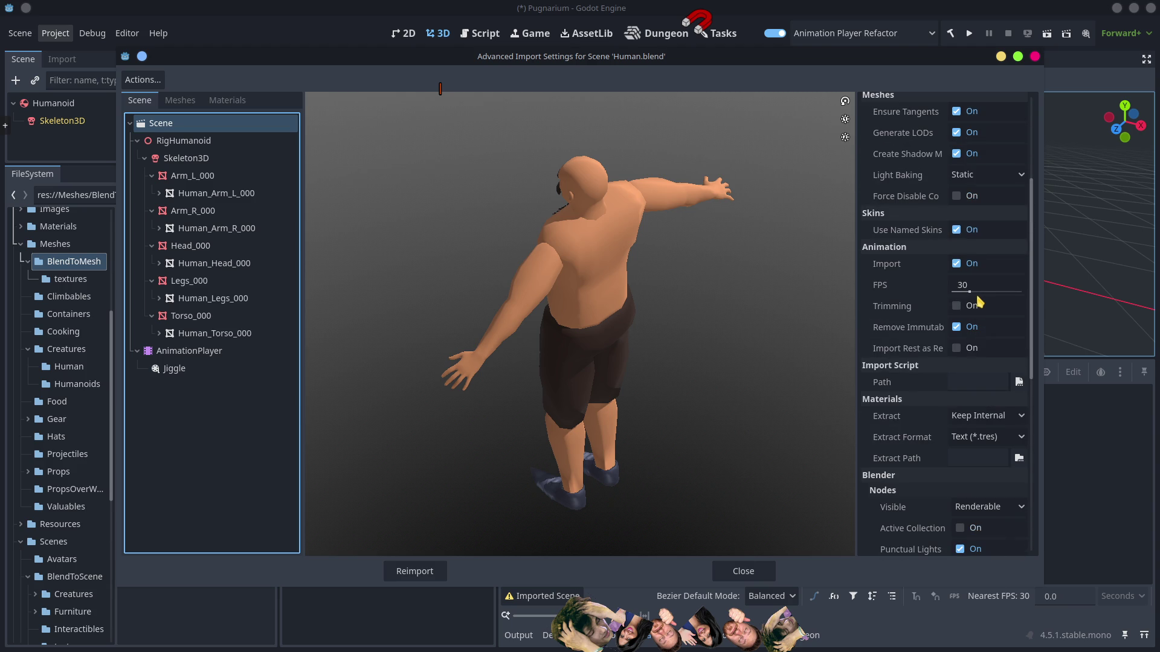
{"action": "scroll", "coordinate": [978, 301], "scroll_direction": "up", "scroll_amount": 3}
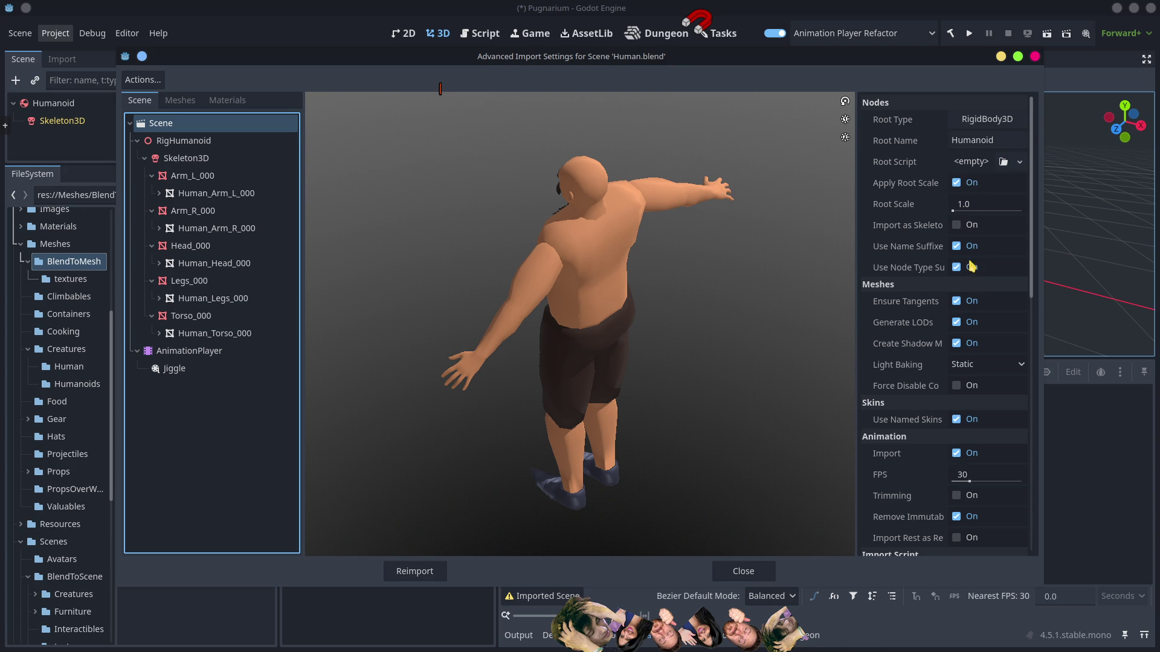
Step: Enable 'Import as Skeleton Bones' in the Nodes section and reimport Human.blend
{"action": "left_click", "coordinate": [956, 226]}
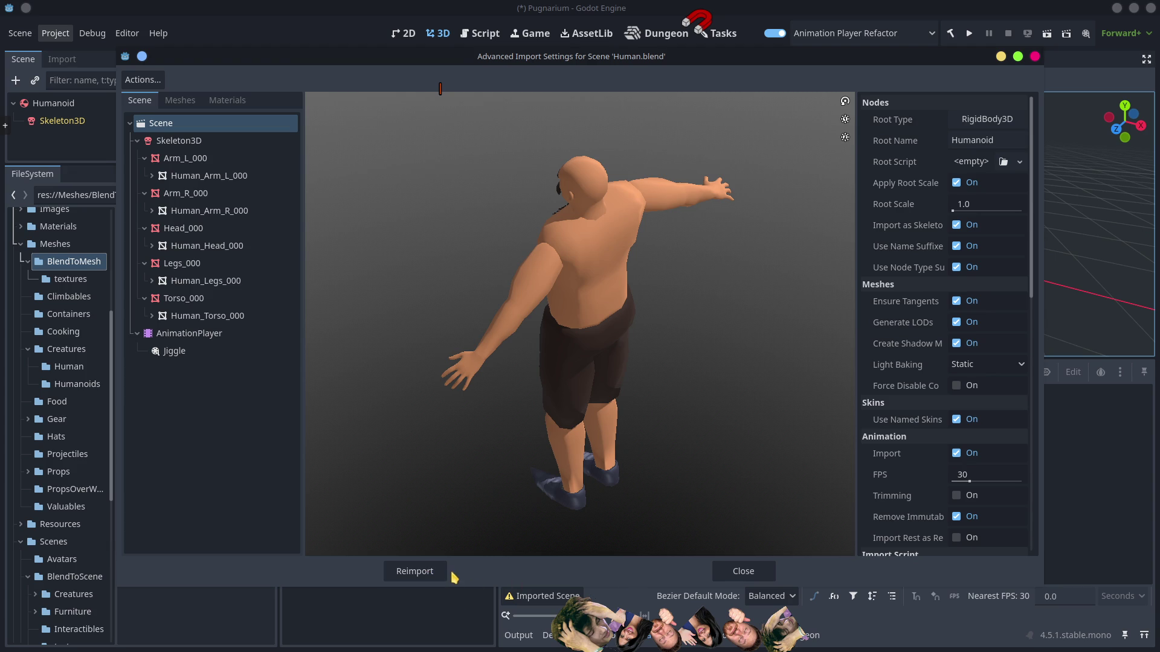
{"action": "left_click", "coordinate": [436, 574]}
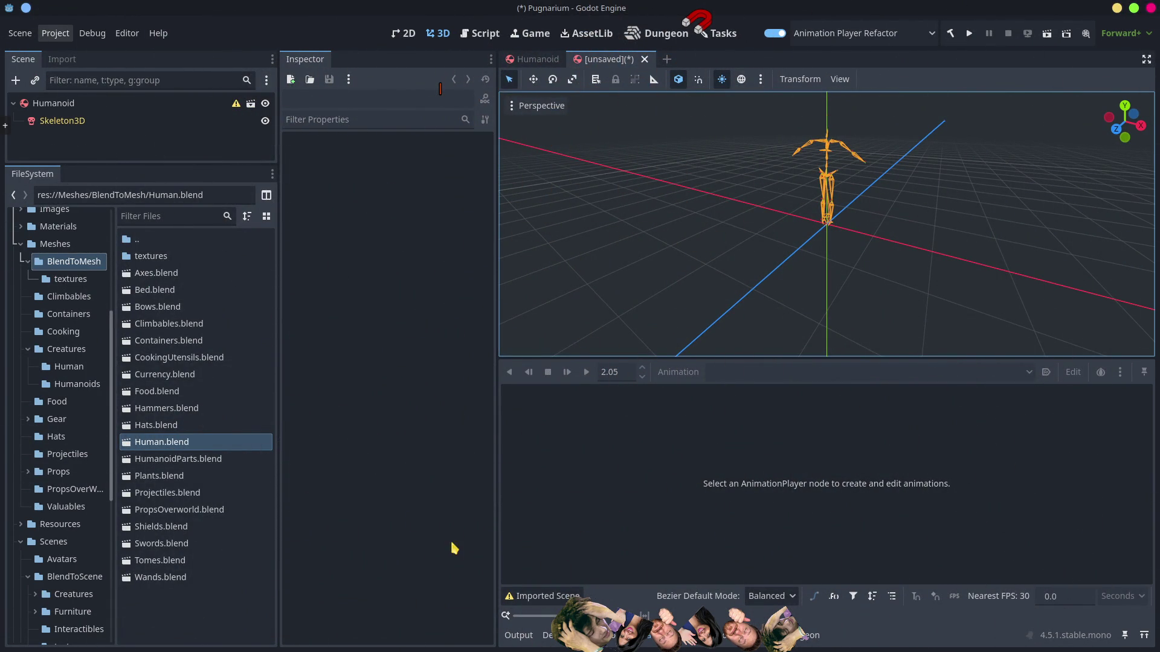
Step: Close the extra unsaved skeleton scene without saving, leaving Humanoid.tscn open
{"action": "right_click", "coordinate": [164, 445]}
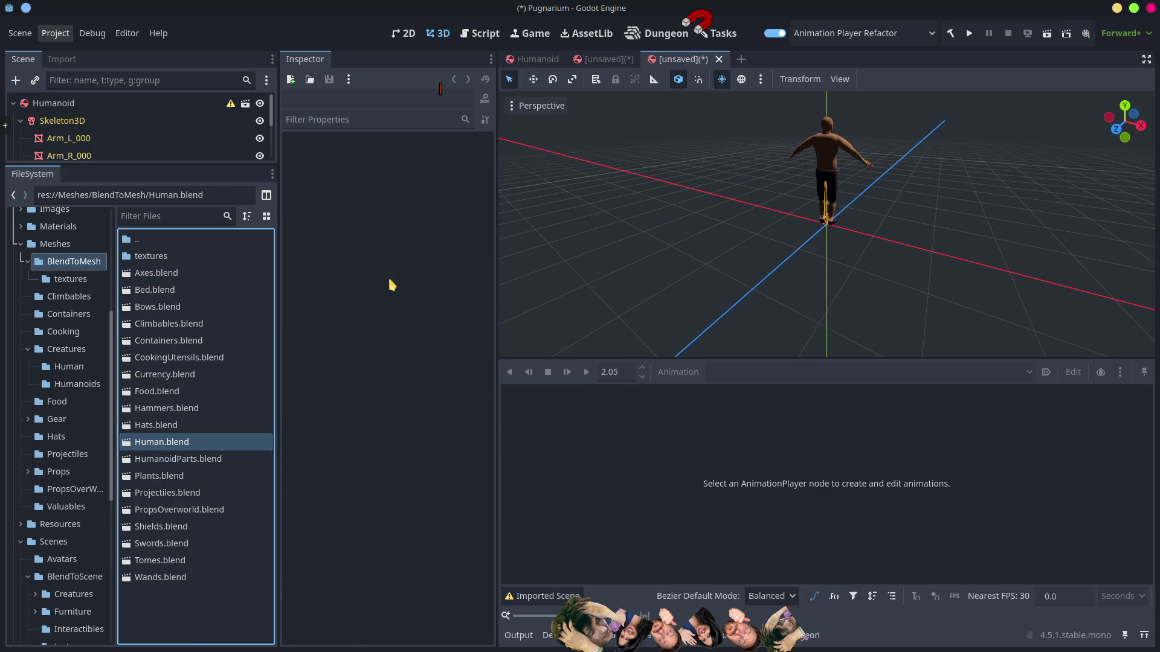
{"action": "mouse_move", "coordinate": [165, 175]}
{"action": "left_mouse_down"}
{"action": "mouse_move", "coordinate": [165, 275]}
{"action": "mouse_move", "coordinate": [165, 244]}
{"action": "left_mouse_up"}
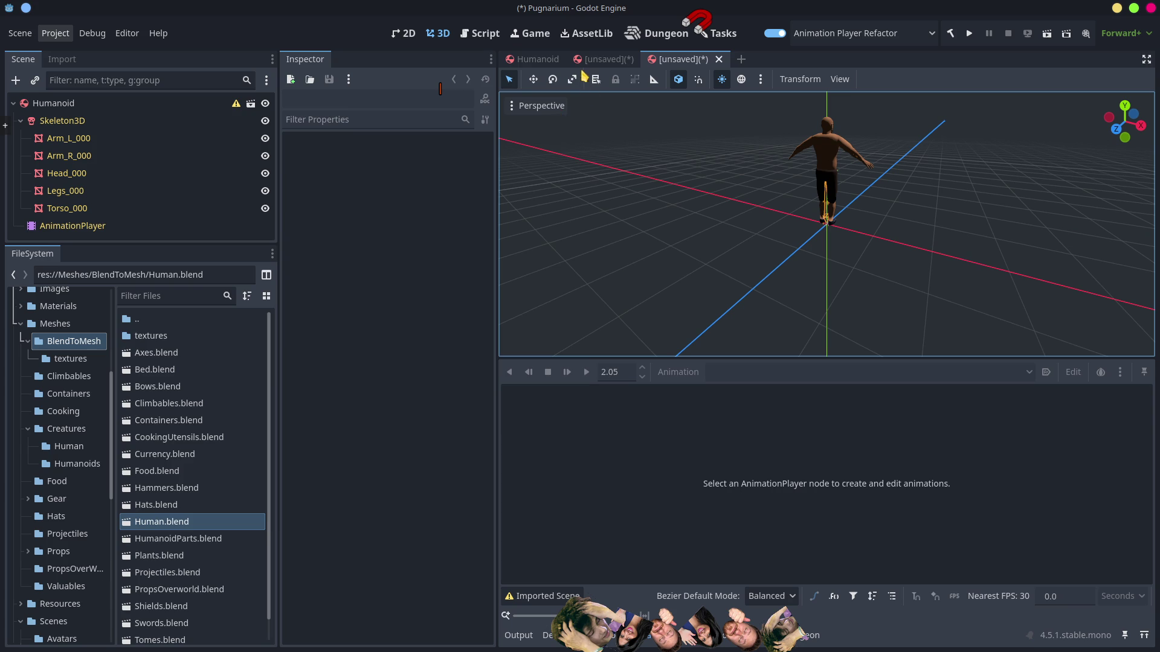
{"action": "middle_click", "coordinate": [607, 64]}
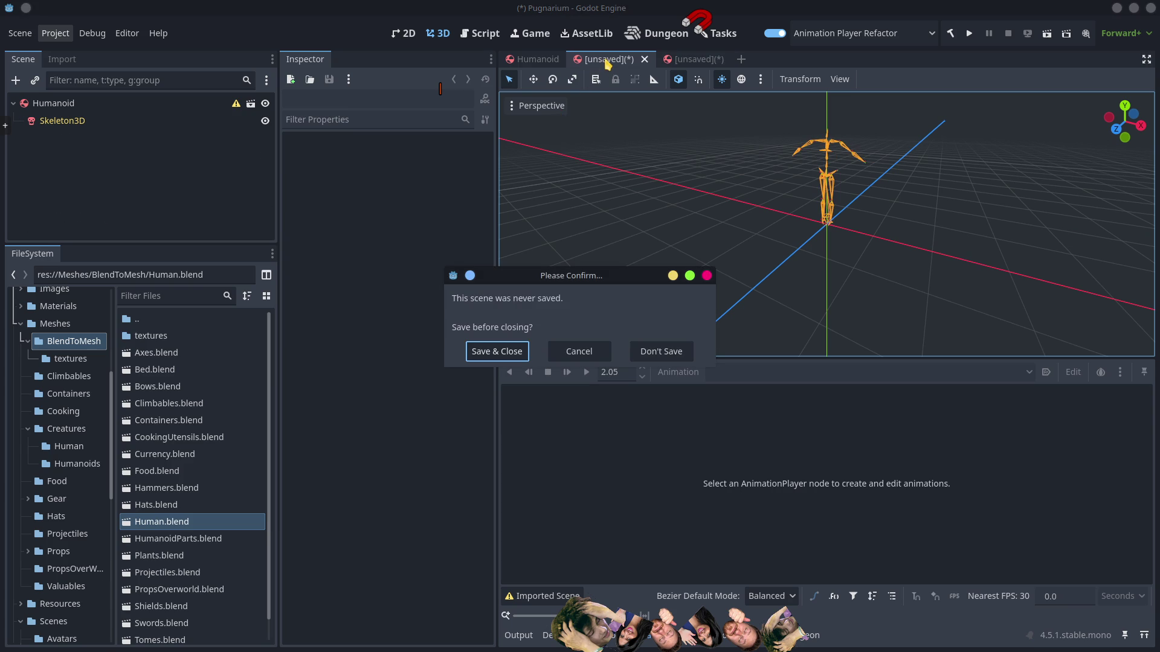
{"action": "left_click", "coordinate": [655, 349]}
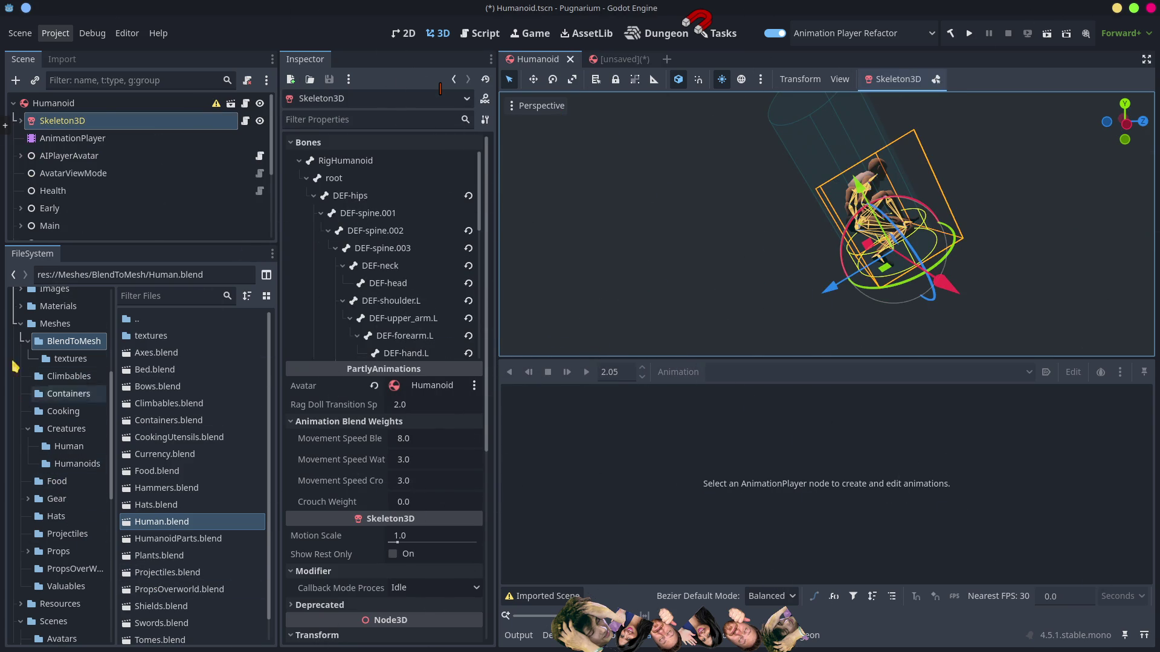
Step: Collapse Meshes and expand Scenes/BlendToScene in the FileSystem dock to show AvatarHumanoid.blend
{"action": "left_click", "coordinate": [21, 327]}
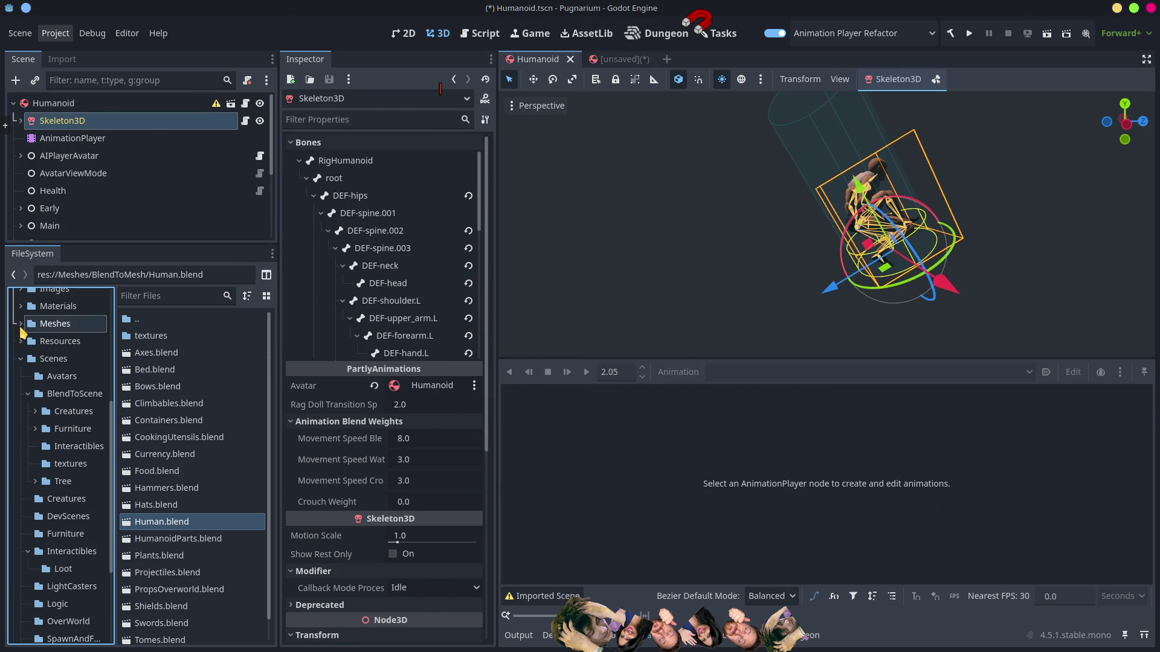
{"action": "left_click", "coordinate": [75, 395]}
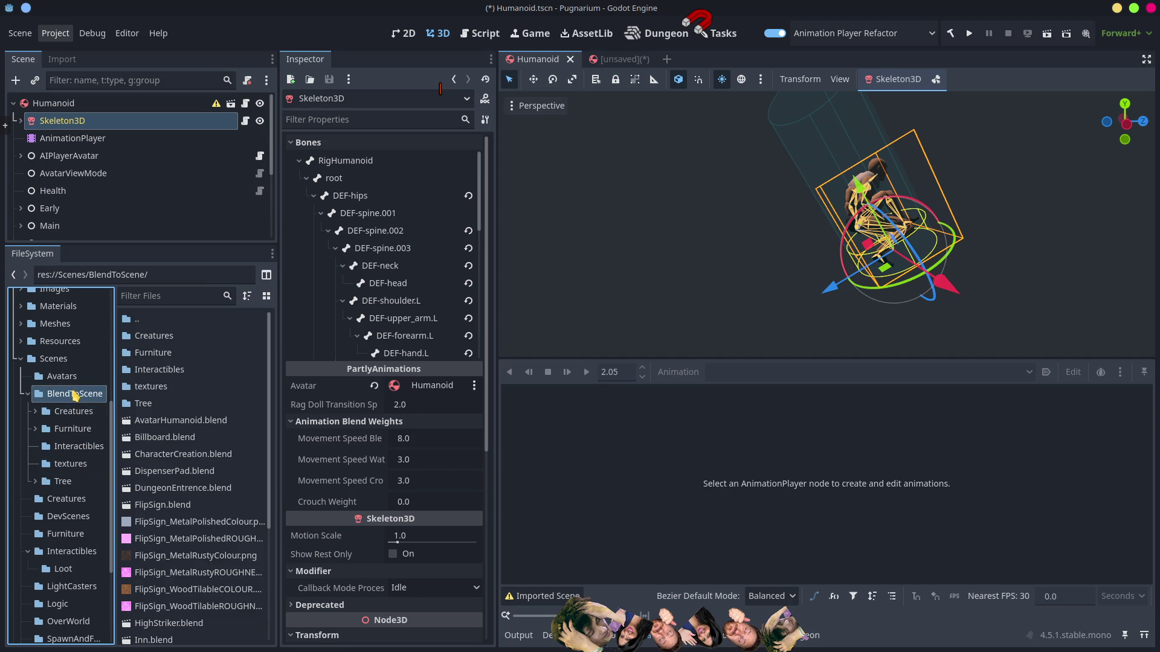
{"action": "right_click", "coordinate": [221, 425]}
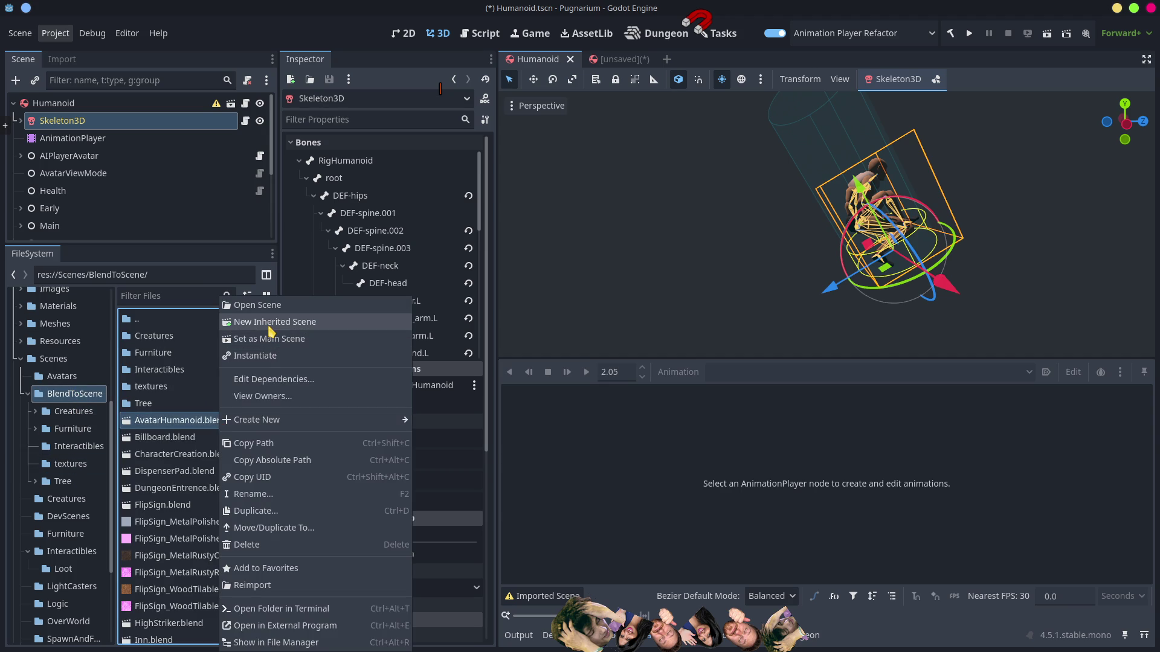
{"action": "left_click", "coordinate": [173, 426]}
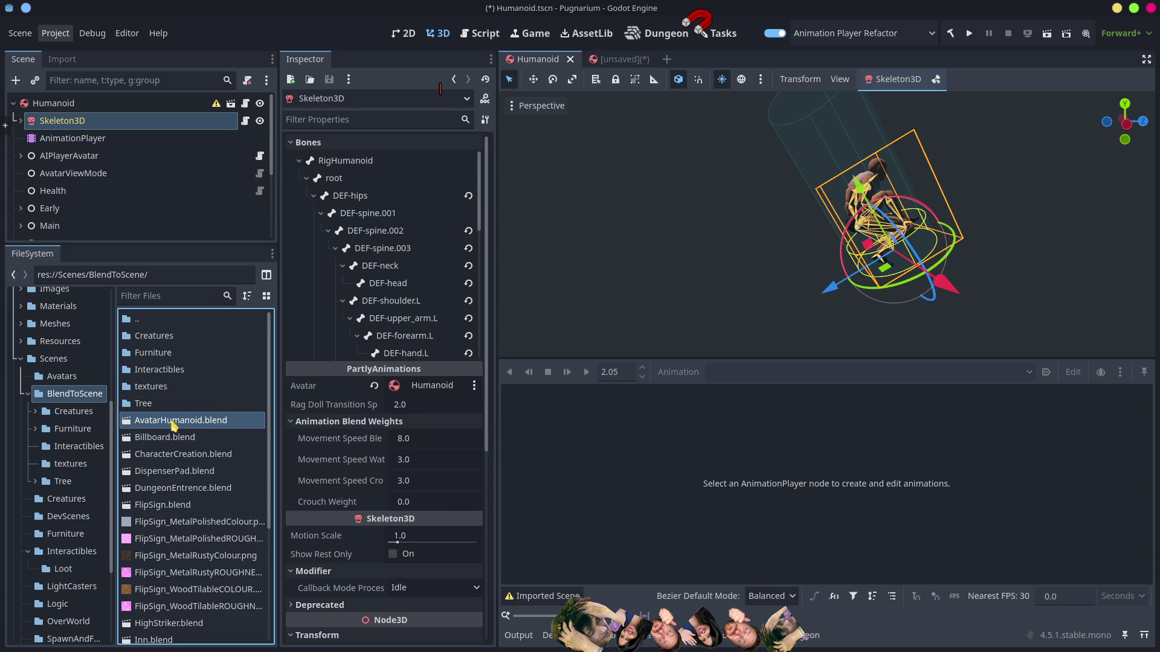
Step: Reimport AvatarHumanoid.blend from Advanced Import Settings so its armature becomes skeleton bones
{"action": "double_click", "coordinate": [181, 427]}
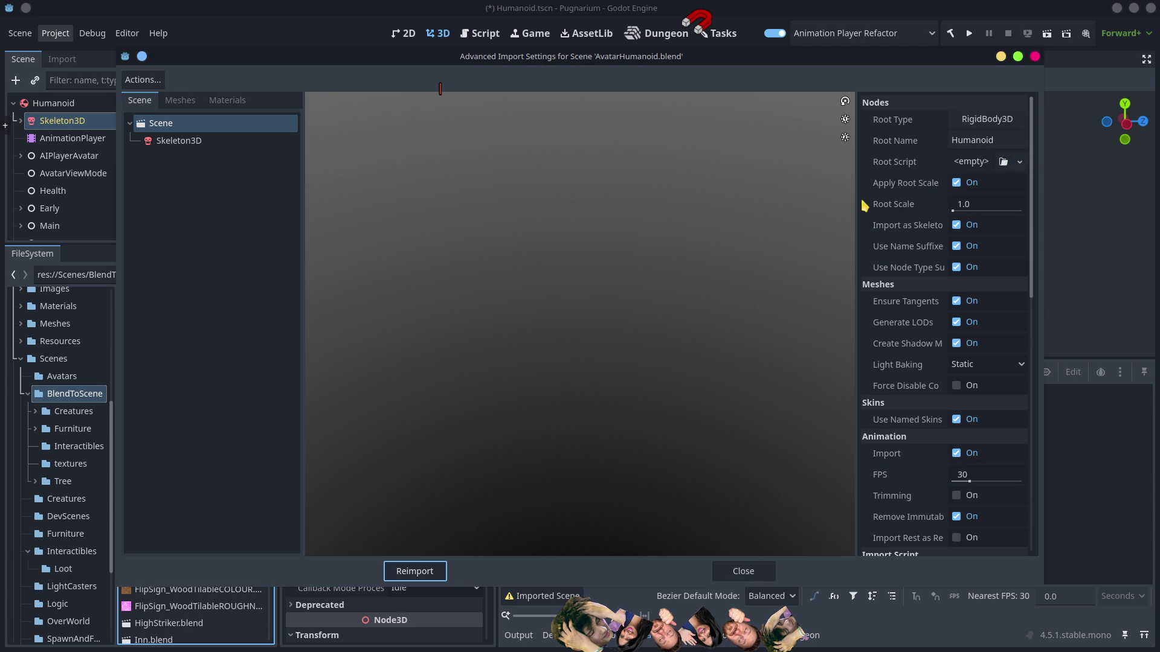
{"action": "left_click_drag", "start_coordinate": [856, 240], "coordinate": [738, 240]}
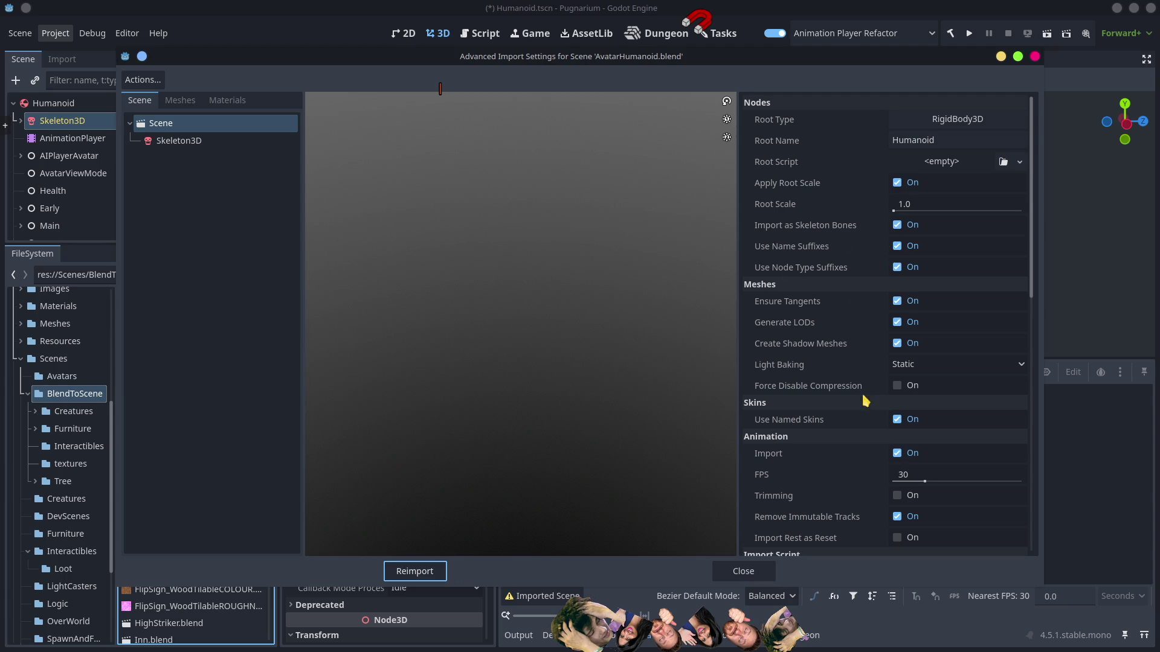
{"action": "left_click", "coordinate": [407, 571]}
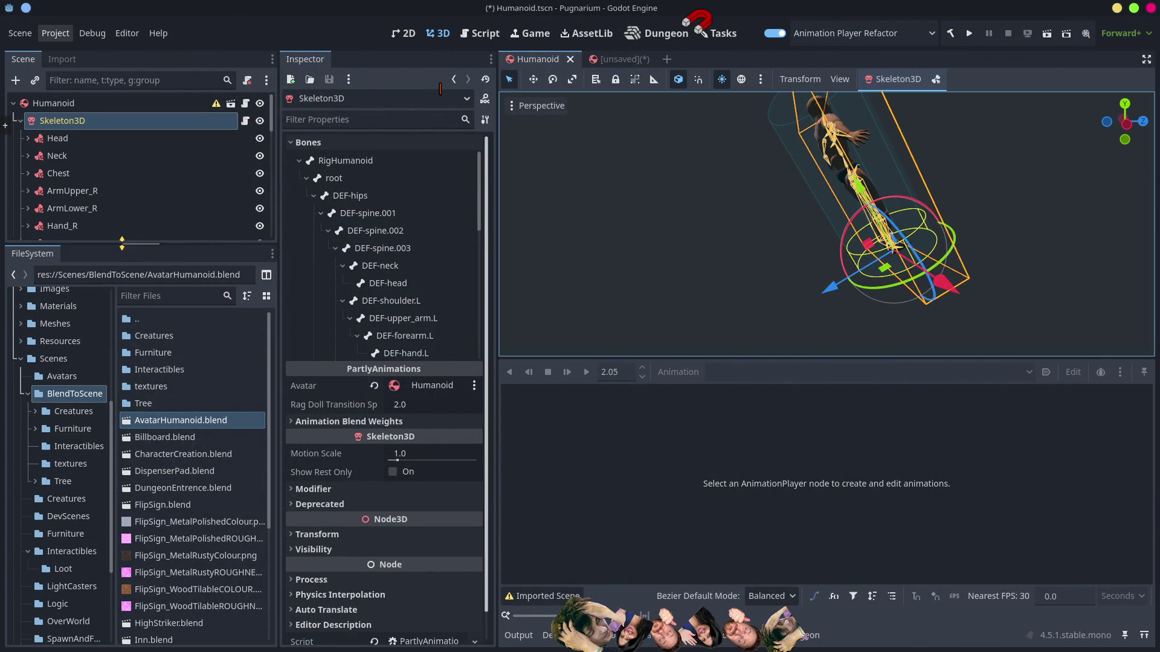
Step: Close Humanoid.tscn, then scrub the Human scene's AnimationPlayer Jiggle animation to its end
{"action": "mouse_move", "coordinate": [123, 245]}
{"action": "left_mouse_down"}
{"action": "mouse_move", "coordinate": [148, 495]}
{"action": "mouse_move", "coordinate": [170, 581]}
{"action": "mouse_move", "coordinate": [171, 218]}
{"action": "left_mouse_up"}
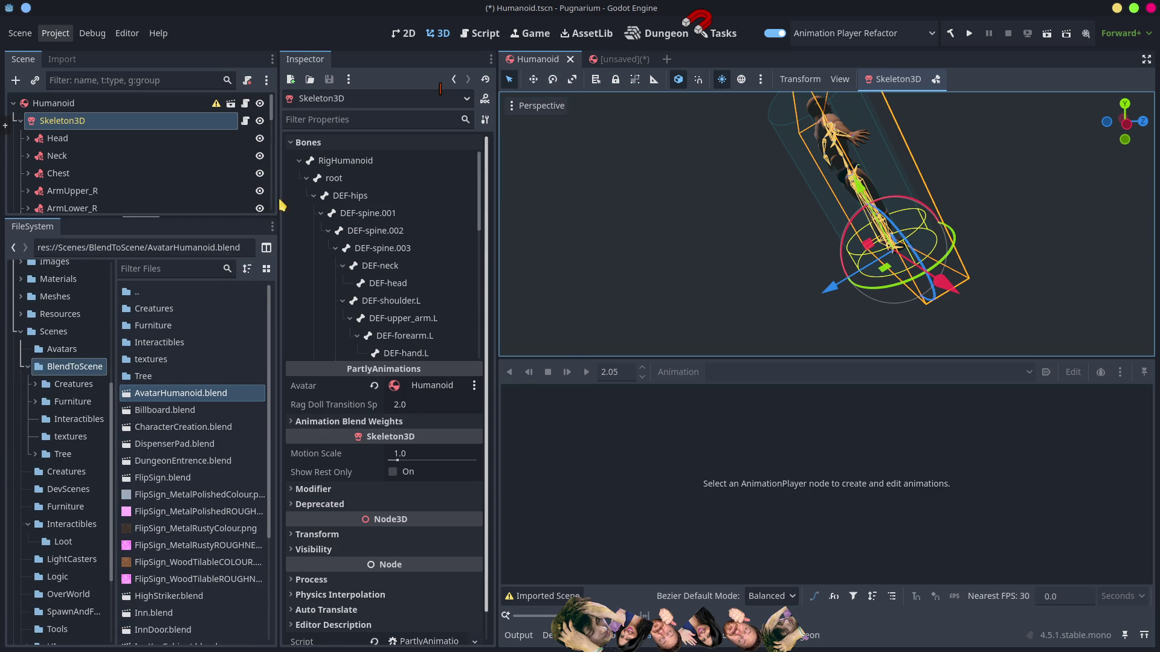
{"action": "middle_click", "coordinate": [551, 64]}
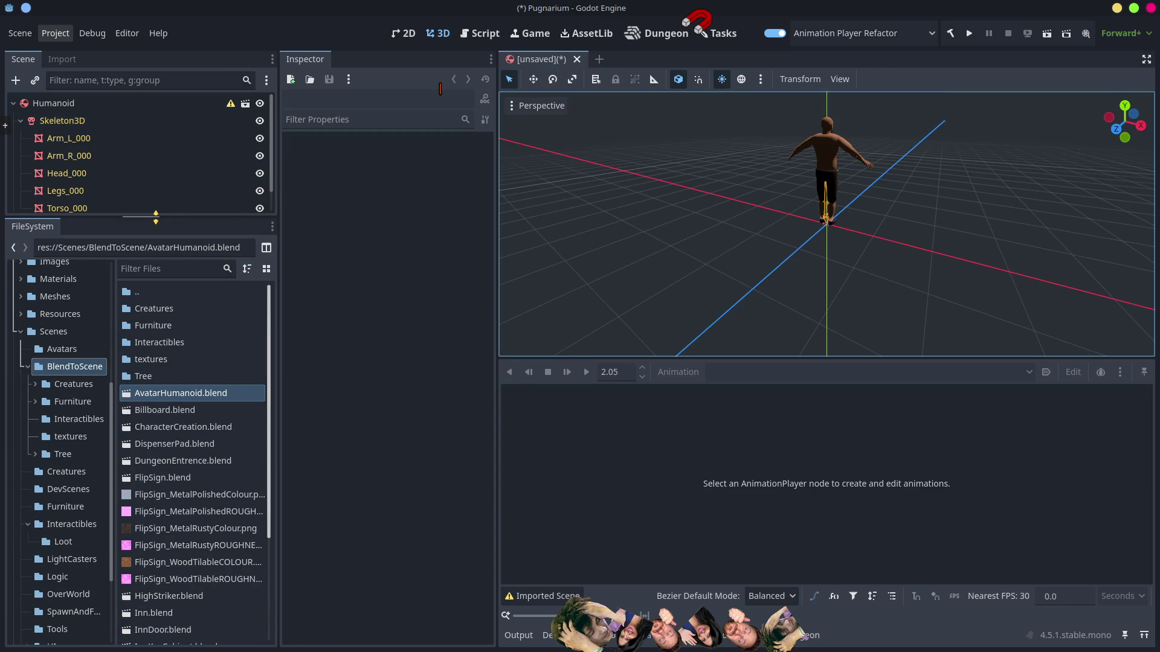
{"action": "left_click_drag", "start_coordinate": [156, 217], "coordinate": [156, 300]}
{"action": "left_click", "coordinate": [89, 227]}
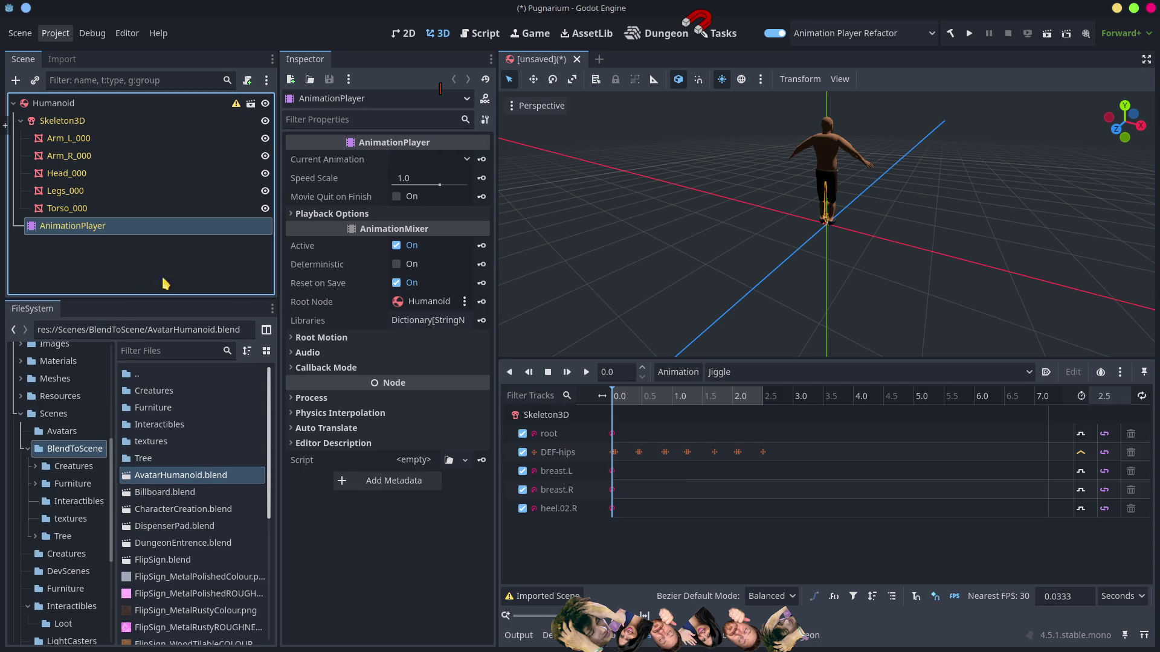
{"action": "mouse_move", "coordinate": [618, 397]}
{"action": "left_mouse_down"}
{"action": "mouse_move", "coordinate": [783, 418]}
{"action": "mouse_move", "coordinate": [613, 399]}
{"action": "mouse_move", "coordinate": [678, 401]}
{"action": "mouse_move", "coordinate": [563, 416]}
{"action": "left_mouse_up"}
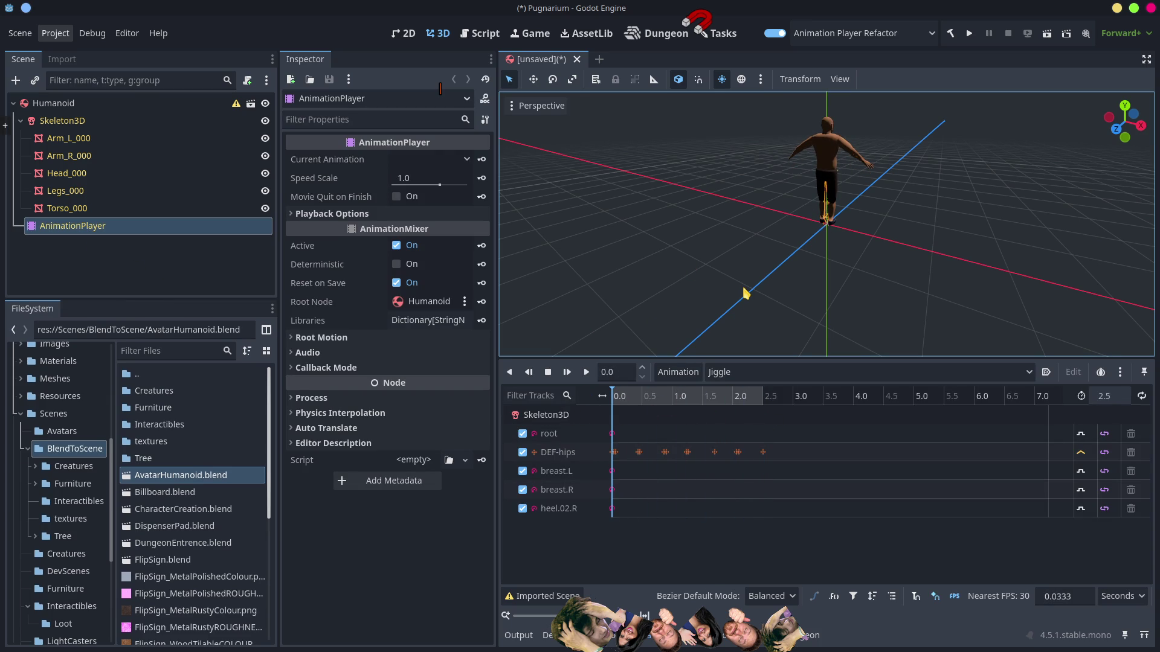
{"action": "left_click", "coordinate": [680, 372]}
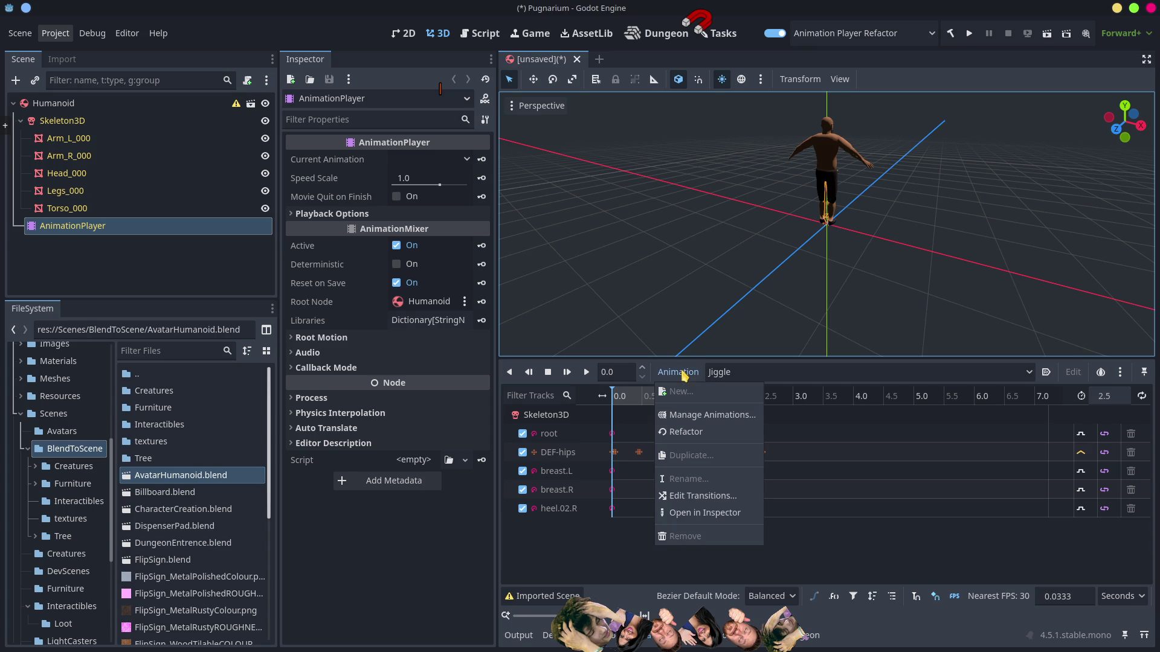
Step: Load res://Animations/HumanoidAnimationLibrary.tres into the AnimationPlayer through Manage Animations
{"action": "left_click", "coordinate": [713, 417]}
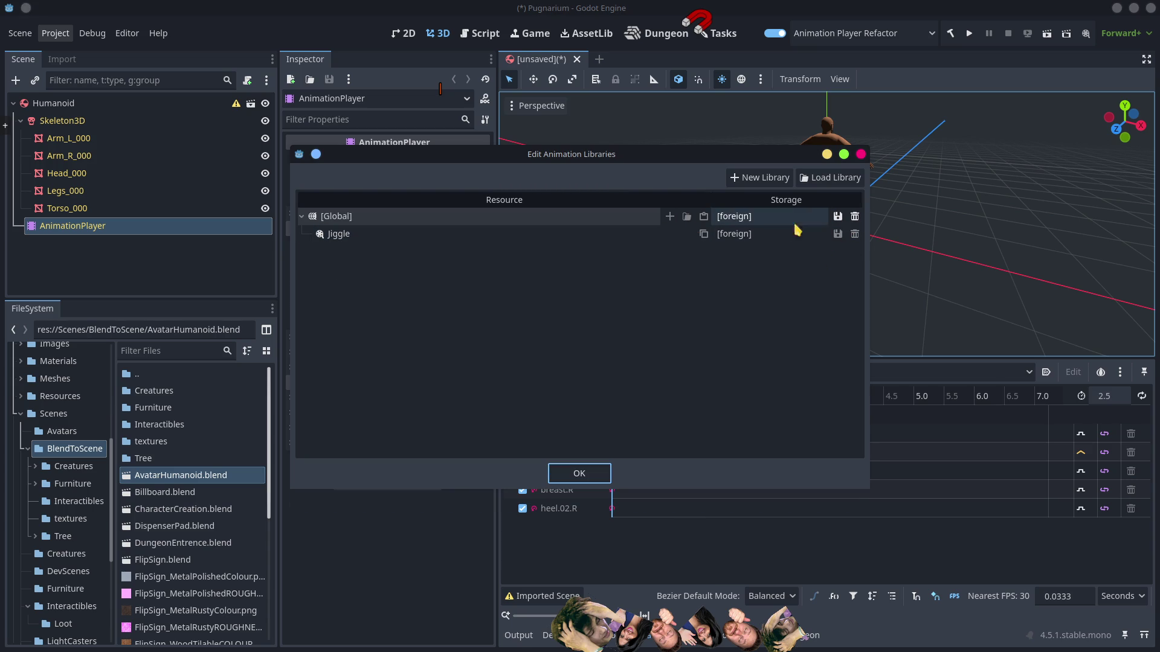
{"action": "left_click", "coordinate": [835, 178]}
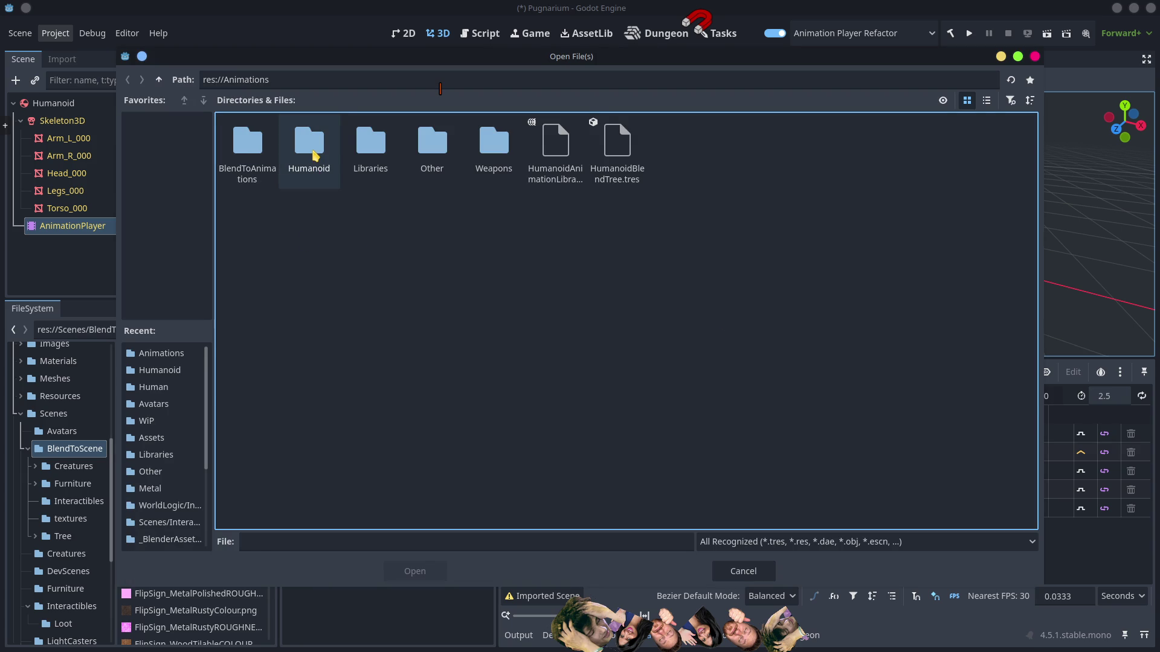
{"action": "double_click", "coordinate": [315, 156]}
{"action": "left_click", "coordinate": [159, 79]}
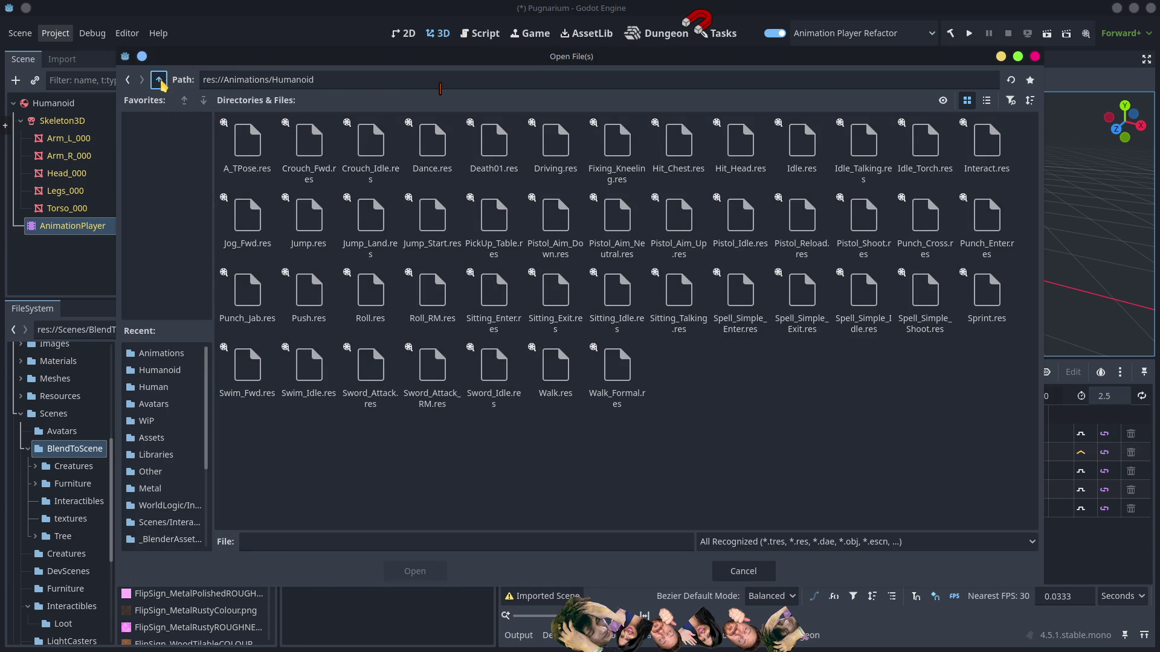
{"action": "left_click", "coordinate": [545, 152]}
{"action": "double_click", "coordinate": [544, 153]}
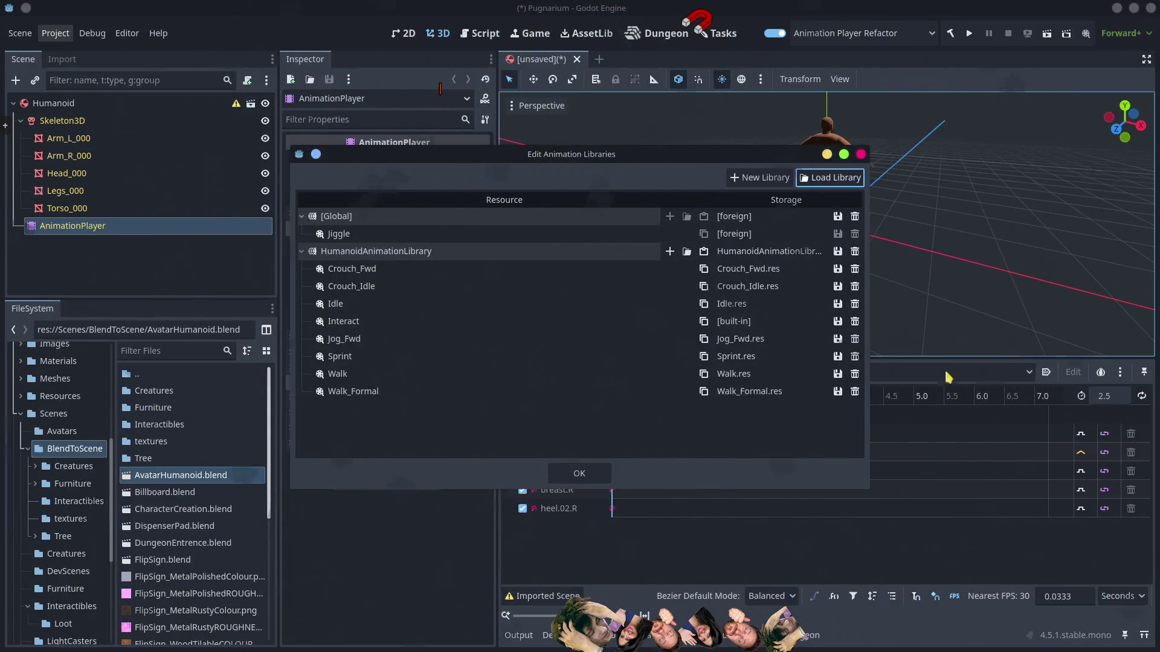
{"action": "left_click", "coordinate": [579, 473]}
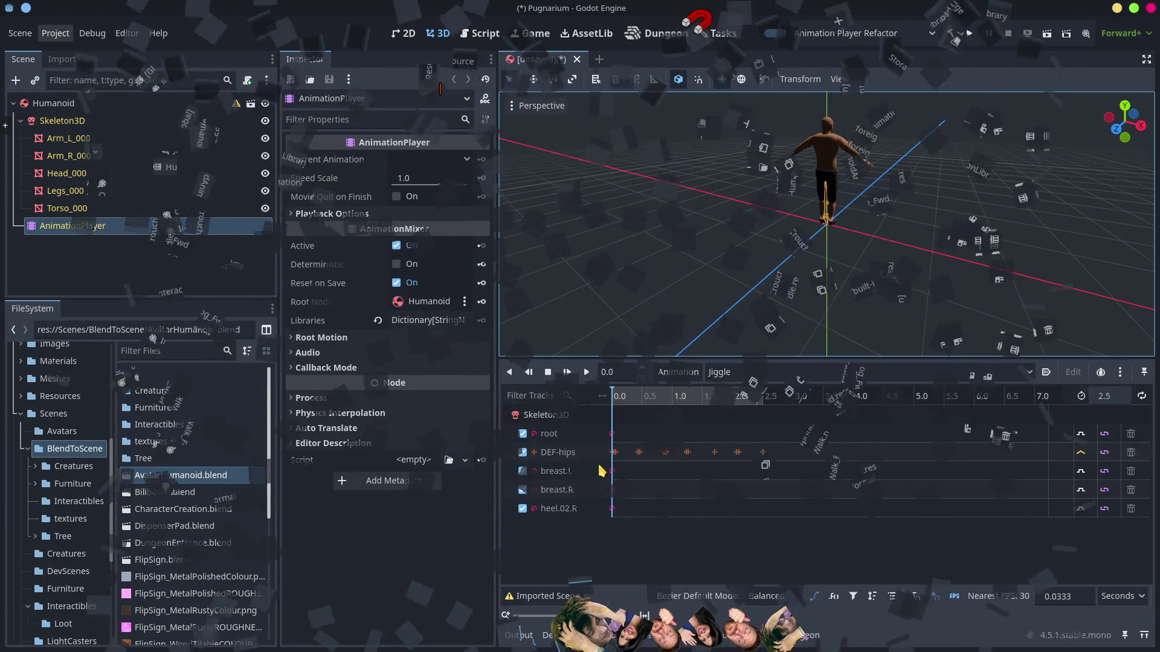
{"action": "left_click", "coordinate": [747, 372]}
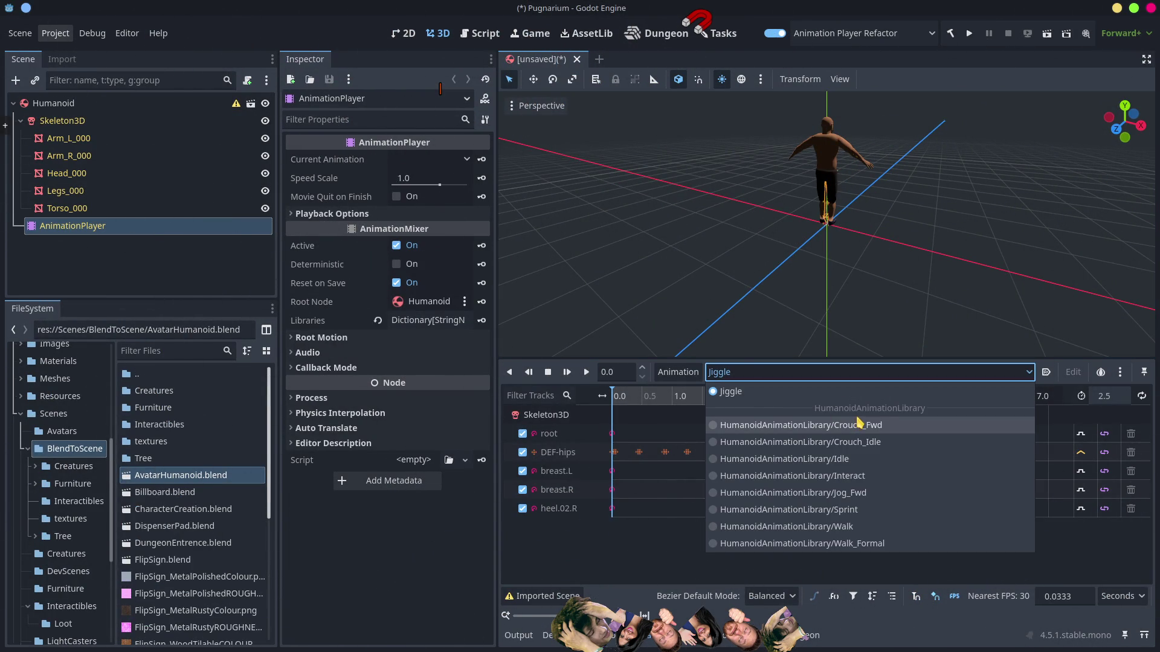
Step: Play the HumanoidAnimationLibrary/Idle animation on the Human model
{"action": "left_click", "coordinate": [806, 459]}
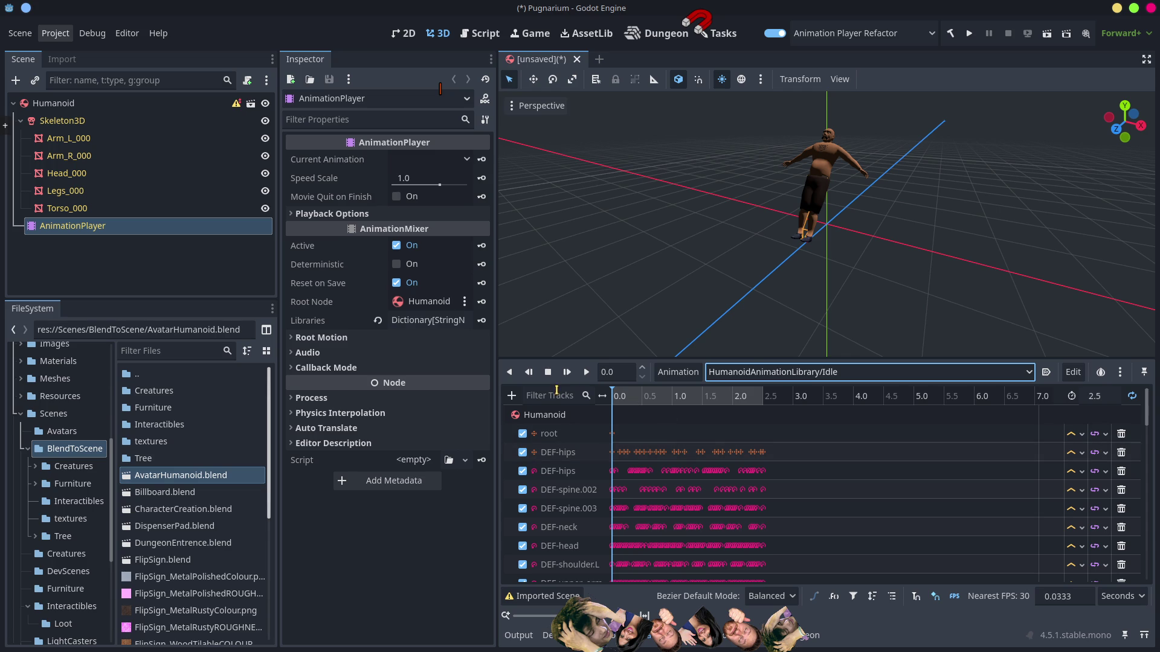
{"action": "left_click", "coordinate": [586, 372]}
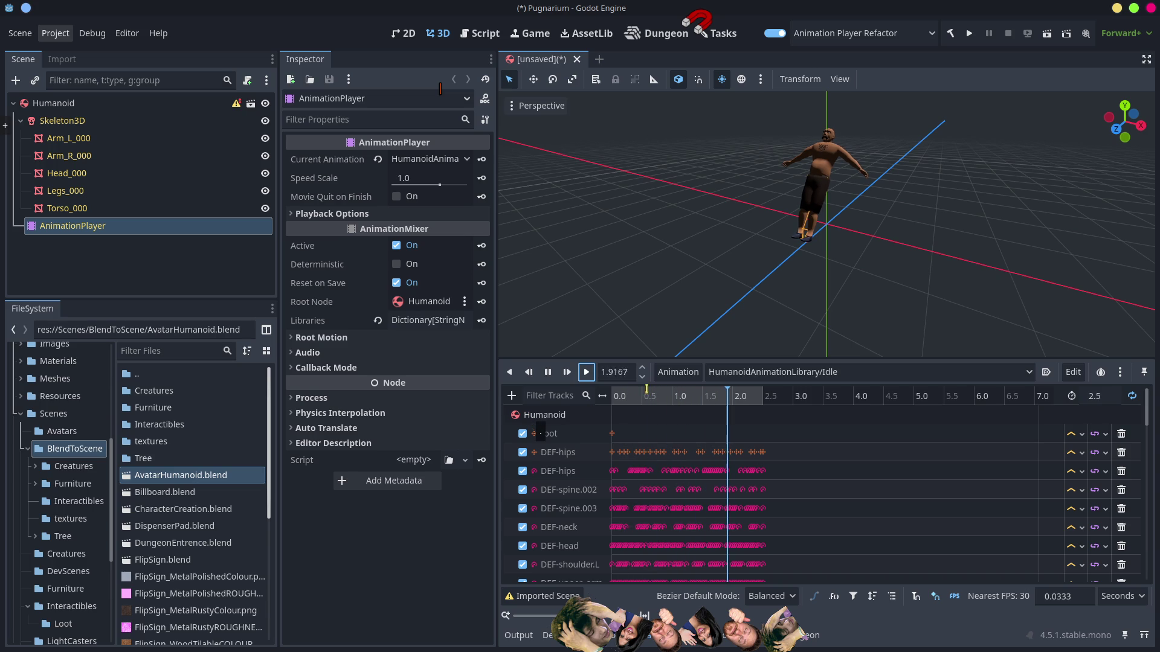
{"action": "left_click", "coordinate": [678, 372]}
{"action": "left_click", "coordinate": [758, 374]}
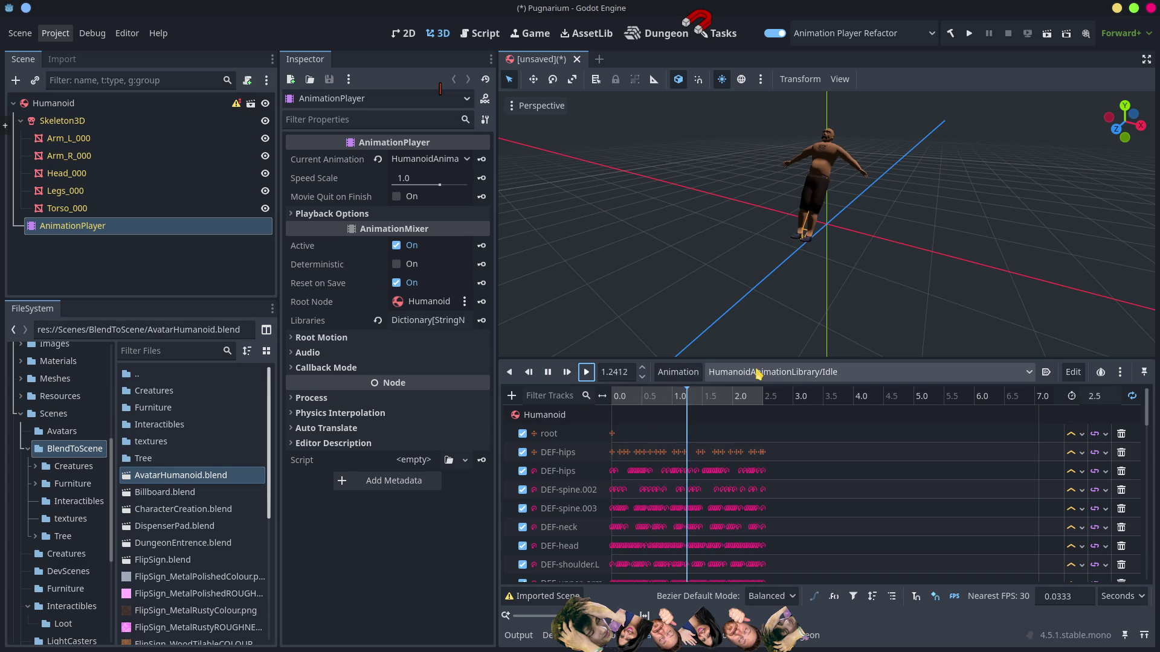
Step: Switch to the Walk animation, play it, and view the model side-on
{"action": "left_click", "coordinate": [759, 374]}
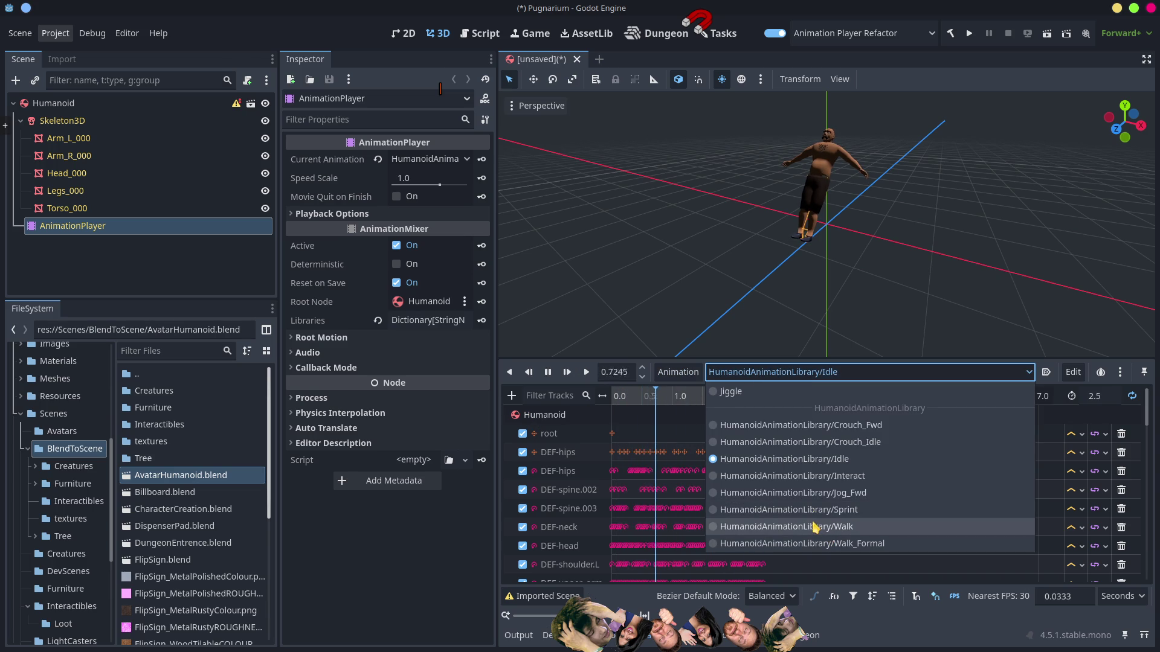
{"action": "left_click", "coordinate": [816, 528]}
{"action": "left_click", "coordinate": [586, 374]}
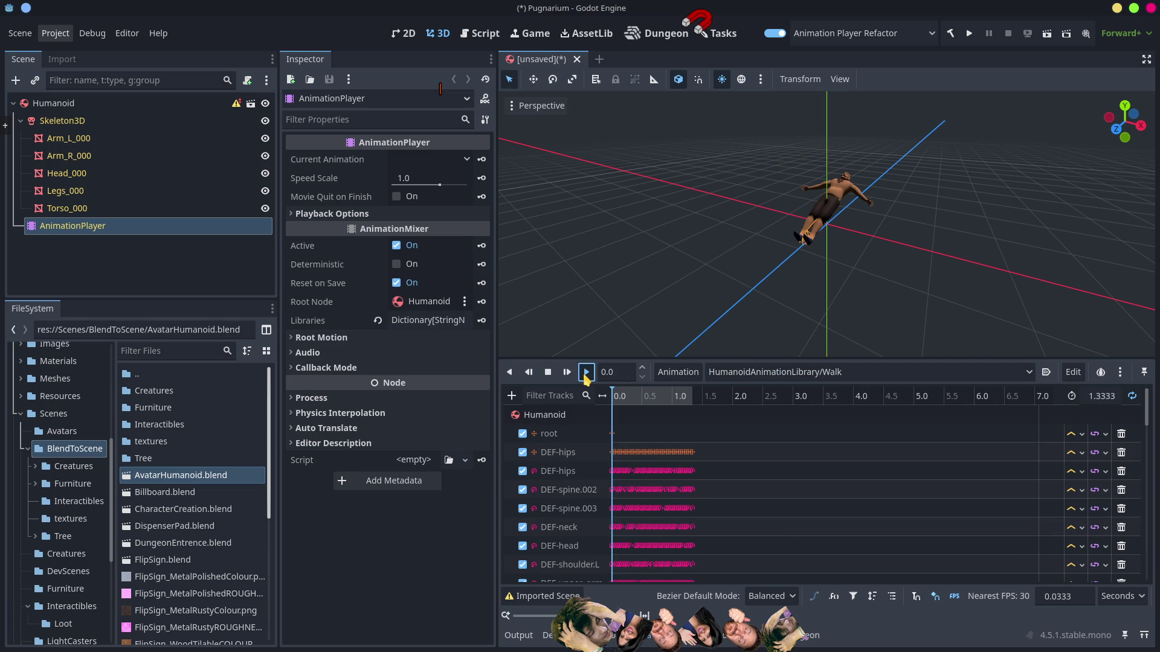
{"action": "left_click", "coordinate": [586, 372]}
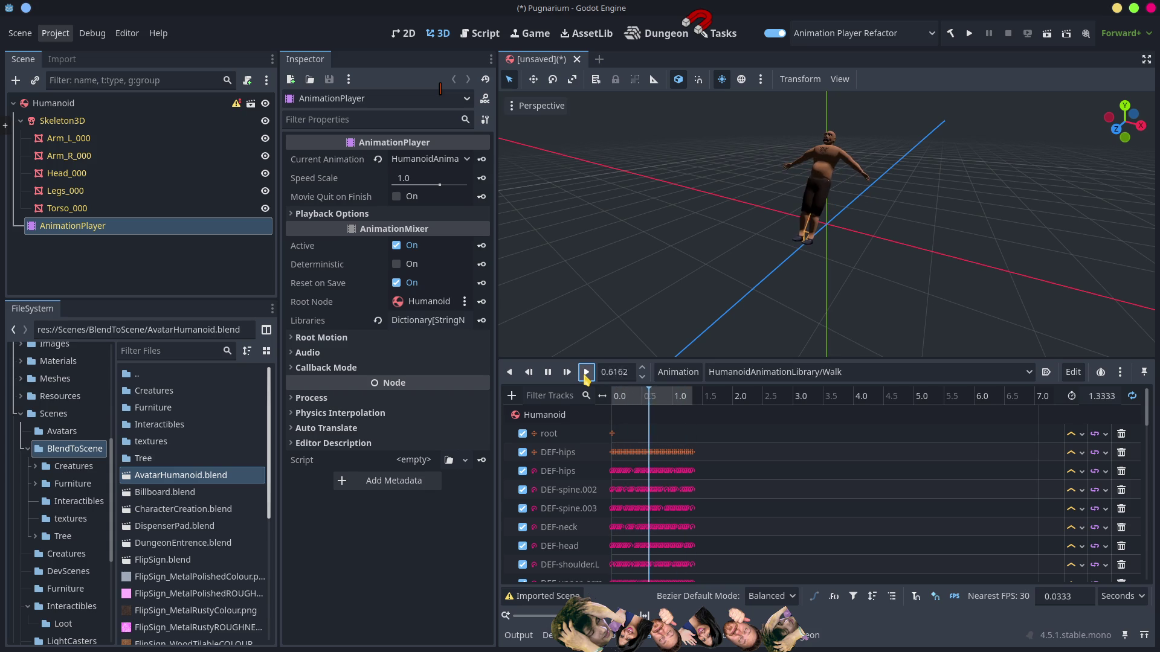
{"action": "mouse_move", "coordinate": [816, 277]}
{"action": "left_mouse_down"}
{"action": "mouse_move", "coordinate": [691, 187]}
{"action": "mouse_move", "coordinate": [709, 207]}
{"action": "left_mouse_up"}
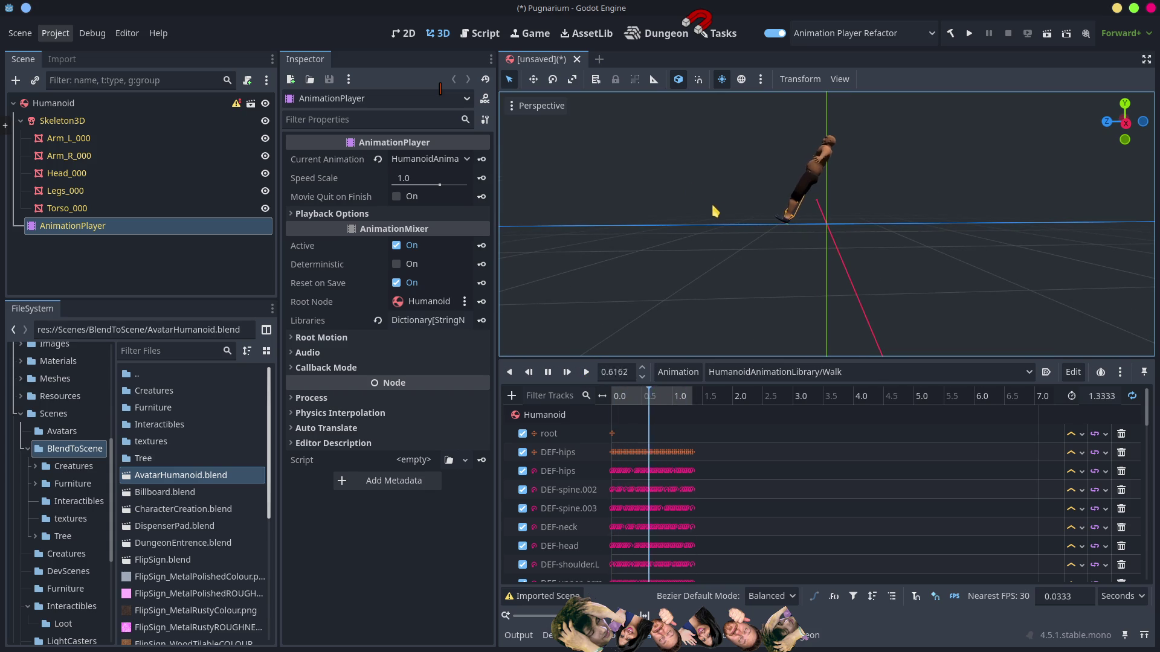
Step: Play the Walk_Formal animation on the Human model
{"action": "left_click", "coordinate": [783, 373]}
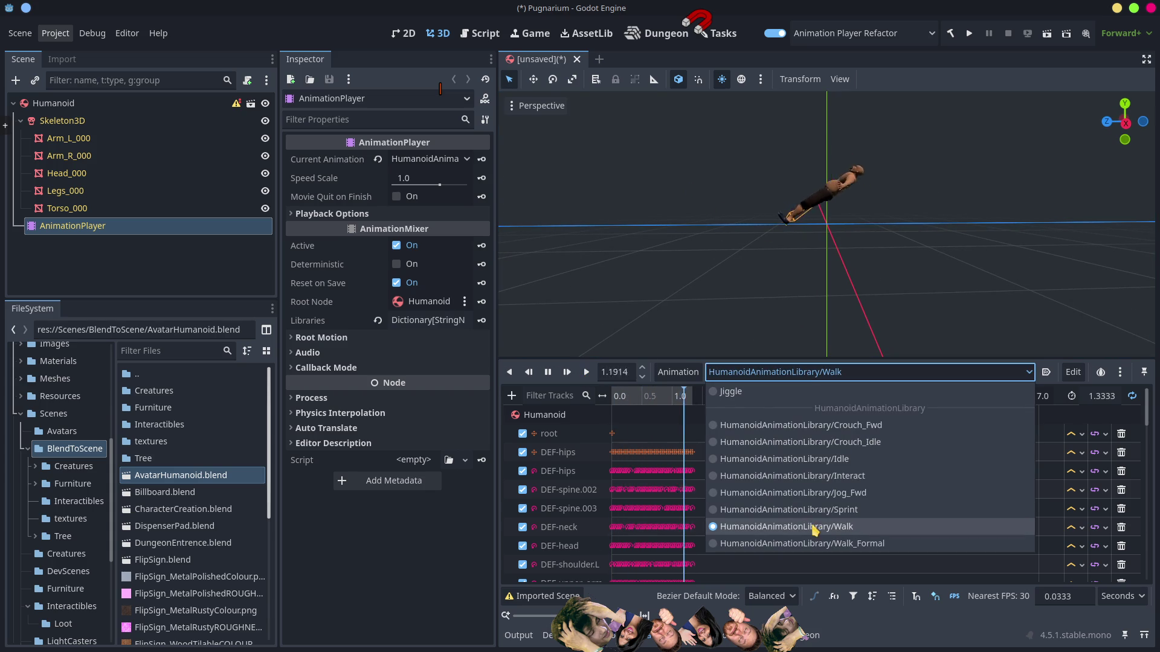
{"action": "left_click", "coordinate": [806, 543]}
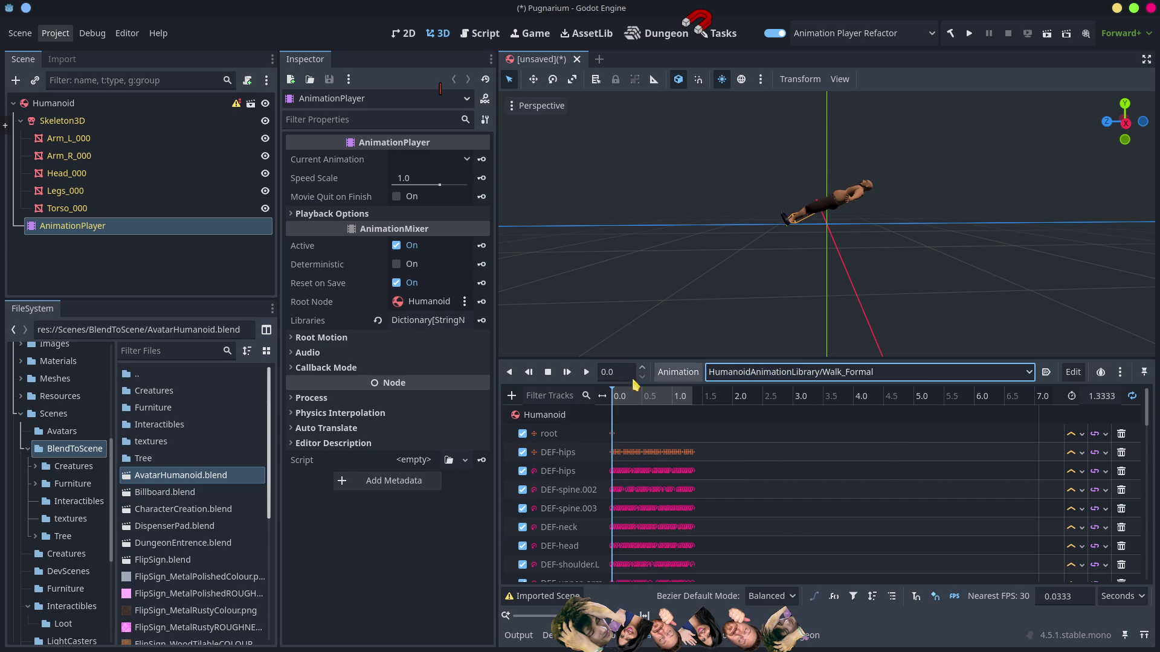
{"action": "left_click", "coordinate": [585, 373]}
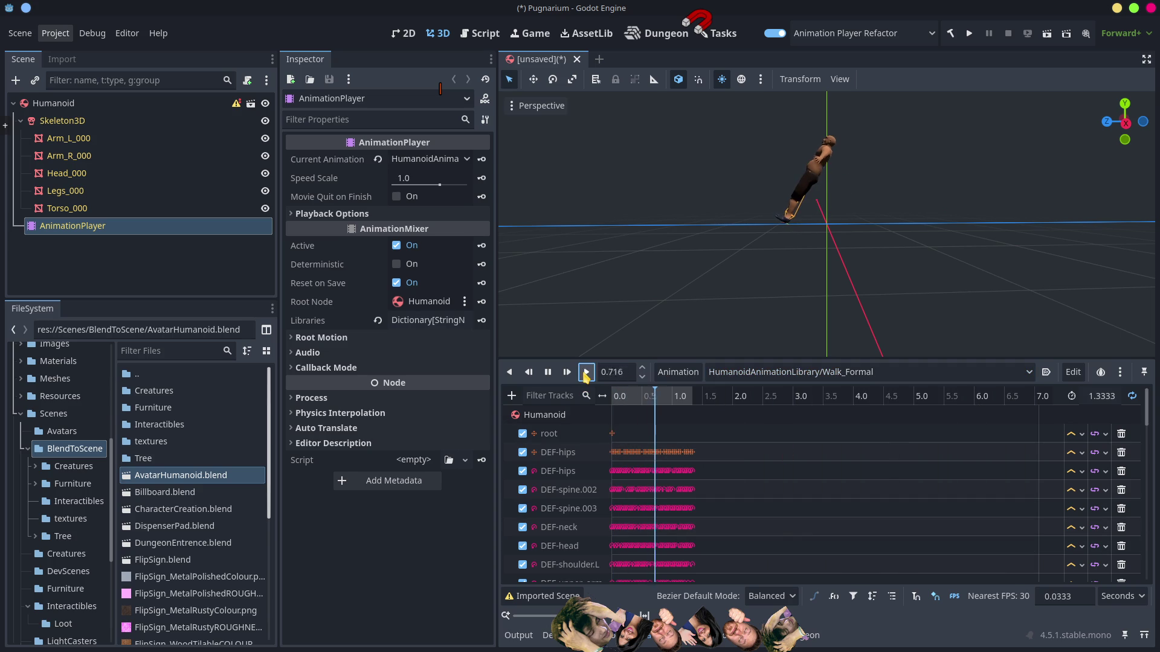